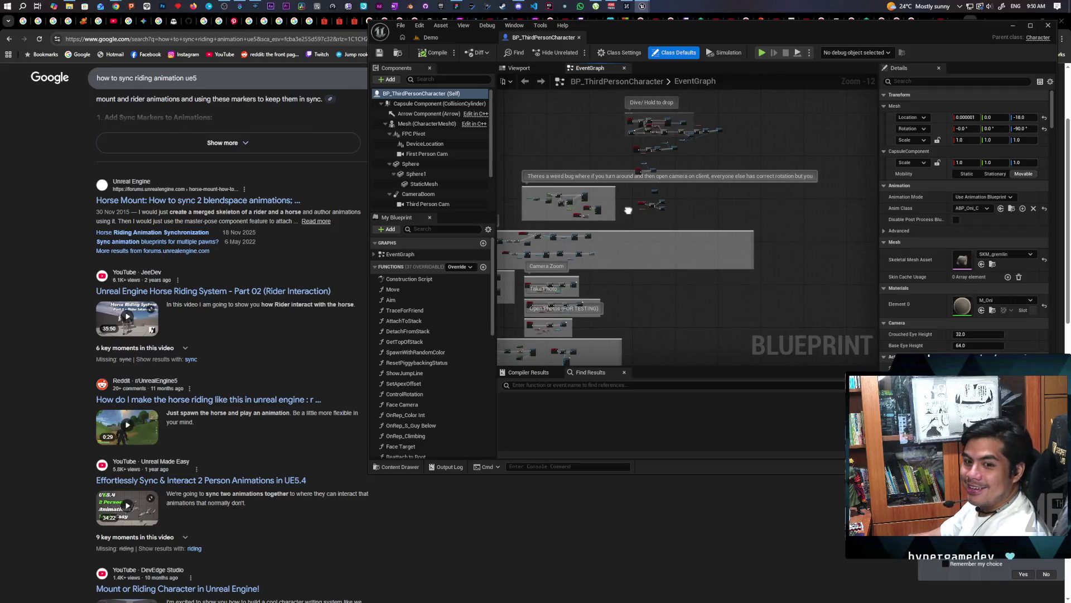
# Step: Pan through the event graph to review the Camera Aiming, Camera Zoom and Server Attaching groups
pyautogui.scroll(5, 621, 211)
pyautogui.moveTo(621, 212)
pyautogui.mouseDown()
pyautogui.moveTo(796, 219)
pyautogui.moveTo(790, 156)
pyautogui.mouseUp()
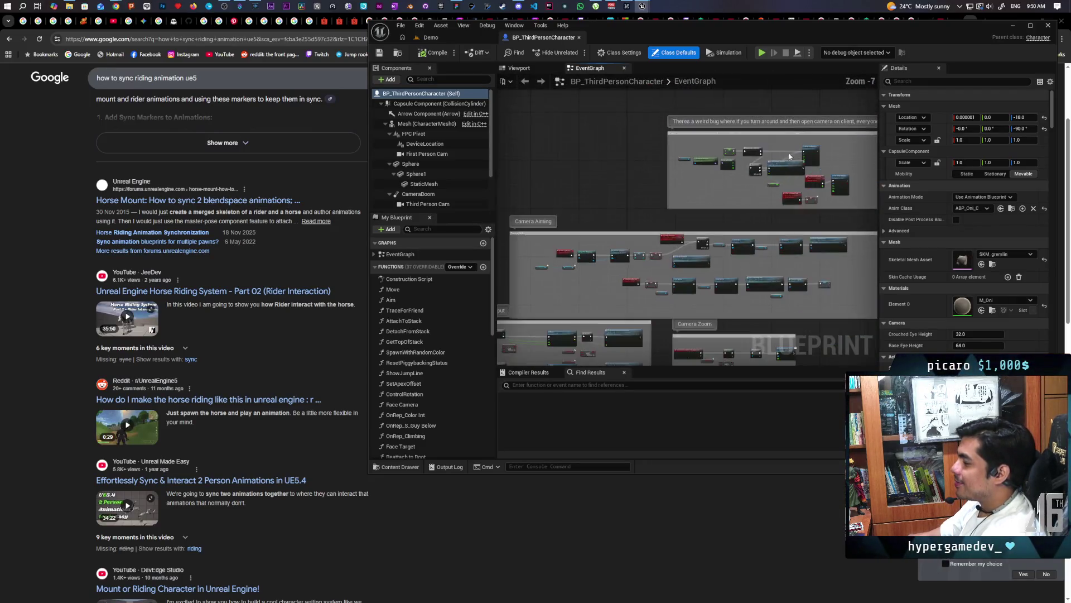
pyautogui.scroll(5, 593, 252)
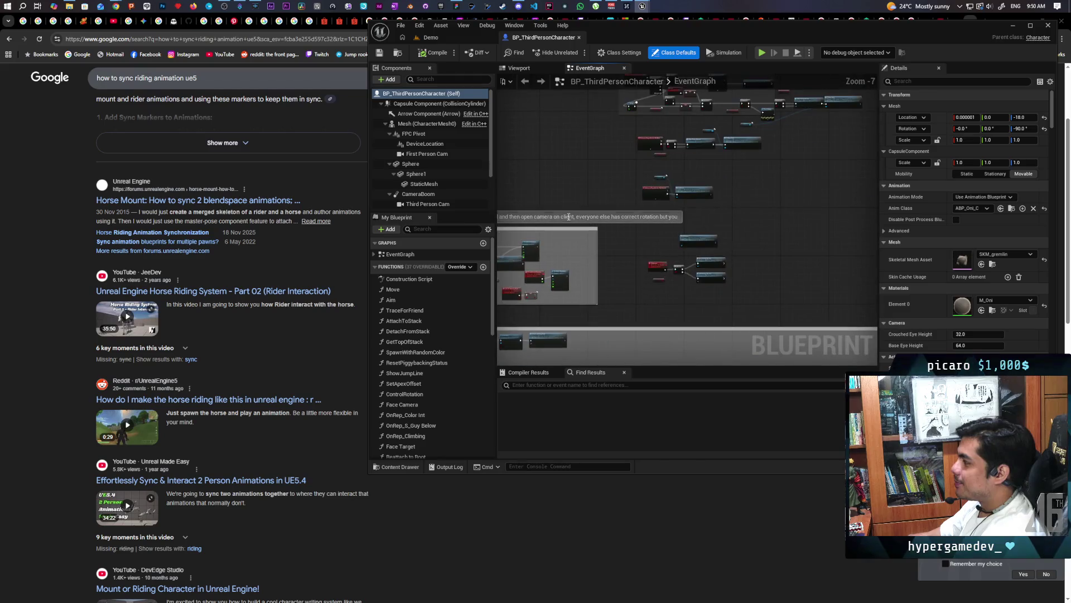
pyautogui.moveTo(565, 280)
pyautogui.mouseDown()
pyautogui.moveTo(574, 172)
pyautogui.moveTo(708, 134)
pyautogui.moveTo(682, 232)
pyautogui.moveTo(647, 226)
pyautogui.mouseUp()
pyautogui.scroll(-2, 574, 167)
pyautogui.scroll(-3, 746, 135)
pyautogui.scroll(-5, 647, 226)
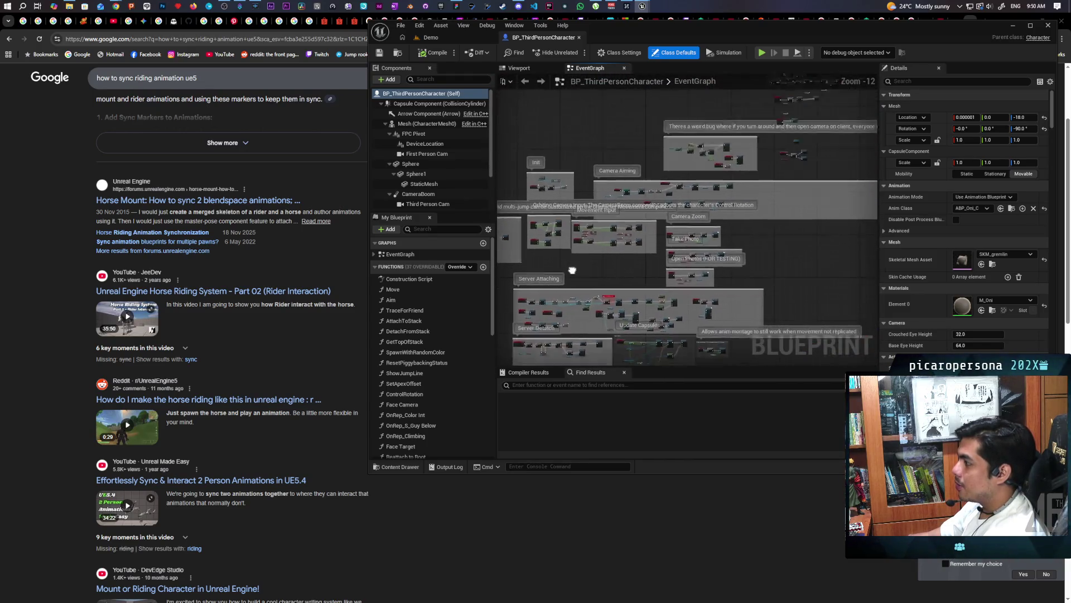
pyautogui.moveTo(572, 270)
pyautogui.mouseDown()
pyautogui.moveTo(581, 286)
pyautogui.moveTo(615, 155)
pyautogui.moveTo(600, 232)
pyautogui.mouseUp()
pyautogui.scroll(6, 577, 177)
pyautogui.scroll(7, 600, 232)
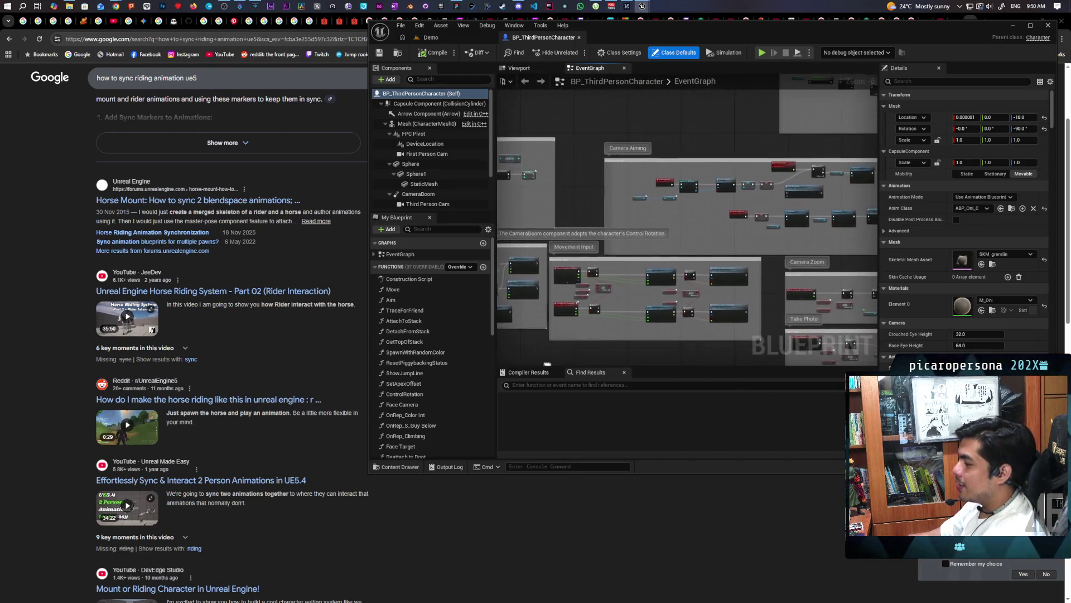
pyautogui.scroll(-1, 726, 204)
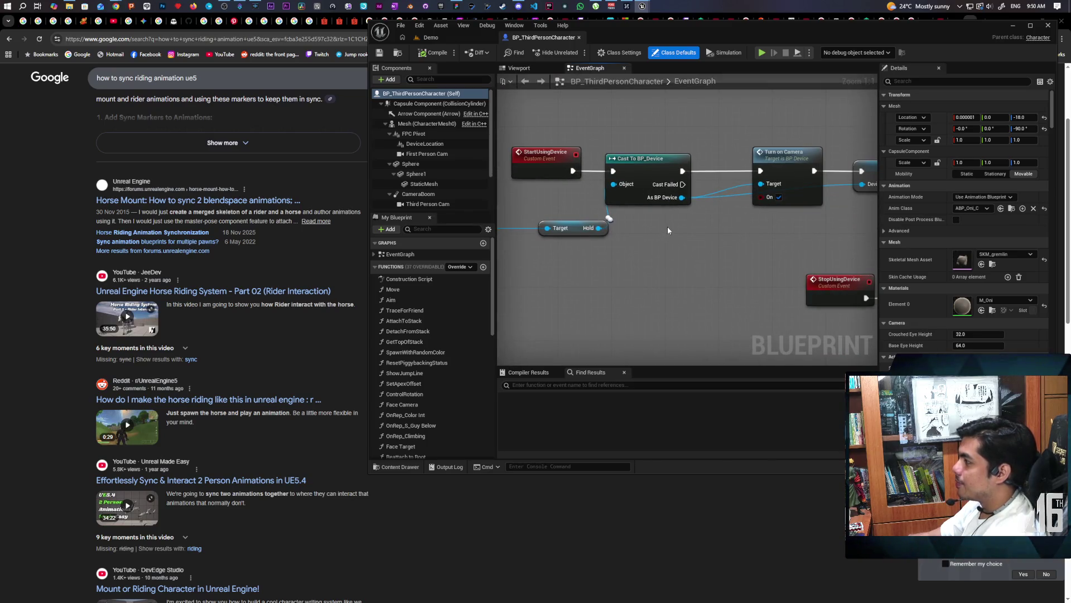
pyautogui.scroll(-1, 667, 226)
pyautogui.moveTo(741, 215); pyautogui.dragTo(783, 227)
pyautogui.scroll(-1, 742, 226)
pyautogui.scroll(1, 714, 229)
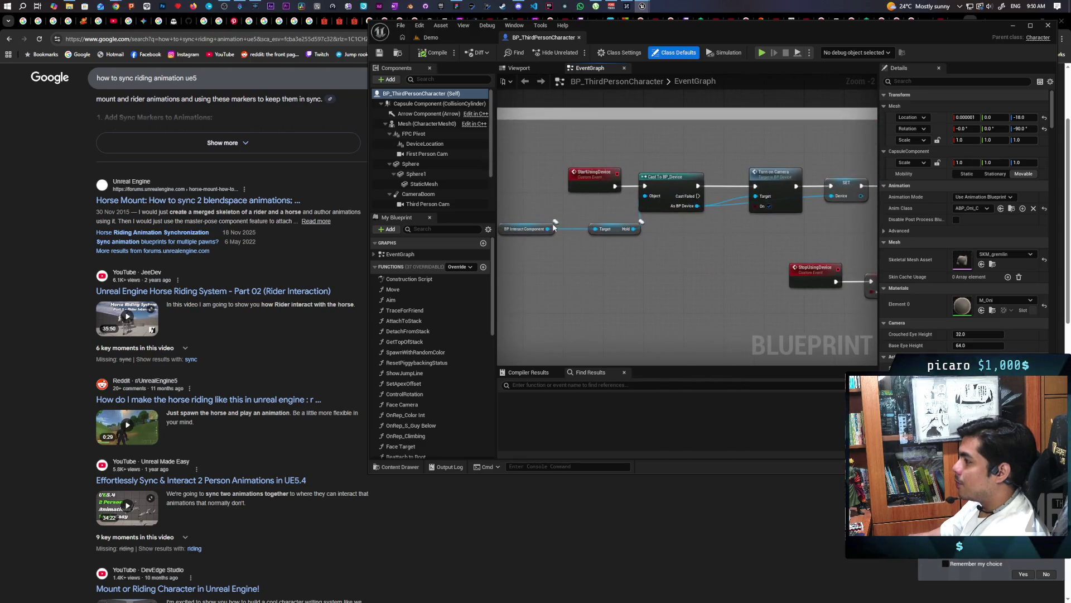
pyautogui.click(764, 237)
pyautogui.moveTo(765, 237)
pyautogui.mouseDown()
pyautogui.moveTo(694, 222)
pyautogui.moveTo(592, 228)
pyautogui.mouseUp()
pyautogui.scroll(-2, 694, 218)
pyautogui.scroll(3, 592, 227)
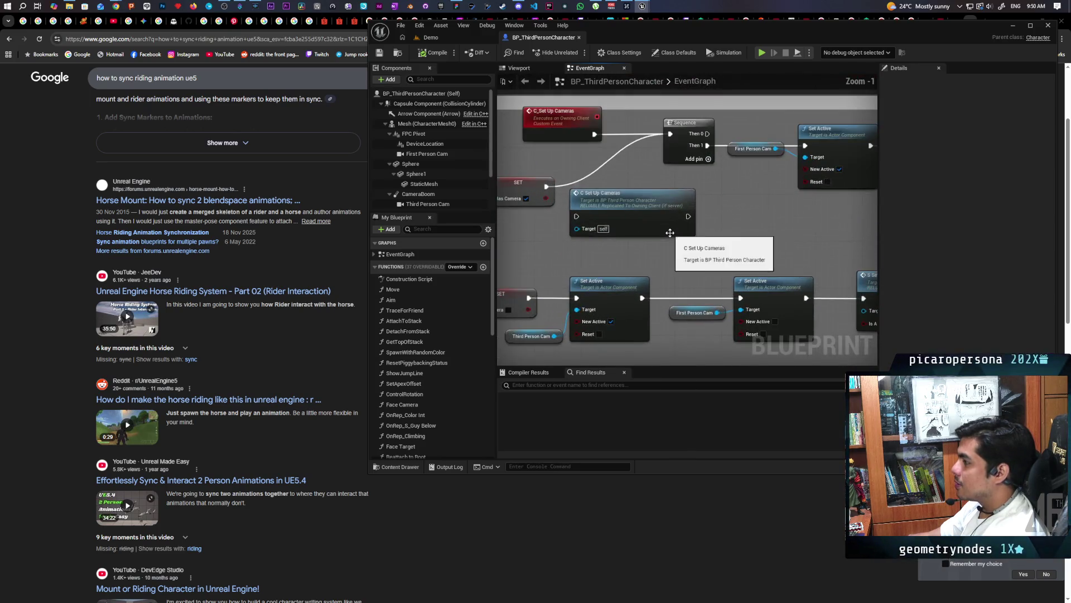
# Step: Select the C Set Up Cameras call and resize the comment box around the camera nodes
pyautogui.moveTo(727, 208); pyautogui.dragTo(572, 247)
pyautogui.scroll(-3, 666, 229)
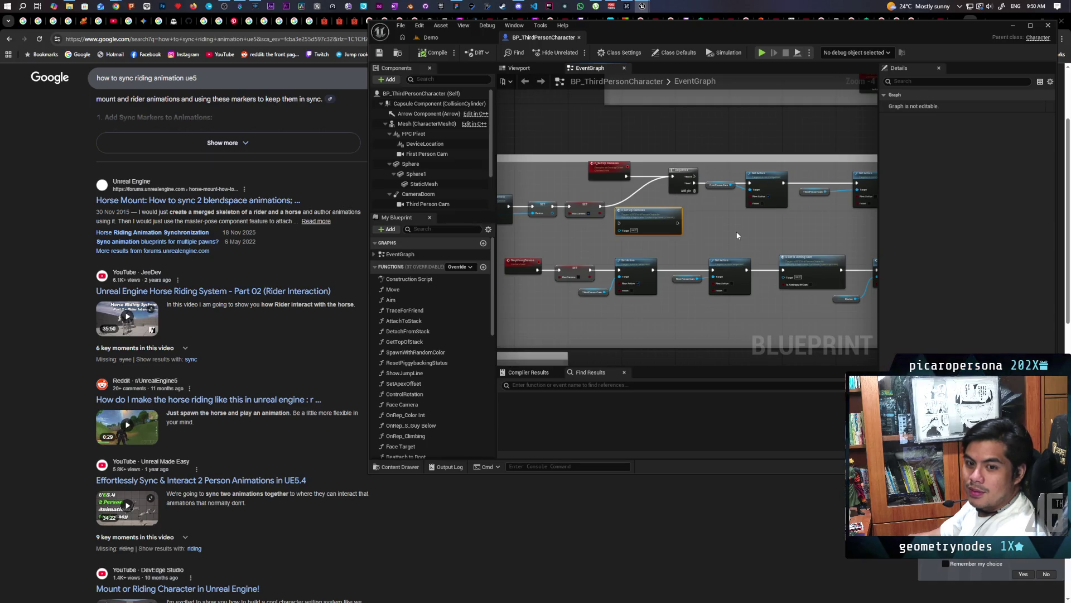
pyautogui.scroll(4, 718, 223)
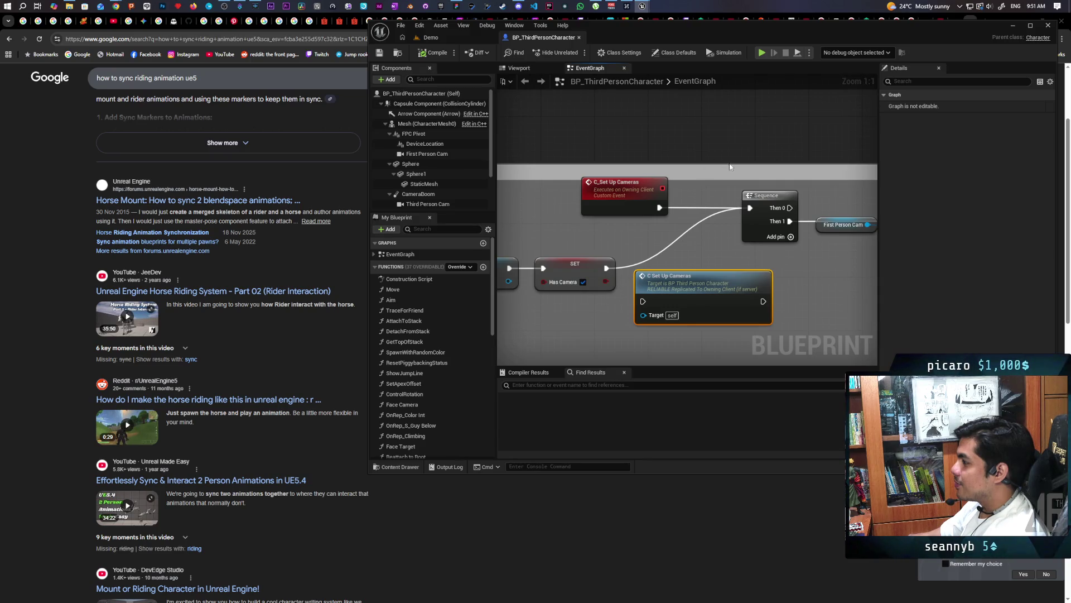
pyautogui.scroll(-2, 738, 189)
pyautogui.moveTo(725, 169); pyautogui.dragTo(725, 149)
pyautogui.moveTo(839, 182)
pyautogui.mouseDown()
pyautogui.moveTo(530, 199)
pyautogui.moveTo(742, 137)
pyautogui.mouseUp()
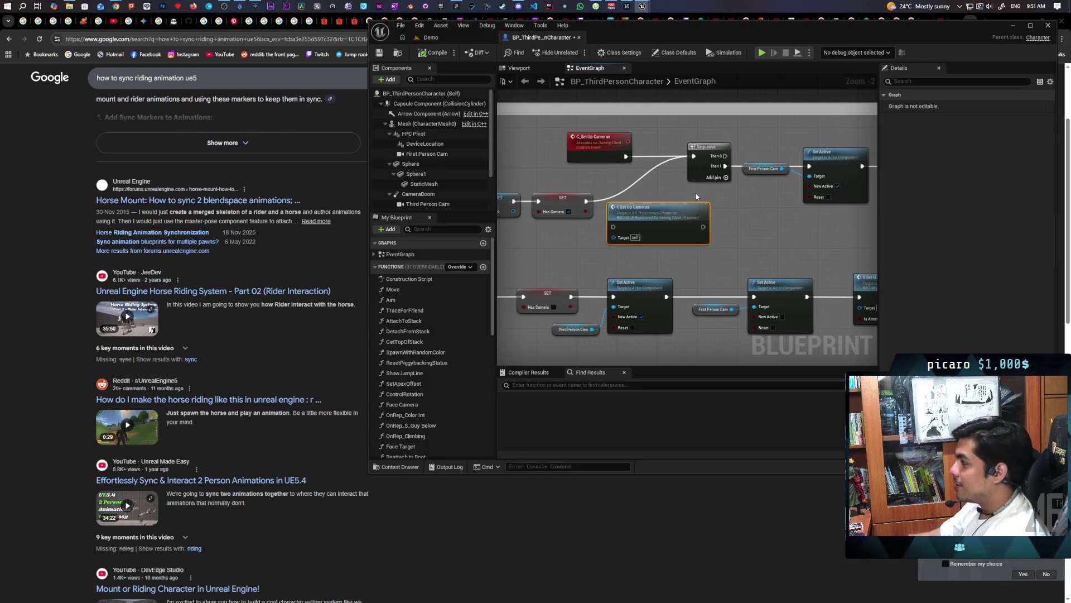
pyautogui.scroll(-2, 641, 182)
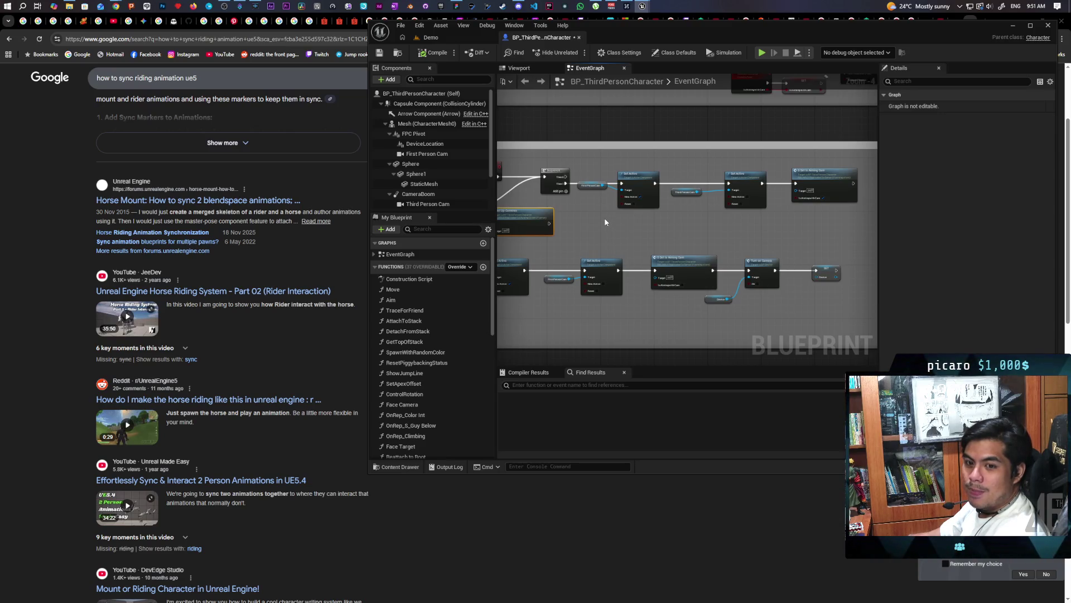
pyautogui.moveTo(631, 223)
pyautogui.mouseDown()
pyautogui.moveTo(630, 257)
pyautogui.moveTo(687, 250)
pyautogui.mouseUp()
# Step: Inspect the SET Device node of the StopUsingDevice logic in Details
pyautogui.scroll(3, 630, 258)
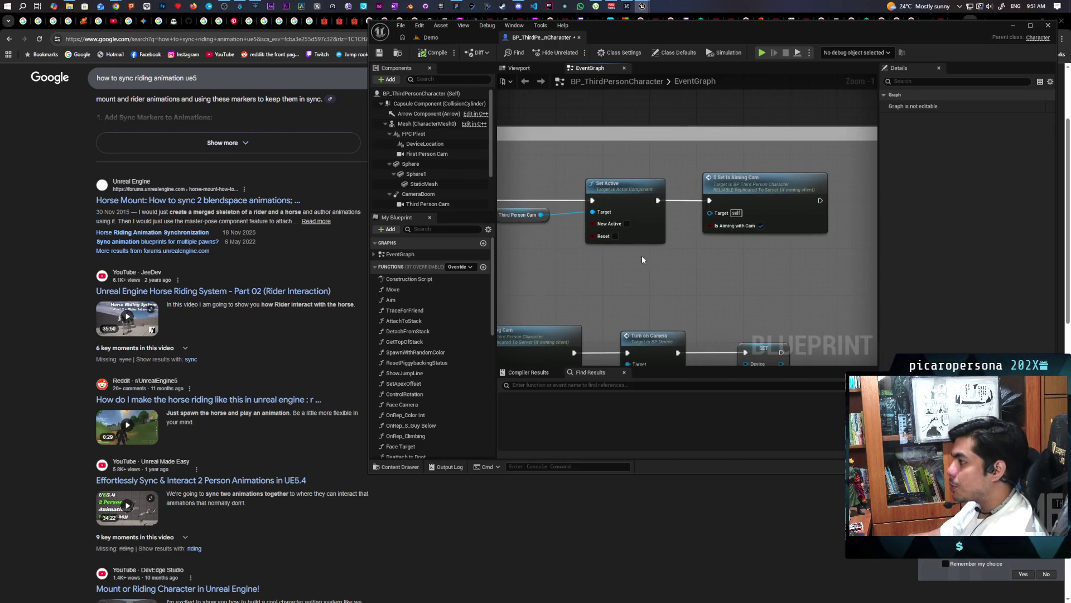
pyautogui.moveTo(590, 262)
pyautogui.mouseDown()
pyautogui.moveTo(535, 189)
pyautogui.moveTo(660, 267)
pyautogui.moveTo(833, 259)
pyautogui.mouseUp()
pyautogui.moveTo(763, 258); pyautogui.dragTo(881, 260)
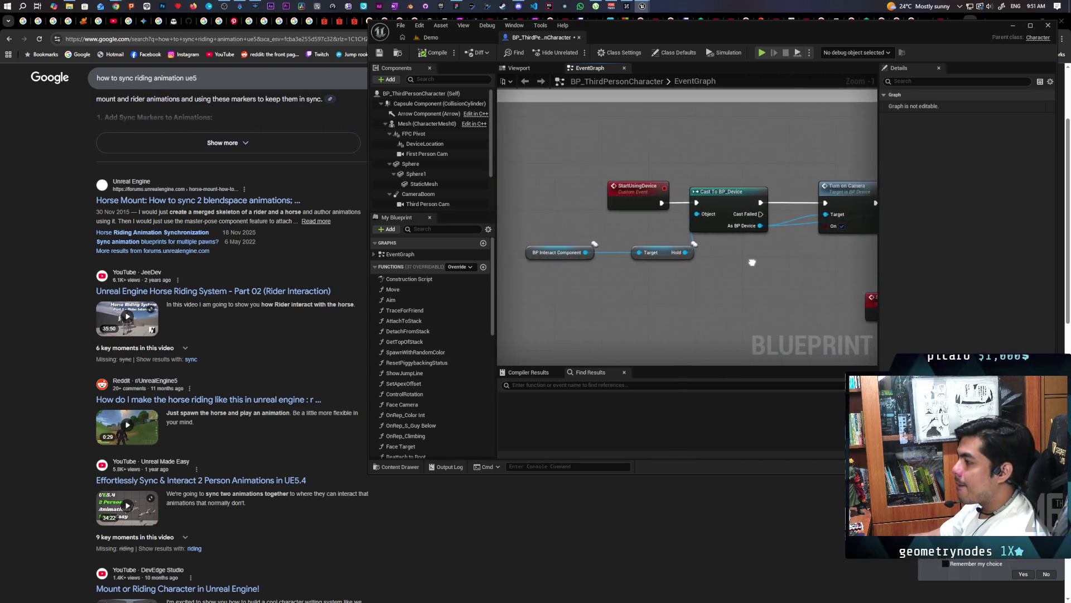
pyautogui.moveTo(567, 274); pyautogui.dragTo(664, 244)
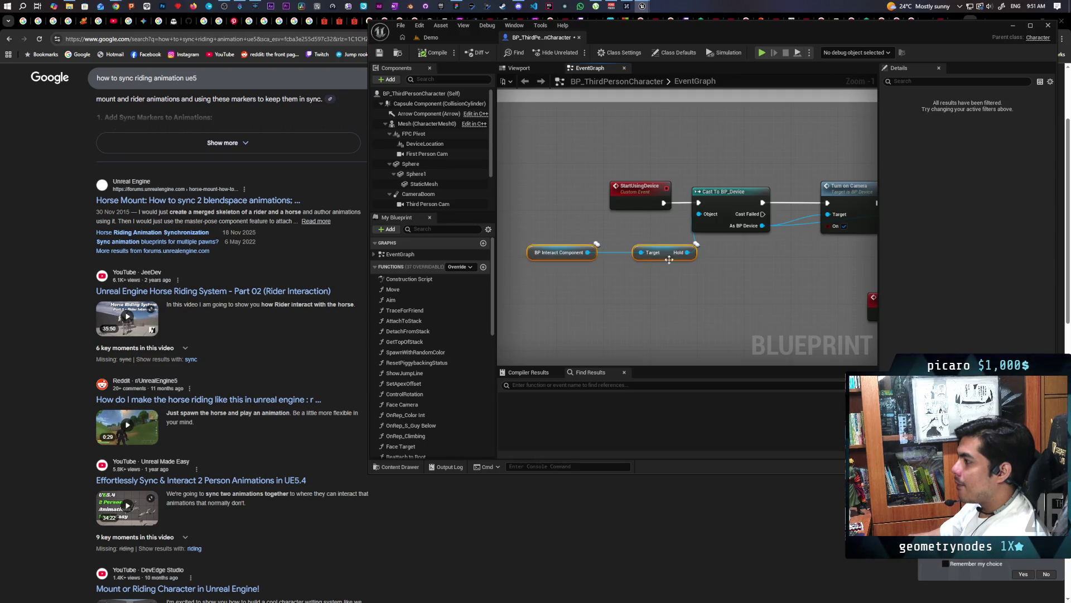
pyautogui.moveTo(713, 280)
pyautogui.mouseDown()
pyautogui.moveTo(632, 271)
pyautogui.moveTo(756, 253)
pyautogui.moveTo(633, 256)
pyautogui.moveTo(821, 246)
pyautogui.moveTo(772, 246)
pyautogui.moveTo(744, 196)
pyautogui.mouseUp()
pyautogui.click(744, 196)
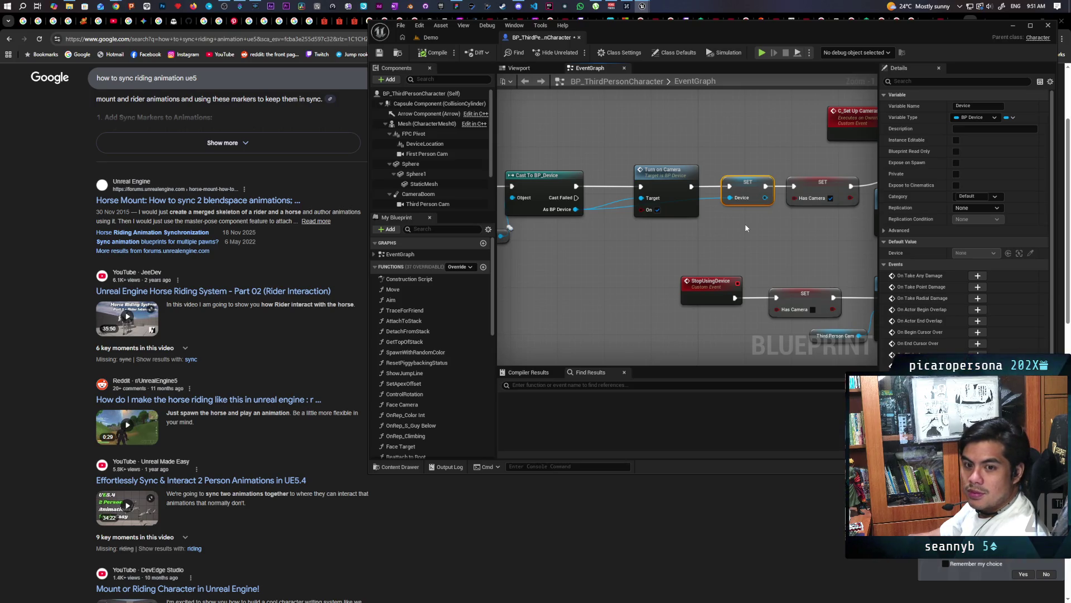
# Step: Inspect the Hold variable node beside the StartUsingDevice interact nodes
pyautogui.moveTo(565, 247); pyautogui.dragTo(785, 239)
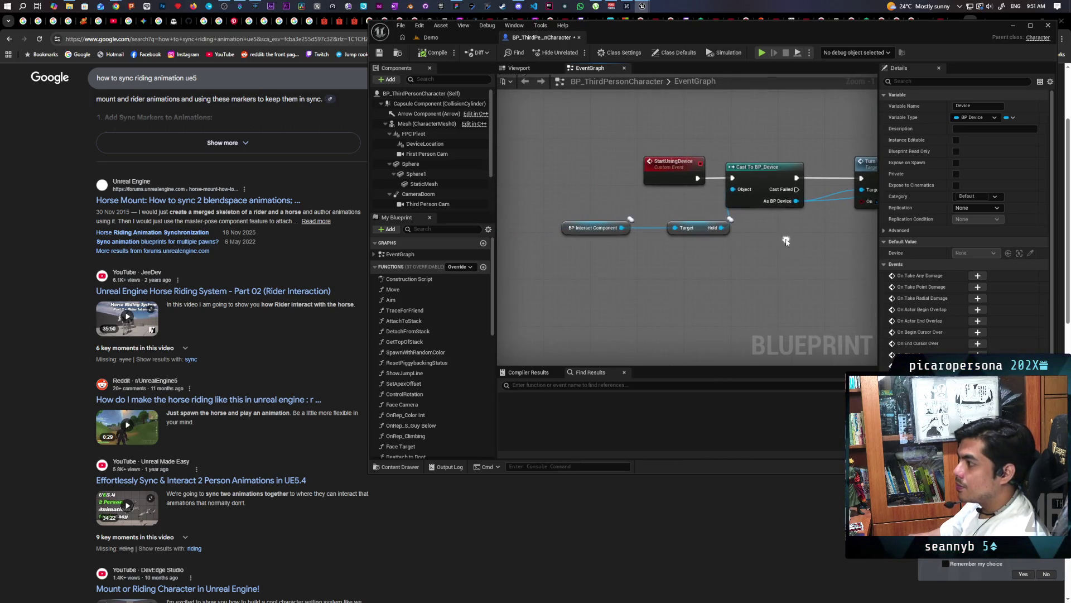
pyautogui.scroll(-4, 671, 256)
pyautogui.scroll(3, 670, 256)
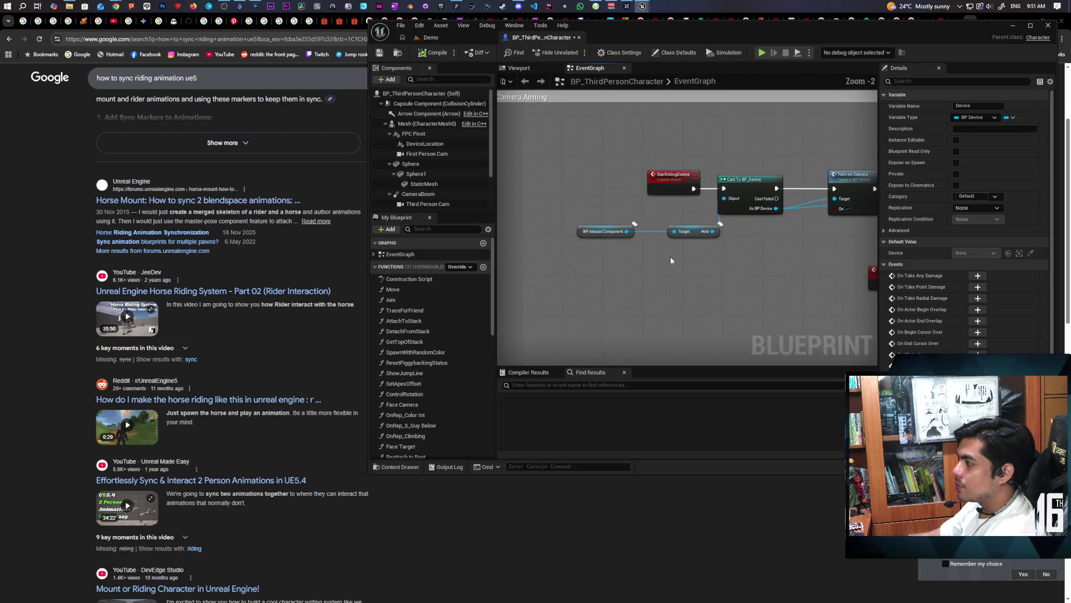
pyautogui.scroll(-3, 698, 235)
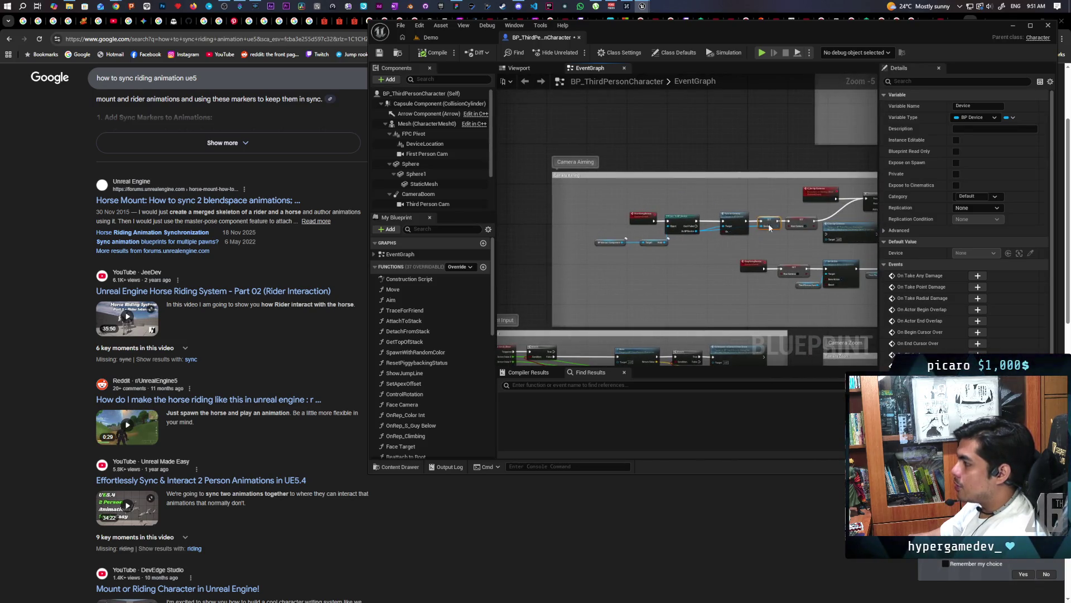
pyautogui.scroll(3, 700, 239)
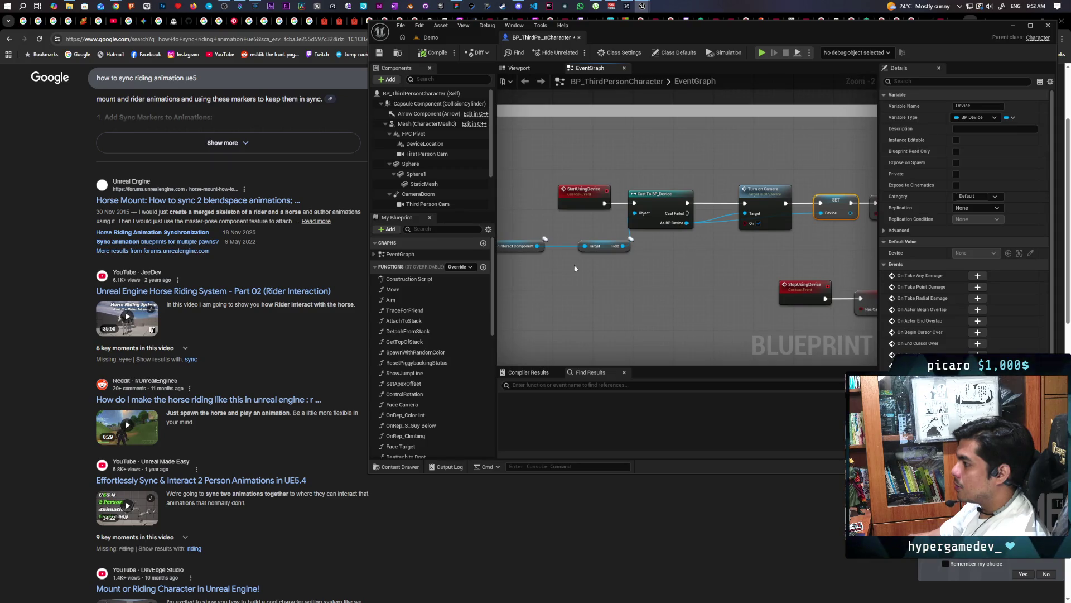
pyautogui.click(612, 244)
pyautogui.scroll(-2, 759, 235)
pyautogui.scroll(2, 645, 240)
pyautogui.scroll(-1, 625, 256)
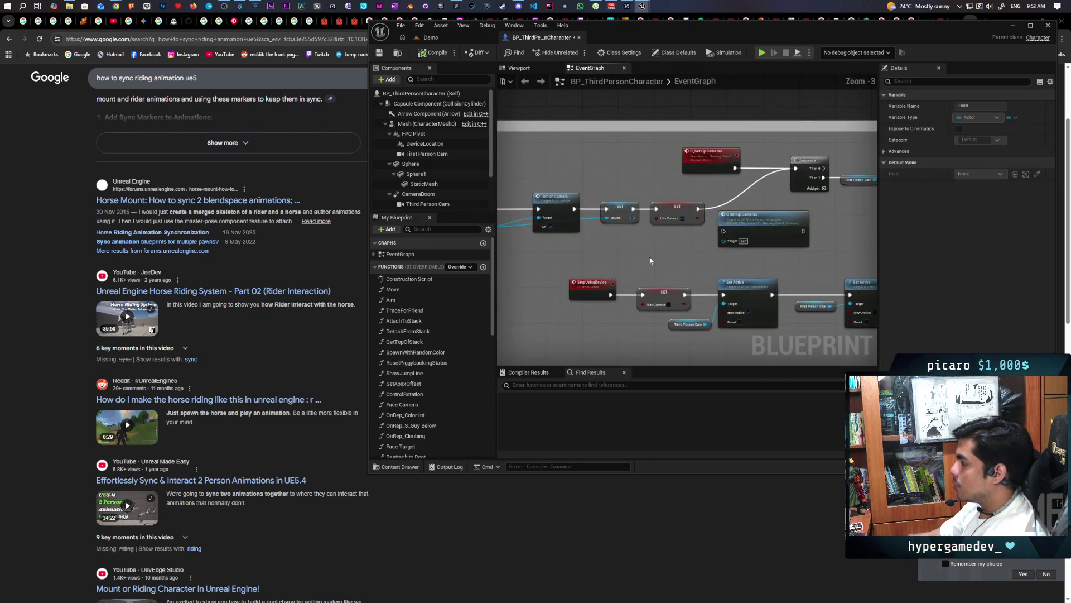
pyautogui.scroll(-3, 785, 246)
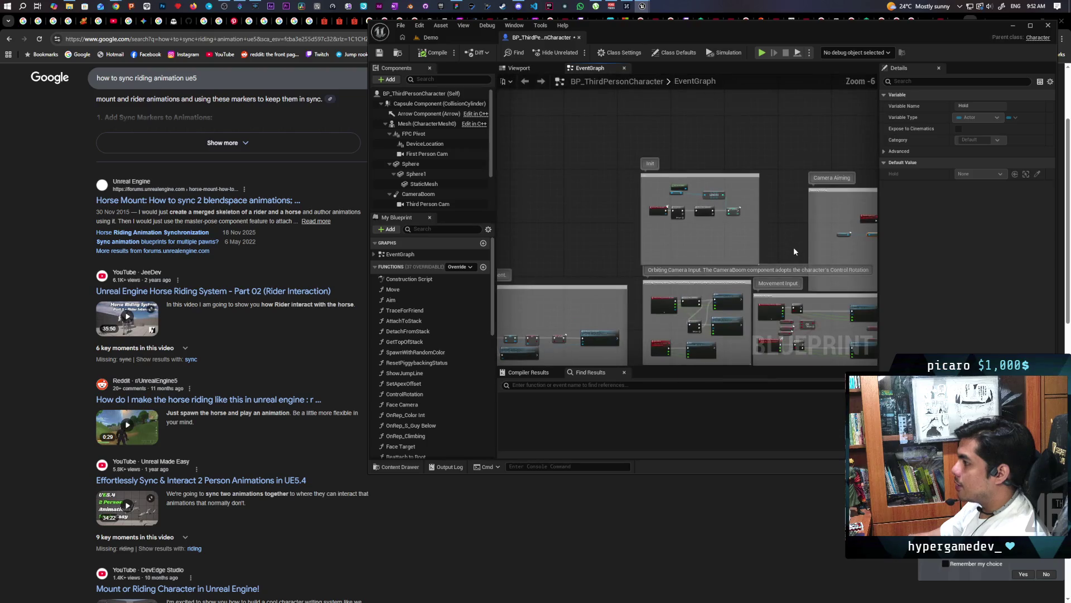
pyautogui.moveTo(674, 259); pyautogui.dragTo(588, 243)
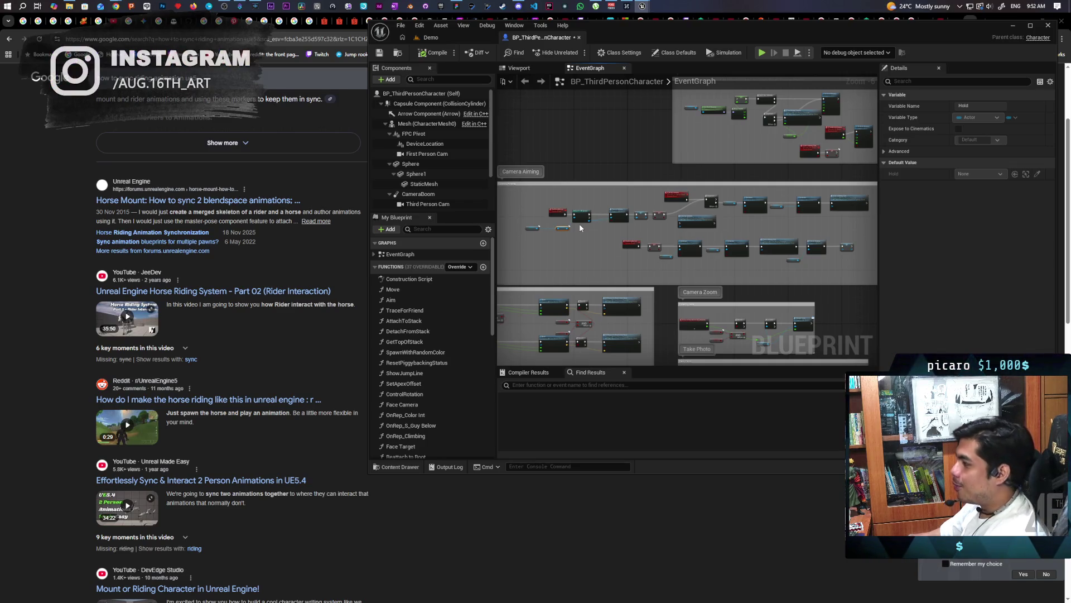
# Step: Delete the C Set Up Cameras call node and the red C_Set Up Cameras event node
pyautogui.scroll(5, 628, 223)
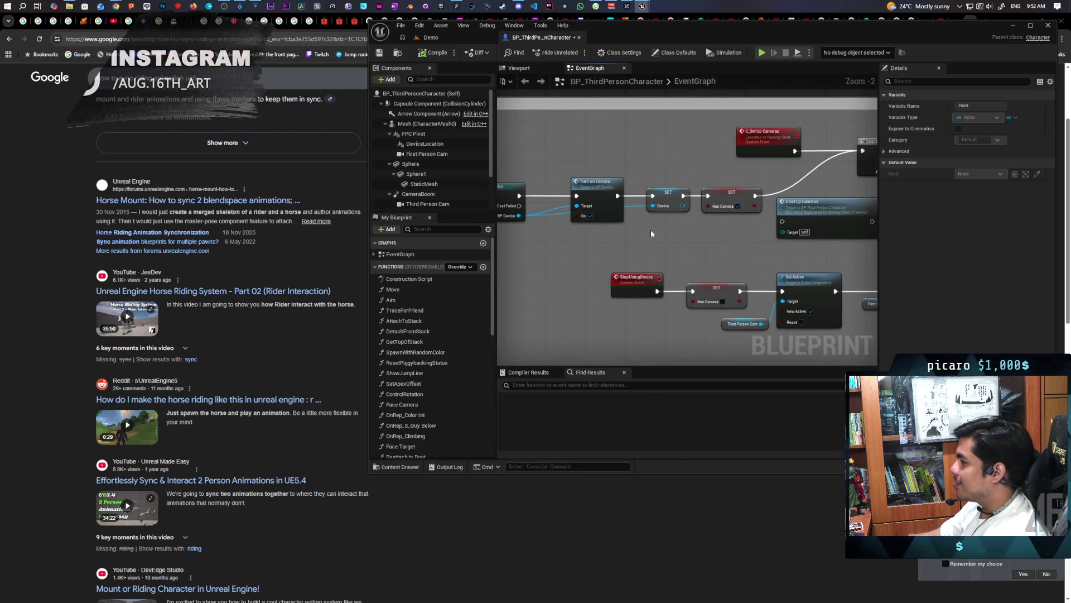
pyautogui.moveTo(711, 237)
pyautogui.mouseDown()
pyautogui.moveTo(751, 255)
pyautogui.moveTo(656, 248)
pyautogui.mouseUp()
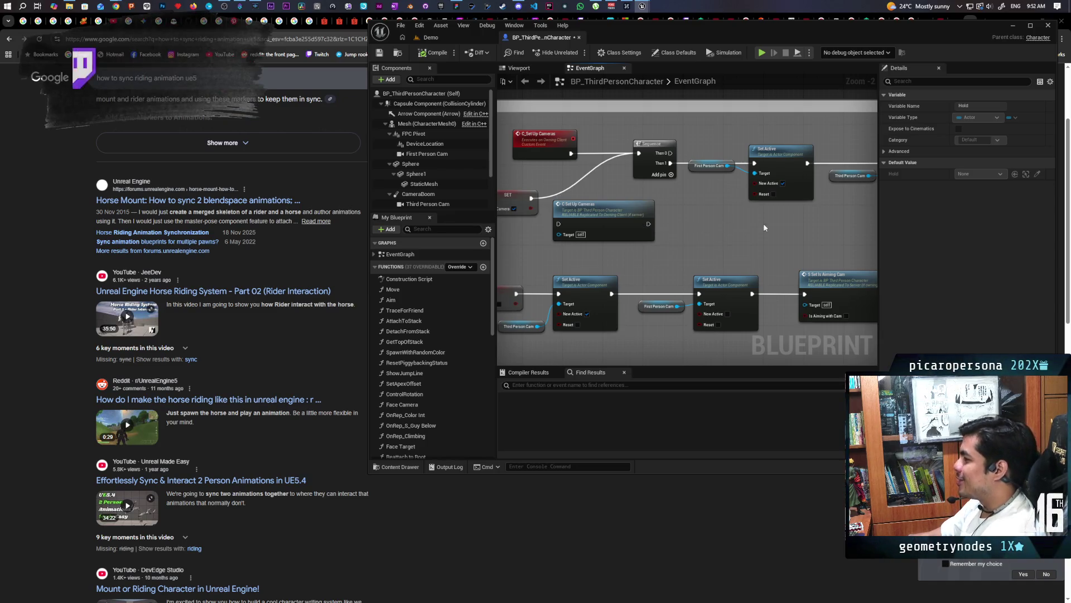
pyautogui.moveTo(756, 232); pyautogui.dragTo(733, 101)
pyautogui.moveTo(583, 229); pyautogui.dragTo(773, 222)
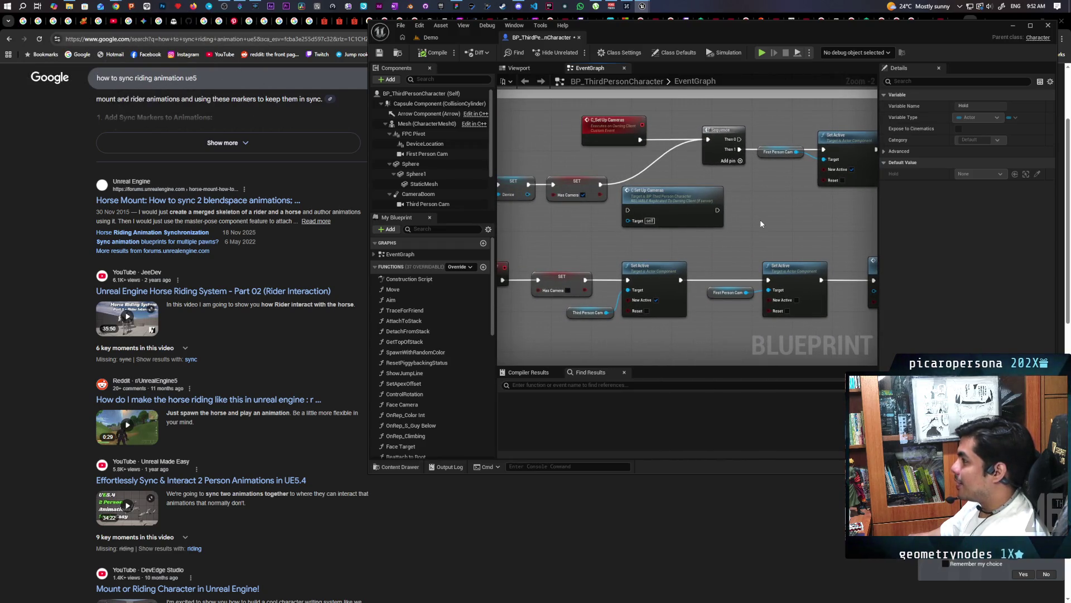
pyautogui.click(691, 223)
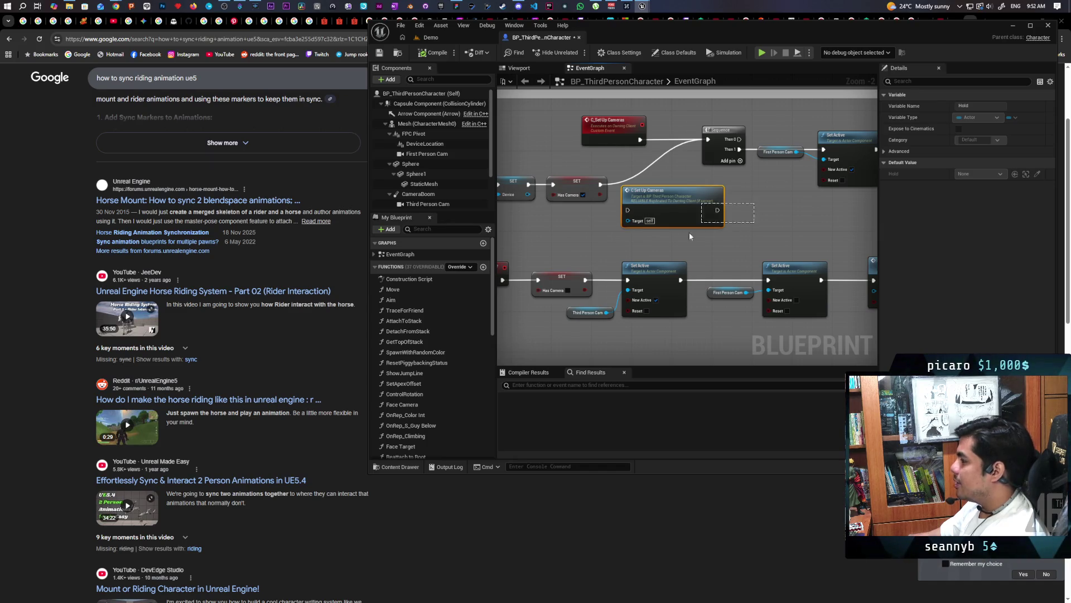
pyautogui.press('Delete')
pyautogui.click(639, 124)
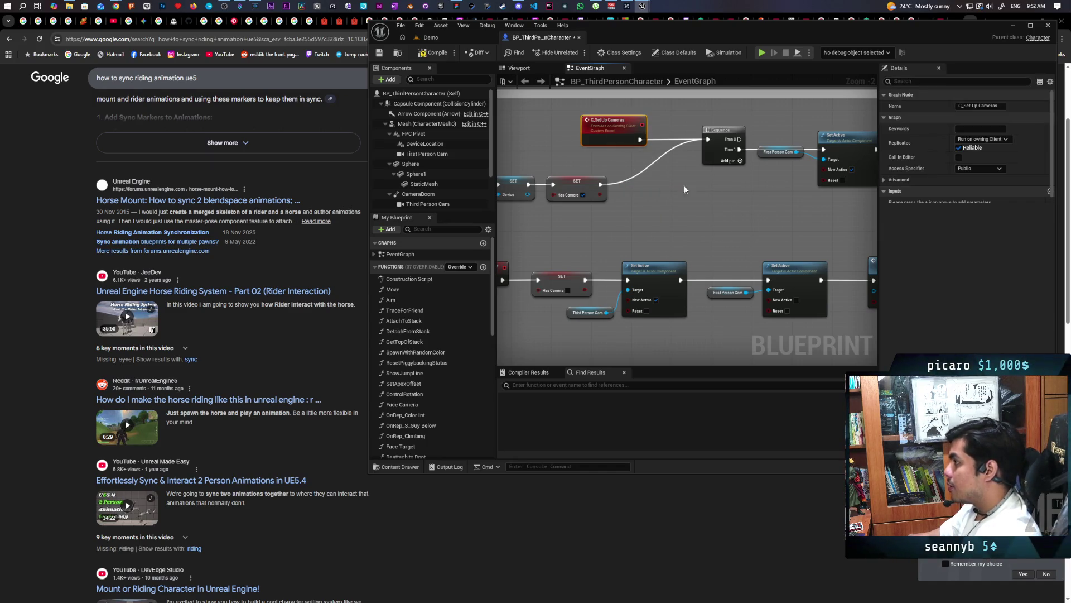
pyautogui.press('Delete')
pyautogui.scroll(-1, 715, 192)
pyautogui.moveTo(715, 192); pyautogui.dragTo(682, 200)
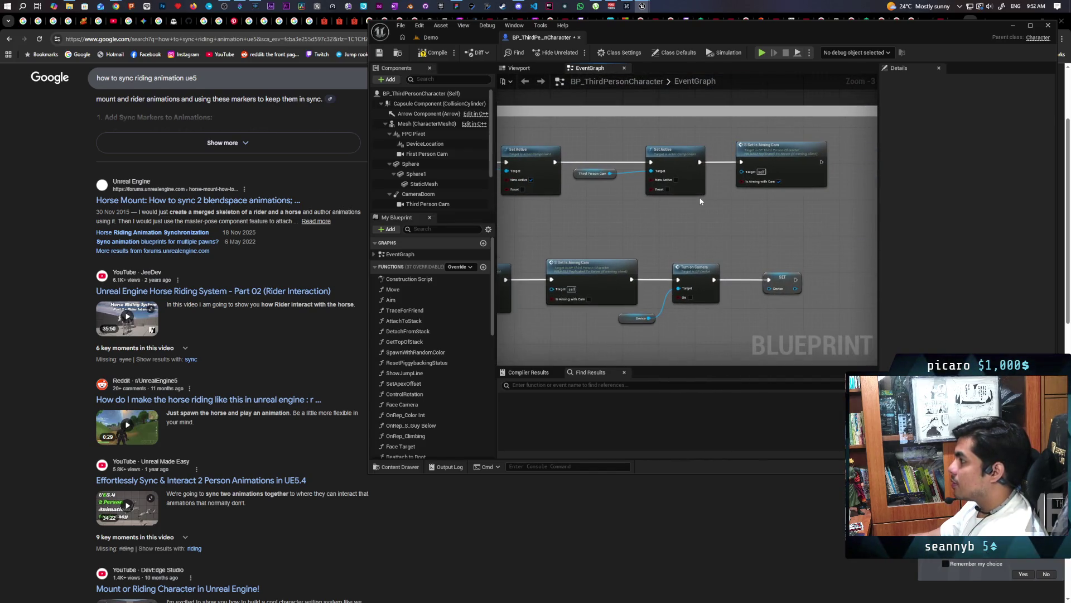
# Step: Move the S_Set Is Aiming Cam event and its SET nodes to the left
pyautogui.doubleClick(781, 157)
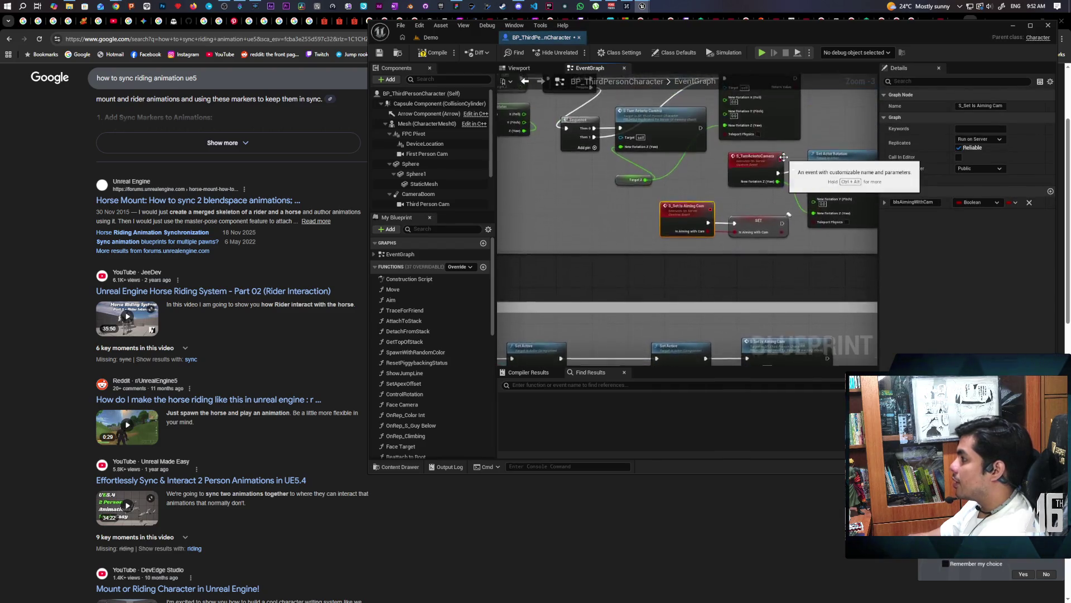
pyautogui.moveTo(758, 195)
pyautogui.mouseDown()
pyautogui.moveTo(684, 245)
pyautogui.moveTo(612, 220)
pyautogui.moveTo(533, 223)
pyautogui.mouseUp()
pyautogui.click(610, 197)
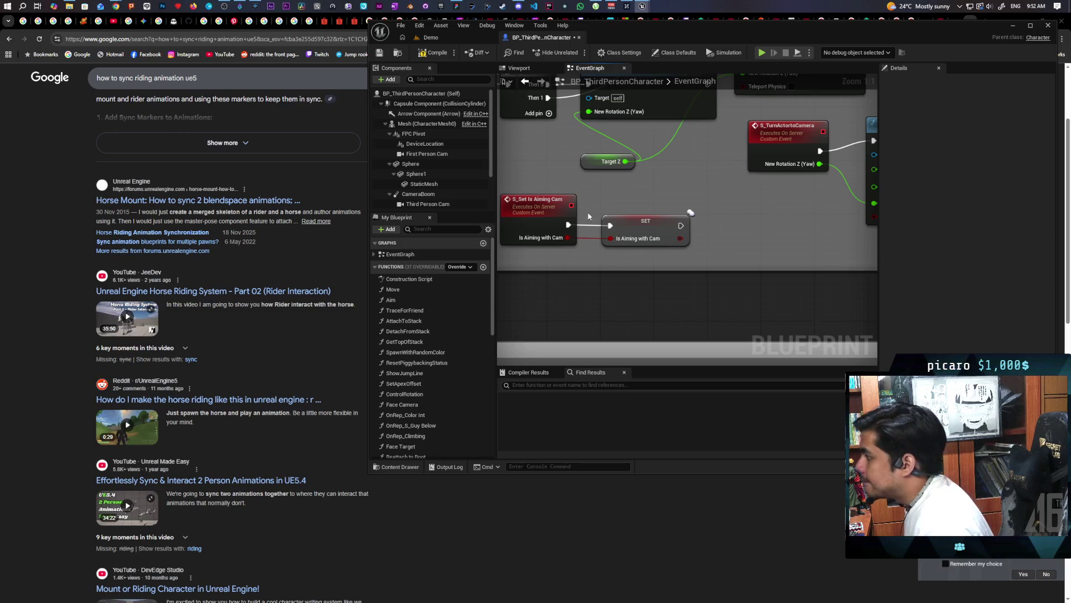
pyautogui.scroll(-1, 580, 210)
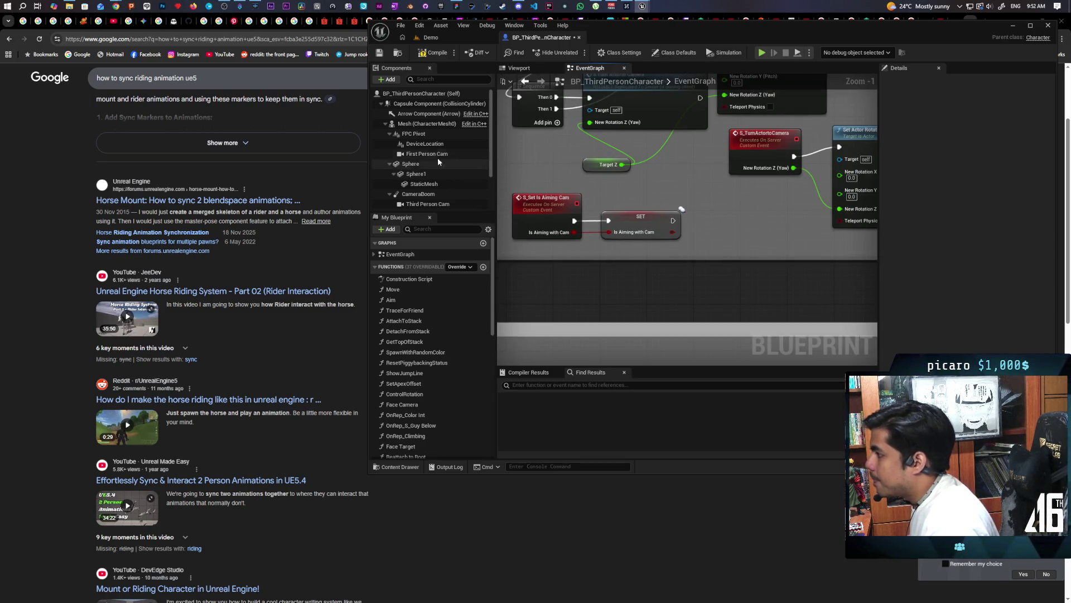
pyautogui.scroll(-2, 429, 167)
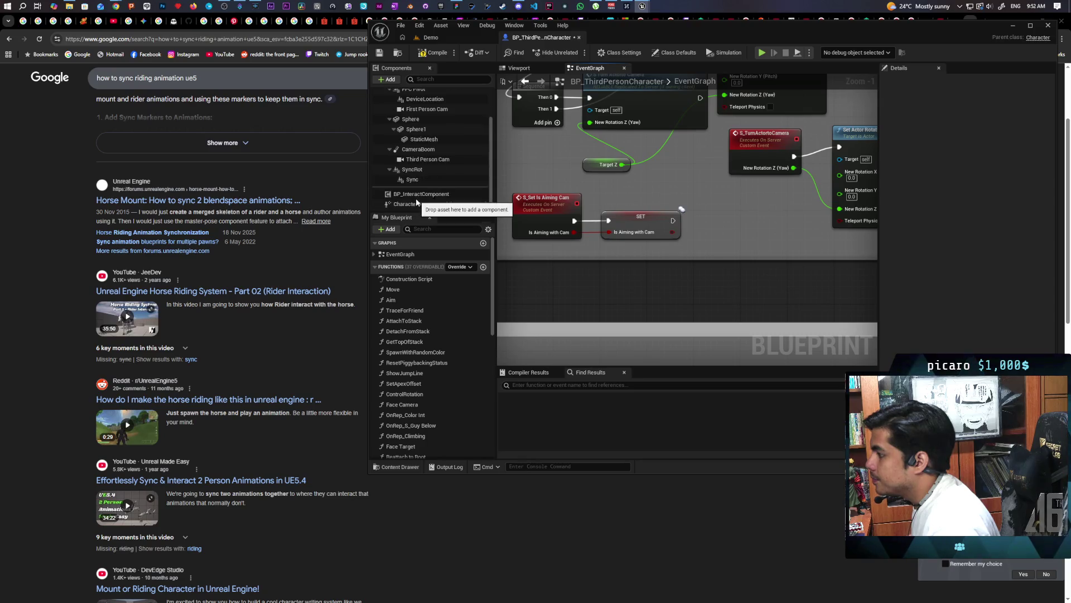
# Step: Add a BP Interact Component reference feeding a Get Hold node, then compile and save
pyautogui.moveTo(417, 193)
pyautogui.mouseDown()
pyautogui.moveTo(566, 278)
pyautogui.moveTo(650, 286)
pyautogui.mouseUp()
pyautogui.write('get hold')
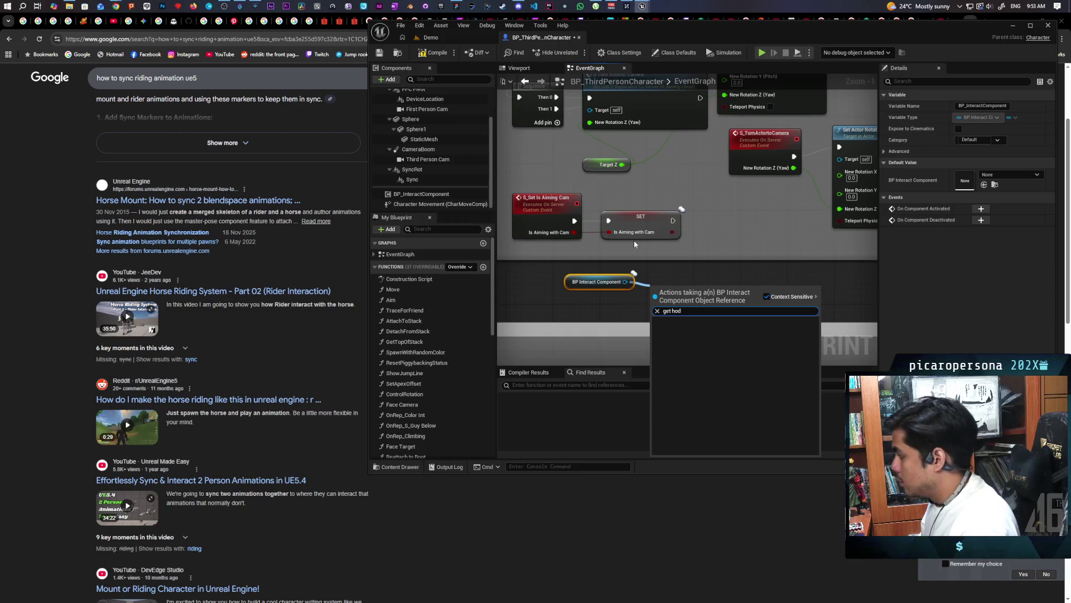
pyautogui.press('Return')
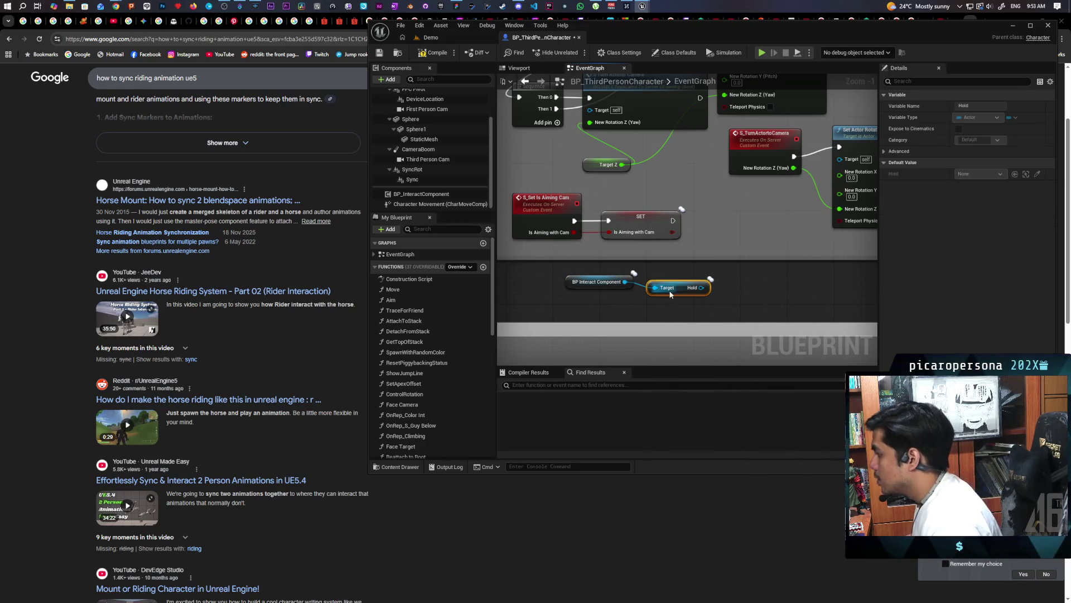
pyautogui.moveTo(603, 300); pyautogui.dragTo(608, 300)
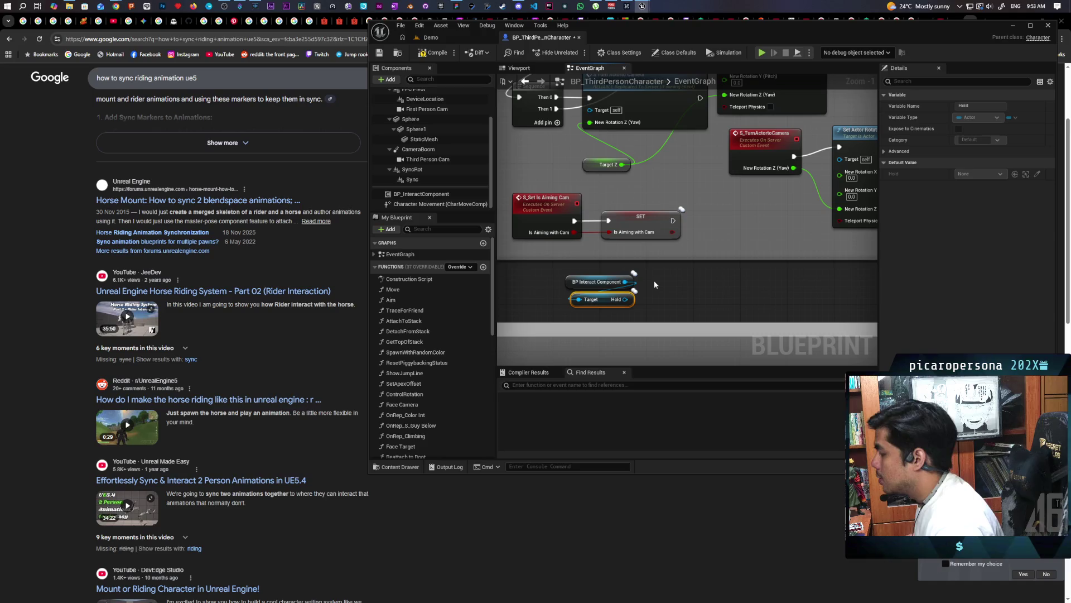
pyautogui.click(434, 56)
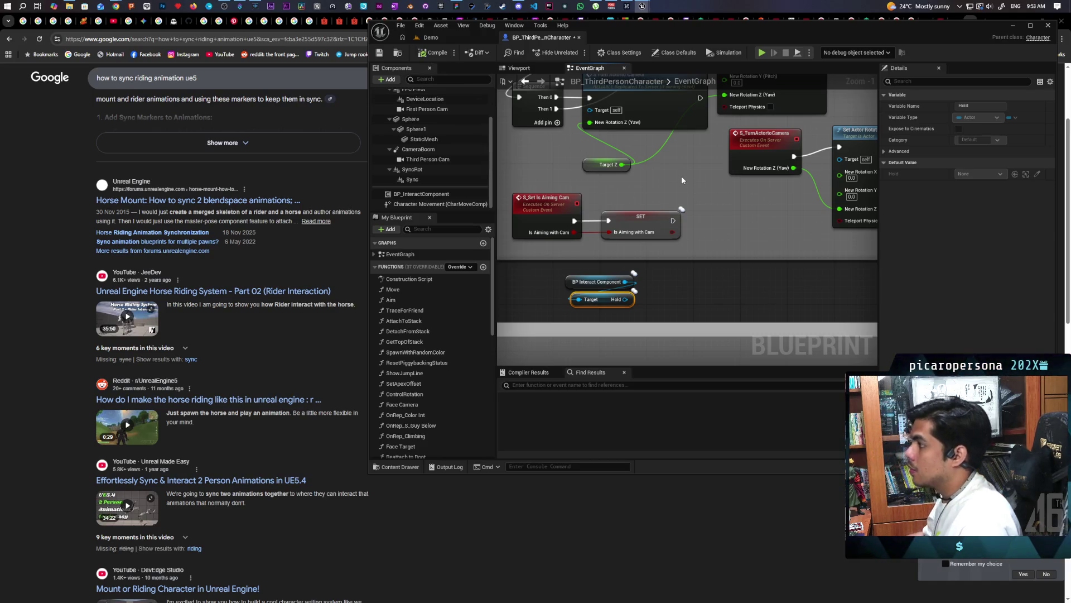
pyautogui.hotkey('ctrl', 's')
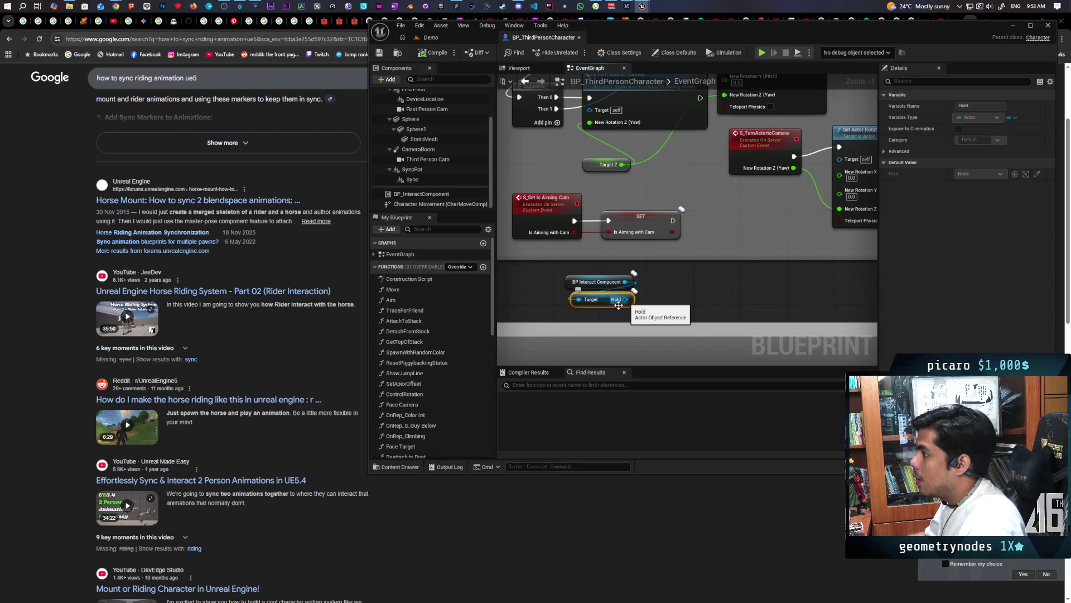
pyautogui.click(398, 467)
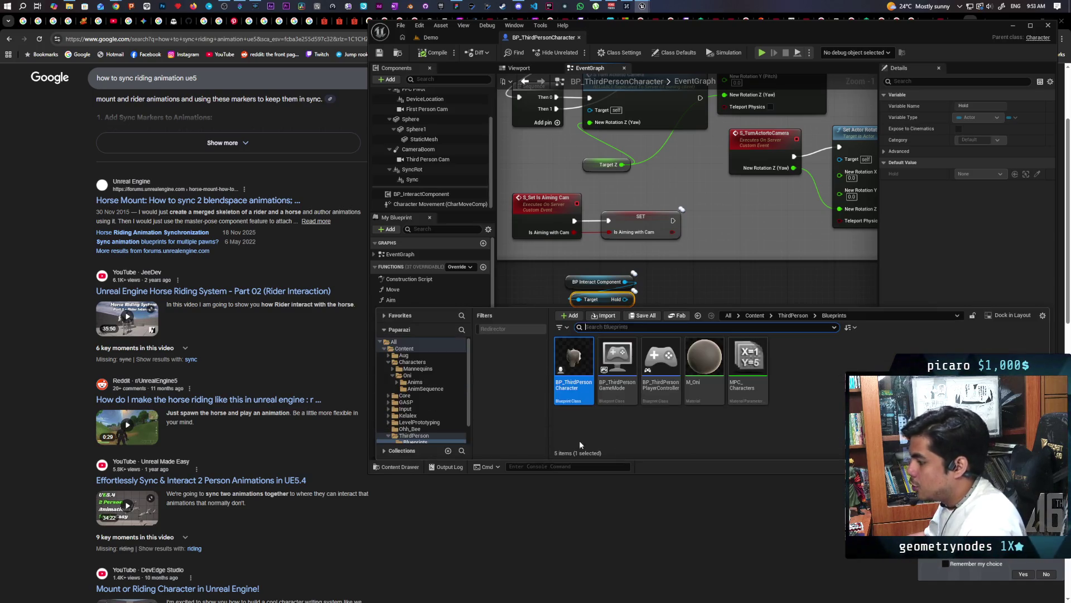
# Step: Browse to ThirdPerson > Blueprints in the Content Drawer and return to the Demo level
pyautogui.click(795, 317)
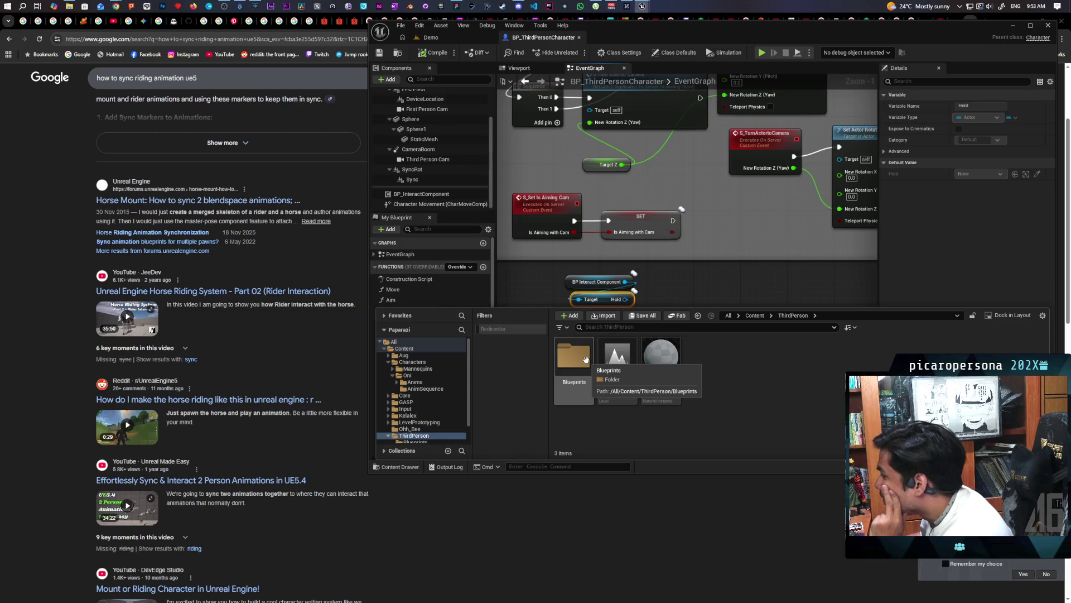
pyautogui.doubleClick(585, 359)
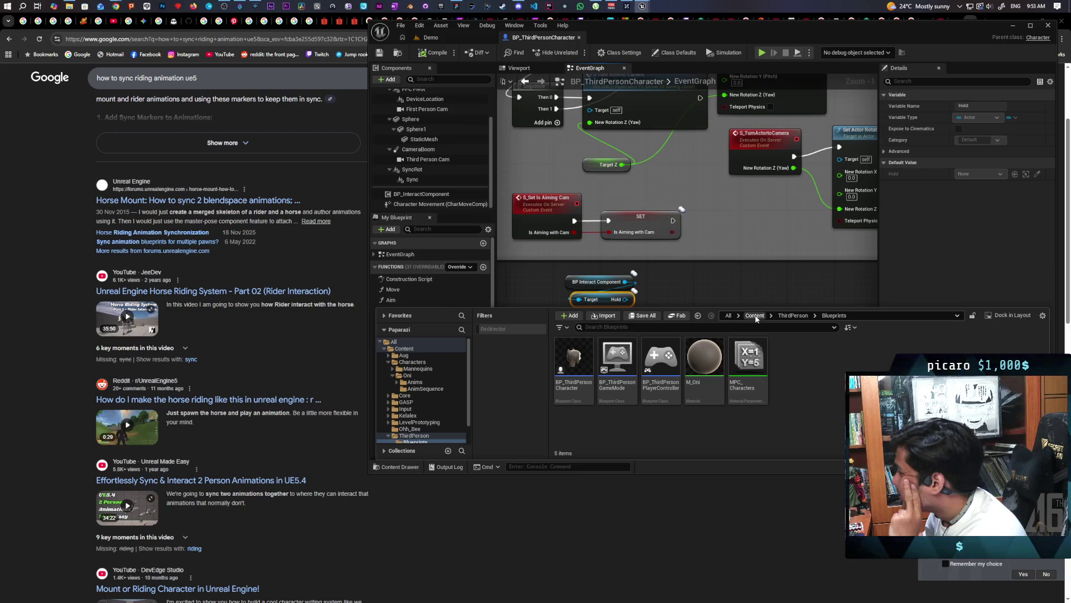
pyautogui.click(429, 37)
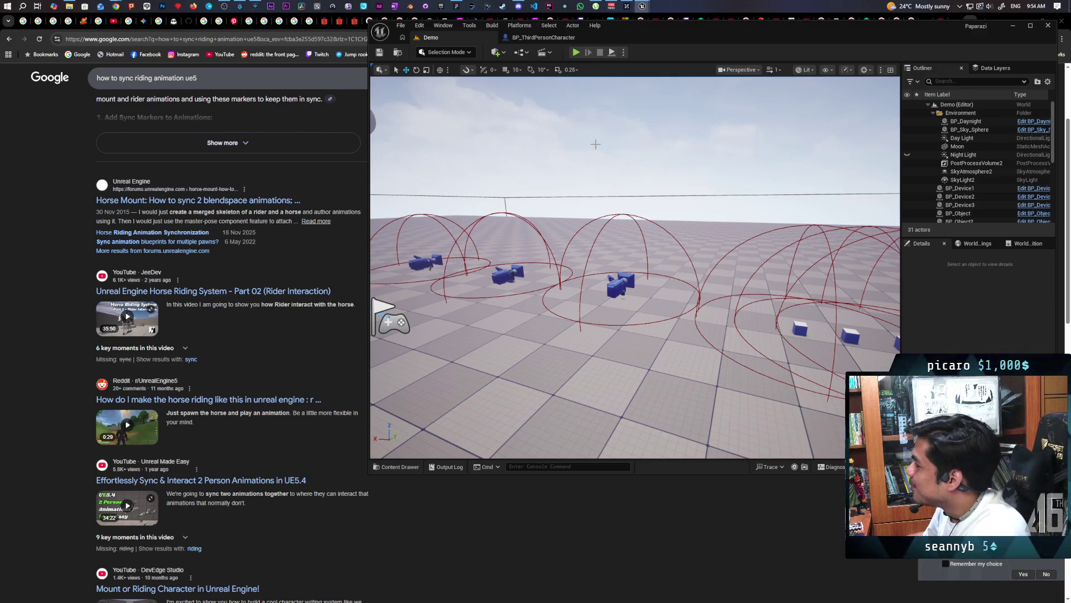
# Step: Select the BP_Device3 cube and open its blueprint with Ctrl+E
pyautogui.click(616, 286)
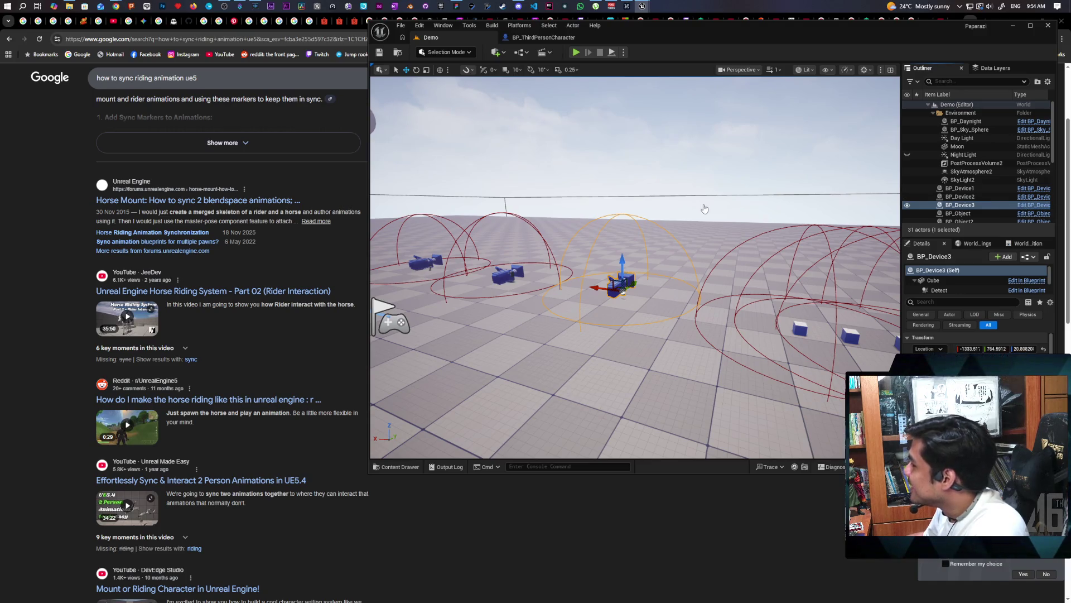
pyautogui.hotkey('ctrl', 'e')
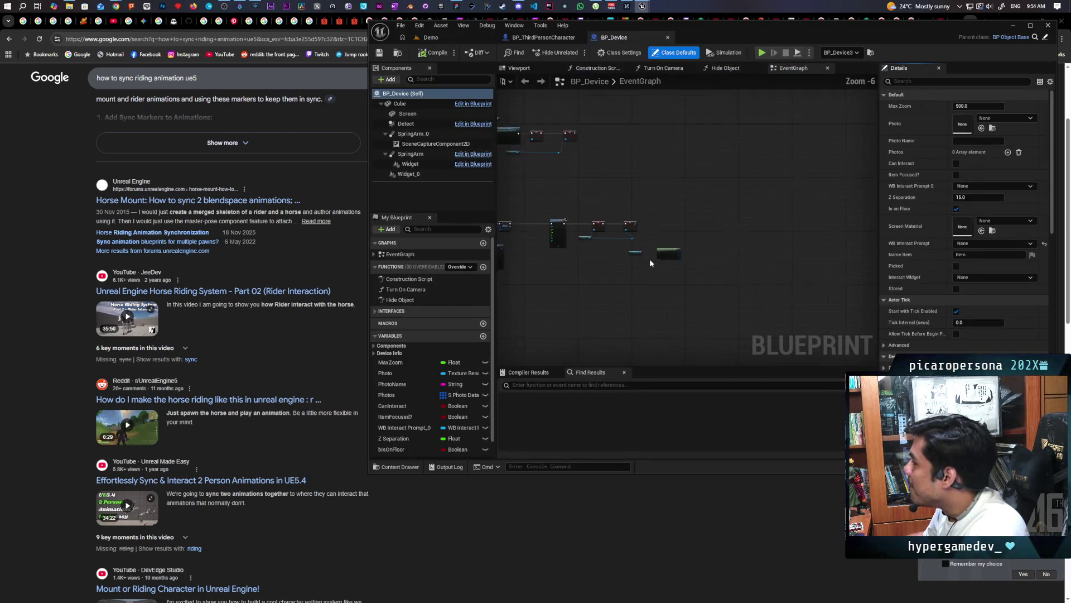
pyautogui.scroll(-2, 750, 290)
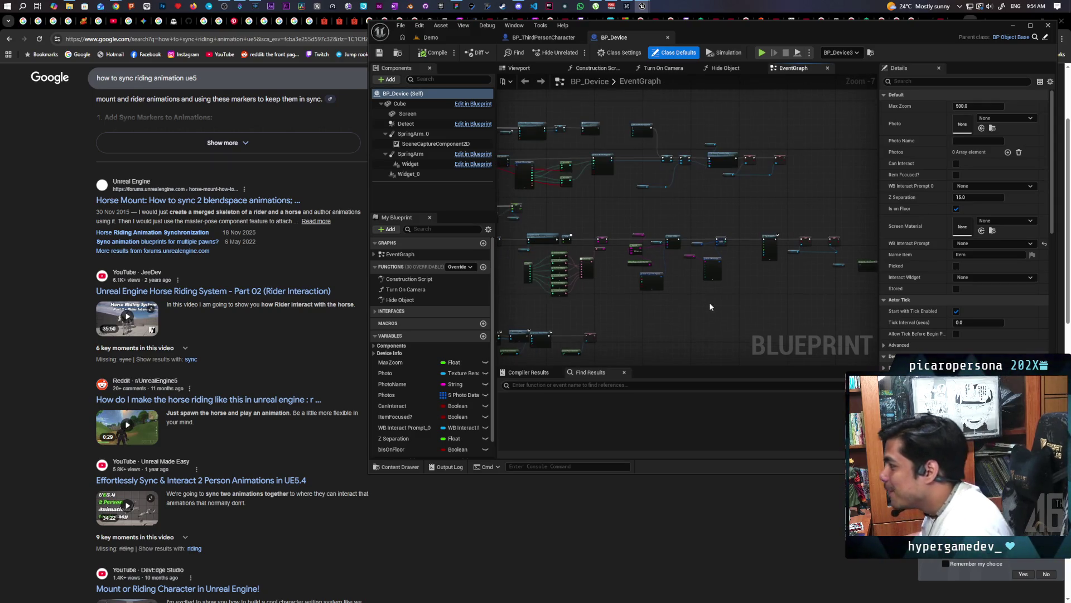
pyautogui.scroll(3, 724, 270)
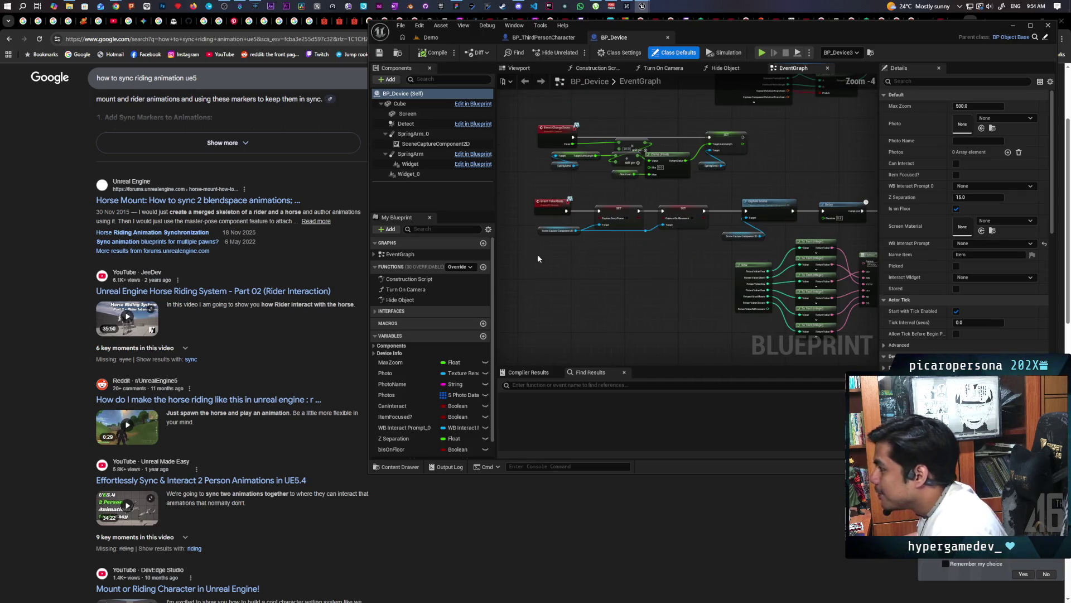
pyautogui.moveTo(569, 256); pyautogui.dragTo(573, 274)
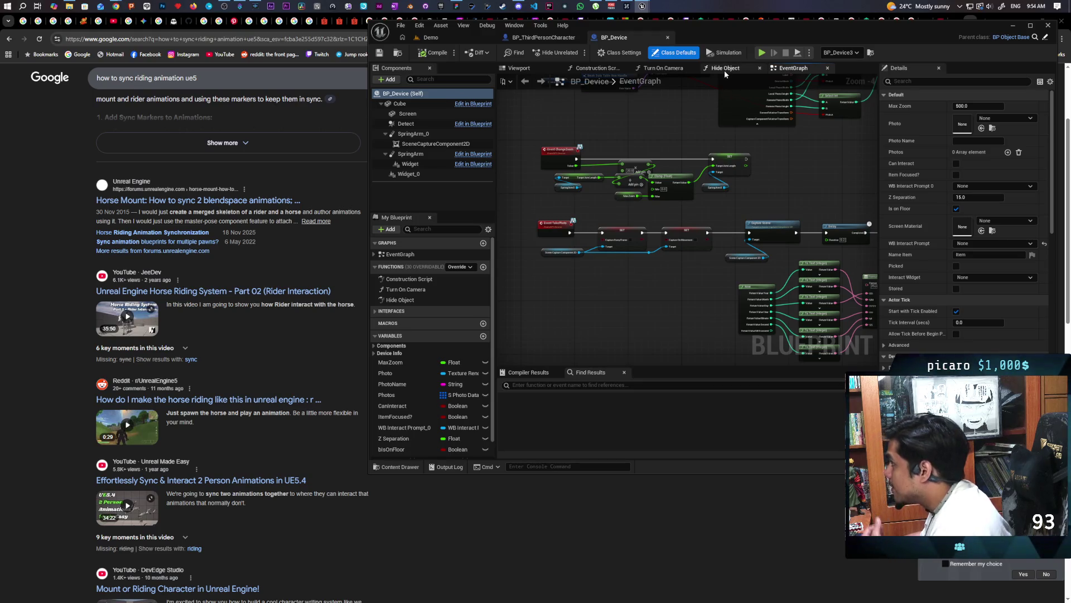
# Step: Review the Turn On Camera function graph and Viewport preview, then return to the EventGraph
pyautogui.click(664, 68)
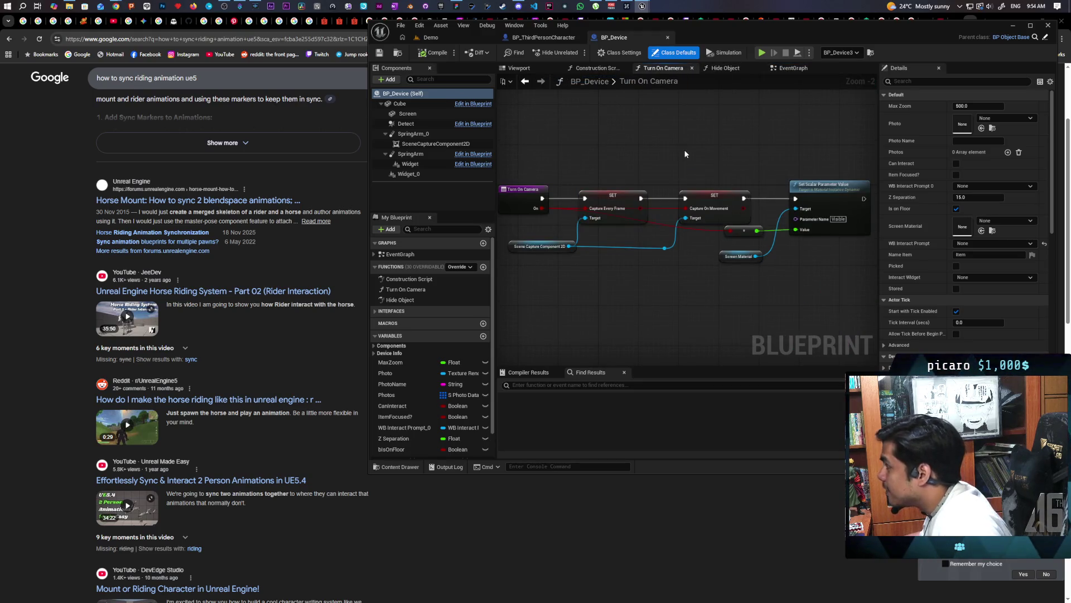
pyautogui.scroll(-2, 669, 157)
pyautogui.moveTo(564, 148); pyautogui.dragTo(820, 234)
pyautogui.scroll(2, 755, 218)
pyautogui.rightClick(540, 190)
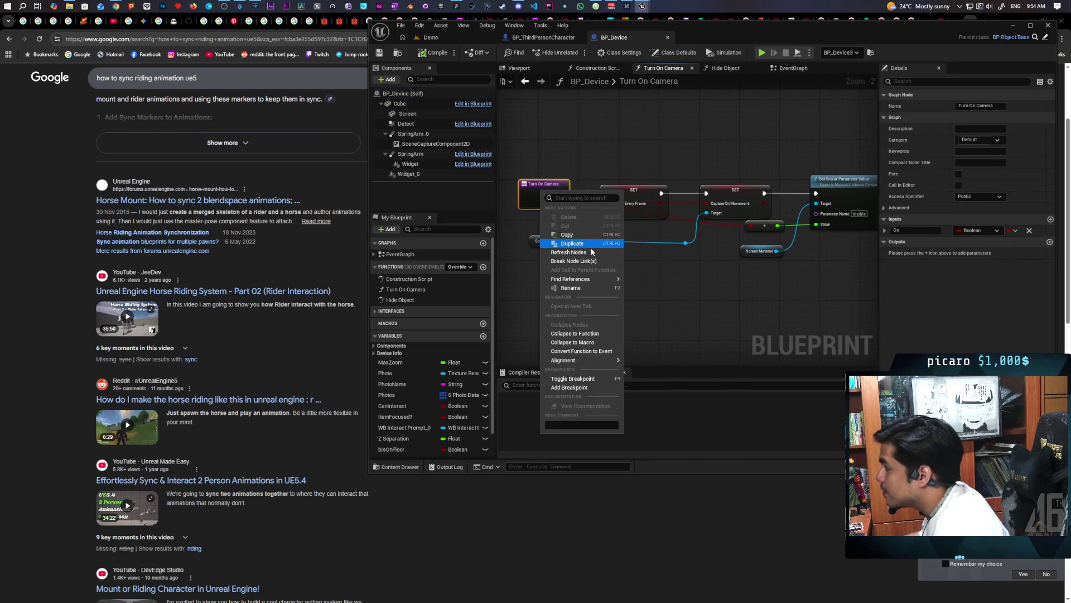
pyautogui.press('Escape')
pyautogui.click(525, 68)
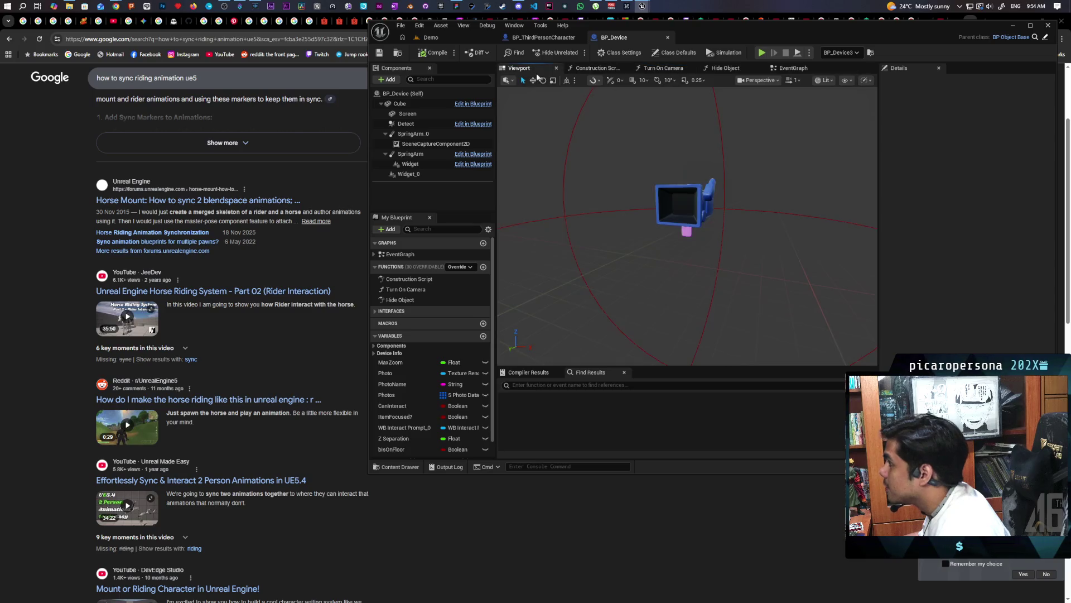
pyautogui.click(792, 68)
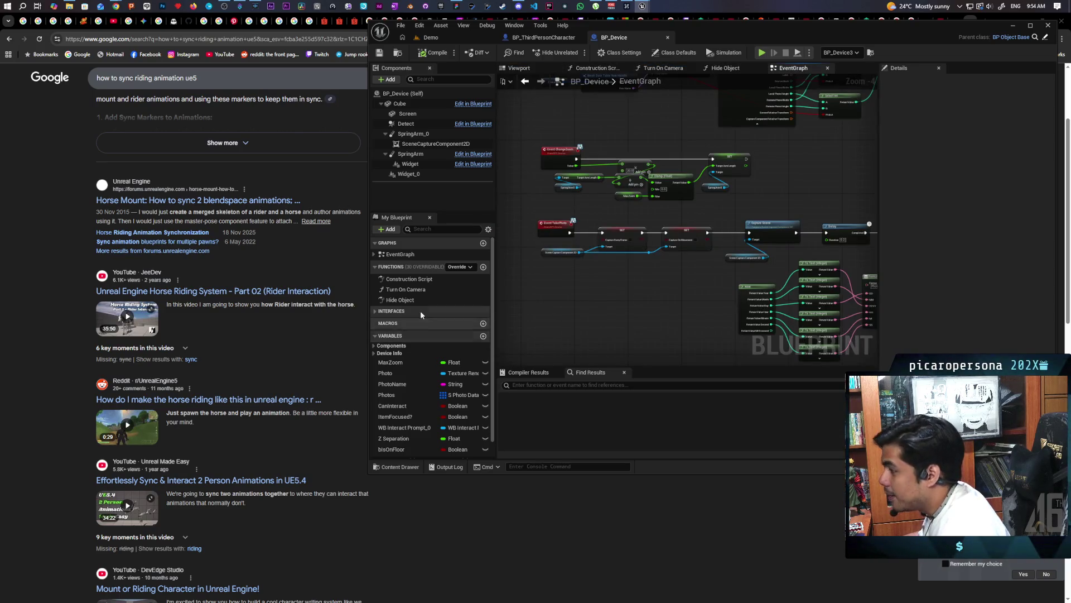
pyautogui.rightClick(429, 290)
# Step: Find all references to Turn On Camera and jump to its call in BP_ThirdPersonCharacter
pyautogui.moveTo(468, 337)
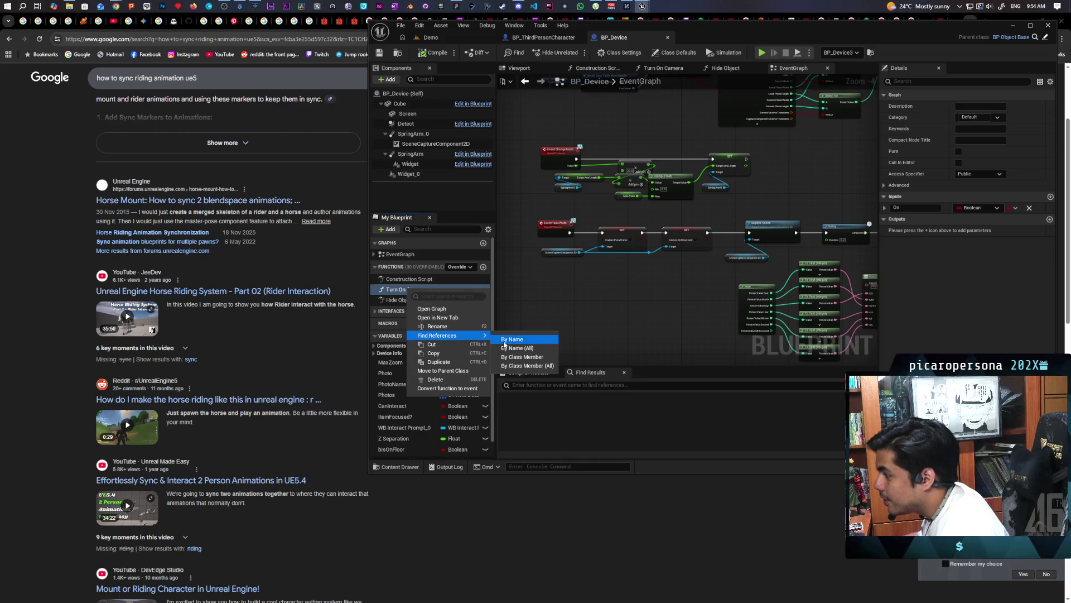
pyautogui.click(530, 358)
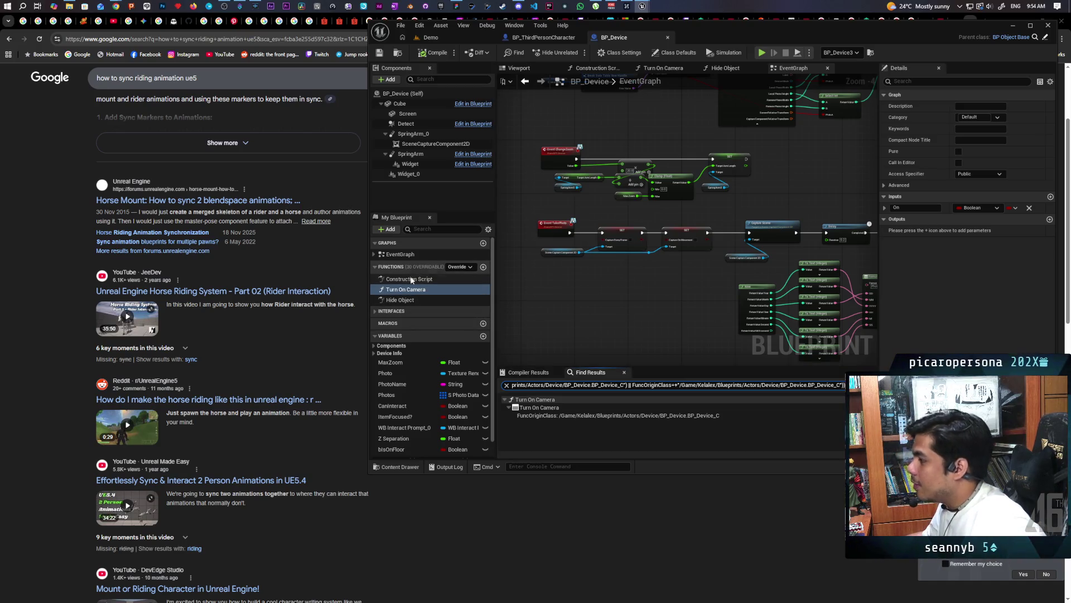
pyautogui.rightClick(414, 290)
pyautogui.moveTo(473, 340)
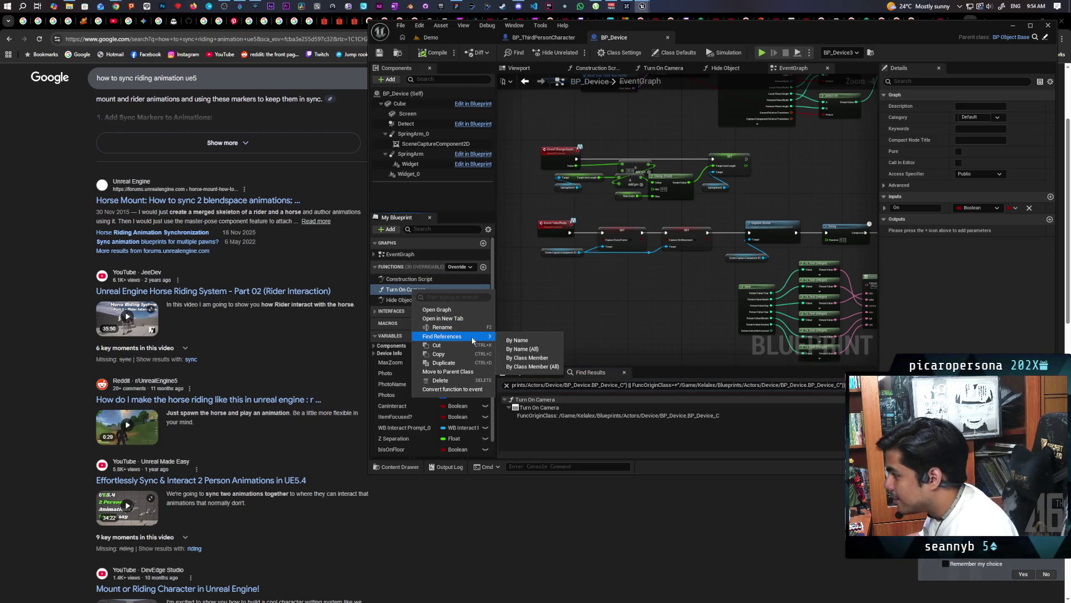
pyautogui.click(544, 366)
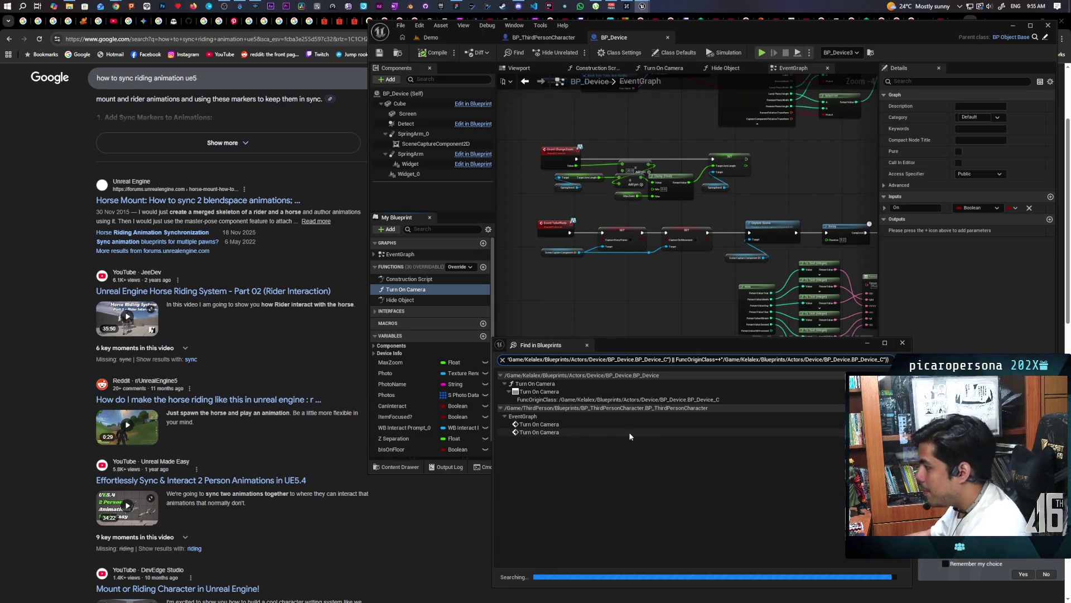
pyautogui.doubleClick(543, 425)
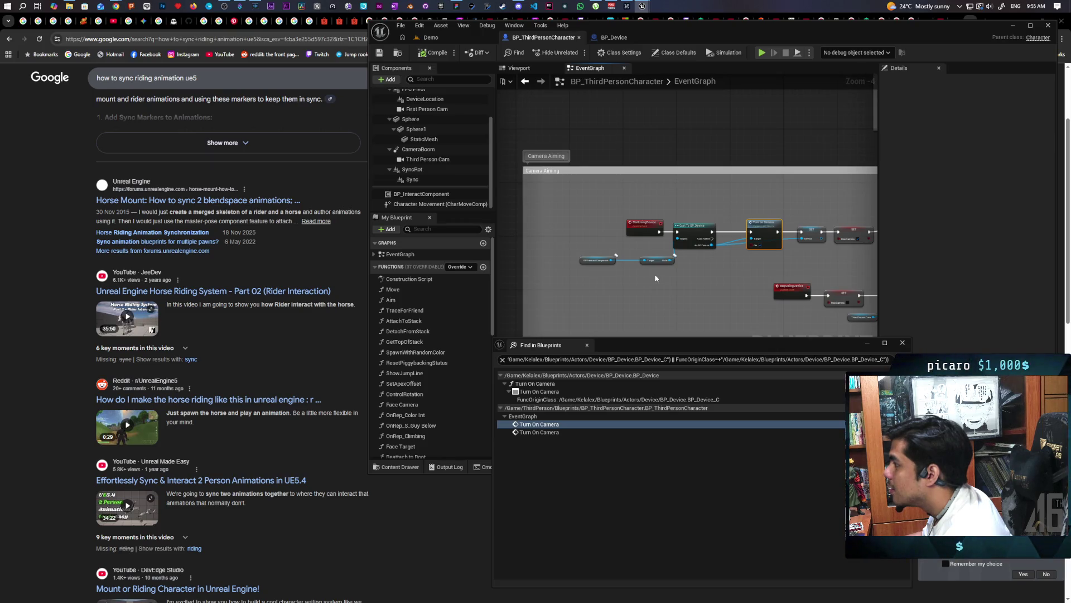
# Step: Locate and select the Cast To BP_Device node in the Turn On Camera chain
pyautogui.scroll(3, 655, 273)
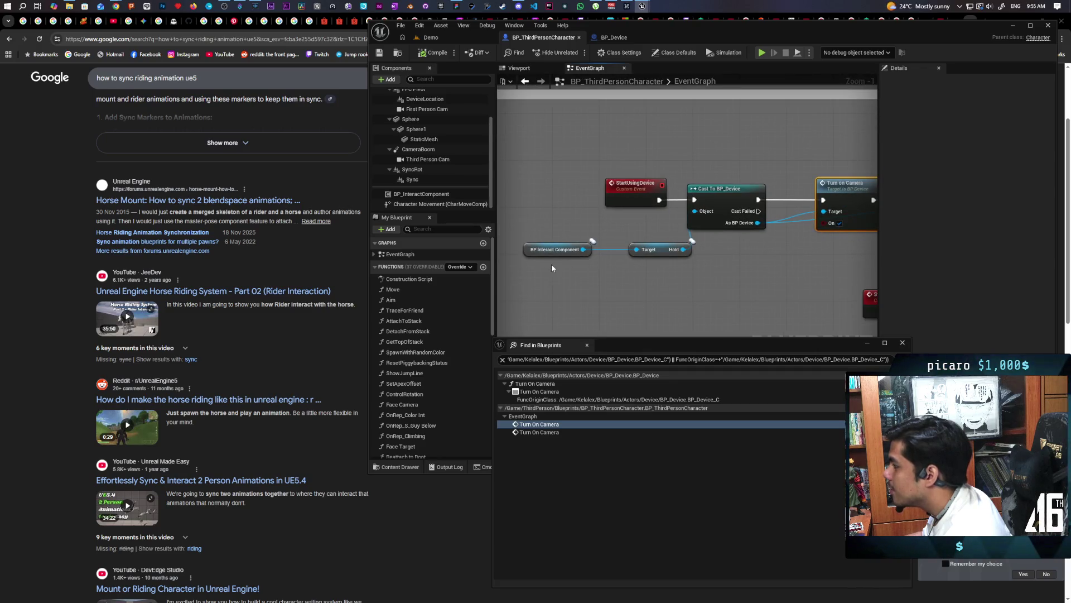
pyautogui.moveTo(551, 268); pyautogui.dragTo(642, 243)
pyautogui.moveTo(756, 256); pyautogui.dragTo(672, 266)
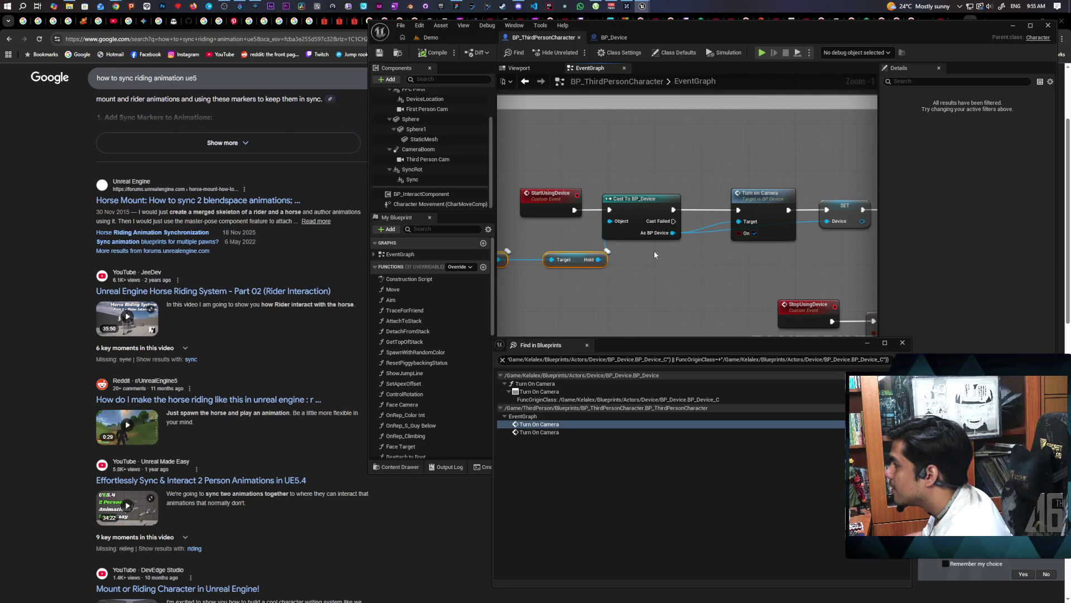
pyautogui.click(640, 201)
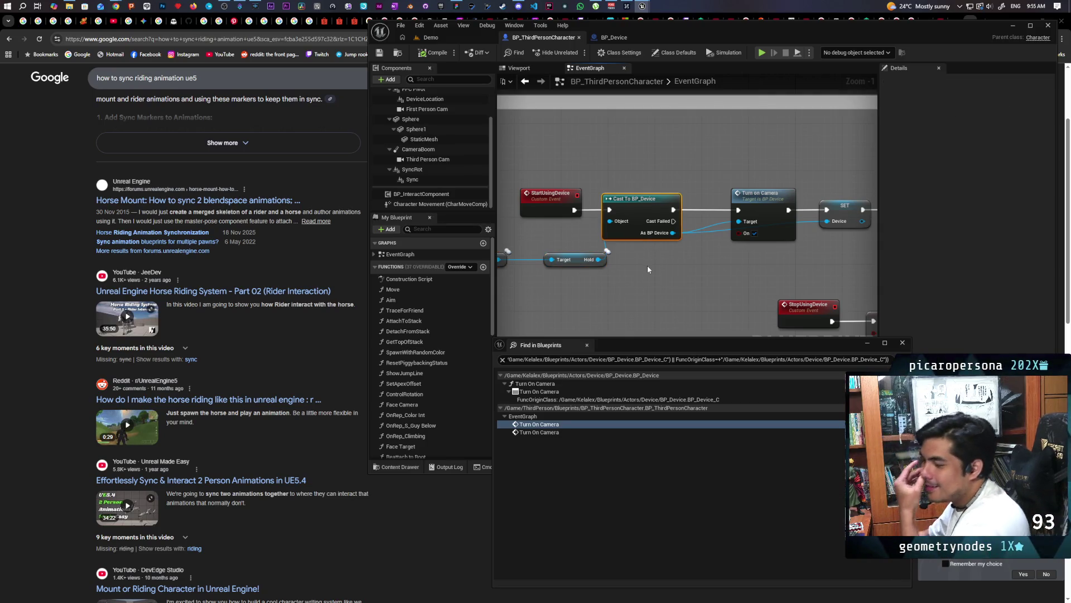
pyautogui.moveTo(632, 183); pyautogui.dragTo(659, 279)
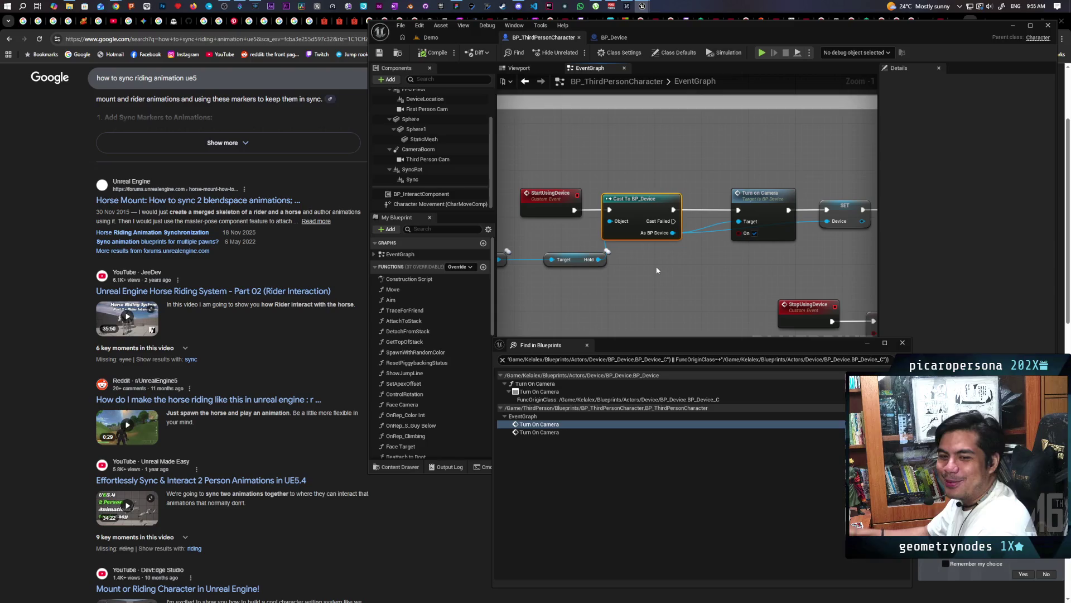
pyautogui.moveTo(639, 172)
pyautogui.mouseDown()
pyautogui.moveTo(752, 260)
pyautogui.moveTo(671, 266)
pyautogui.moveTo(660, 260)
pyautogui.moveTo(774, 241)
pyautogui.moveTo(698, 275)
pyautogui.moveTo(724, 271)
pyautogui.mouseUp()
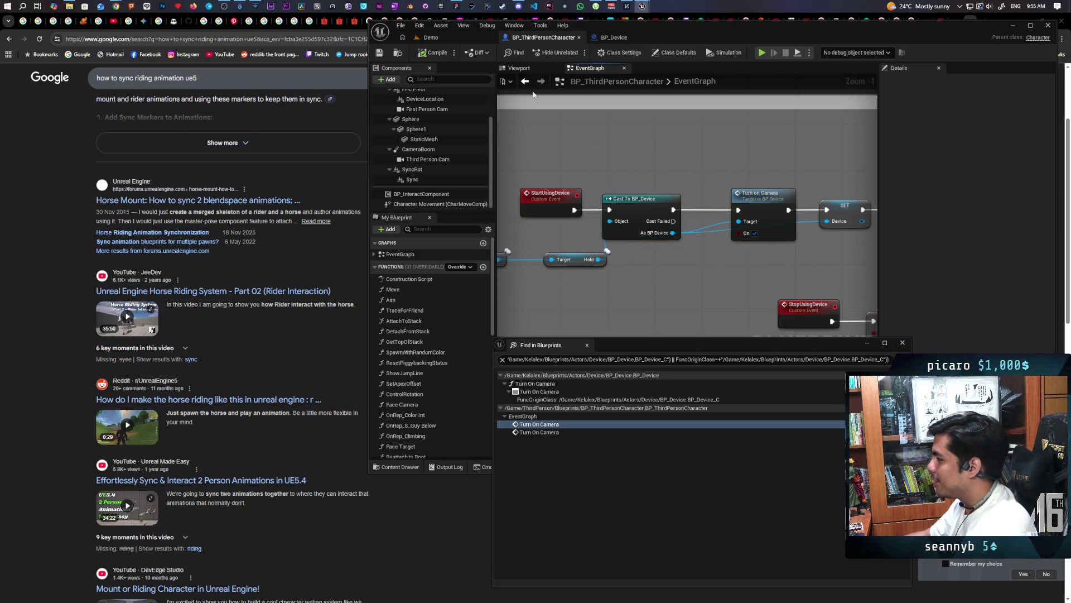
# Step: Switch to BP_Device and open the BPI_Device interface via its ChangeZoom event
pyautogui.click(622, 43)
pyautogui.scroll(1, 586, 220)
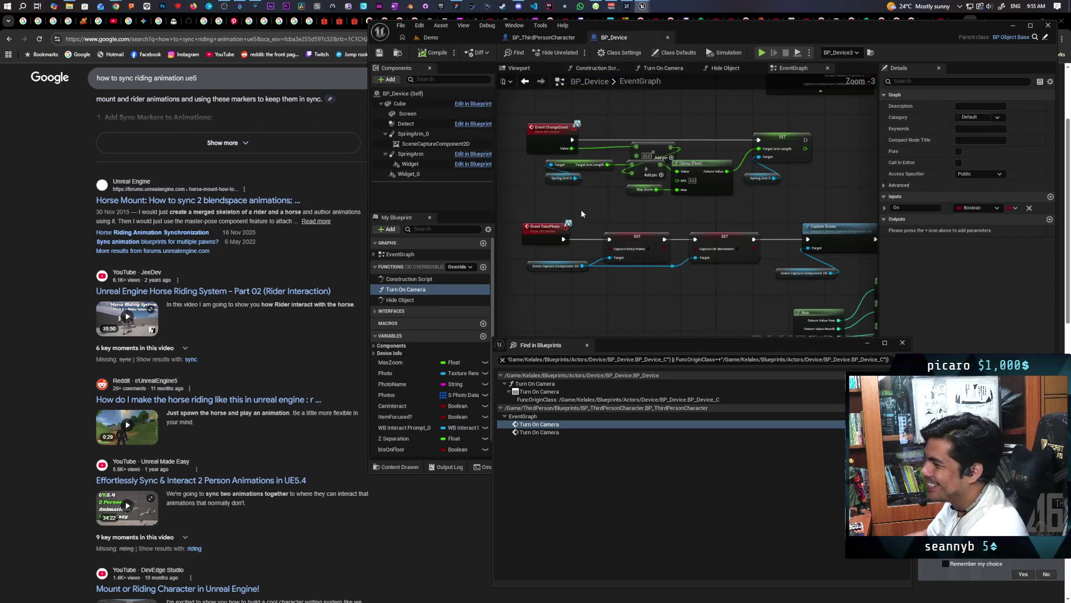
pyautogui.doubleClick(541, 140)
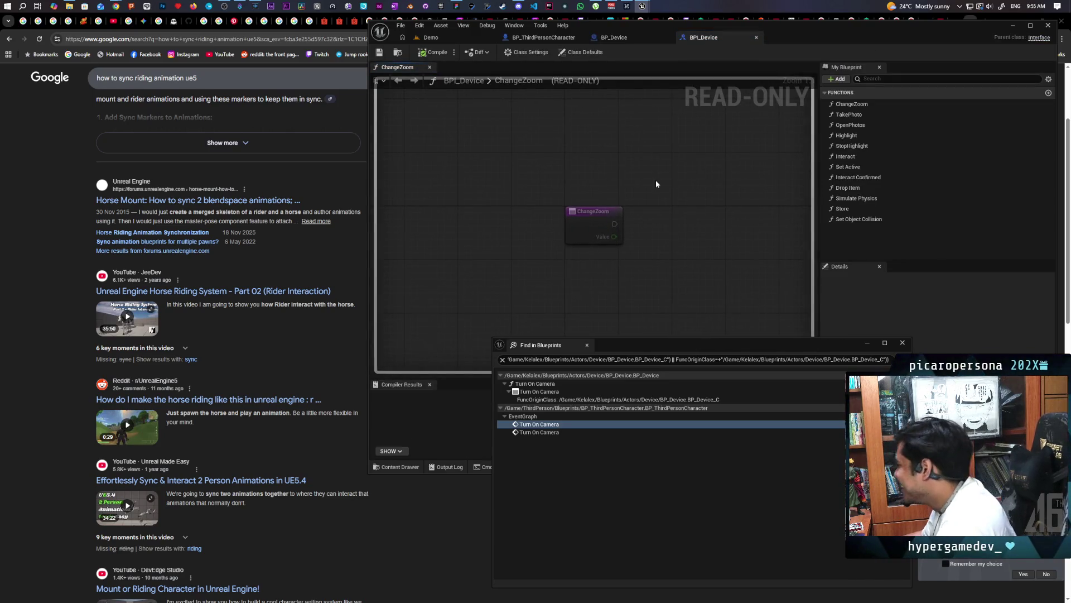
# Step: Add a Turn On function with an On input to BPI_Device and compile it
pyautogui.click(614, 38)
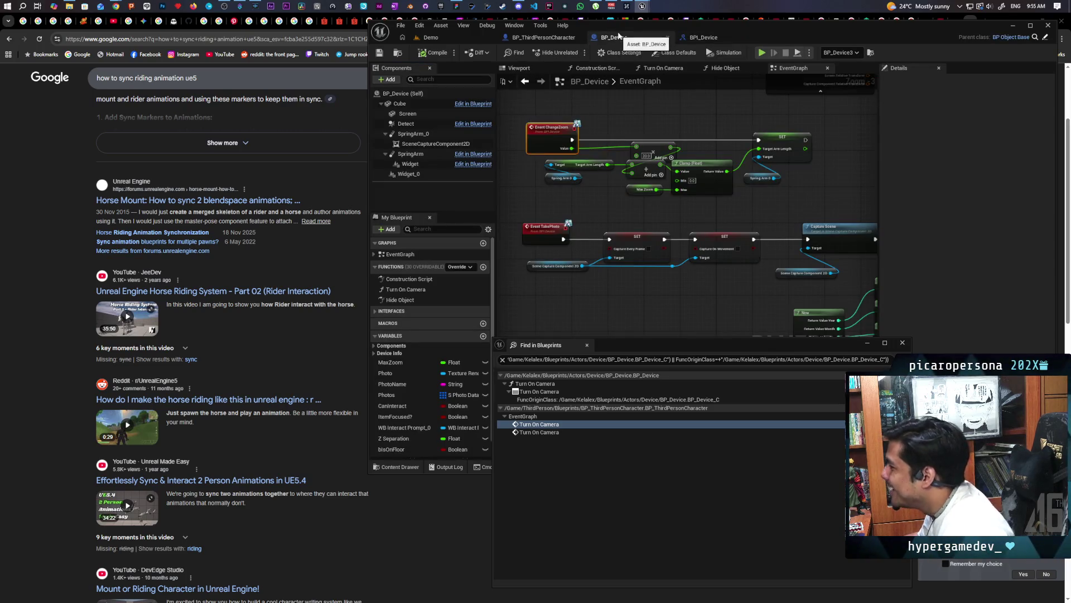
pyautogui.click(698, 37)
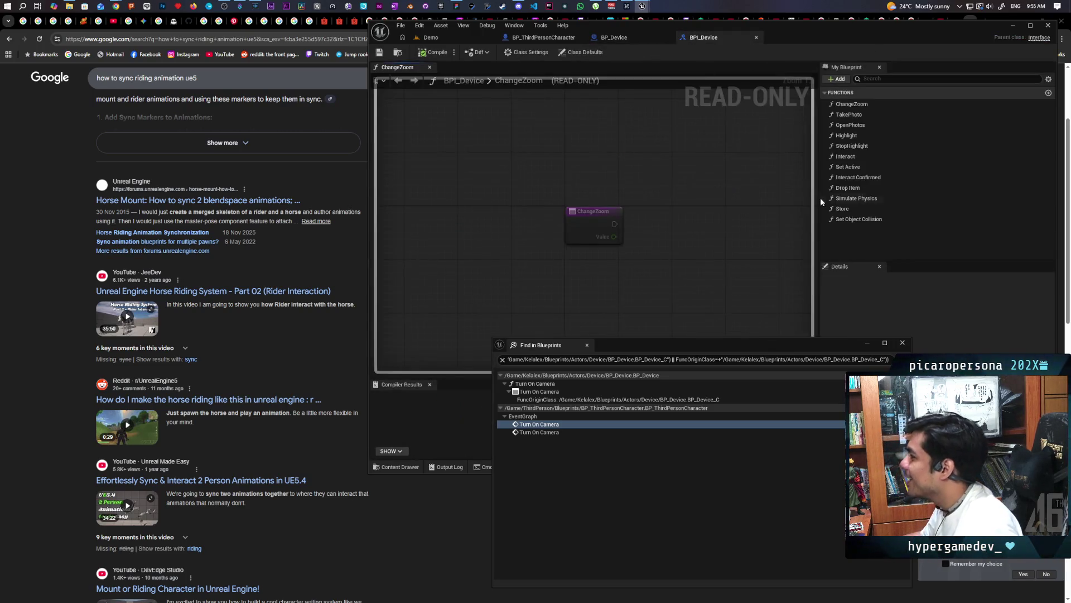
pyautogui.click(837, 78)
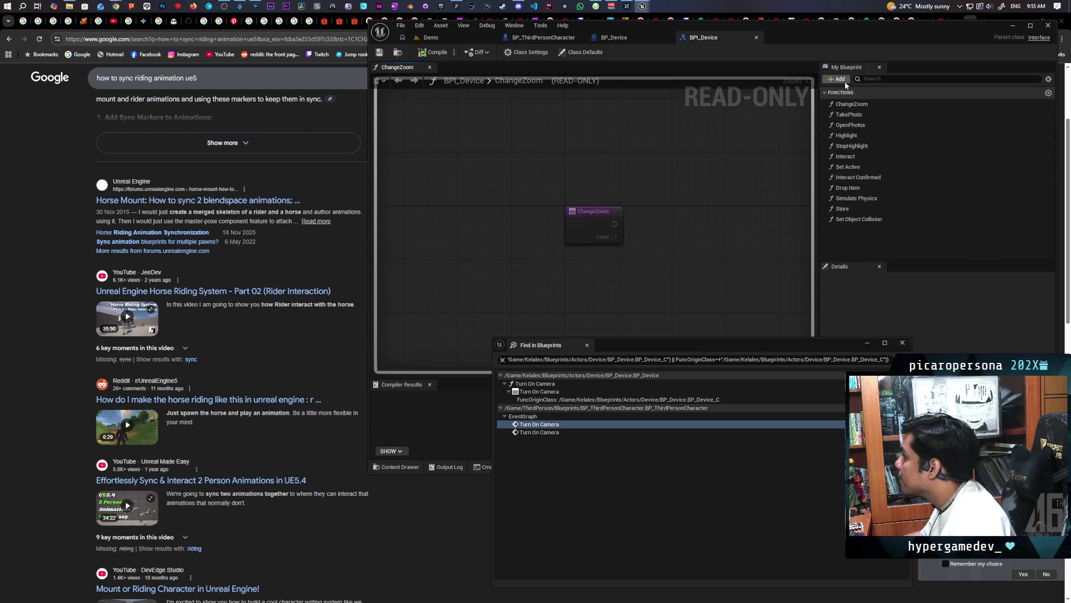
pyautogui.click(869, 105)
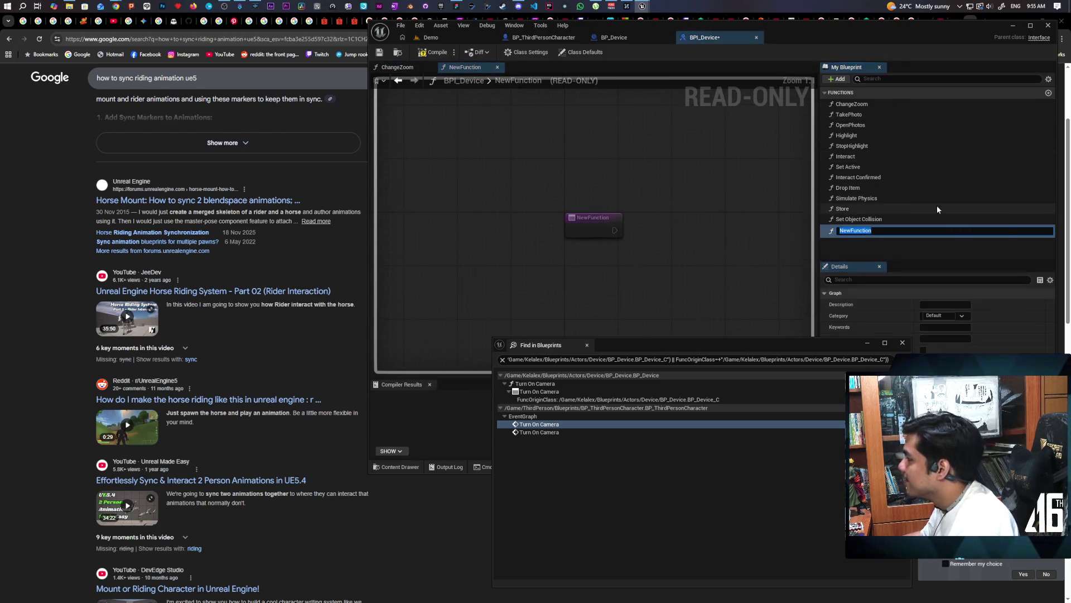
pyautogui.write('Turn On')
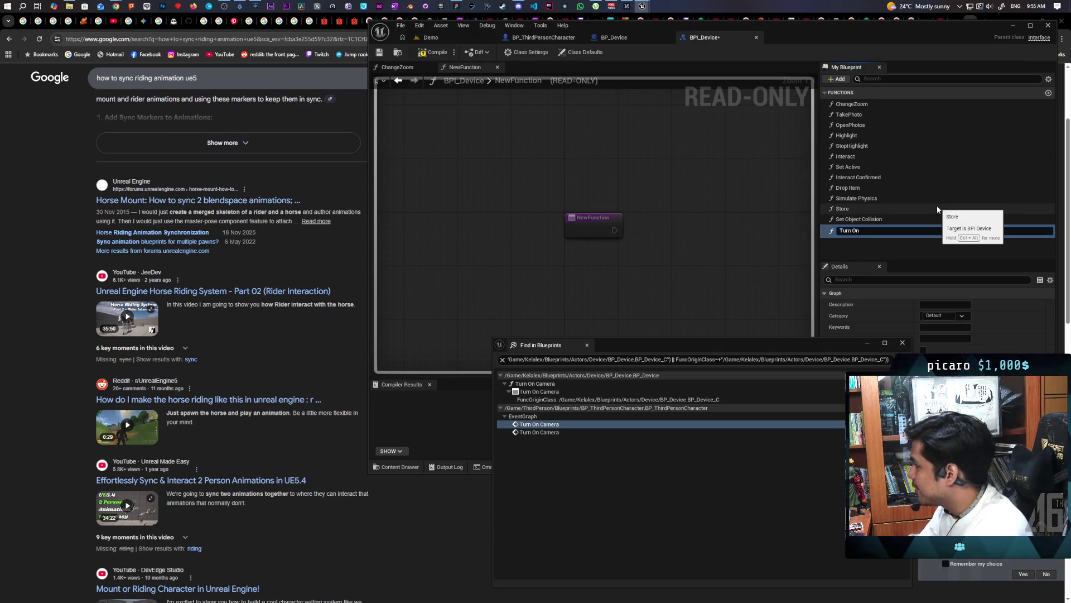
pyautogui.press('Return')
pyautogui.click(902, 342)
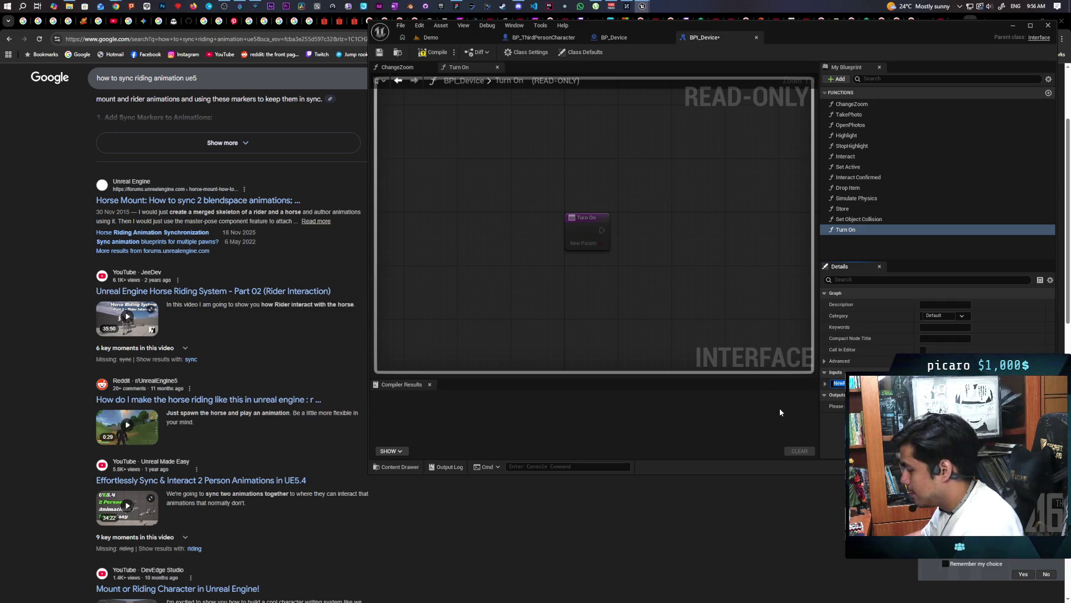
pyautogui.write('On')
pyautogui.press('Return')
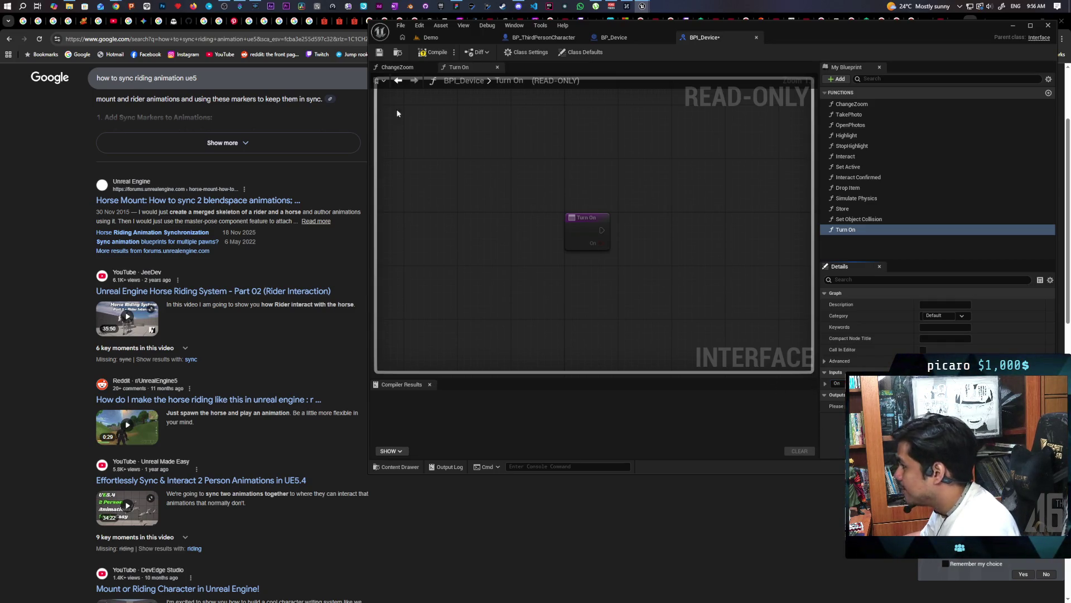
pyautogui.click(432, 52)
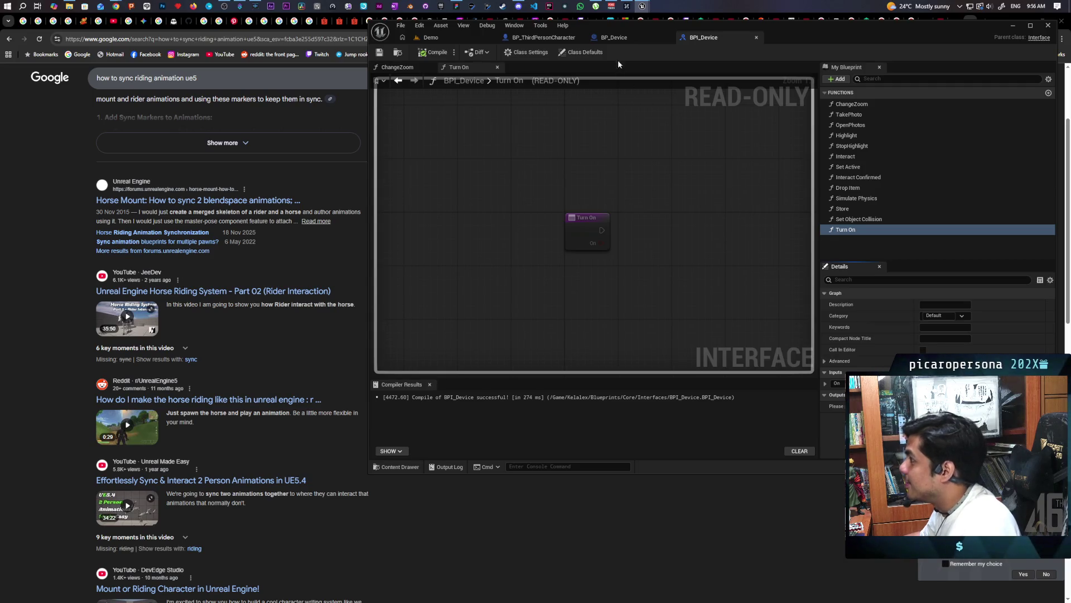
pyautogui.click(614, 37)
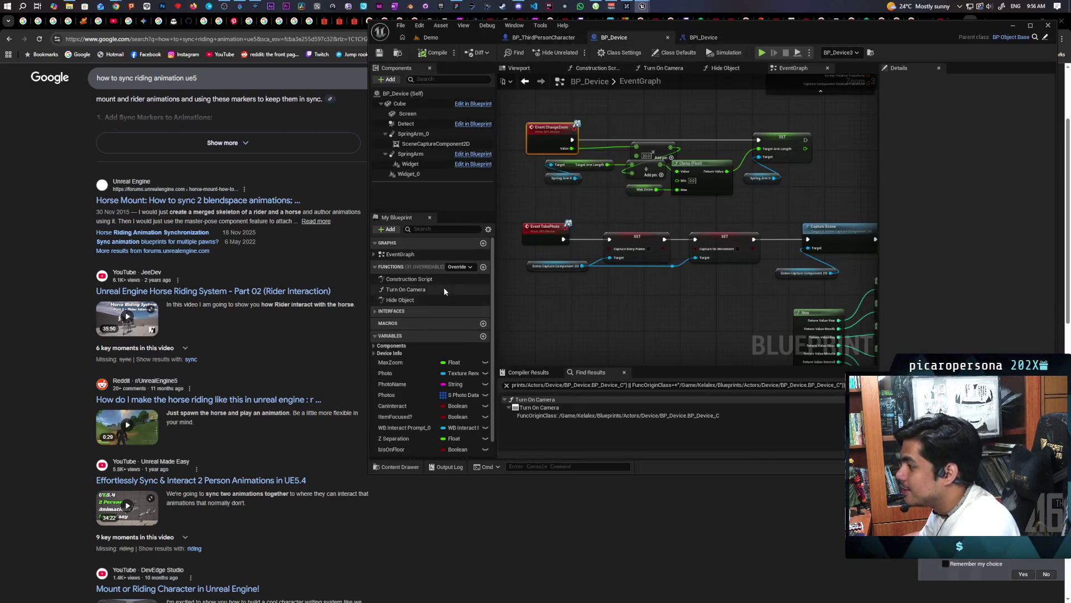
# Step: Add Event Turn On to BP_Device and wire its On value into a Turn On Camera call
pyautogui.click(379, 312)
pyautogui.doubleClick(395, 322)
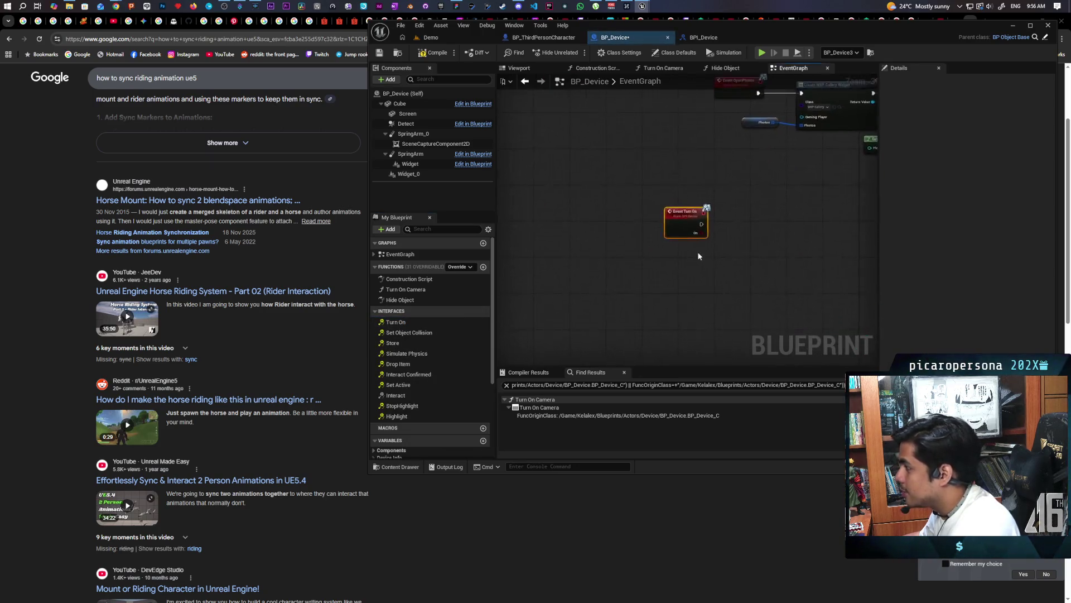
pyautogui.moveTo(404, 290)
pyautogui.mouseDown()
pyautogui.moveTo(624, 215)
pyautogui.moveTo(637, 249)
pyautogui.mouseUp()
pyautogui.scroll(3, 626, 217)
pyautogui.rightClick(634, 252)
pyautogui.click(595, 234)
pyautogui.moveTo(659, 208); pyautogui.dragTo(644, 201)
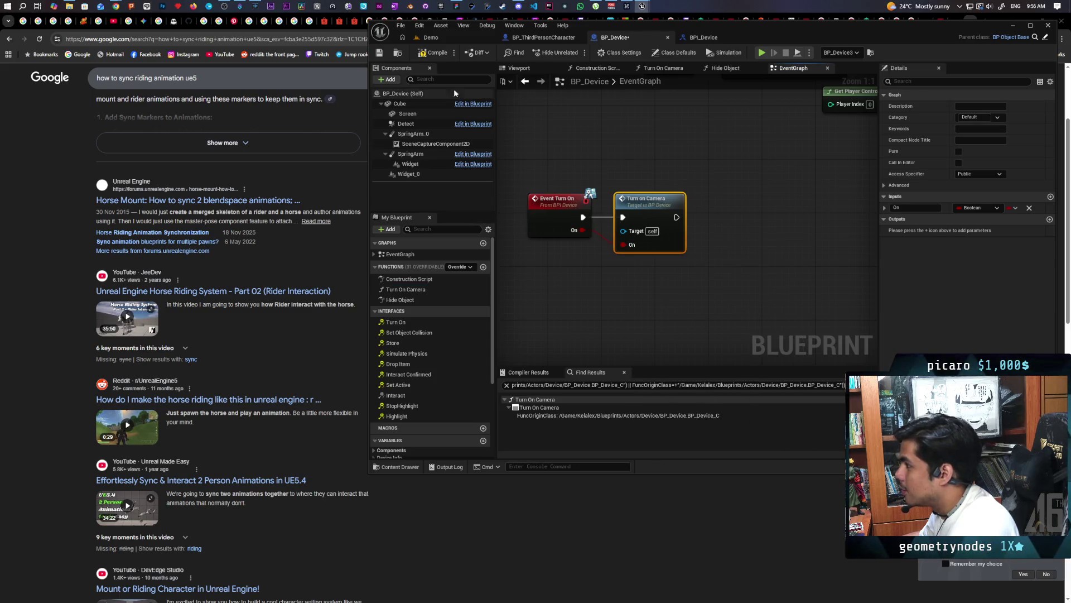
# Step: Compile and save BP_Device, then check the BPI_Device tab
pyautogui.hotkey('ctrl', 's')
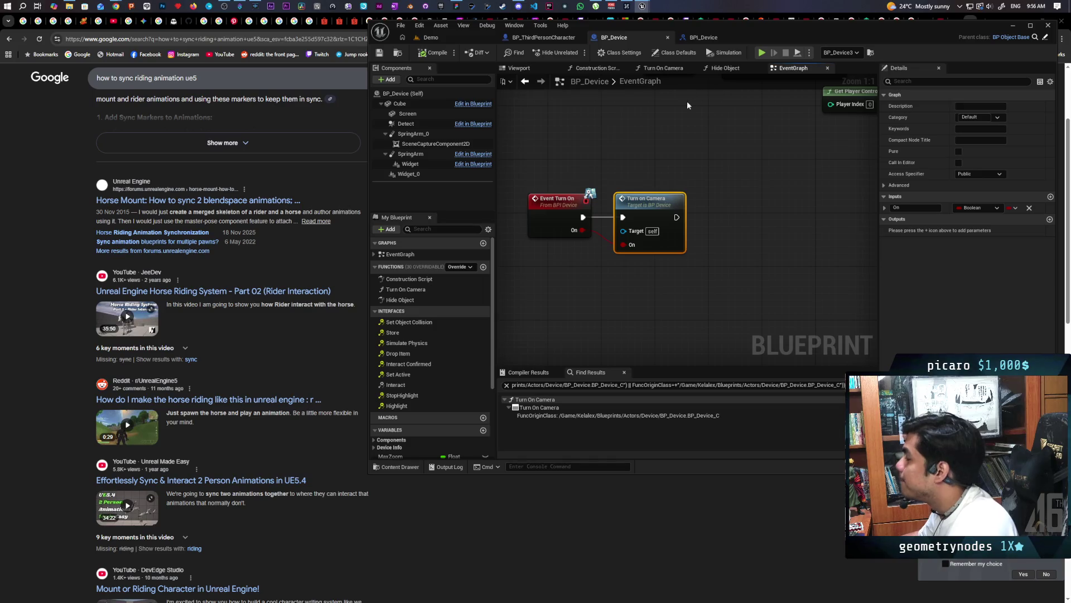
pyautogui.click(544, 38)
pyautogui.click(703, 37)
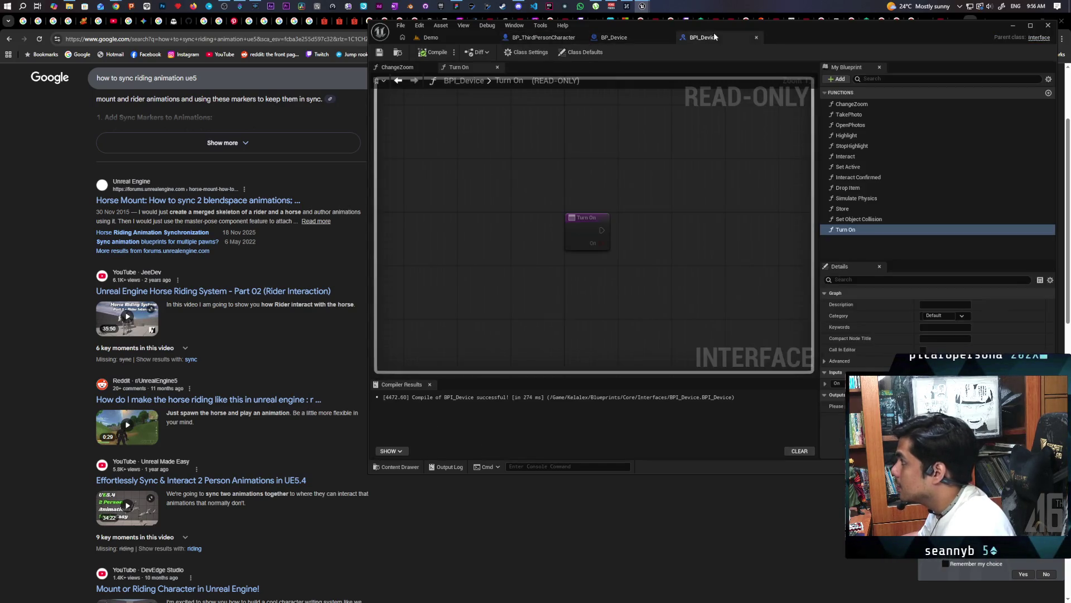
pyautogui.click(658, 43)
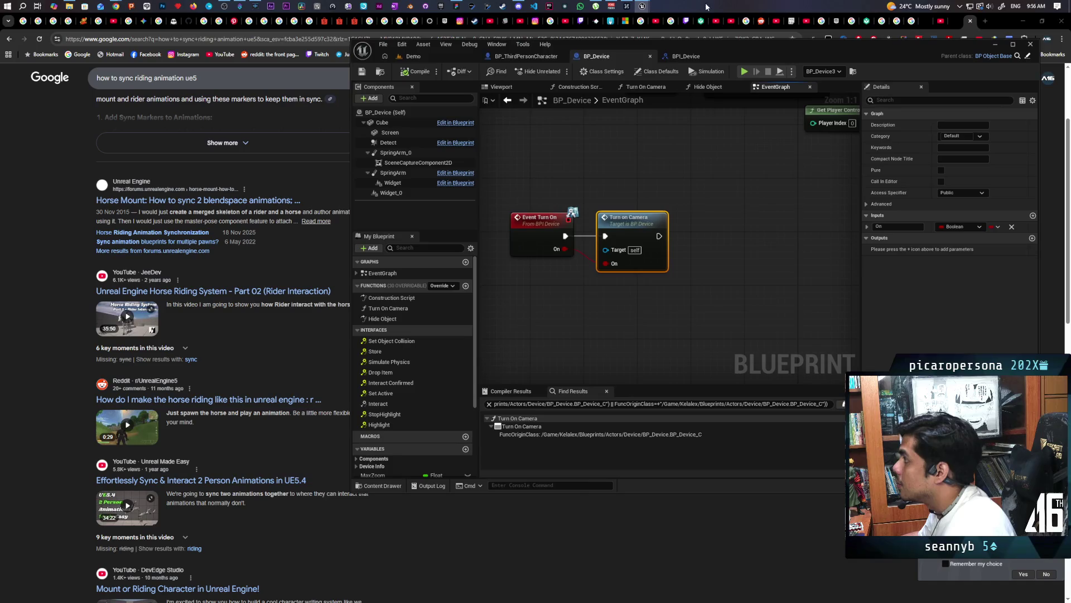
pyautogui.moveTo(642, 6)
pyautogui.click(684, 63)
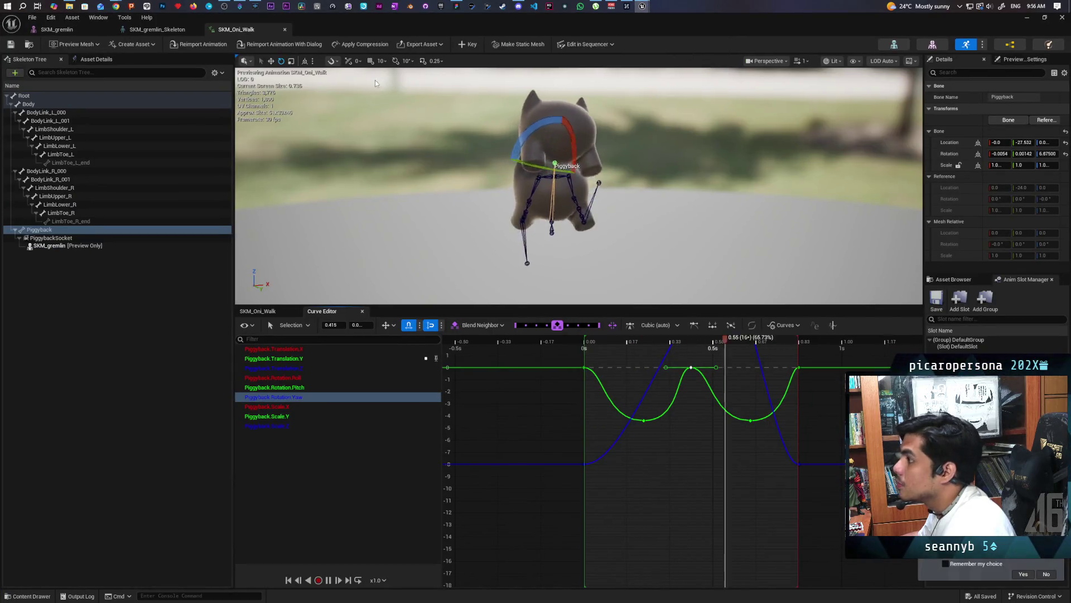
pyautogui.click(1029, 21)
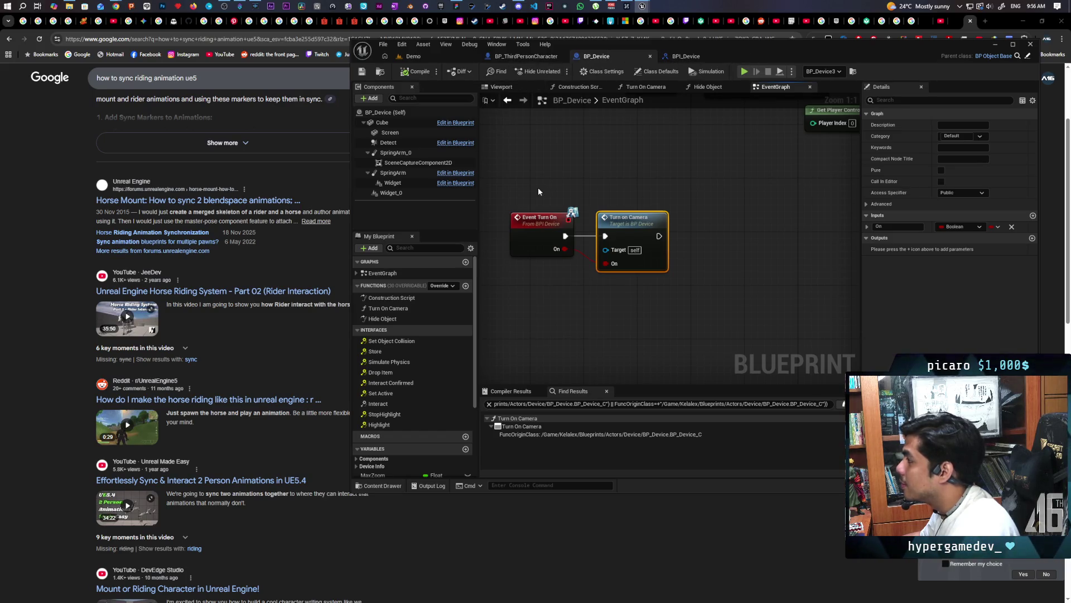
# Step: Open the BP_InteractComponent blueprint from the character's components to inspect it
pyautogui.click(525, 57)
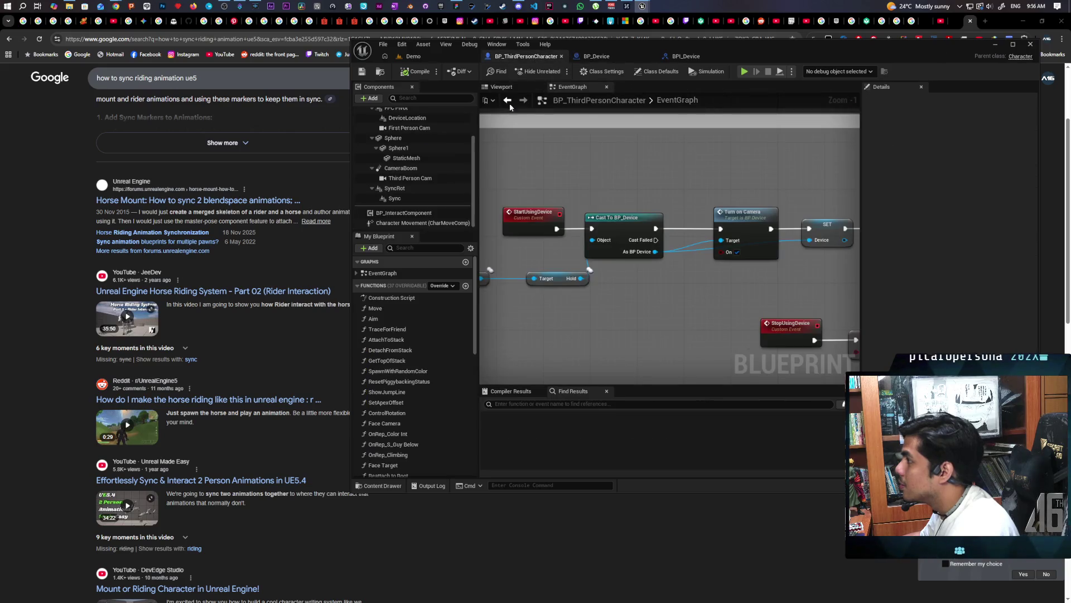
pyautogui.rightClick(414, 214)
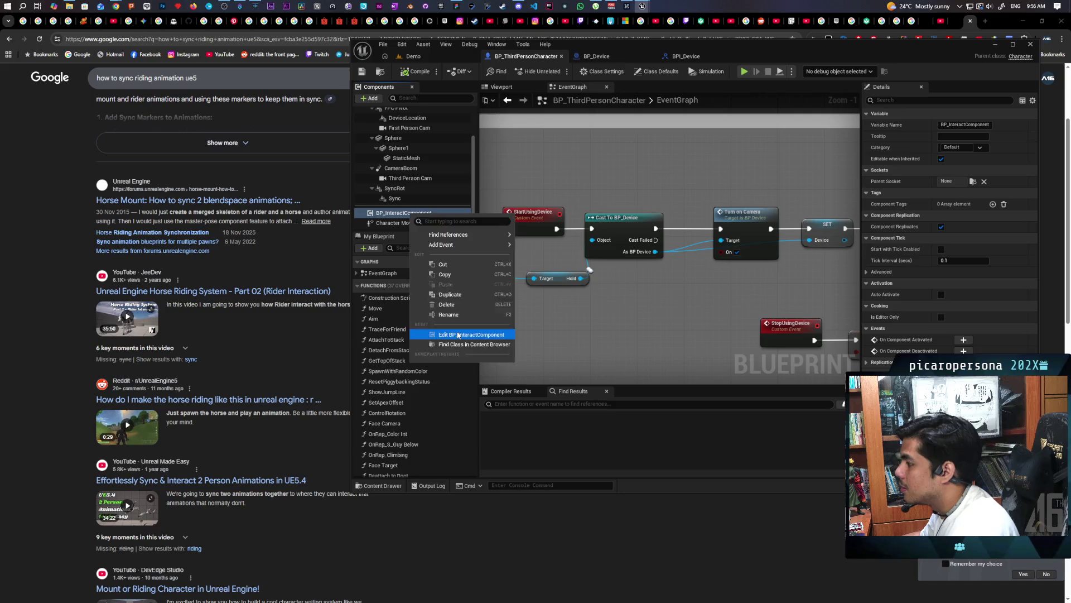
pyautogui.click(463, 334)
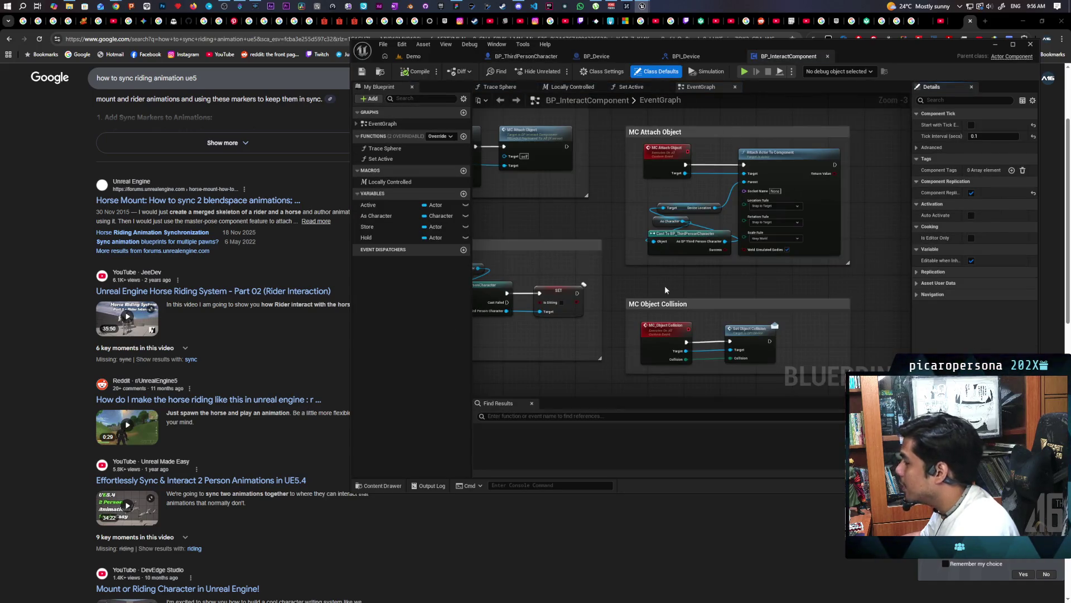
pyautogui.scroll(4, 666, 292)
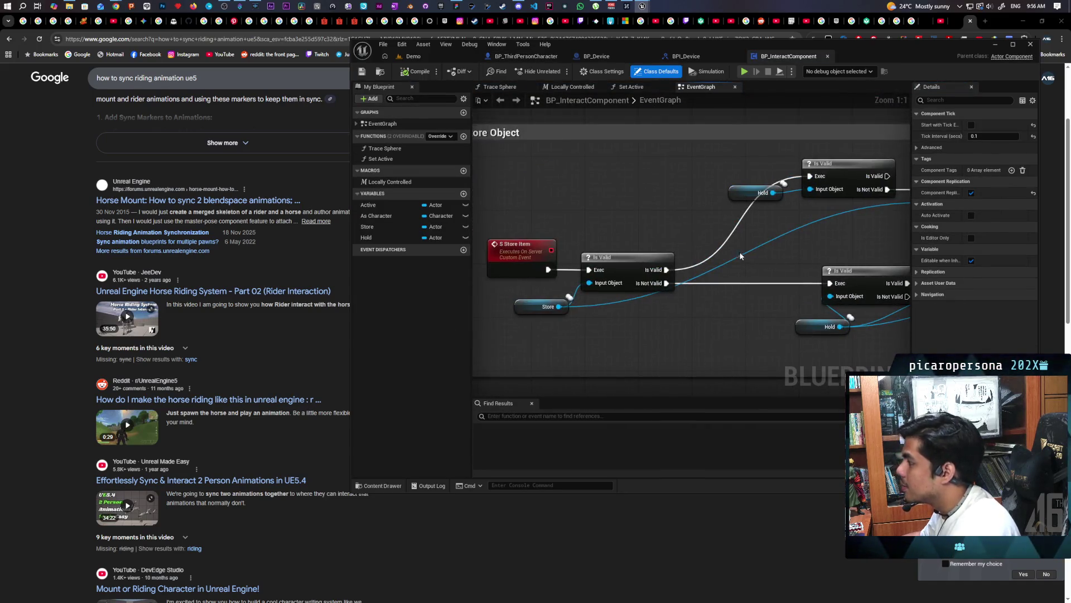
pyautogui.scroll(-4, 744, 253)
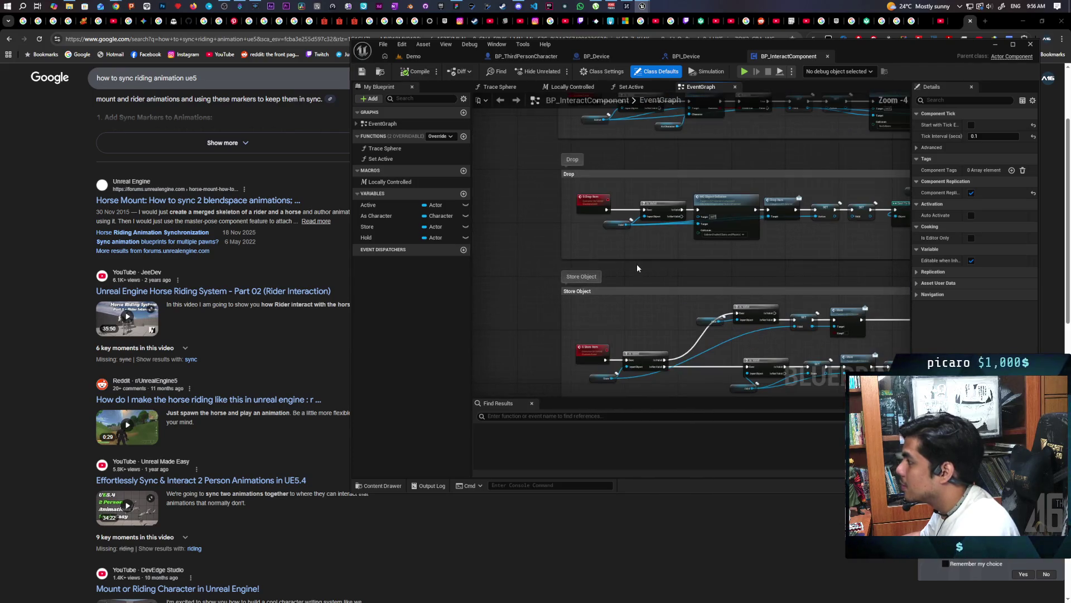
pyautogui.click(525, 56)
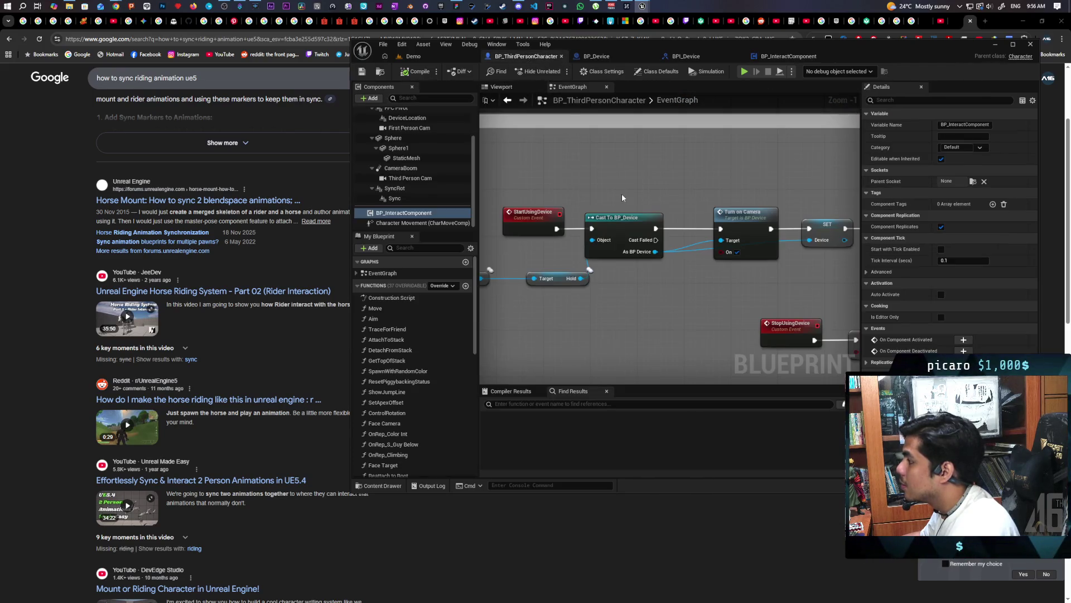
# Step: Place a new custom event node below the StartUsingDevice chain
pyautogui.scroll(-5, 619, 194)
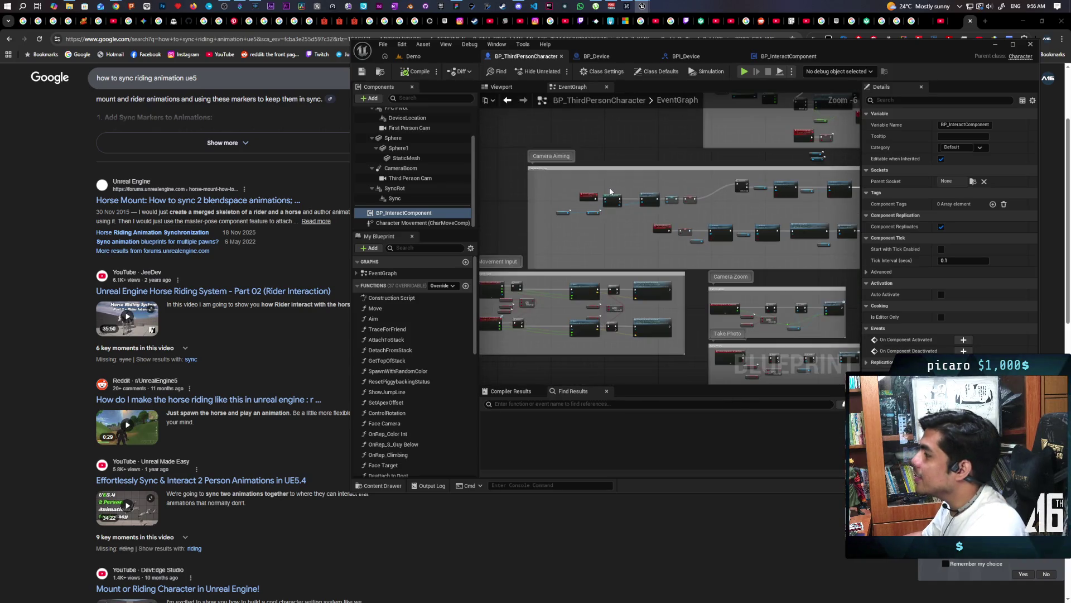
pyautogui.scroll(1, 610, 191)
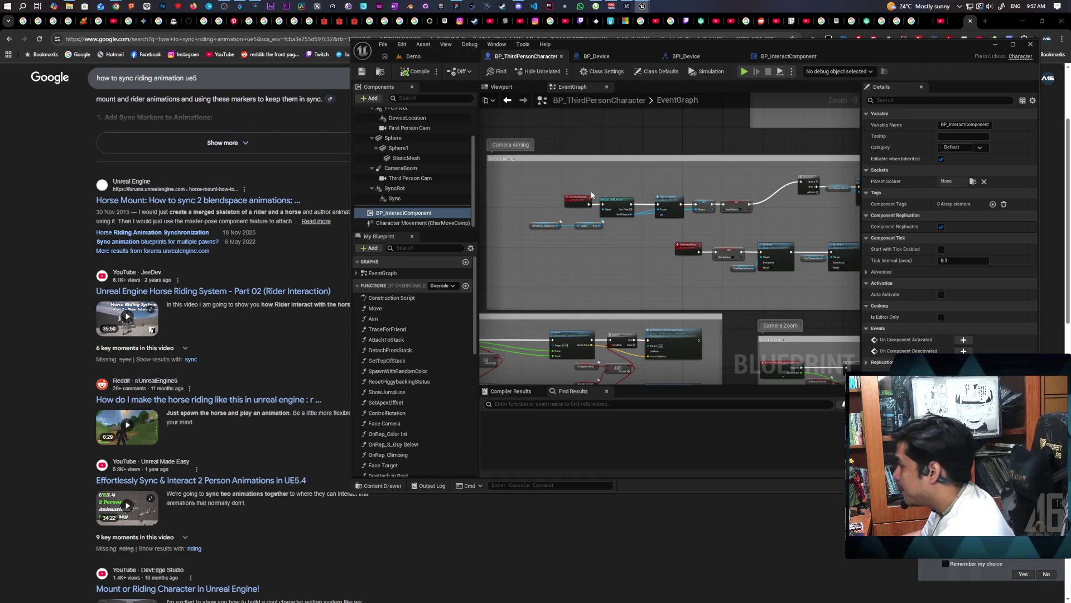
pyautogui.scroll(3, 654, 249)
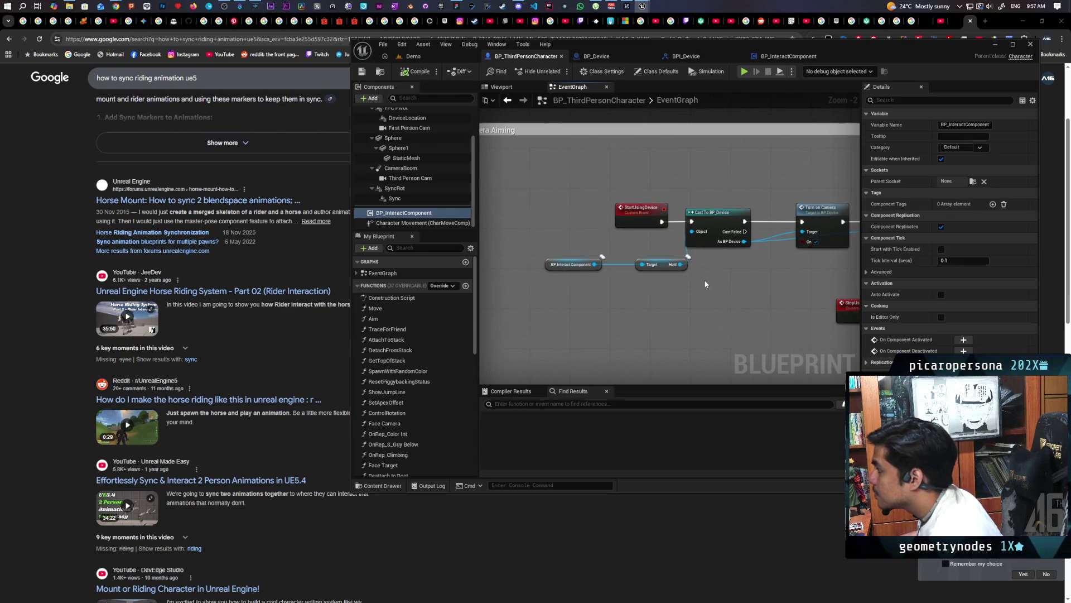
pyautogui.moveTo(708, 267)
pyautogui.mouseDown()
pyautogui.moveTo(735, 295)
pyautogui.moveTo(633, 302)
pyautogui.mouseUp()
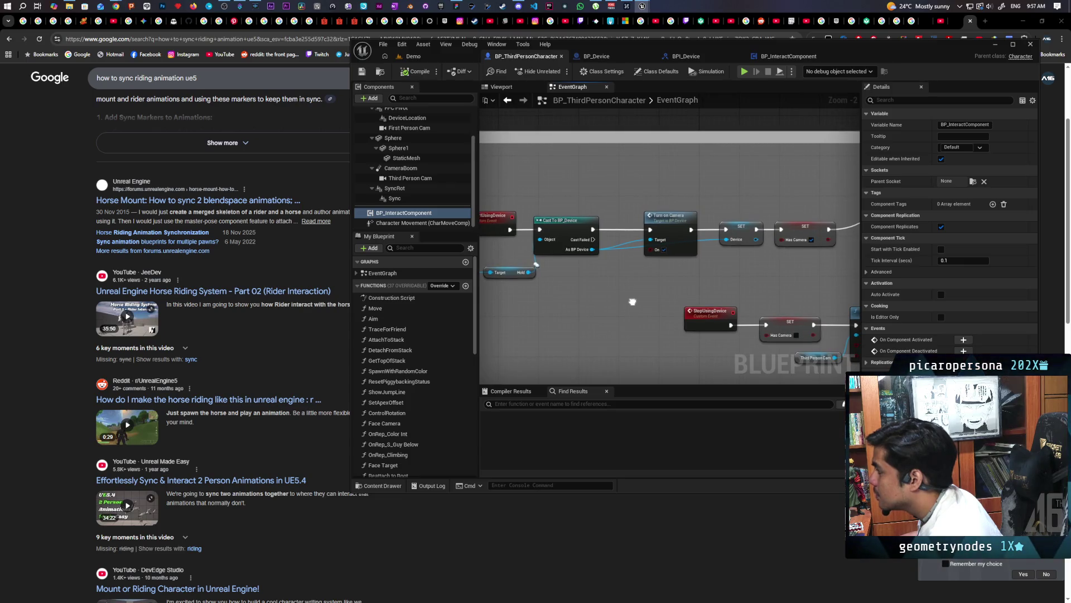
pyautogui.moveTo(633, 302); pyautogui.dragTo(727, 293)
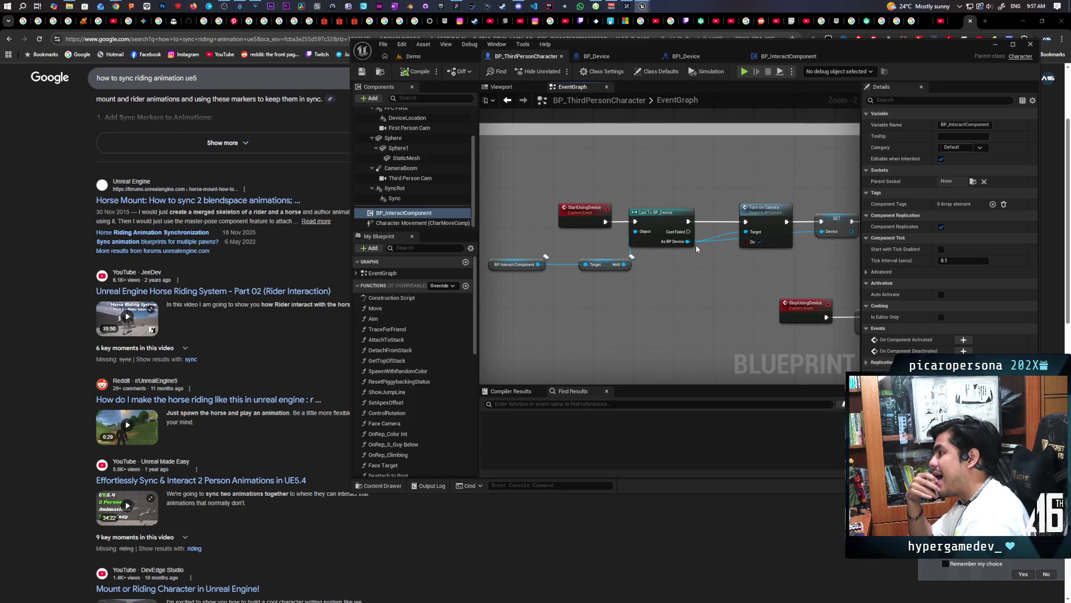
pyautogui.scroll(-3, 723, 254)
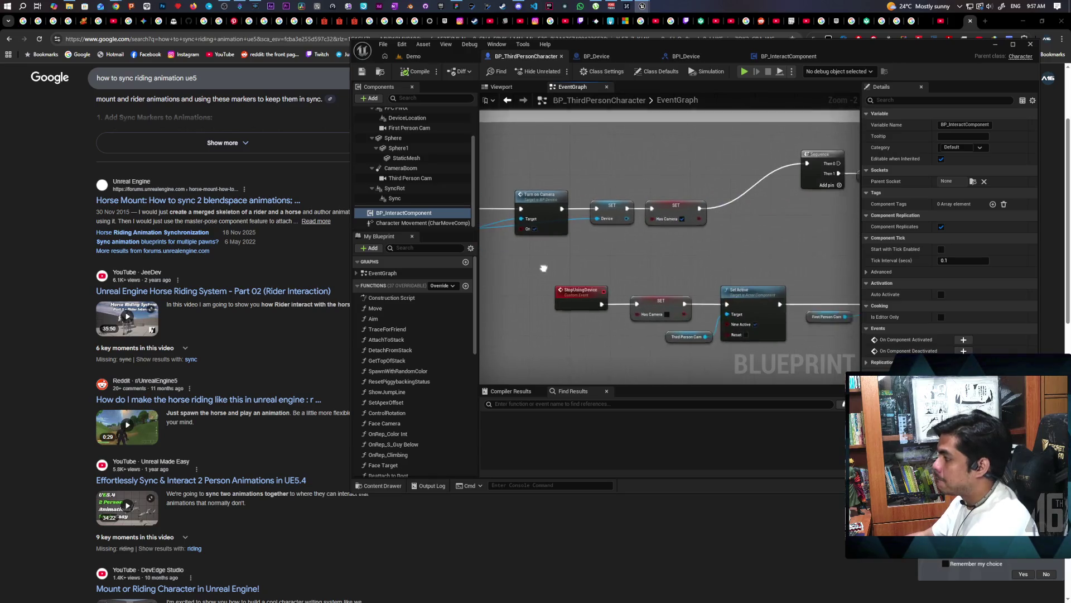
pyautogui.scroll(3, 724, 249)
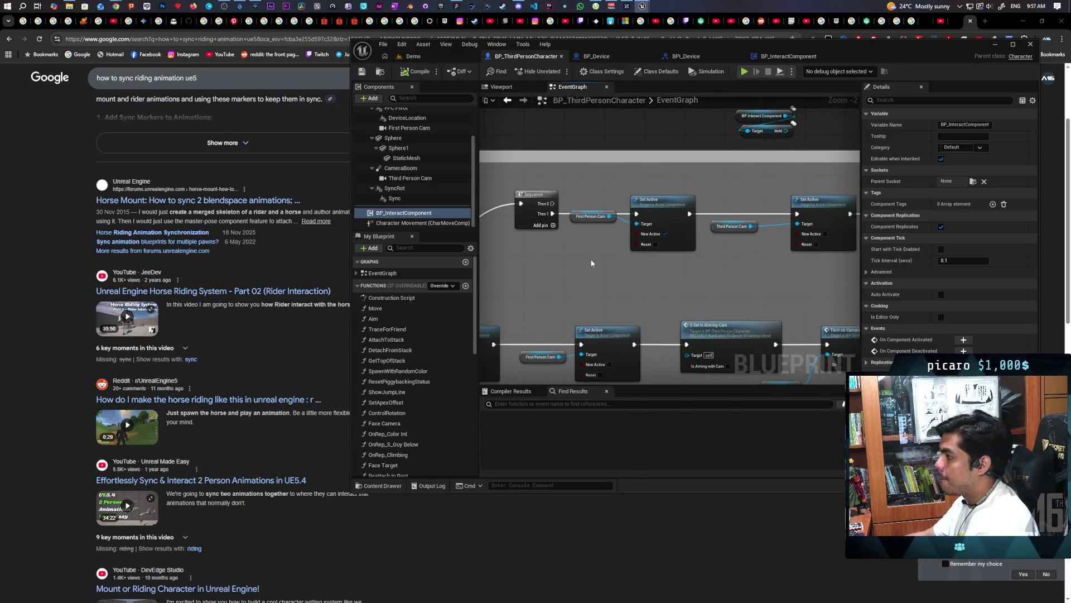
pyautogui.scroll(-2, 592, 263)
pyautogui.moveTo(591, 259)
pyautogui.mouseDown()
pyautogui.moveTo(667, 268)
pyautogui.moveTo(671, 240)
pyautogui.moveTo(693, 253)
pyautogui.mouseUp()
pyautogui.scroll(1, 664, 275)
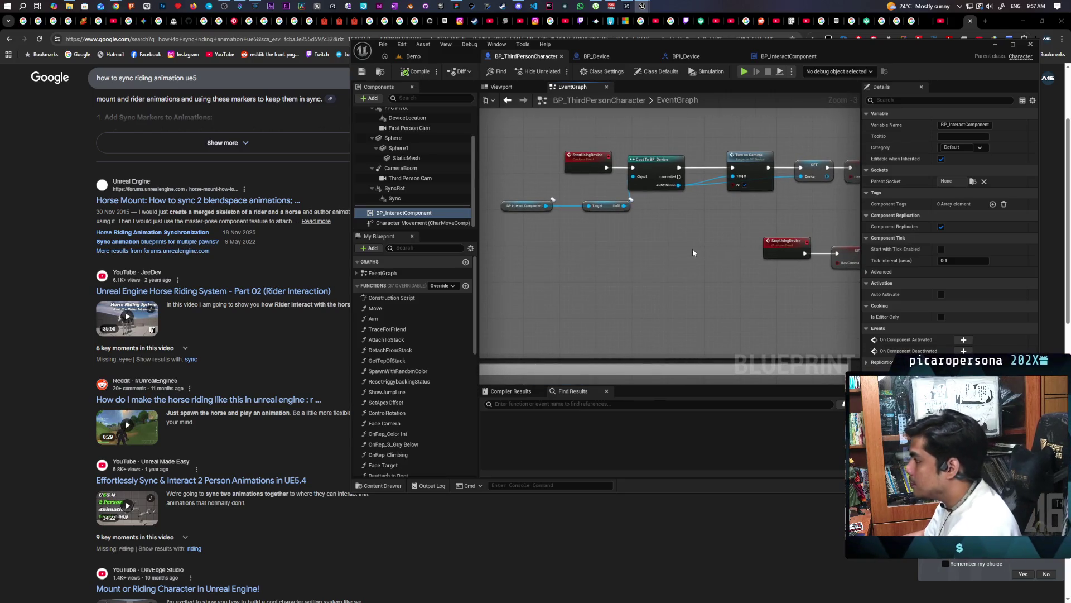
pyautogui.hotkey('ctrl', 'v')
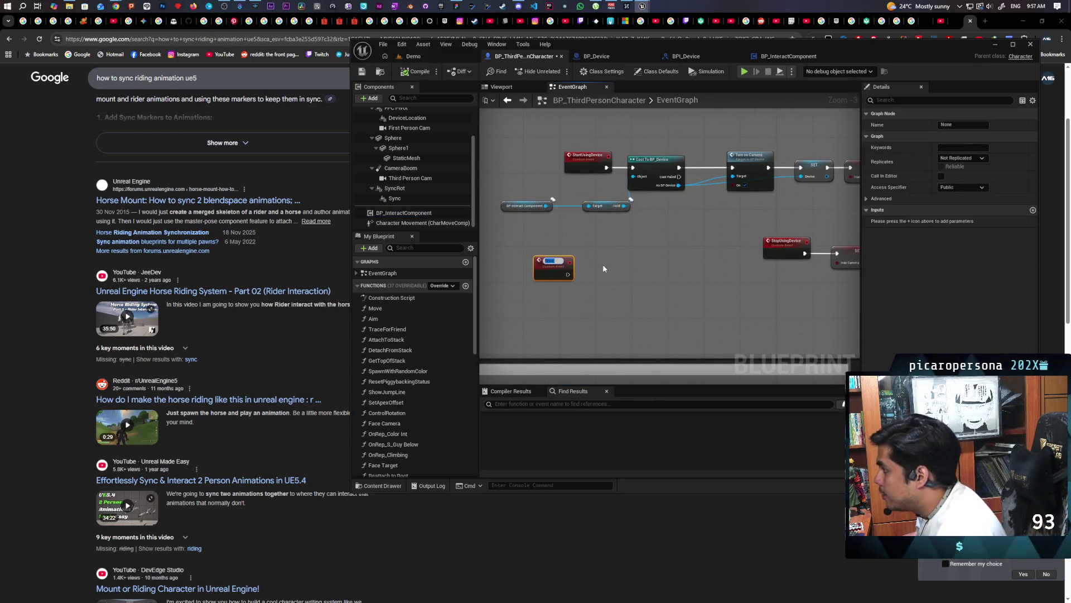
# Step: Name the event S Turn On Camera and set it to replicate Run on Server
pyautogui.write('Ta')
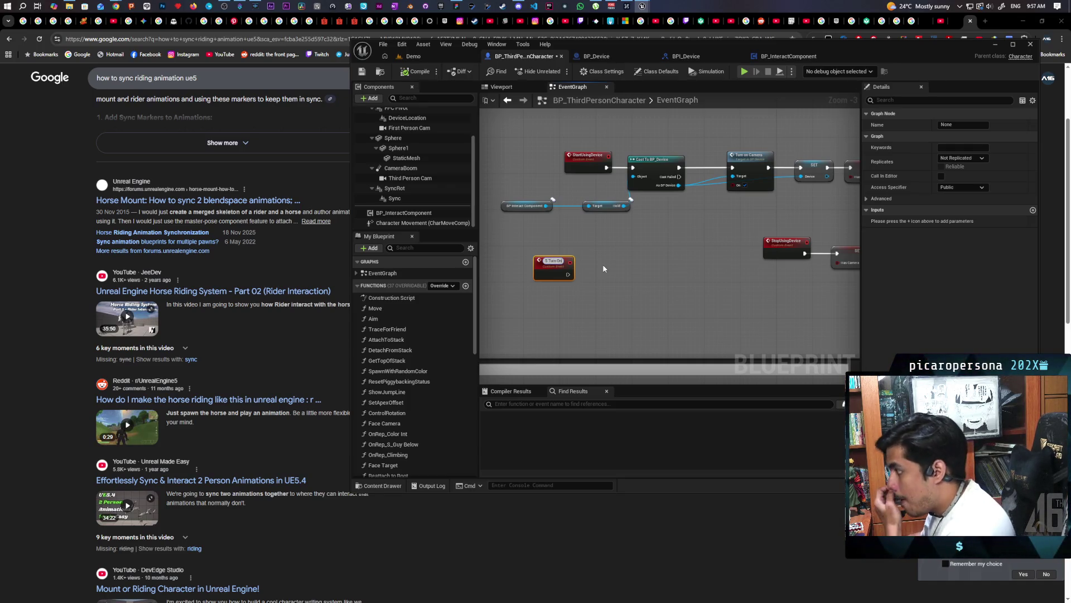
pyautogui.write(' Camera')
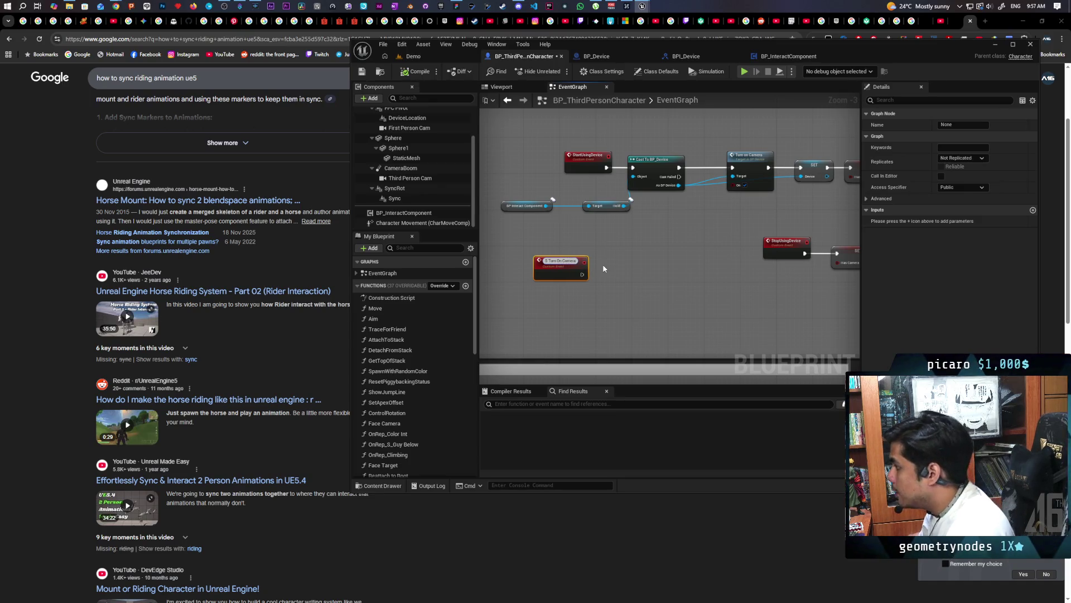
pyautogui.press('Return')
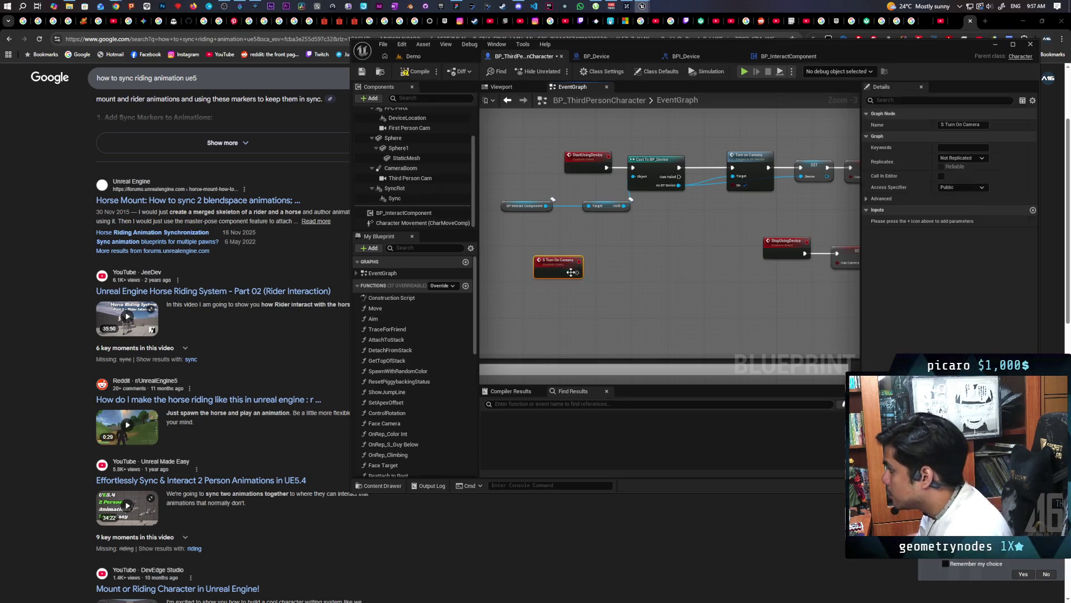
pyautogui.click(947, 158)
pyautogui.click(955, 181)
pyautogui.moveTo(558, 260); pyautogui.dragTo(552, 238)
# Step: Add a second custom event named MC Turn On Camera
pyautogui.rightClick(530, 323)
pyautogui.write('custom event')
pyautogui.press('Return')
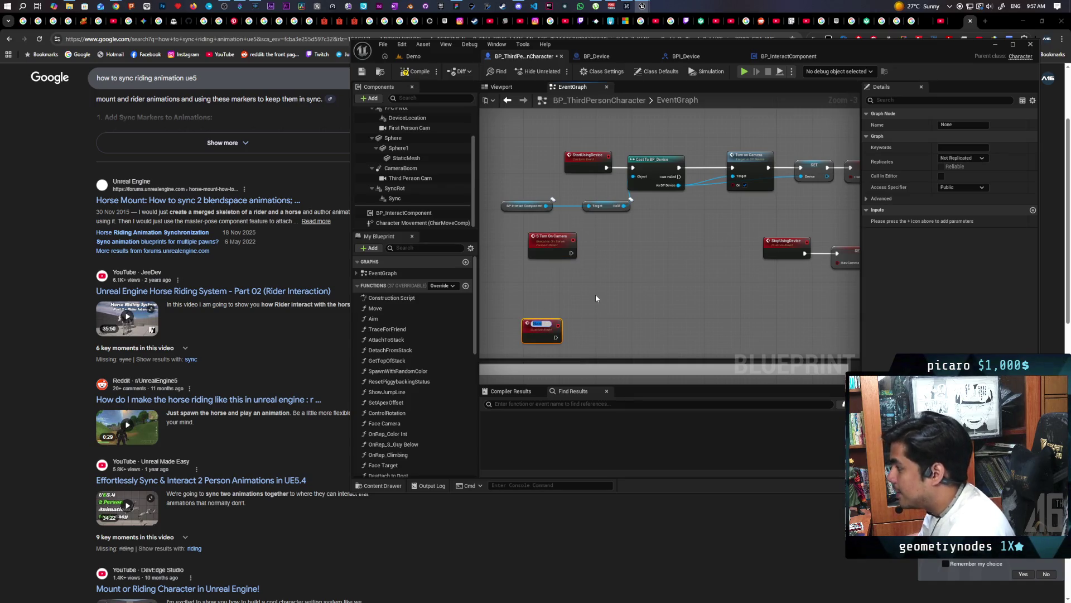
pyautogui.write('MC Turn')
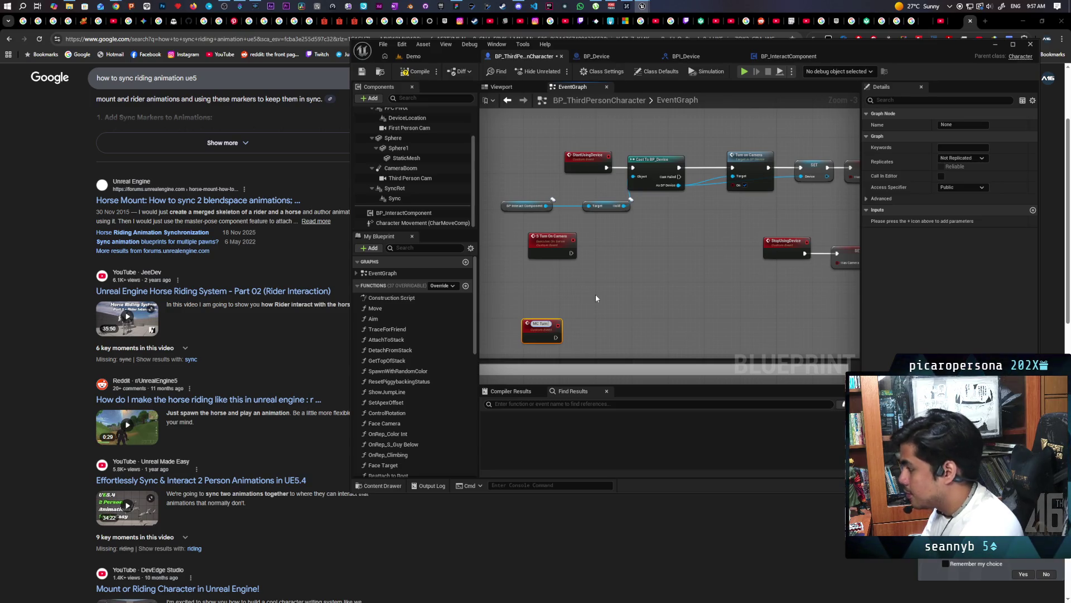
pyautogui.write(' On Cmad')
pyautogui.press('BackSpace')
pyautogui.press('BackSpace')
pyautogui.press('BackSpace')
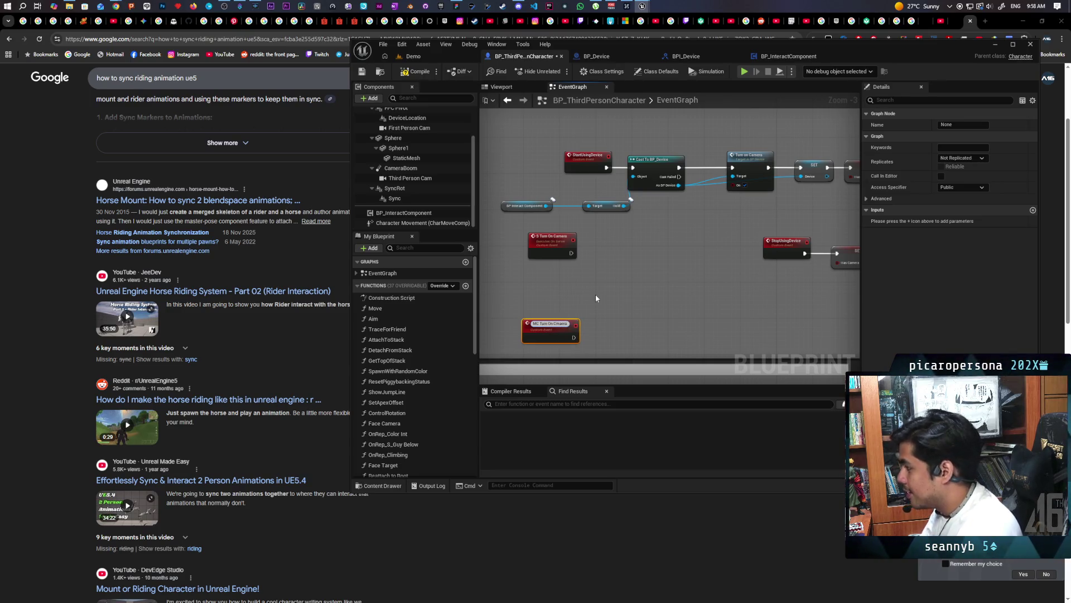
pyautogui.write('amera')
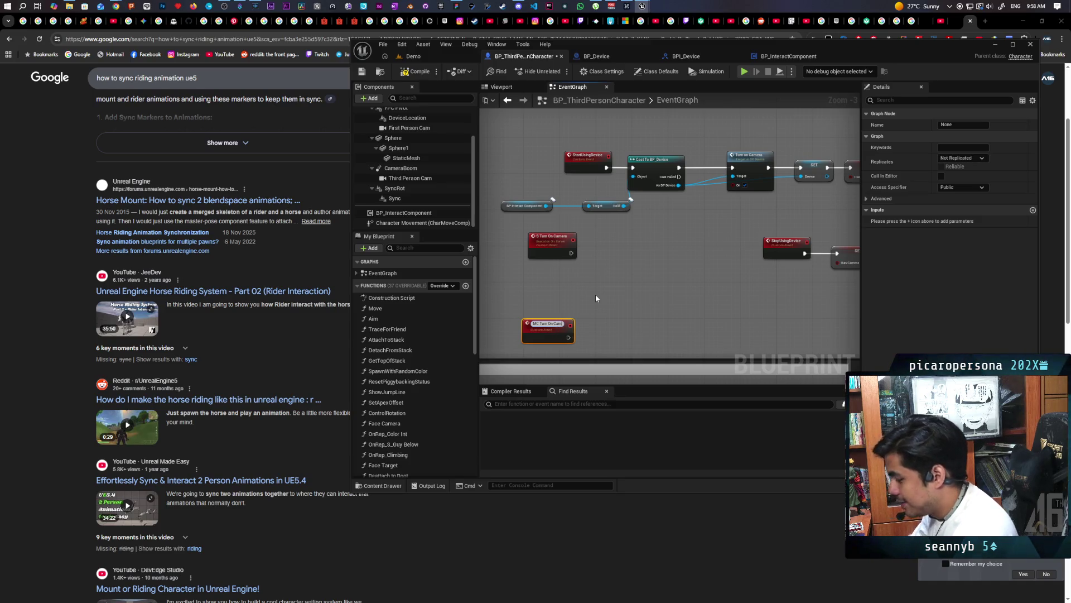
pyautogui.click(594, 295)
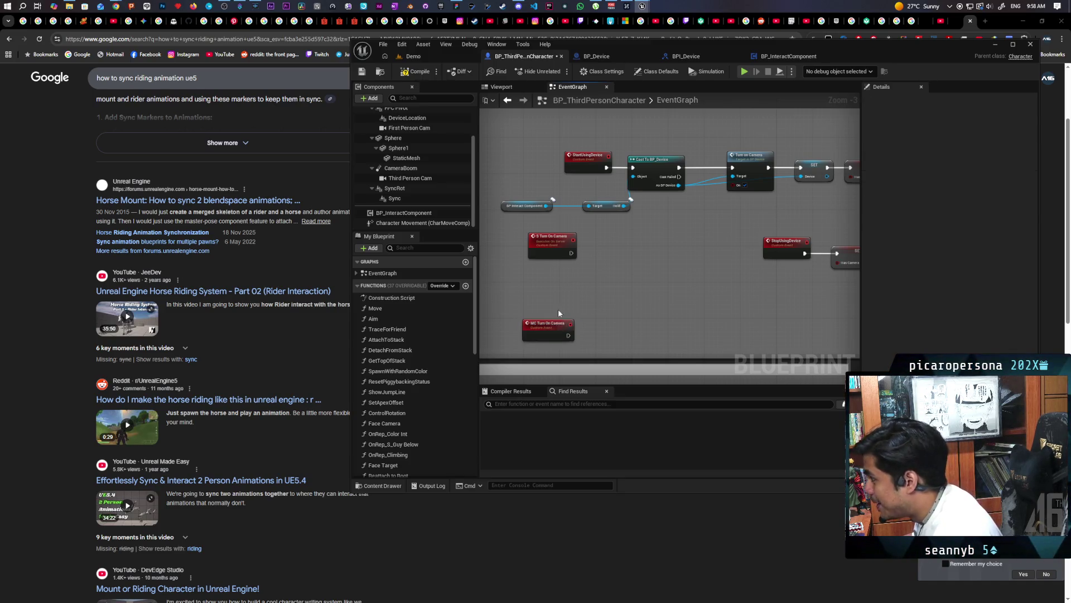
pyautogui.moveTo(554, 325); pyautogui.dragTo(555, 296)
# Step: Set MC Turn On Camera to replicate Run on owning Client, Reliable
pyautogui.click(961, 158)
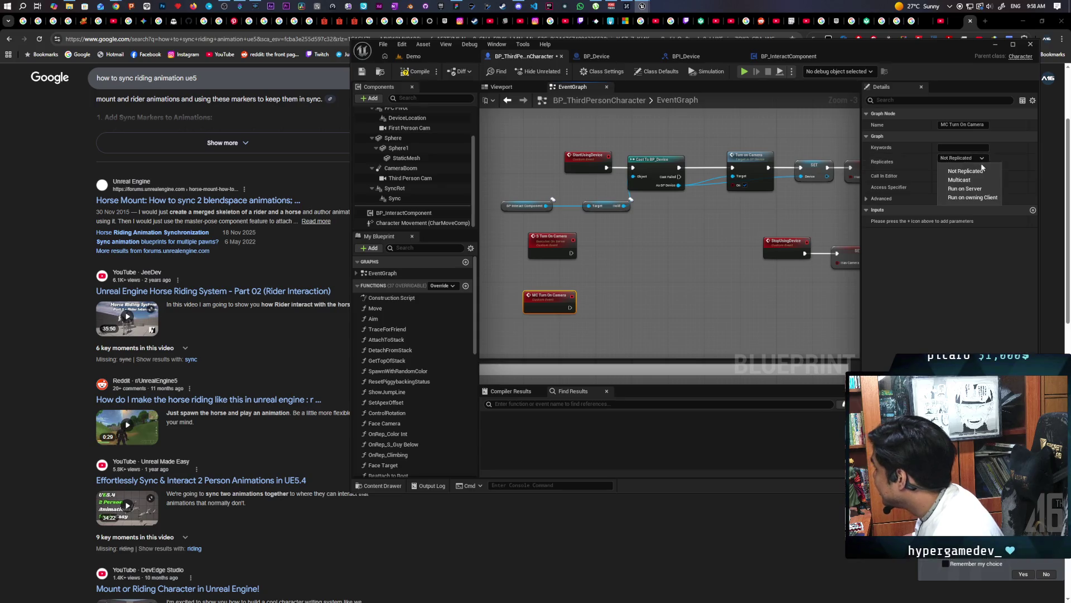
pyautogui.click(974, 197)
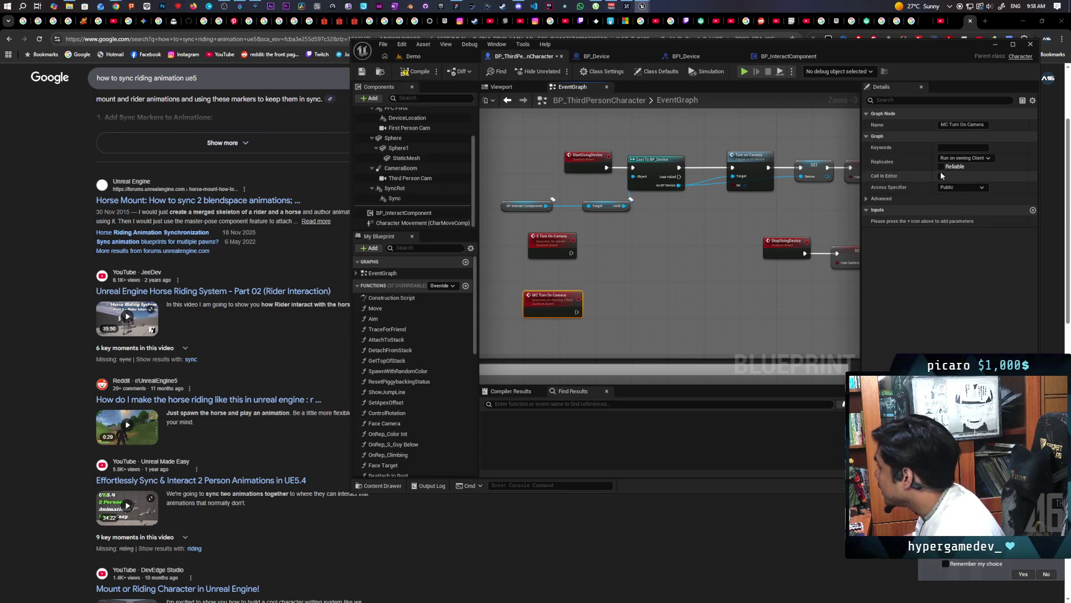
pyautogui.click(941, 166)
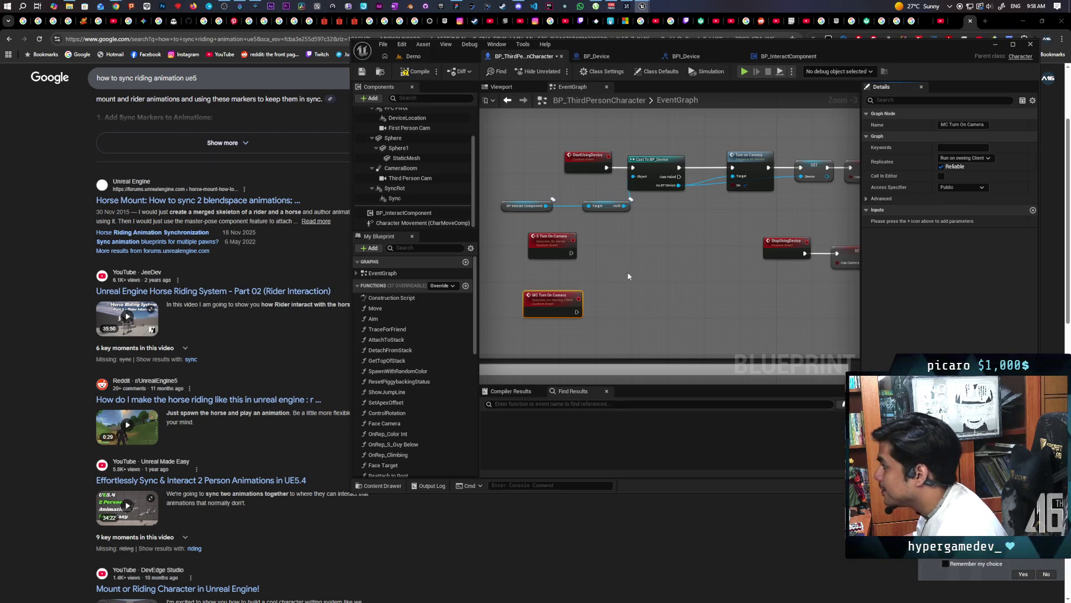
pyautogui.moveTo(535, 313); pyautogui.dragTo(546, 314)
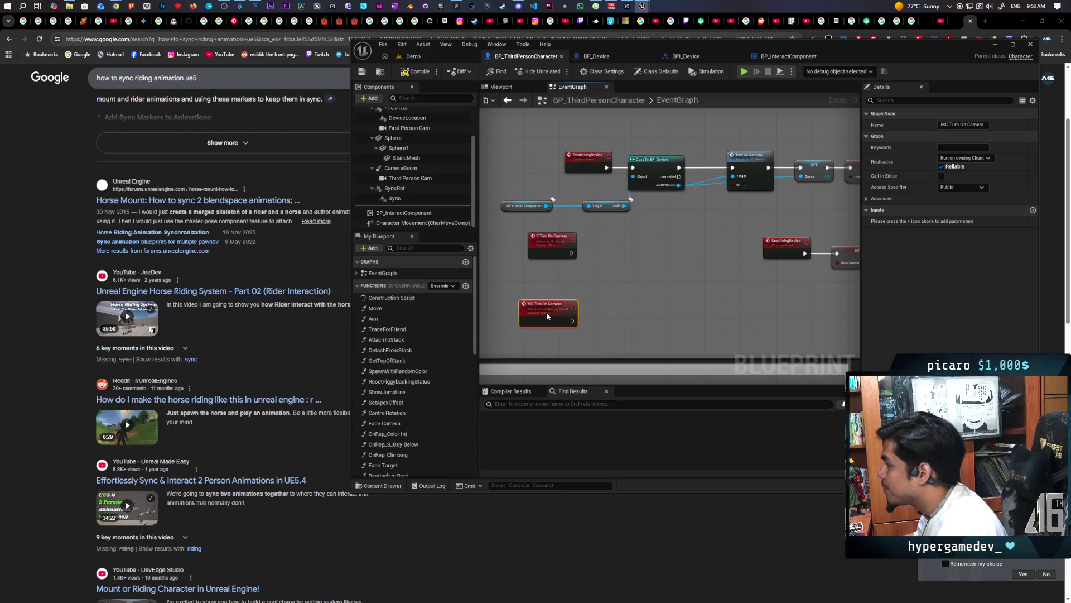
pyautogui.moveTo(660, 260); pyautogui.dragTo(640, 308)
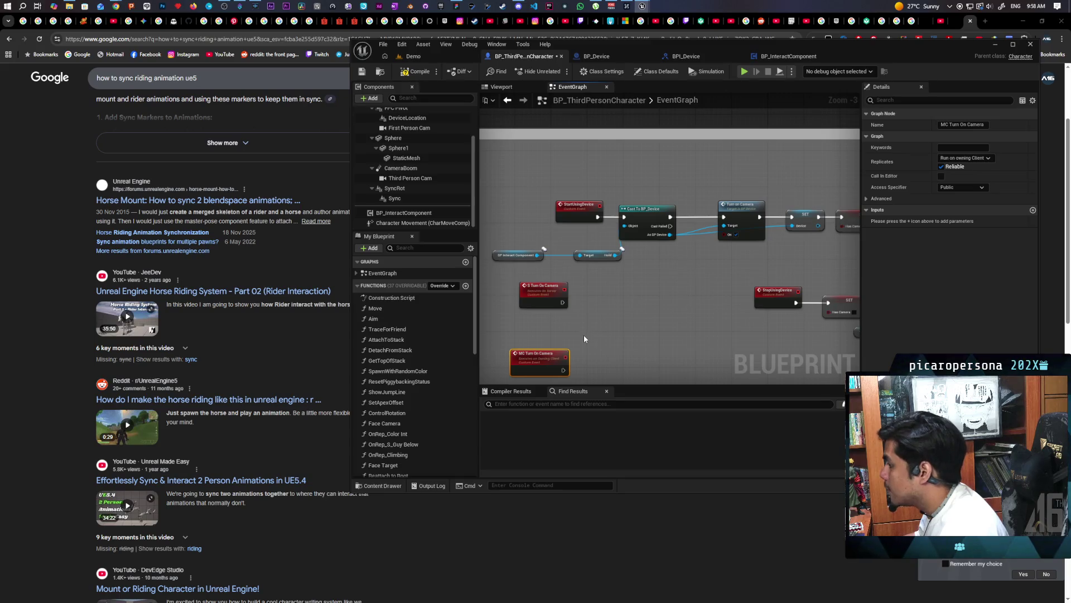
pyautogui.moveTo(615, 310); pyautogui.dragTo(543, 303)
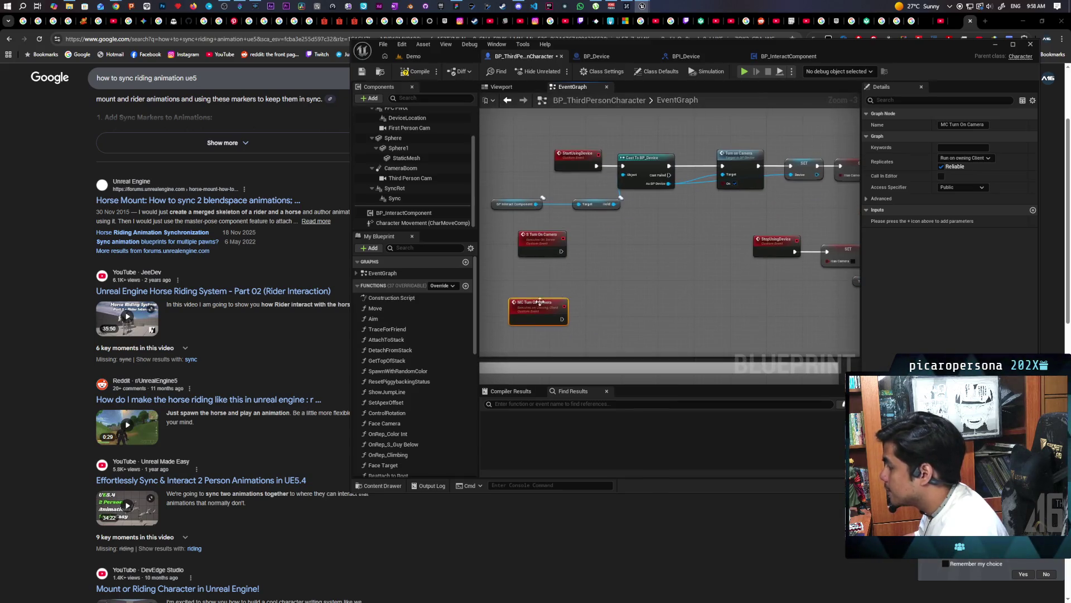
pyautogui.click(559, 317)
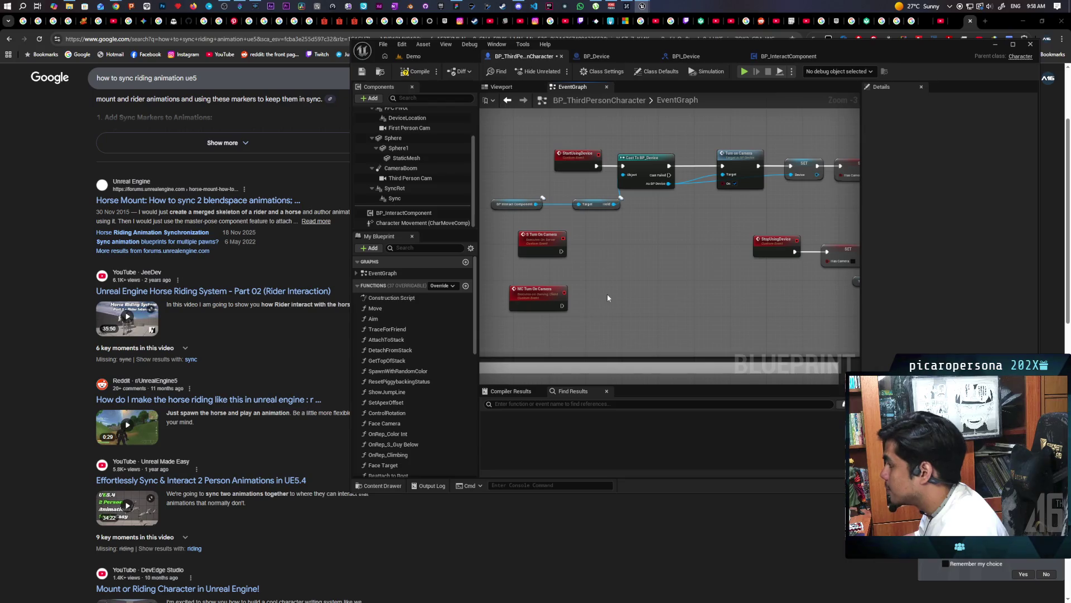
pyautogui.click(552, 301)
pyautogui.click(593, 302)
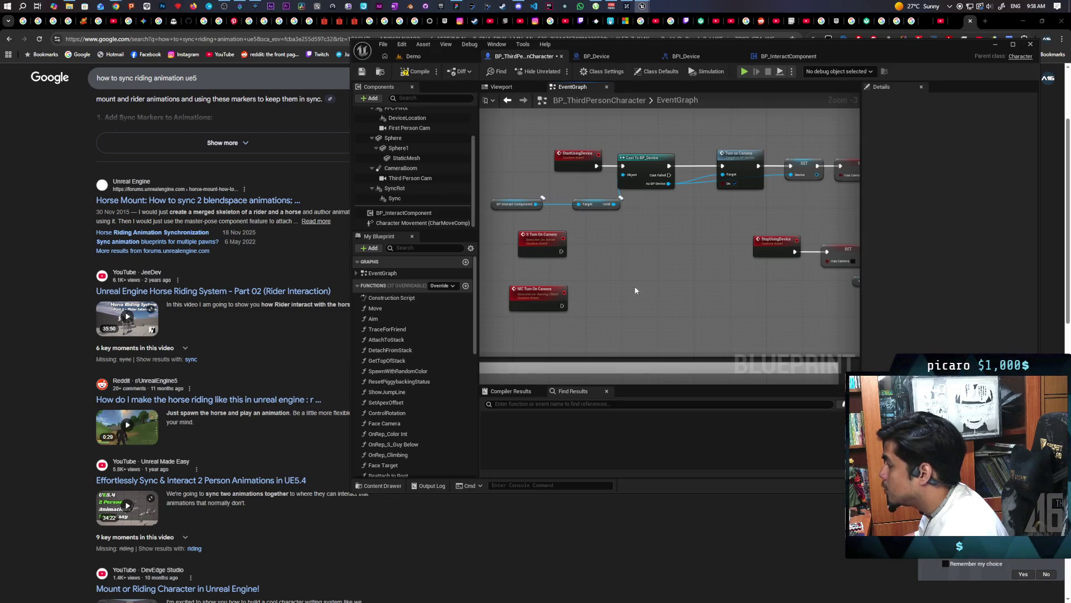
pyautogui.rightClick(609, 286)
# Step: Add a Turn On (Message) node fed by MC Turn On Camera's exec, Target and On
pyautogui.write('turn on')
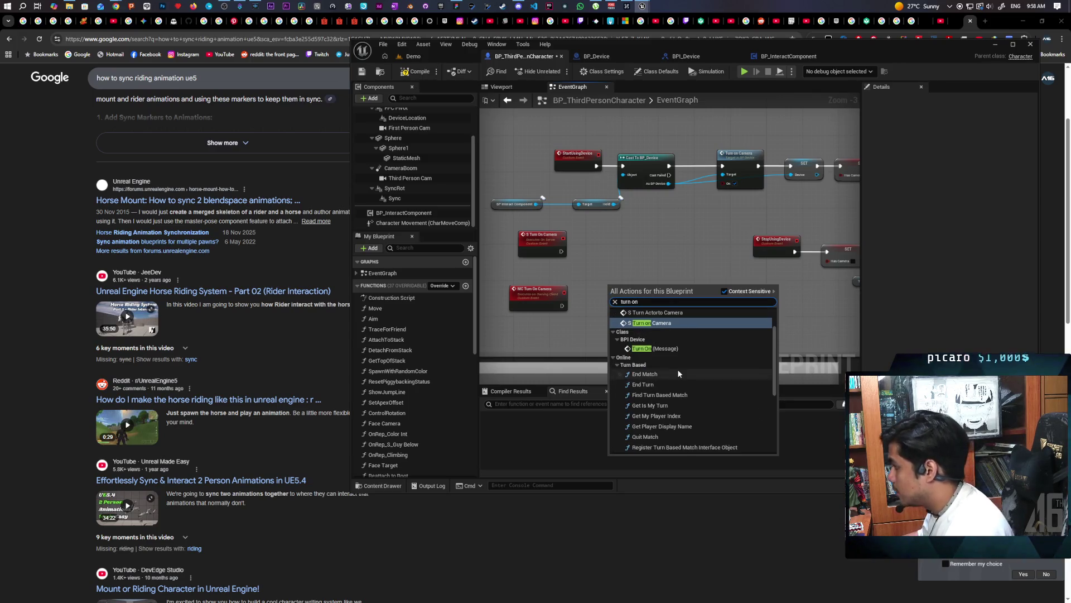
pyautogui.click(687, 347)
pyautogui.scroll(3, 573, 306)
pyautogui.moveTo(556, 305)
pyautogui.mouseDown()
pyautogui.moveTo(665, 296)
pyautogui.moveTo(555, 343)
pyautogui.moveTo(535, 313)
pyautogui.mouseUp()
pyautogui.moveTo(634, 331)
pyautogui.mouseDown()
pyautogui.moveTo(555, 349)
pyautogui.moveTo(547, 329)
pyautogui.mouseUp()
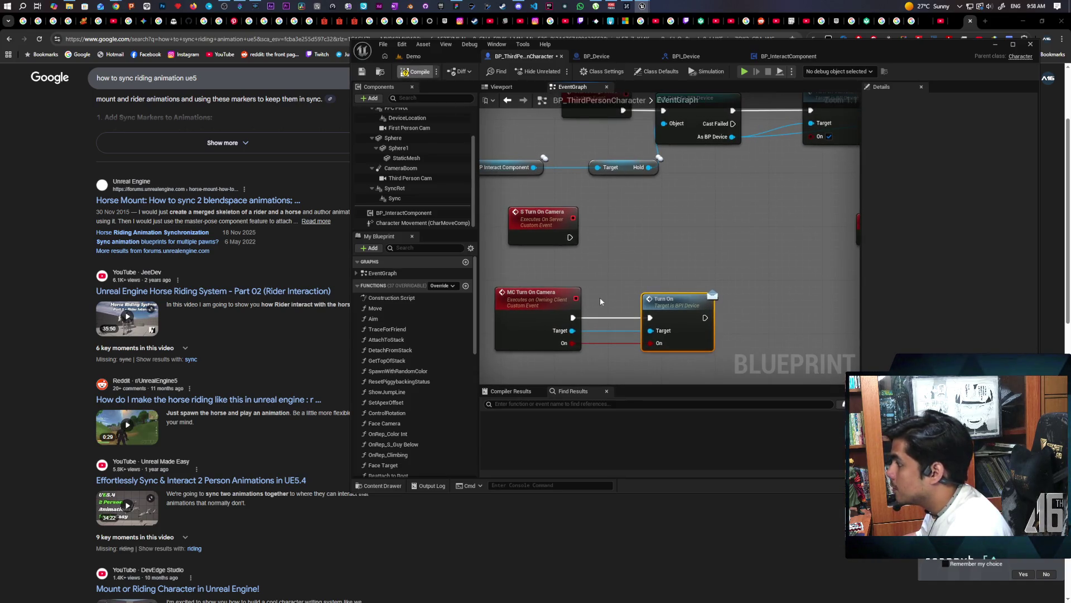
# Step: Make S Turn On Camera call MC Turn On Camera, passing Target and On through
pyautogui.moveTo(569, 237); pyautogui.dragTo(628, 236)
pyautogui.write('mc o')
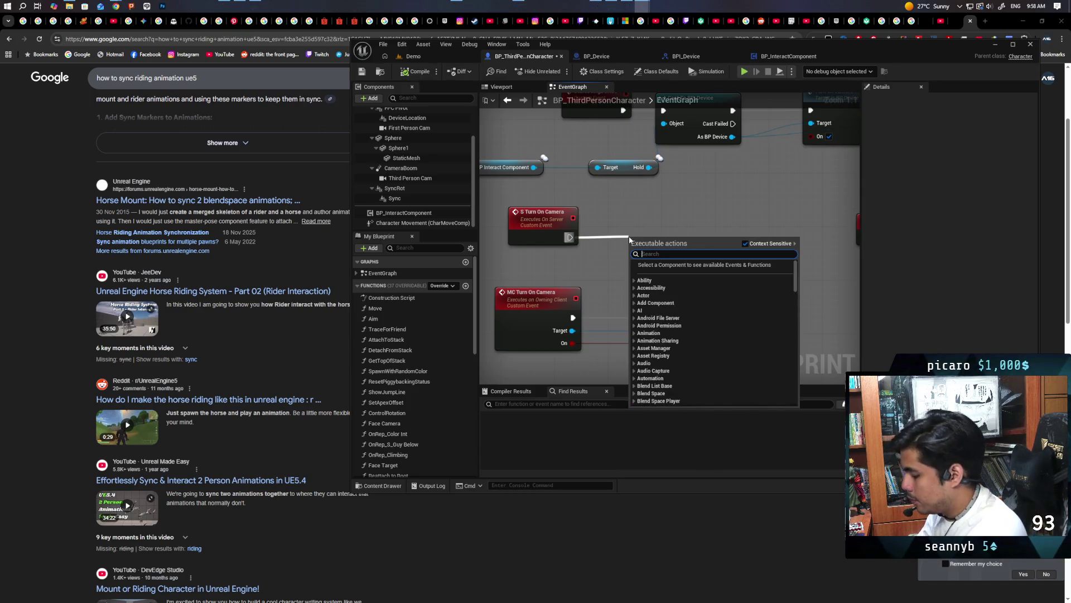
pyautogui.press('BackSpace')
pyautogui.write('turn on')
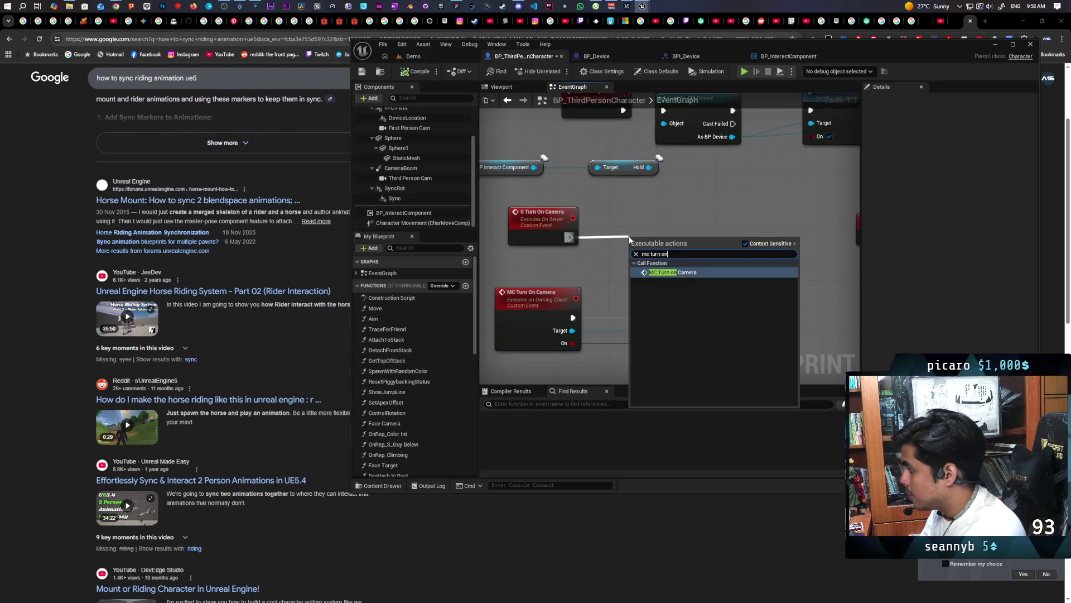
pyautogui.click(673, 271)
pyautogui.moveTo(670, 241); pyautogui.dragTo(677, 202)
pyautogui.moveTo(541, 212); pyautogui.dragTo(541, 199)
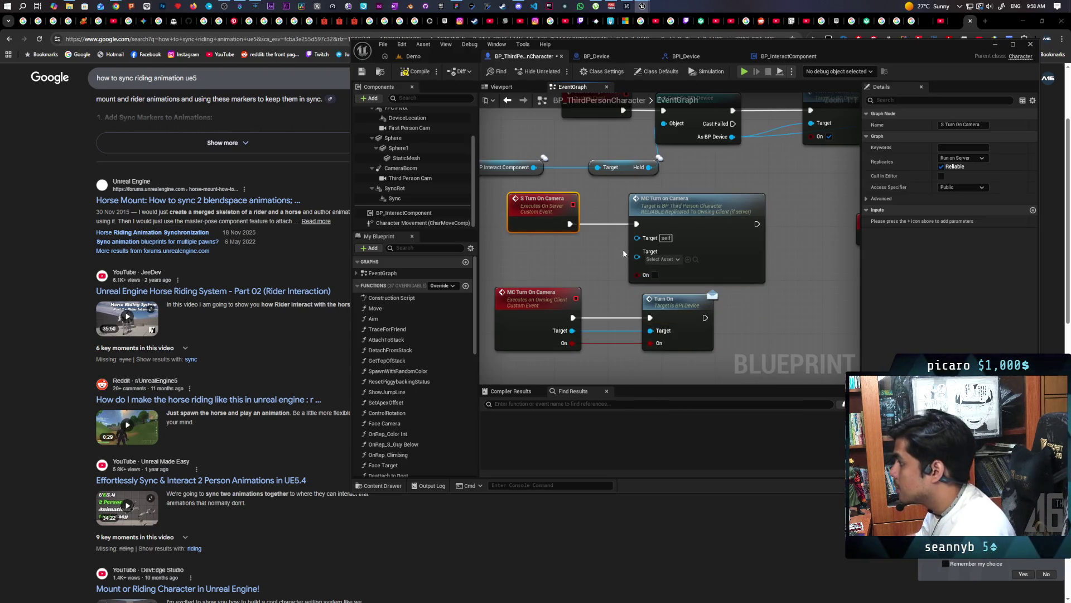
pyautogui.click(646, 260)
pyautogui.moveTo(636, 257); pyautogui.dragTo(535, 225)
pyautogui.moveTo(637, 265); pyautogui.dragTo(539, 234)
pyautogui.scroll(-3, 631, 242)
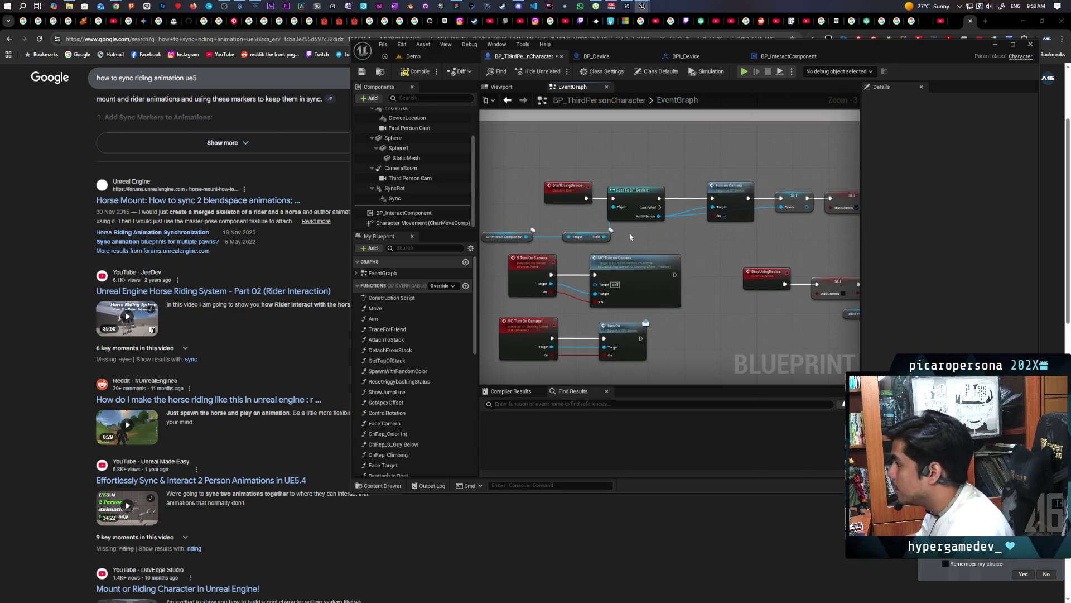
# Step: Add an S Turn on Camera call with On ticked, triggered by StartUsingDevice
pyautogui.moveTo(601, 240); pyautogui.dragTo(648, 240)
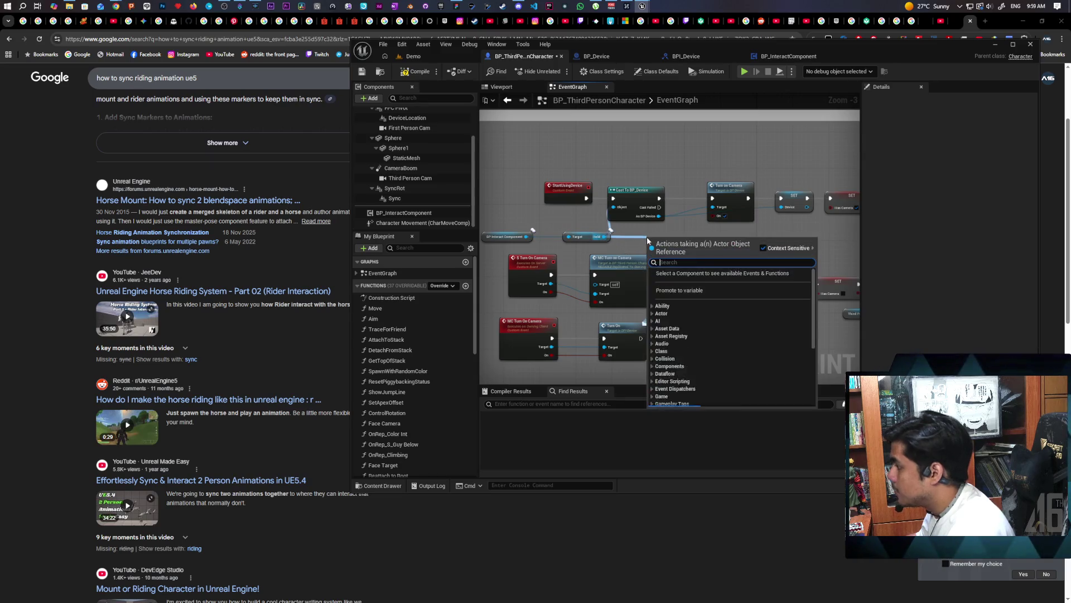
pyautogui.write('s turn on')
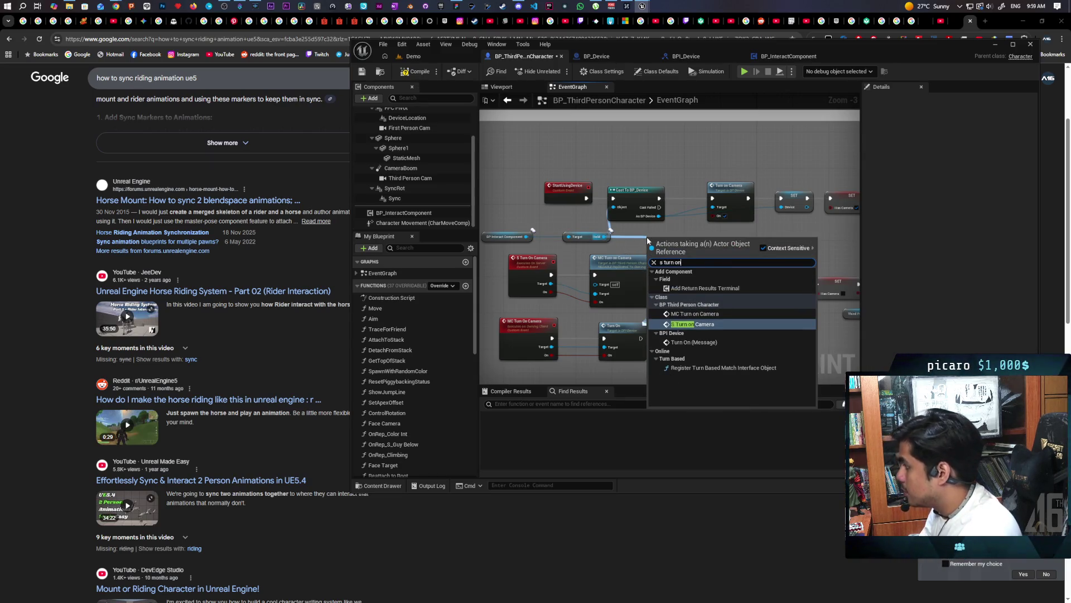
pyautogui.press('Return')
pyautogui.moveTo(700, 246); pyautogui.dragTo(713, 160)
pyautogui.click(684, 185)
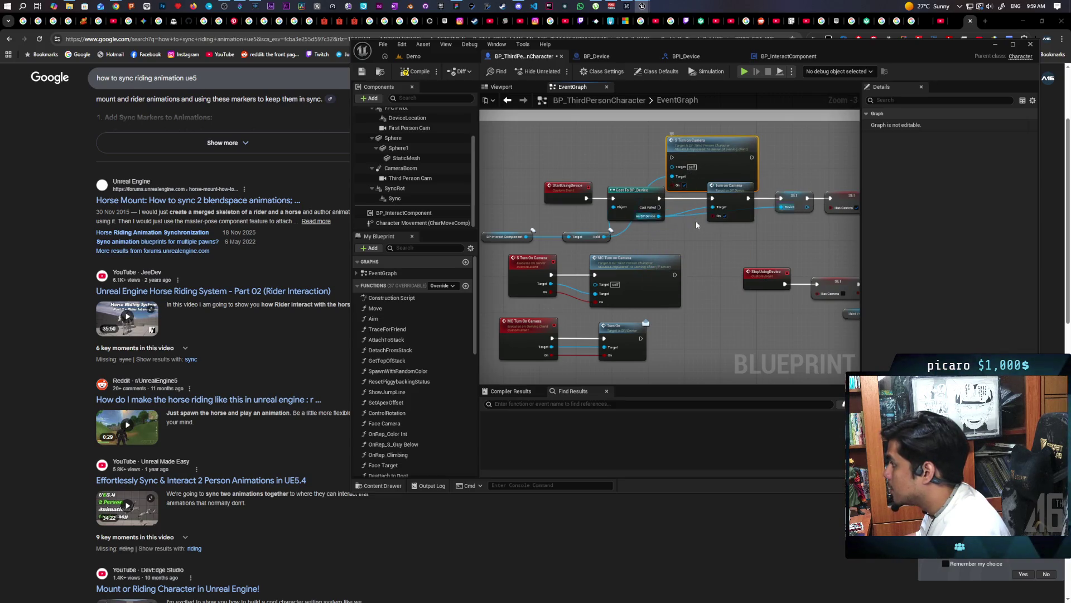
pyautogui.moveTo(585, 196)
pyautogui.mouseDown()
pyautogui.moveTo(688, 153)
pyautogui.moveTo(750, 157)
pyautogui.moveTo(780, 198)
pyautogui.mouseUp()
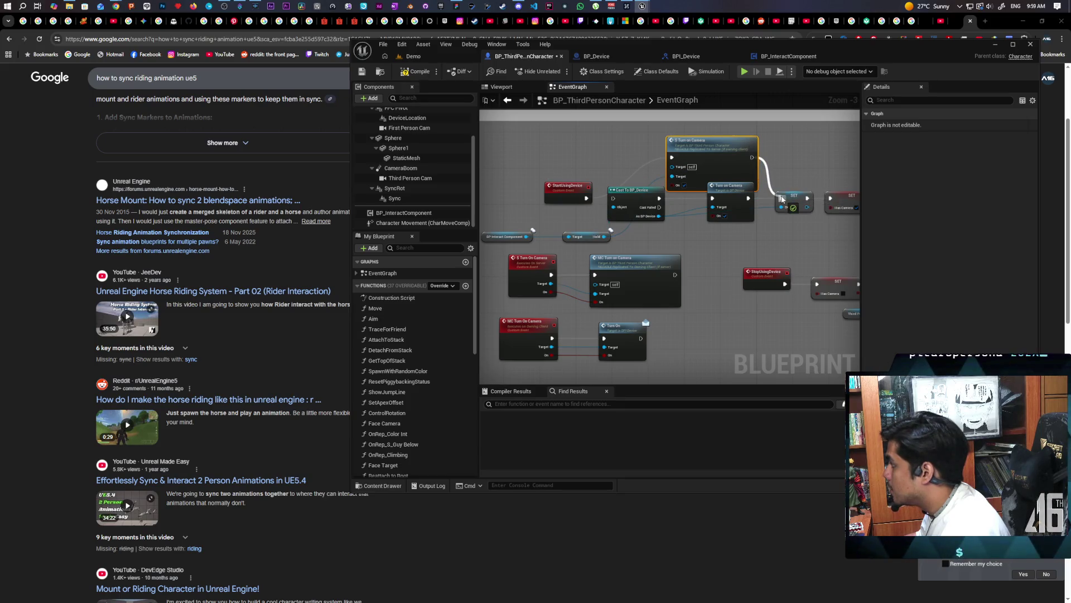
pyautogui.click(727, 216)
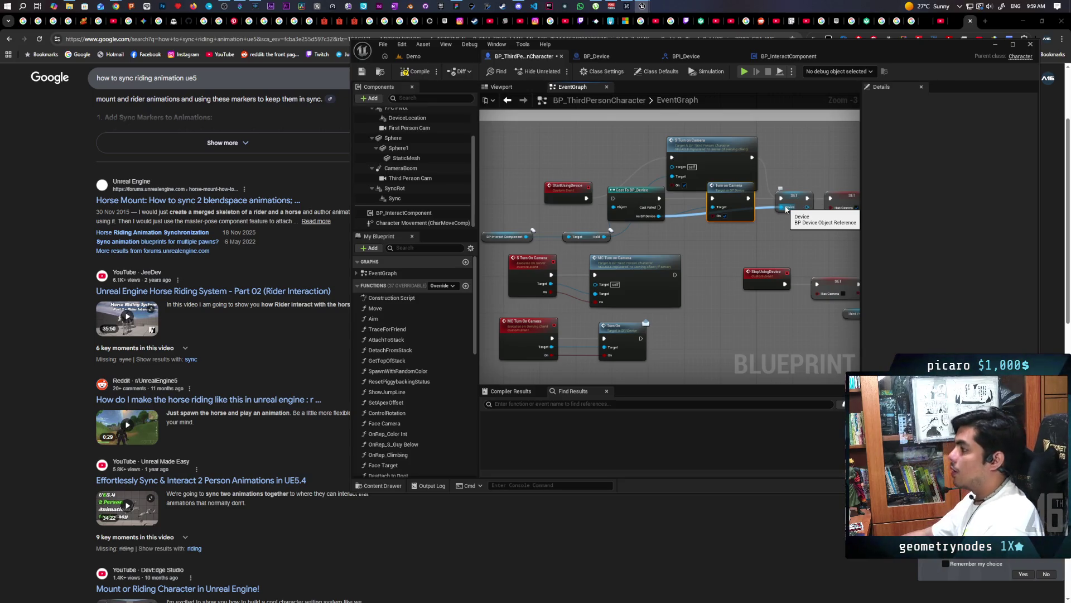
# Step: Compile and save BP_ThirdPersonCharacter
pyautogui.click(416, 71)
pyautogui.hotkey('ctrl', 's')
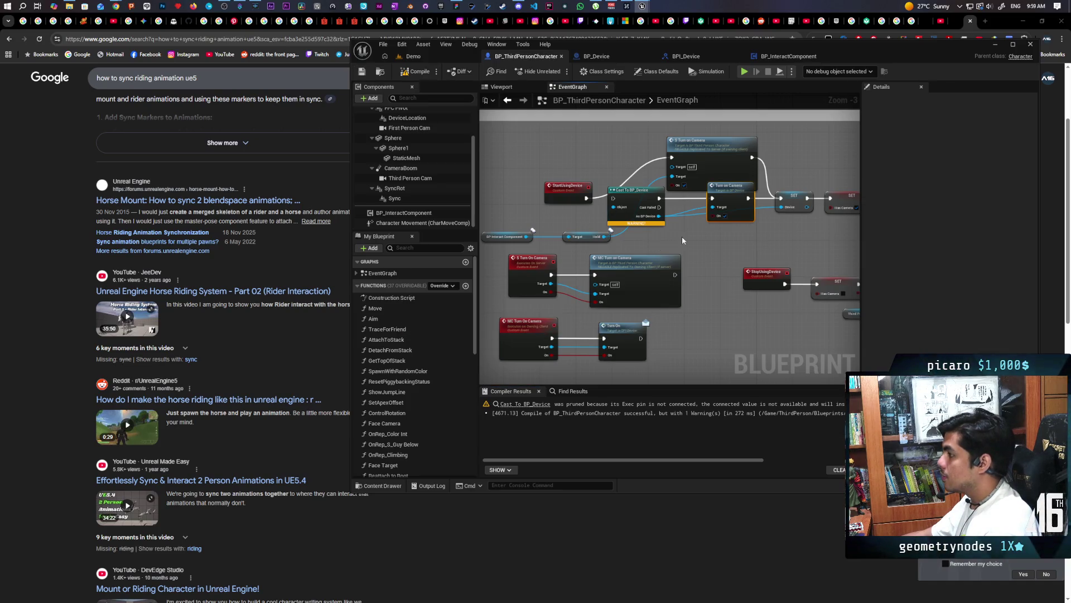
pyautogui.moveTo(645, 317); pyautogui.dragTo(588, 340)
pyautogui.scroll(1, 709, 265)
pyautogui.moveTo(623, 262)
pyautogui.mouseDown()
pyautogui.moveTo(729, 259)
pyautogui.moveTo(563, 269)
pyautogui.mouseUp()
pyautogui.rightClick(690, 223)
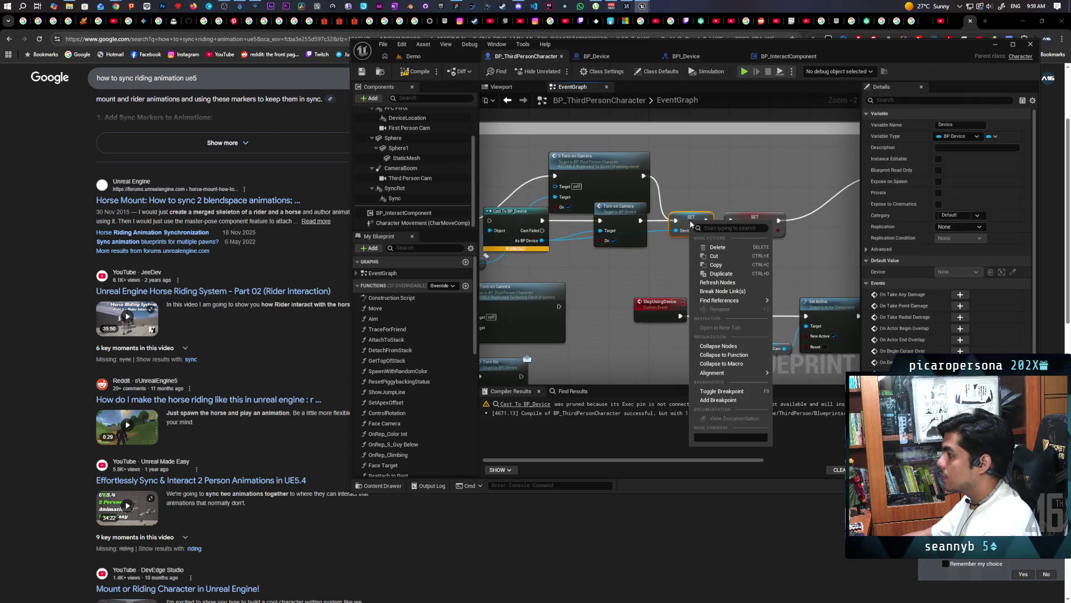
# Step: Find all references to the Device variable and step through each getter and SET result
pyautogui.moveTo(730, 300)
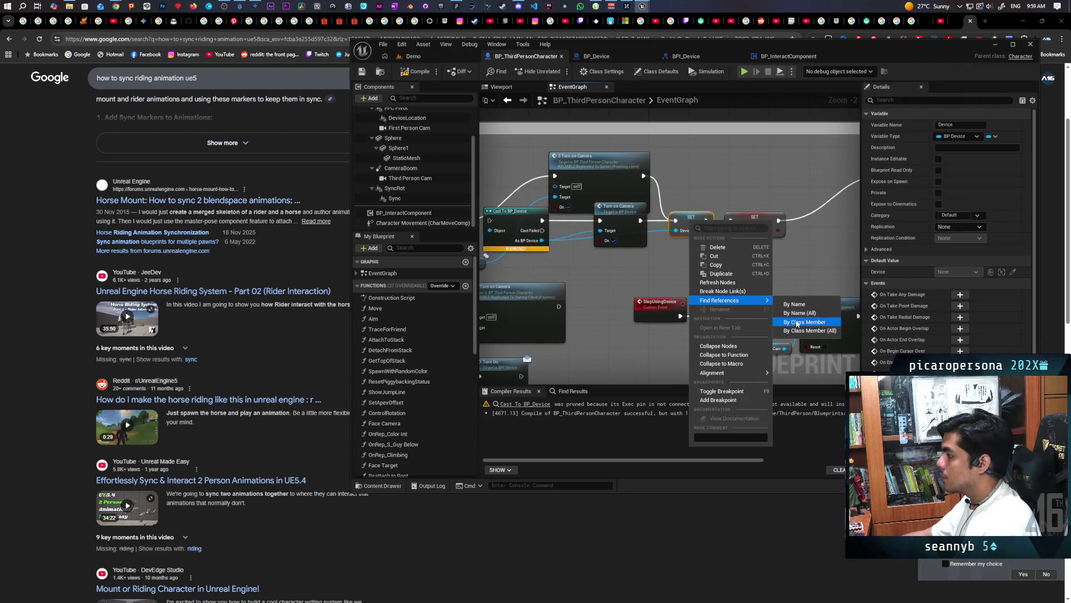
pyautogui.click(798, 323)
pyautogui.click(524, 426)
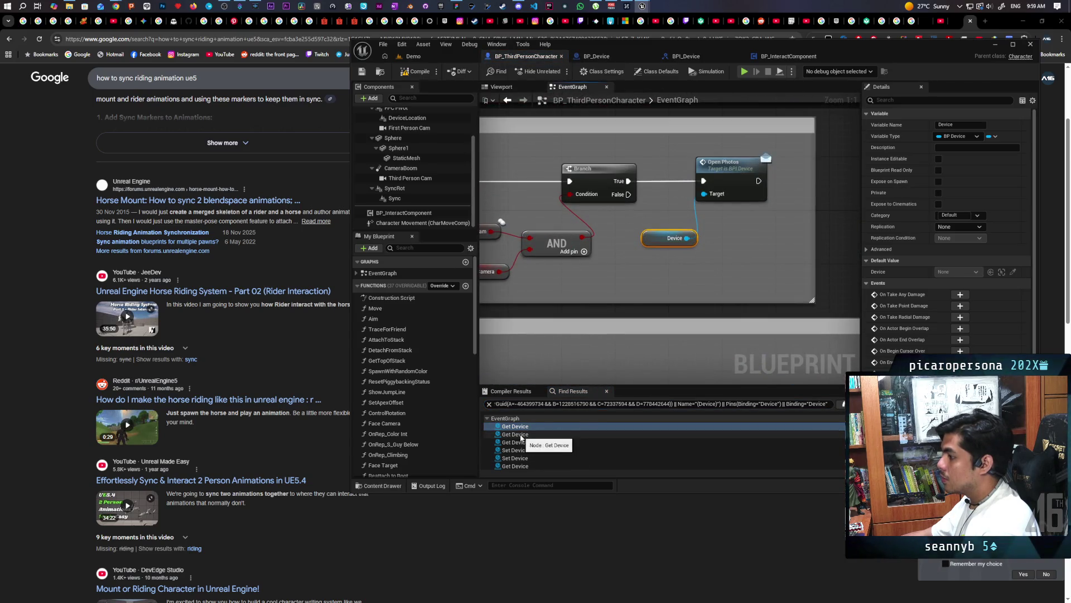
pyautogui.click(522, 435)
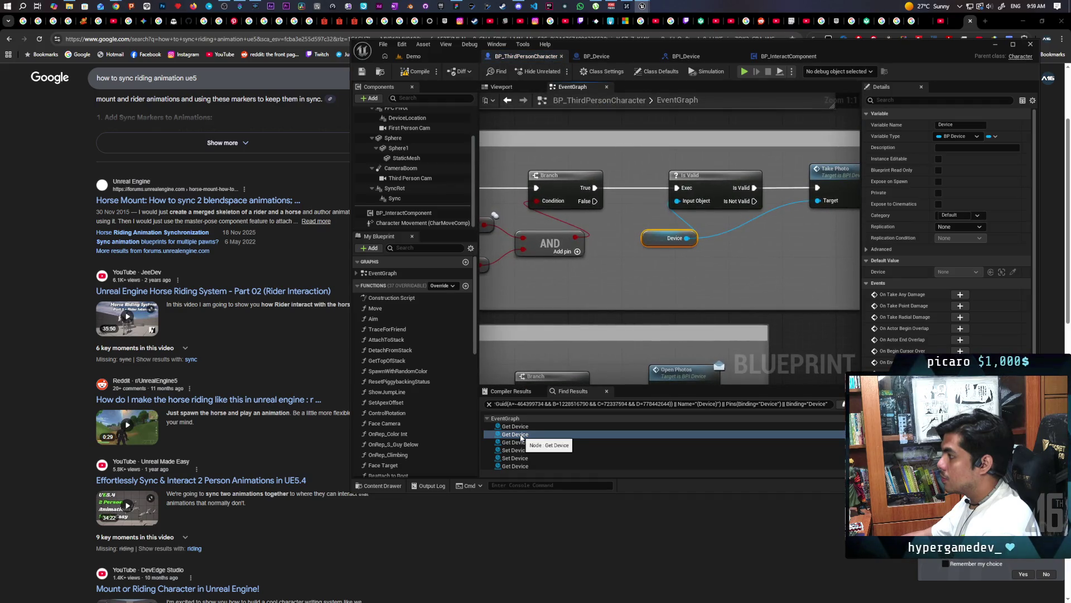
pyautogui.moveTo(764, 272); pyautogui.dragTo(655, 291)
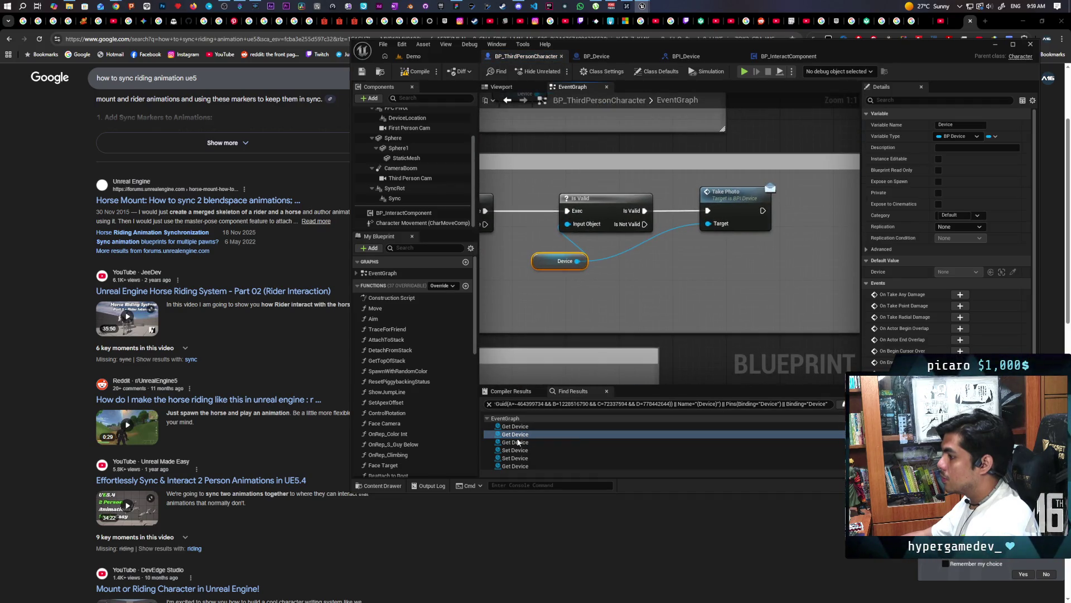
pyautogui.click(516, 441)
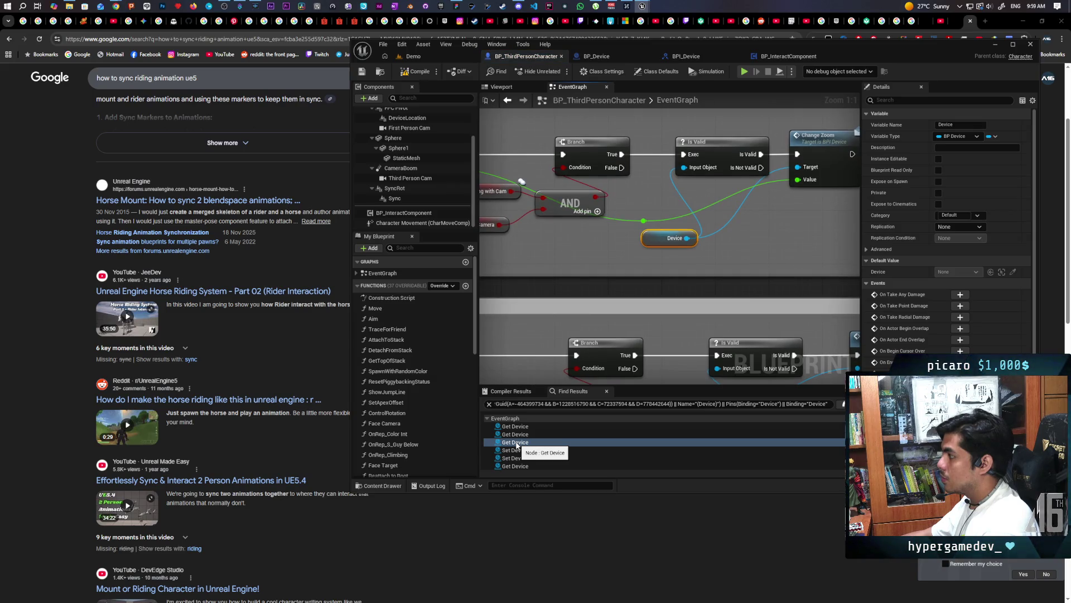
pyautogui.click(517, 450)
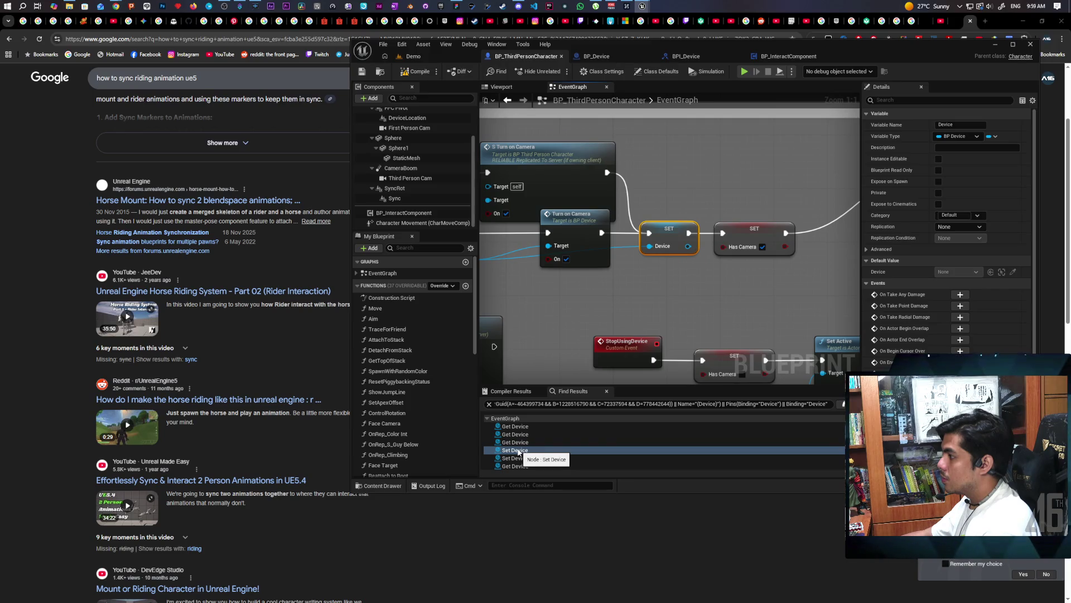
pyautogui.click(519, 458)
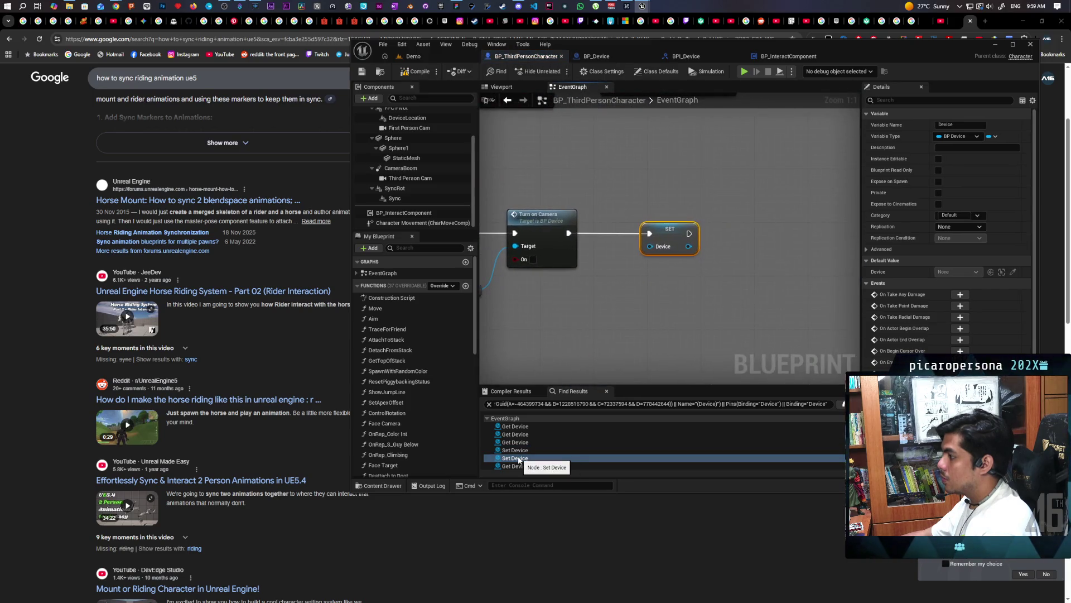
pyautogui.click(519, 466)
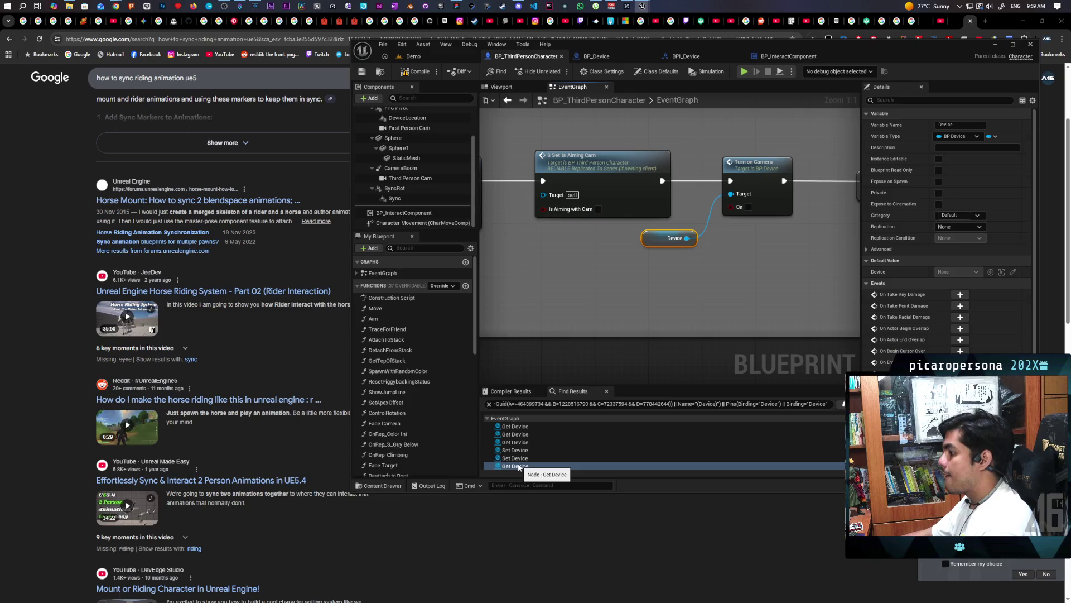
# Step: Replace Turn on Camera with an S Turn on Camera node from Device, wired ahead of SET Device
pyautogui.moveTo(687, 238); pyautogui.dragTo(725, 289)
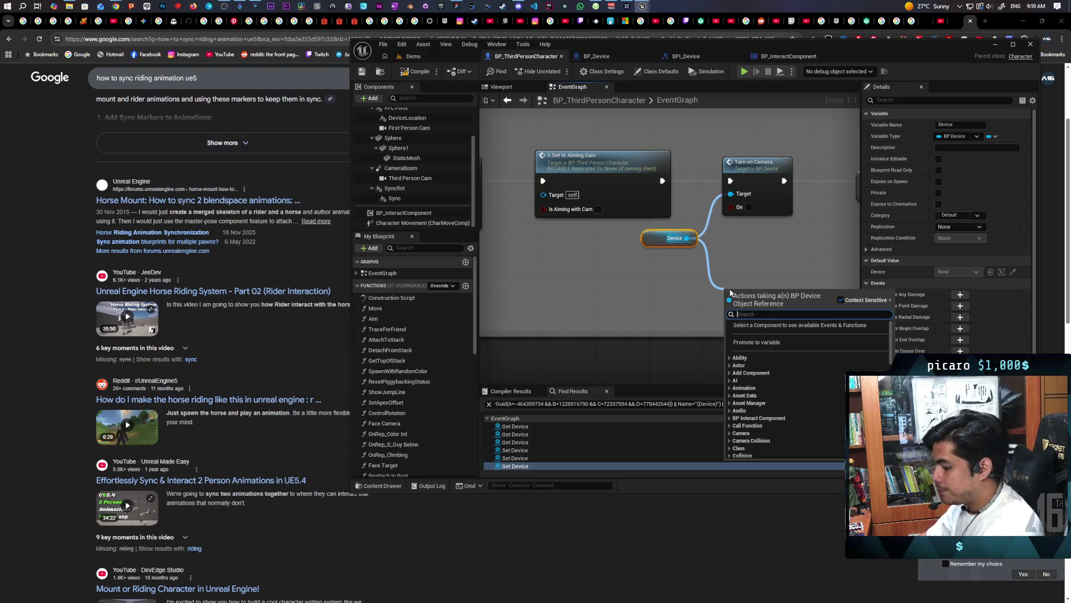
pyautogui.write('s turn on')
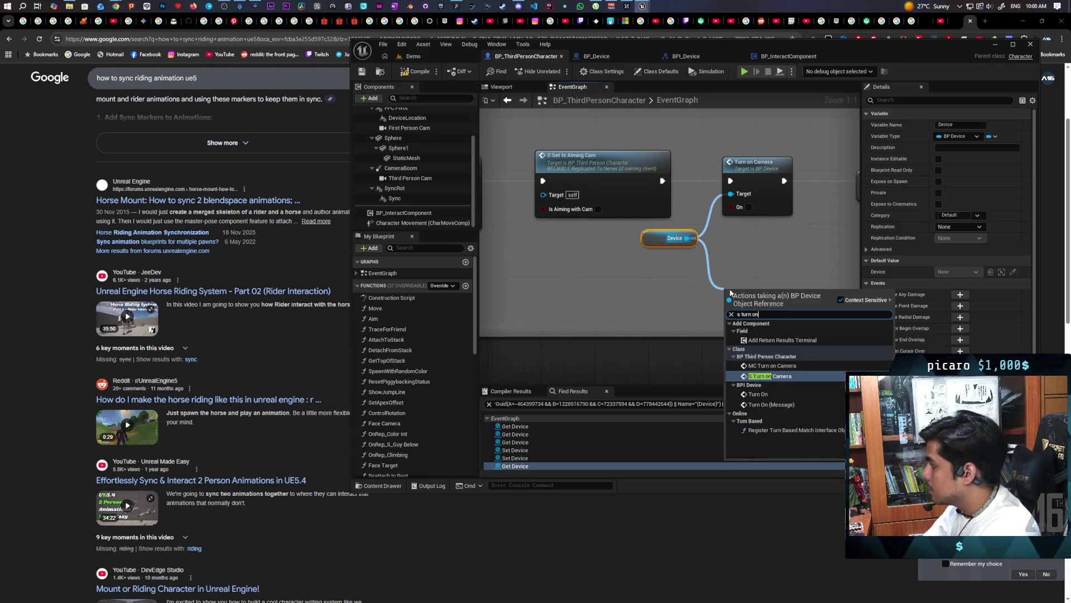
pyautogui.press('Return')
pyautogui.moveTo(730, 289)
pyautogui.mouseDown()
pyautogui.moveTo(662, 196)
pyautogui.moveTo(670, 168)
pyautogui.moveTo(659, 258)
pyautogui.mouseUp()
pyautogui.moveTo(658, 308); pyautogui.dragTo(657, 262)
pyautogui.moveTo(549, 180); pyautogui.dragTo(605, 267)
pyautogui.moveTo(725, 267)
pyautogui.mouseDown()
pyautogui.moveTo(716, 232)
pyautogui.moveTo(741, 180)
pyautogui.mouseUp()
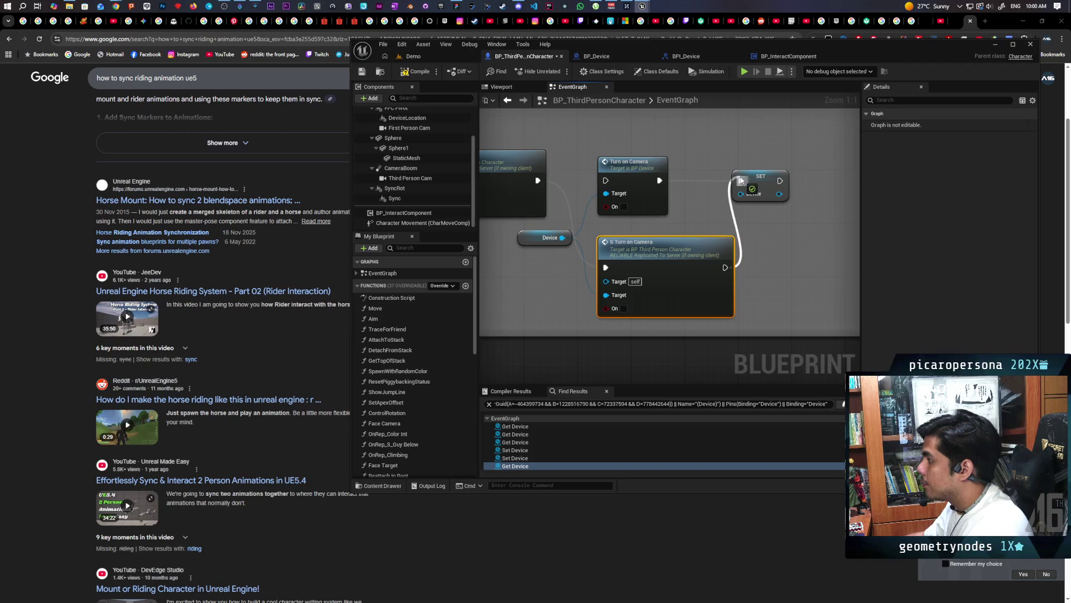
pyautogui.click(631, 162)
pyautogui.press('Delete')
pyautogui.moveTo(660, 251); pyautogui.dragTo(634, 165)
pyautogui.moveTo(531, 245); pyautogui.dragTo(518, 258)
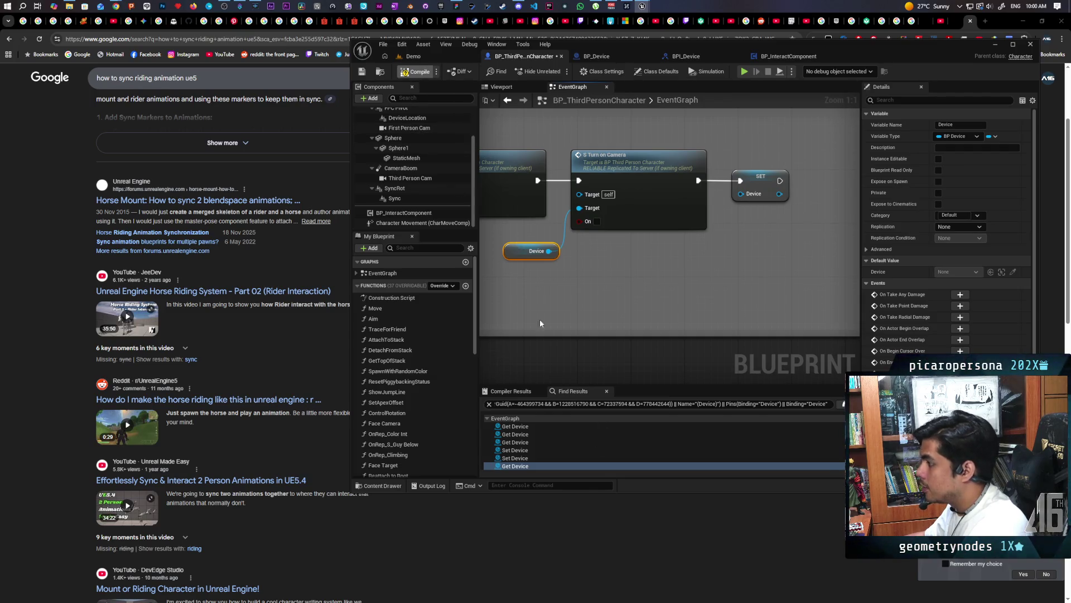
# Step: Compile, then try linking Hold into SET Device's Device input
pyautogui.press('F7')
pyautogui.scroll(-4, 557, 199)
pyautogui.scroll(3, 599, 221)
pyautogui.scroll(-3, 599, 220)
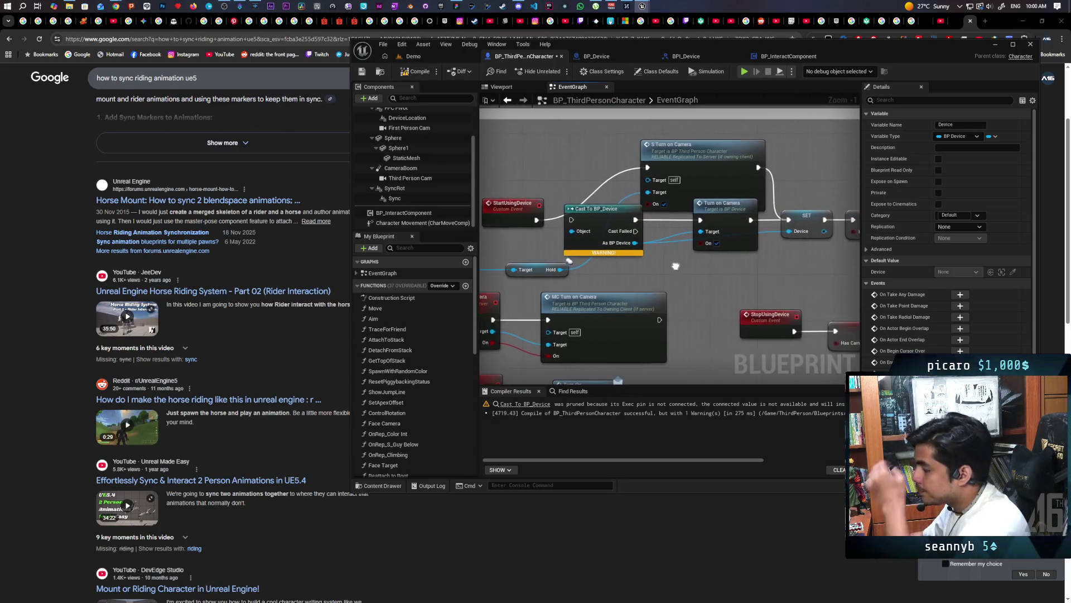
pyautogui.scroll(3, 647, 234)
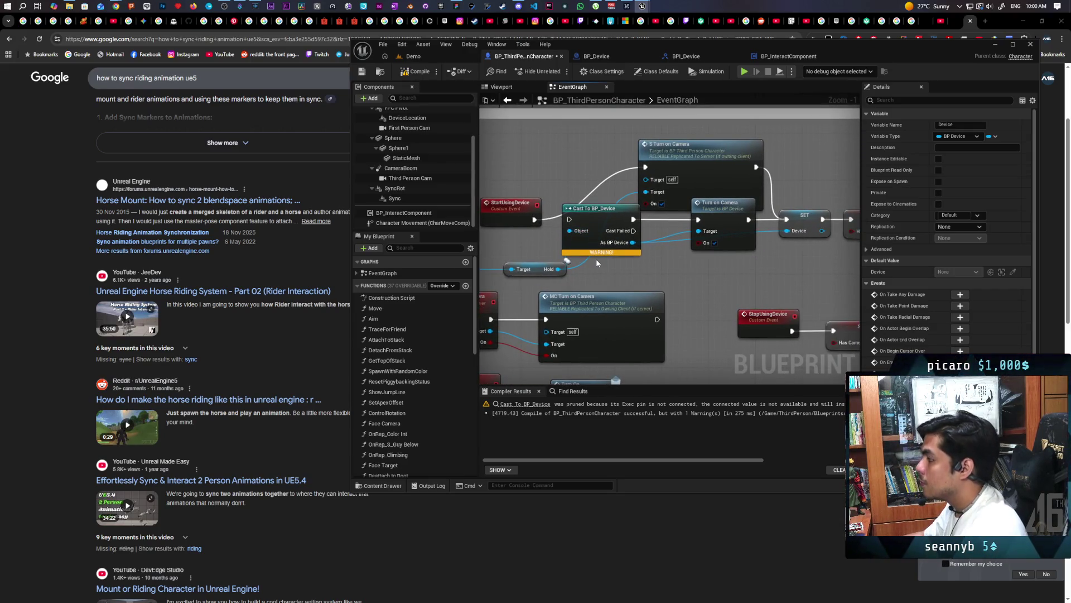
pyautogui.moveTo(558, 269); pyautogui.dragTo(788, 231)
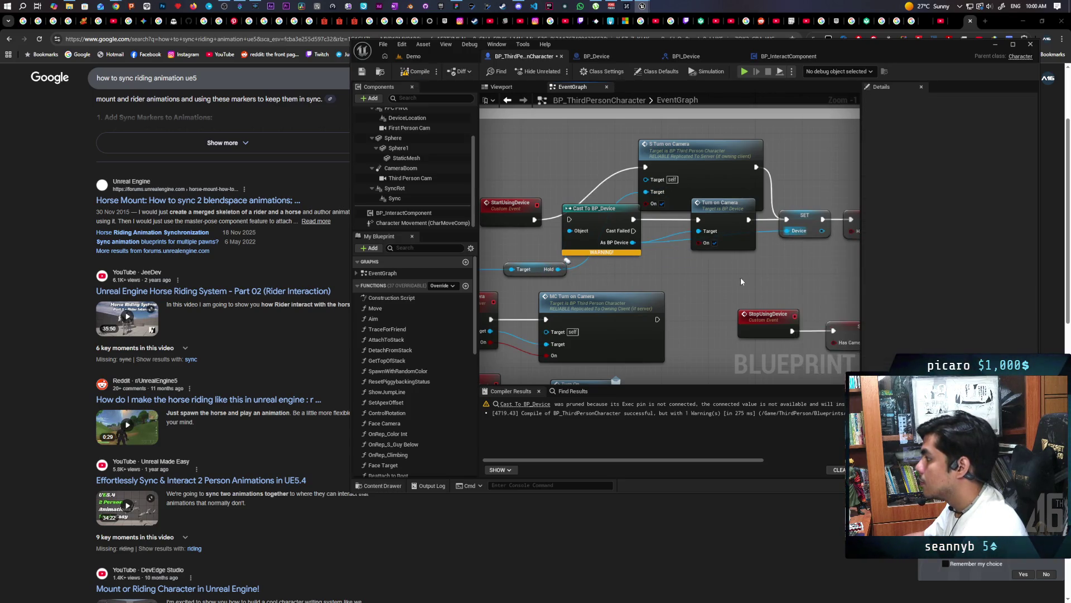
pyautogui.click(616, 235)
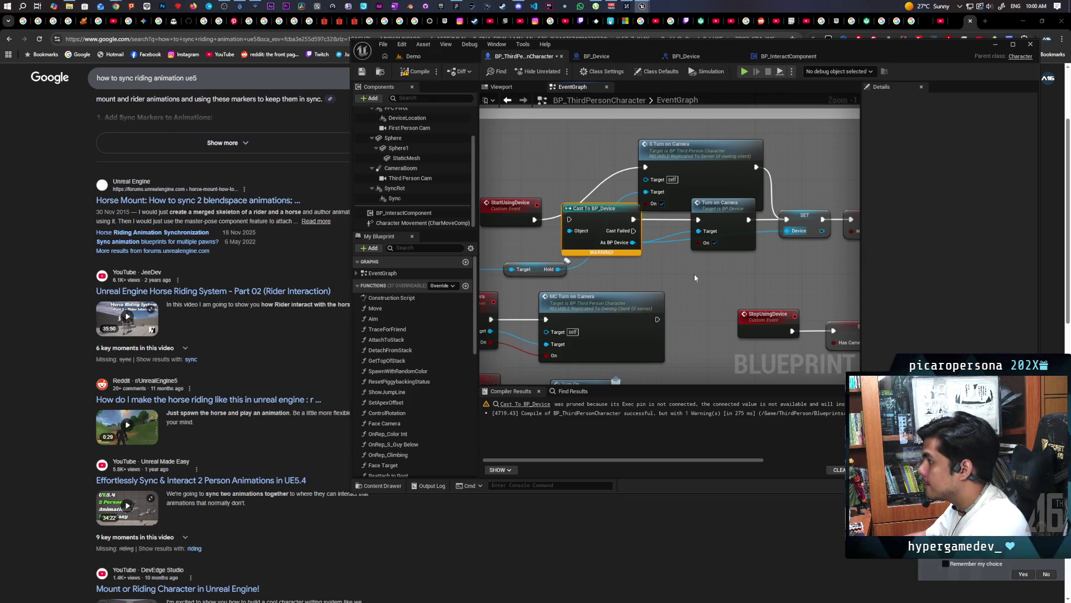
# Step: Delete the cast and Turn on Camera nodes and reposition S Turn on Camera near StartUsingDevice
pyautogui.press('Delete')
pyautogui.click(700, 241)
pyautogui.press('Delete')
pyautogui.moveTo(704, 161)
pyautogui.mouseDown()
pyautogui.moveTo(663, 207)
pyautogui.moveTo(694, 208)
pyautogui.moveTo(647, 231)
pyautogui.mouseUp()
pyautogui.moveTo(731, 226); pyautogui.dragTo(549, 248)
pyautogui.moveTo(719, 213)
pyautogui.mouseDown()
pyautogui.moveTo(605, 232)
pyautogui.moveTo(597, 246)
pyautogui.mouseUp()
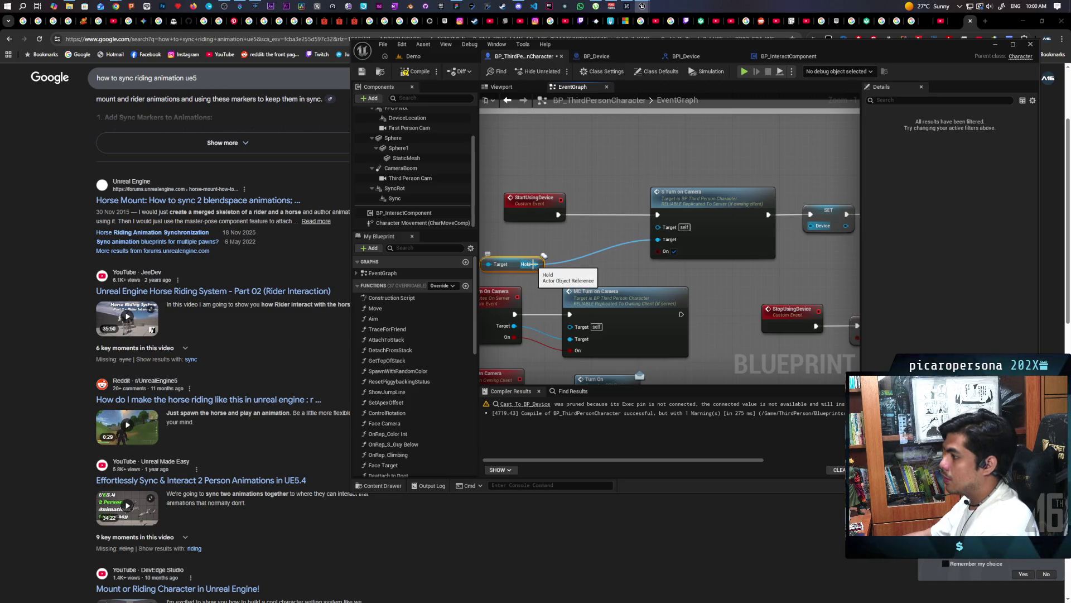
pyautogui.moveTo(700, 205)
pyautogui.mouseDown()
pyautogui.moveTo(670, 205)
pyautogui.moveTo(696, 203)
pyautogui.moveTo(696, 174)
pyautogui.moveTo(653, 222)
pyautogui.moveTo(486, 234)
pyautogui.moveTo(638, 225)
pyautogui.moveTo(689, 235)
pyautogui.mouseUp()
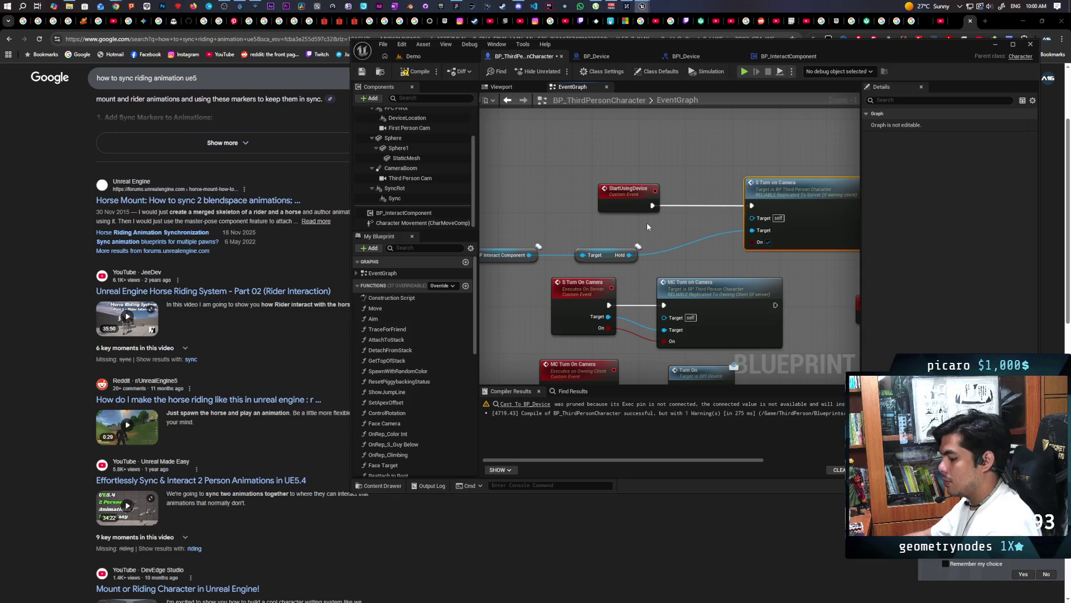
pyautogui.hotkey('ctrl', 'z')
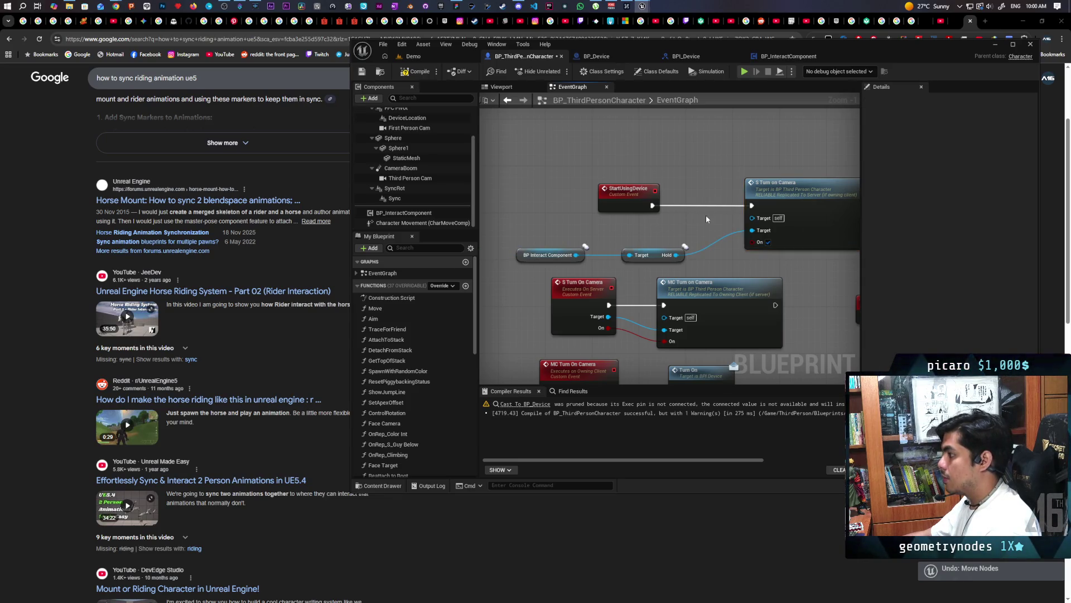
pyautogui.moveTo(781, 183); pyautogui.dragTo(798, 129)
pyautogui.moveTo(719, 226); pyautogui.dragTo(637, 229)
# Step: Restore Cast To BP_Device, delete Turn on Camera, and wire StartUsingDevice into the cast
pyautogui.hotkey('ctrl', 'z')
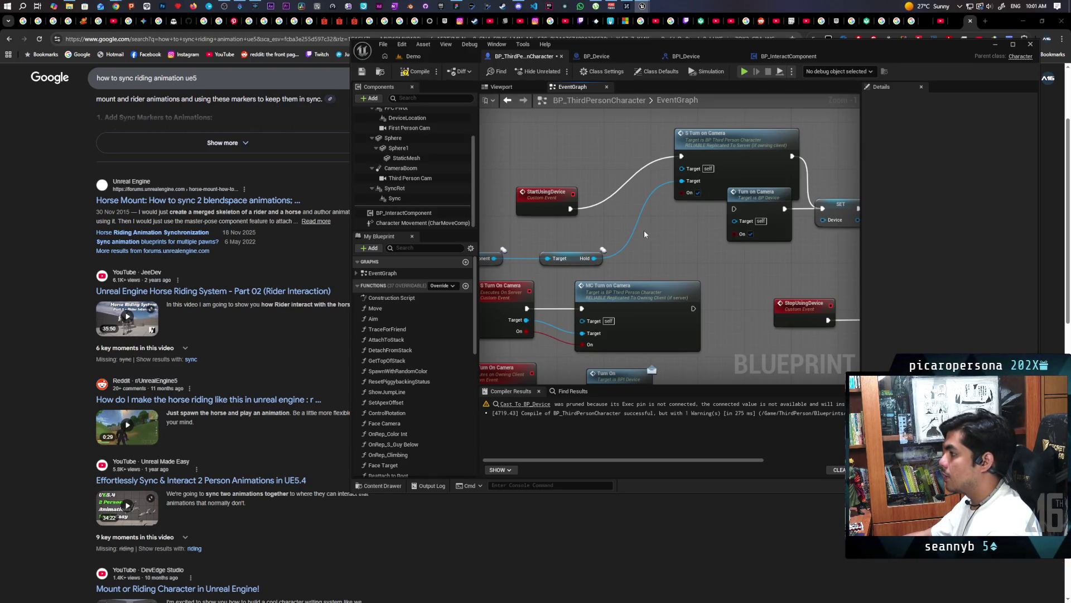
pyautogui.hotkey('ctrl', 'z')
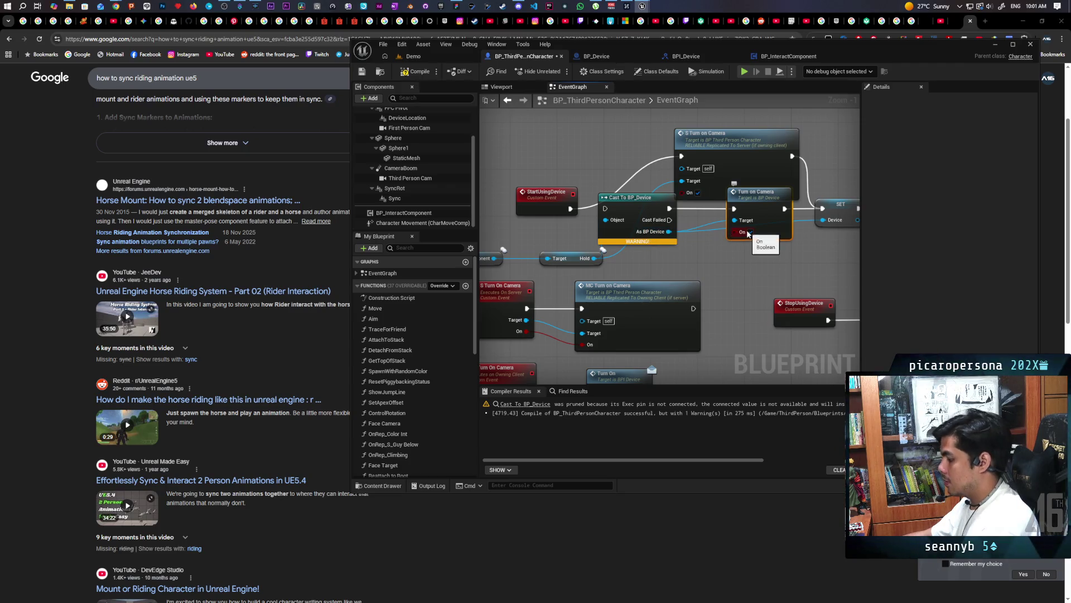
pyautogui.press('Delete')
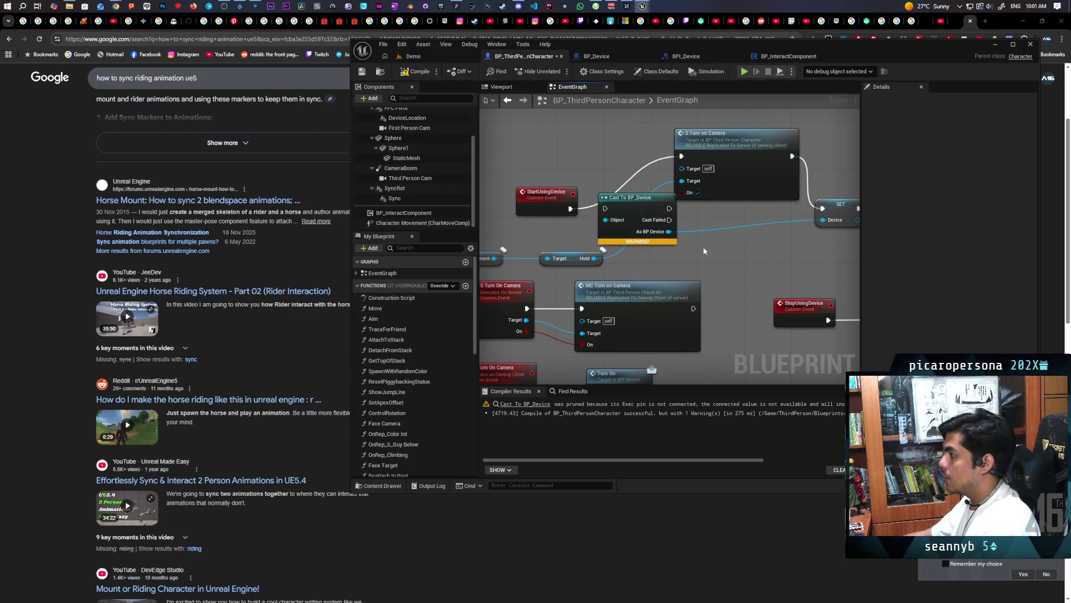
pyautogui.moveTo(570, 209); pyautogui.dragTo(607, 211)
pyautogui.moveTo(726, 154); pyautogui.dragTo(732, 206)
# Step: Tighten the StartUsingDevice, cast and S Turn on Camera layout, then compile without warnings
pyautogui.scroll(1, 732, 206)
pyautogui.scroll(-1, 747, 229)
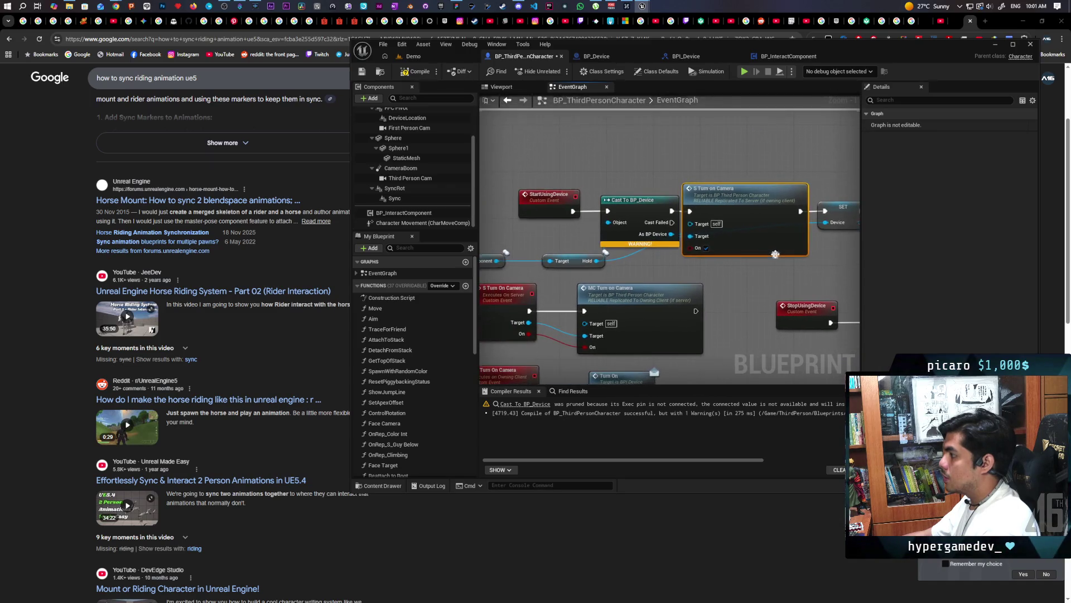
pyautogui.moveTo(553, 208); pyautogui.dragTo(524, 208)
pyautogui.moveTo(622, 199); pyautogui.dragTo(599, 200)
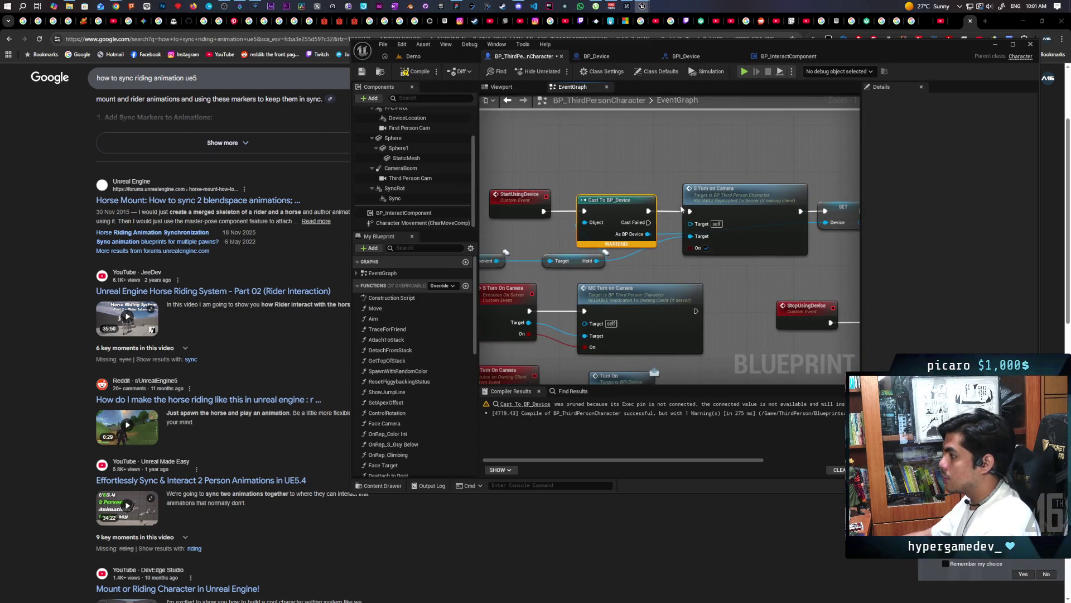
pyautogui.moveTo(744, 206); pyautogui.dragTo(732, 206)
pyautogui.press('F7')
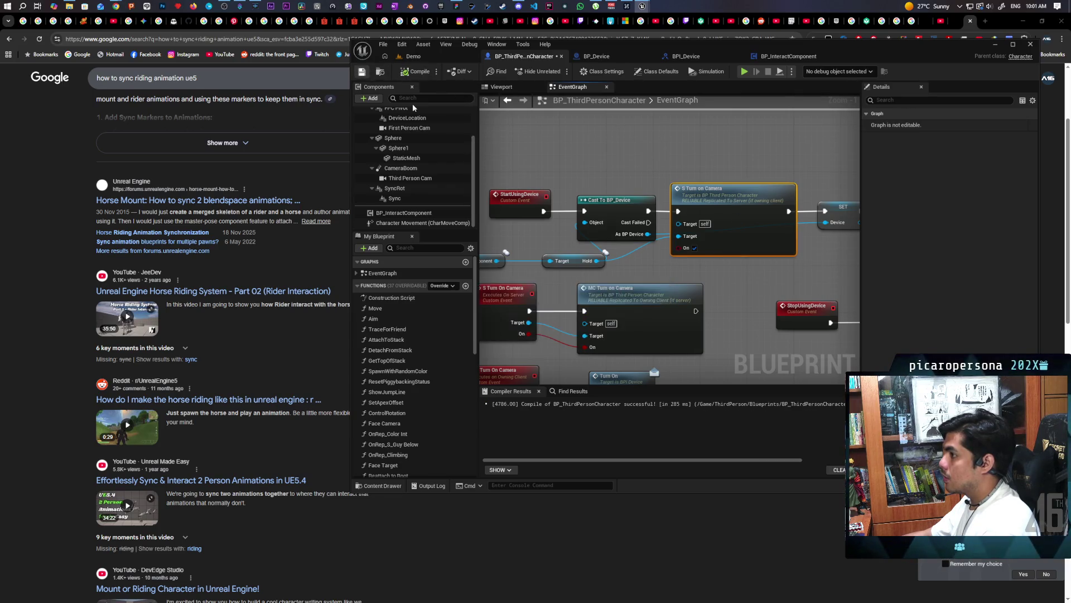
# Step: Select SET Device and inspect the Device variable's properties
pyautogui.scroll(-2, 665, 238)
pyautogui.scroll(2, 765, 249)
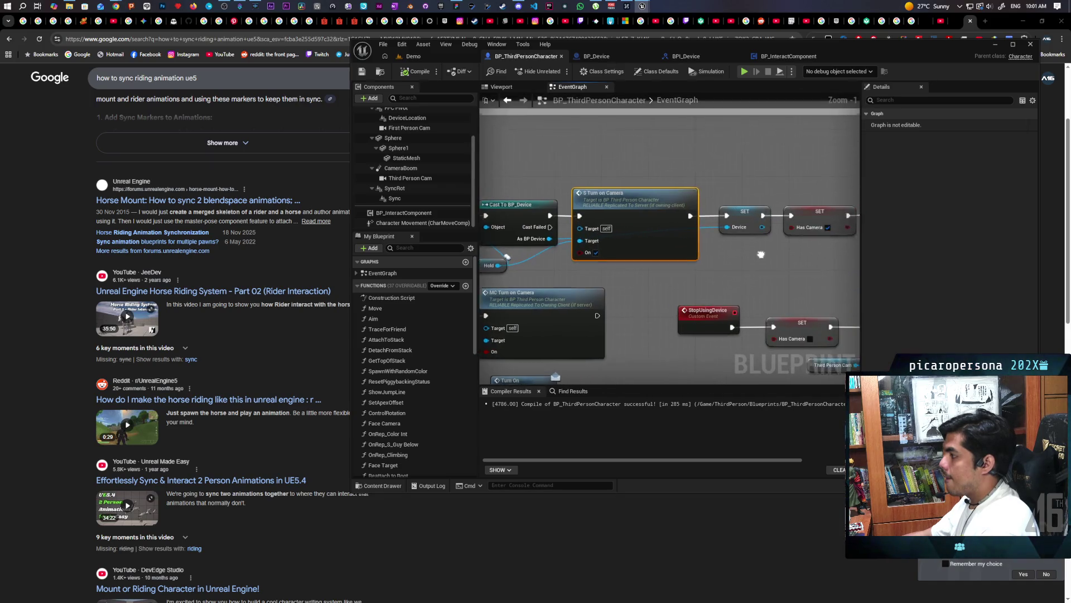
pyautogui.click(753, 220)
pyautogui.moveTo(759, 260); pyautogui.dragTo(759, 274)
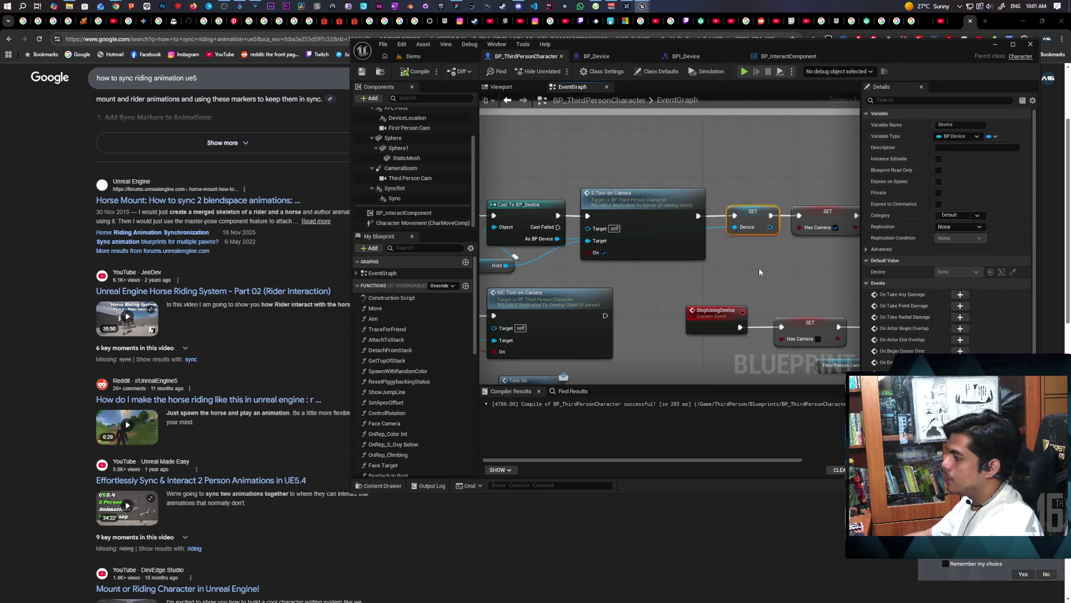
pyautogui.scroll(-2, 748, 266)
pyautogui.moveTo(679, 284)
pyautogui.mouseDown()
pyautogui.moveTo(769, 269)
pyautogui.moveTo(760, 262)
pyautogui.mouseUp()
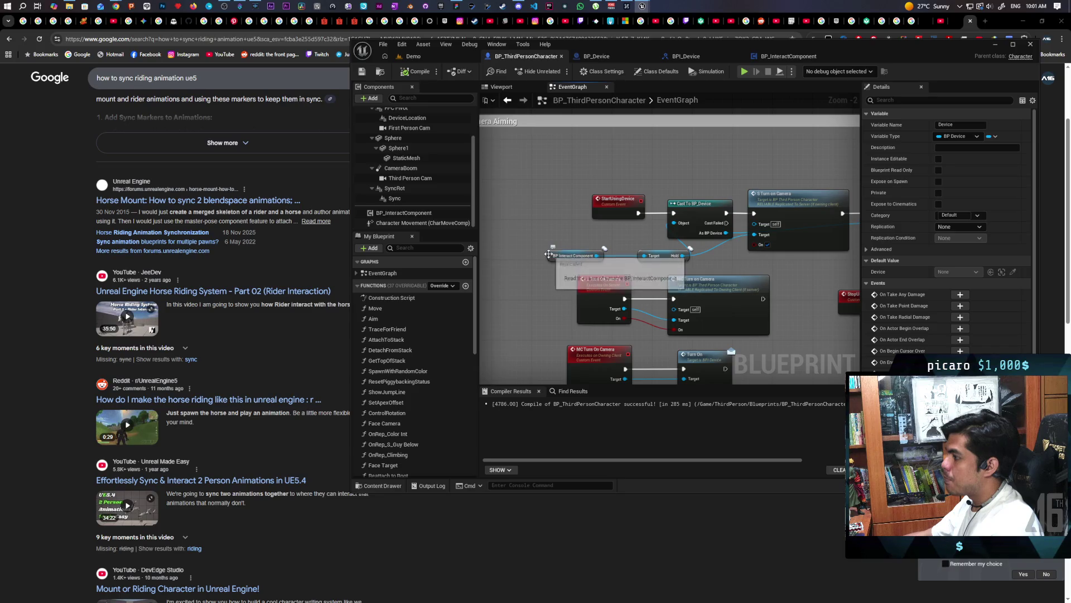
# Step: Move the BP Interact Component and Hold getter nodes left and save the blueprint
pyautogui.moveTo(554, 257); pyautogui.dragTo(514, 255)
pyautogui.click(664, 255)
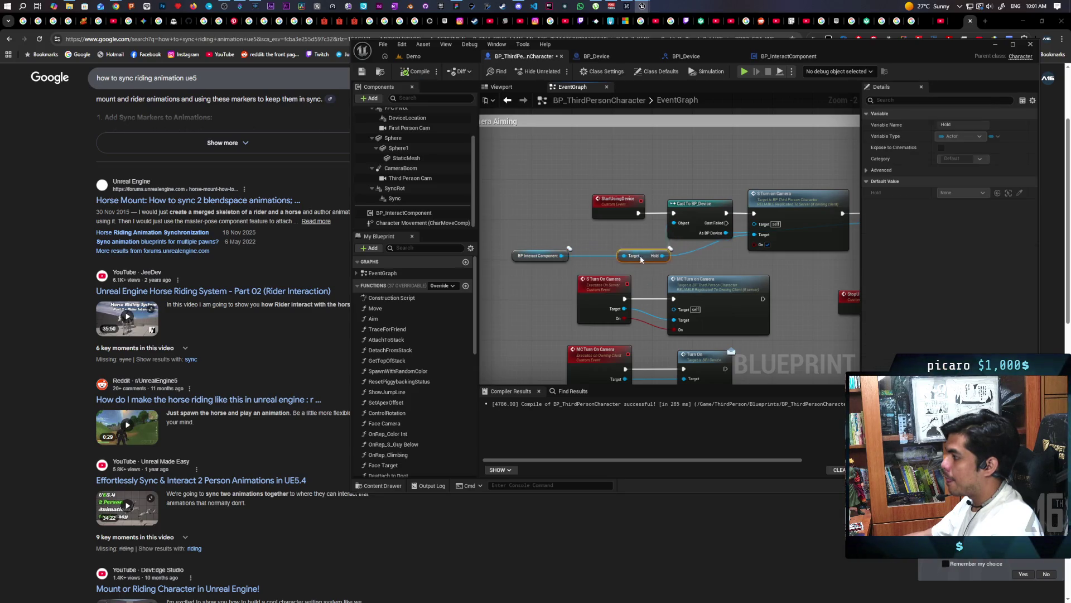
pyautogui.moveTo(664, 256); pyautogui.dragTo(609, 258)
pyautogui.click(673, 256)
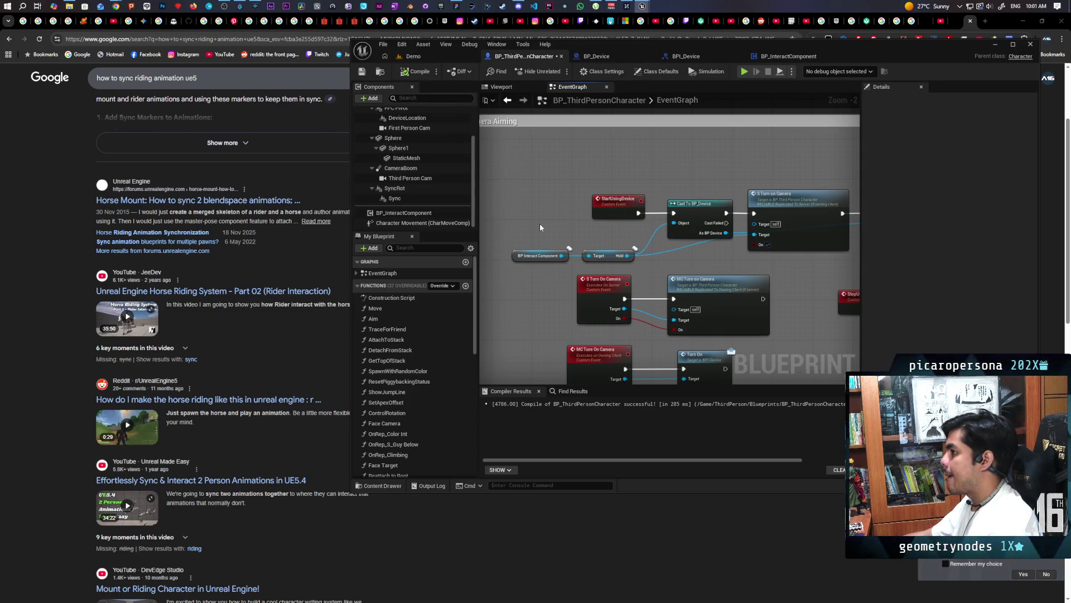
pyautogui.hotkey('ctrl', 's')
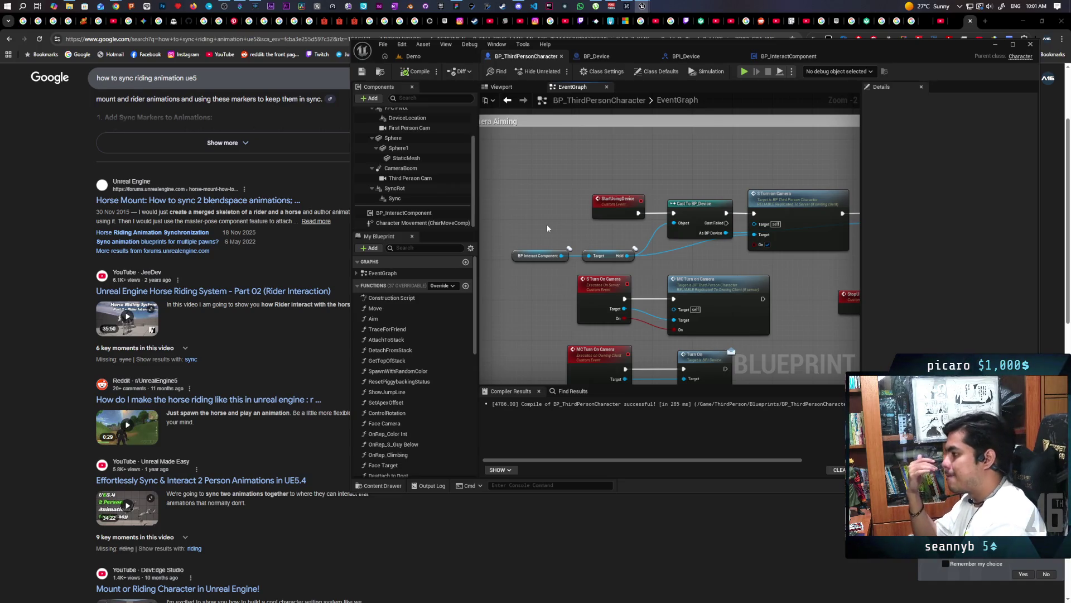
pyautogui.moveTo(705, 247); pyautogui.dragTo(619, 285)
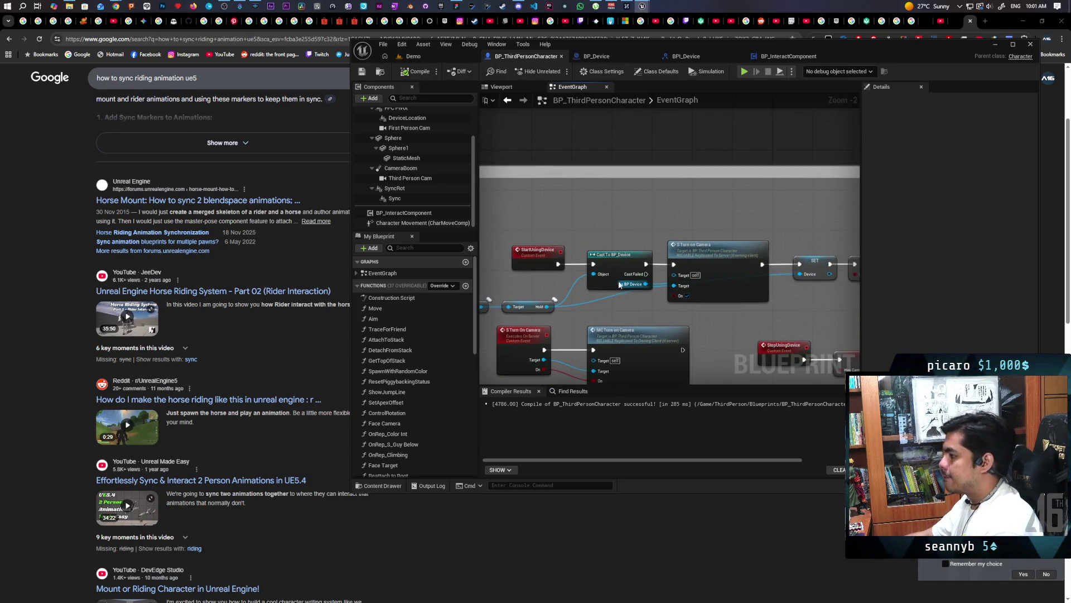
pyautogui.scroll(2, 616, 264)
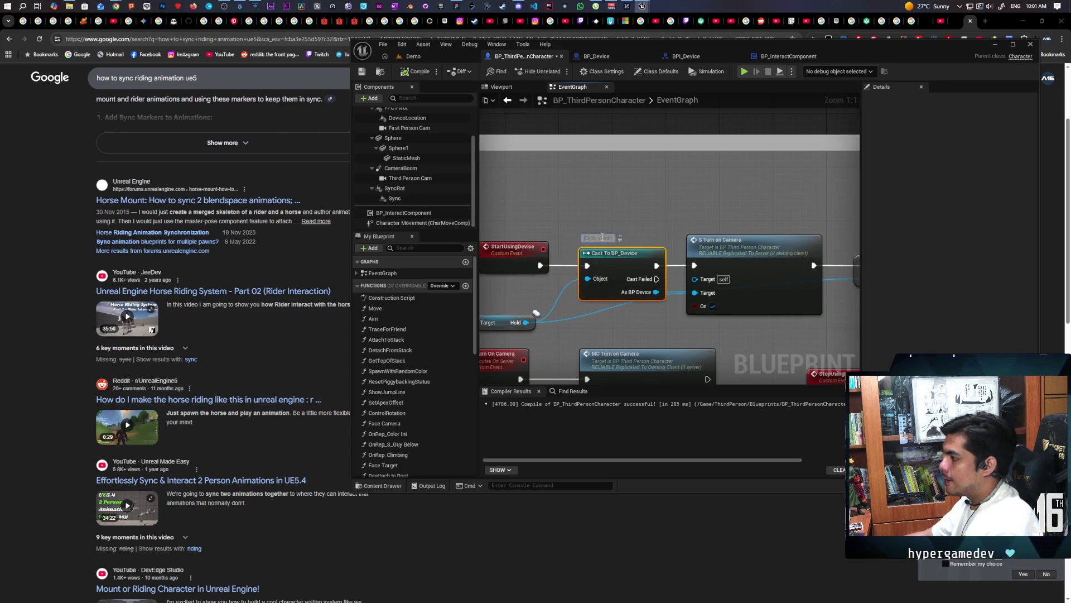
# Step: Comment Cast To BP_Device with a reminder to check for a camera and raise it above the chain
pyautogui.write('Ch')
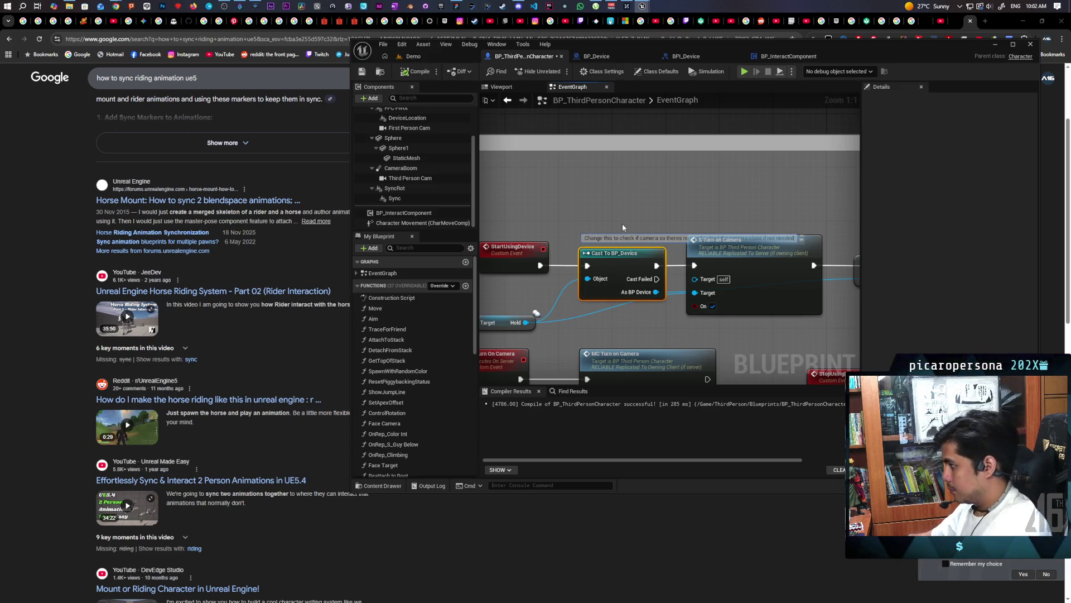
pyautogui.click(624, 223)
pyautogui.moveTo(642, 251); pyautogui.dragTo(634, 235)
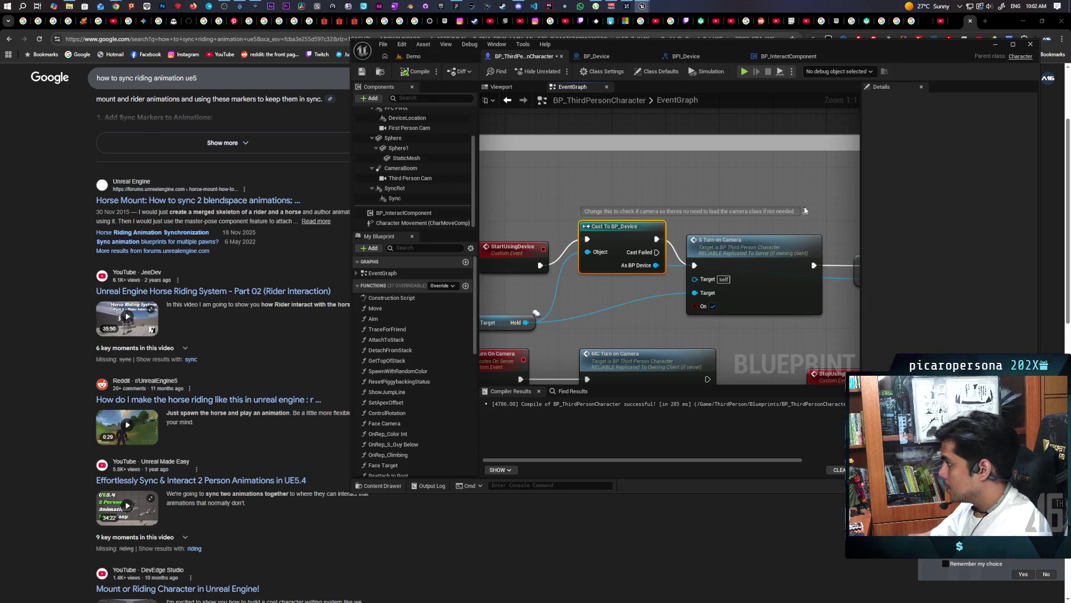
pyautogui.scroll(-4, 752, 191)
pyautogui.moveTo(759, 242); pyautogui.dragTo(649, 238)
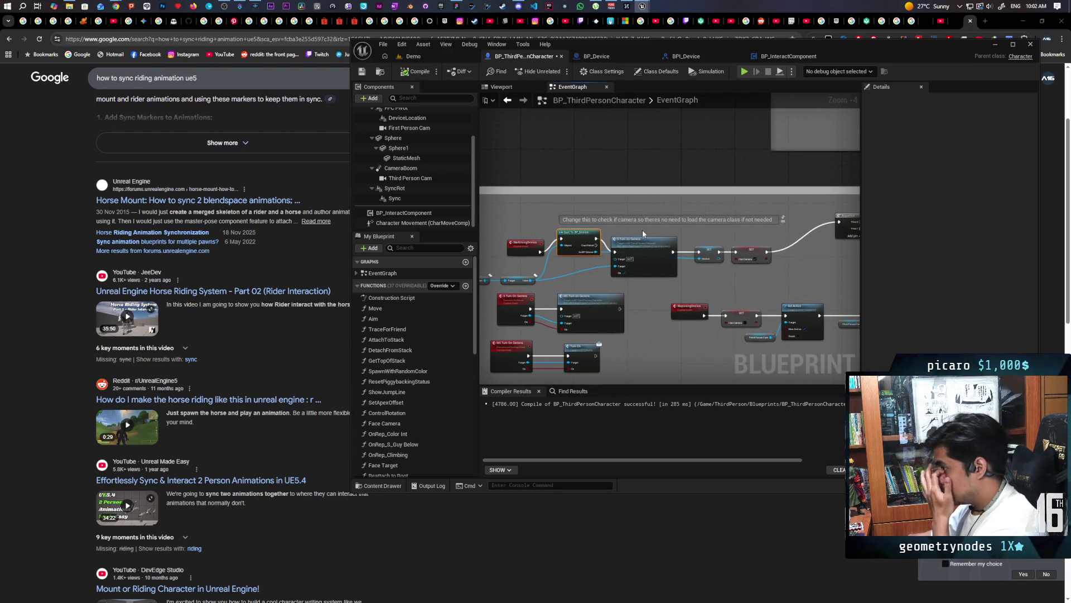
pyautogui.moveTo(581, 240)
pyautogui.mouseDown()
pyautogui.moveTo(571, 170)
pyautogui.moveTo(558, 169)
pyautogui.moveTo(579, 170)
pyautogui.mouseUp()
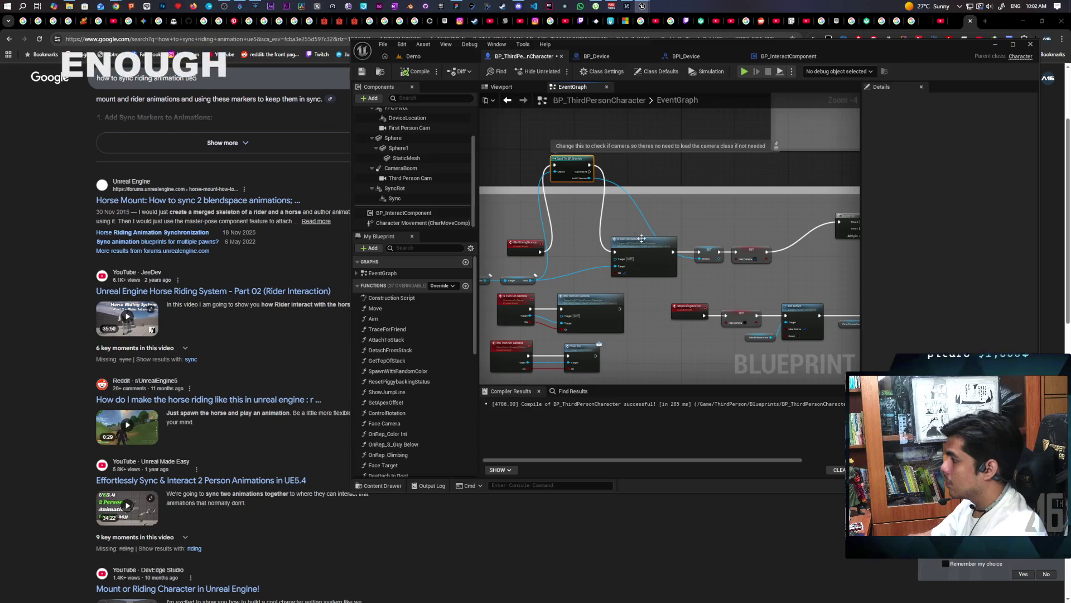
pyautogui.moveTo(642, 239); pyautogui.dragTo(662, 219)
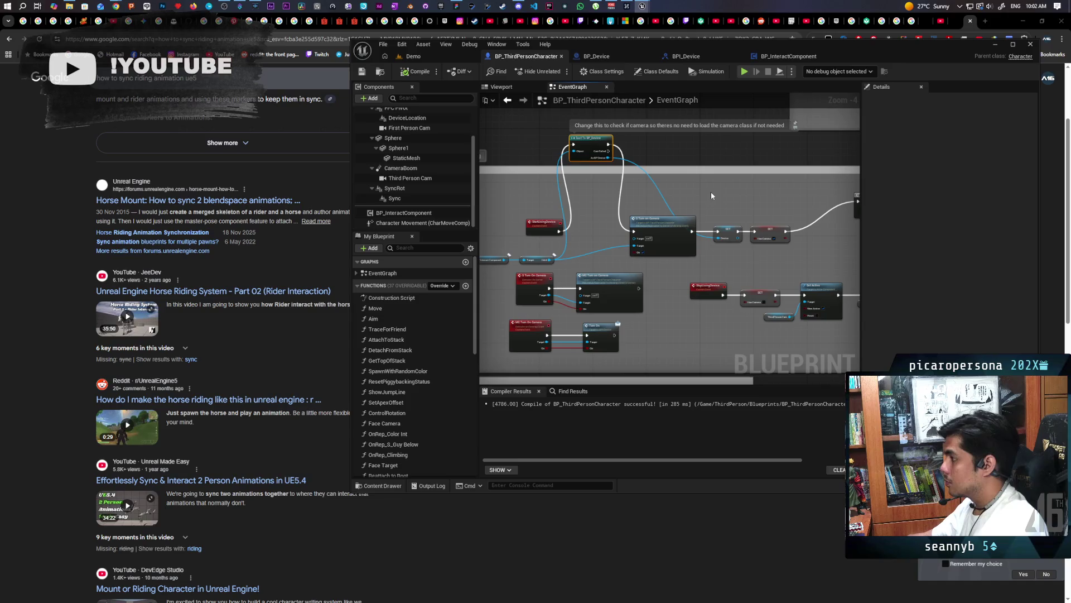
pyautogui.scroll(2, 711, 195)
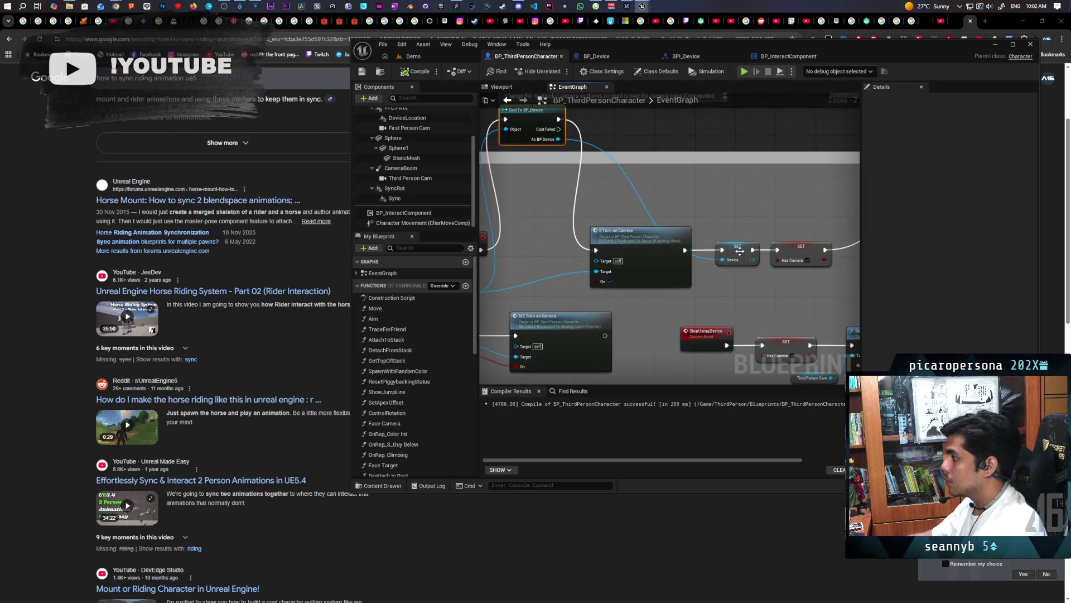
# Step: Change the Device variable's type to Actor
pyautogui.click(737, 250)
pyautogui.click(967, 136)
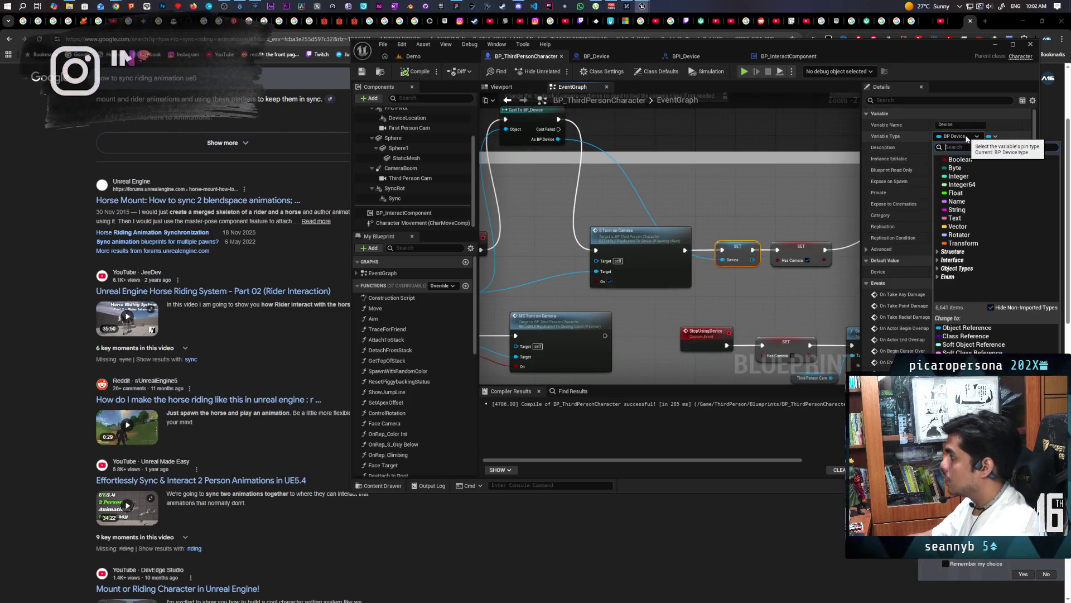
pyautogui.write('actor')
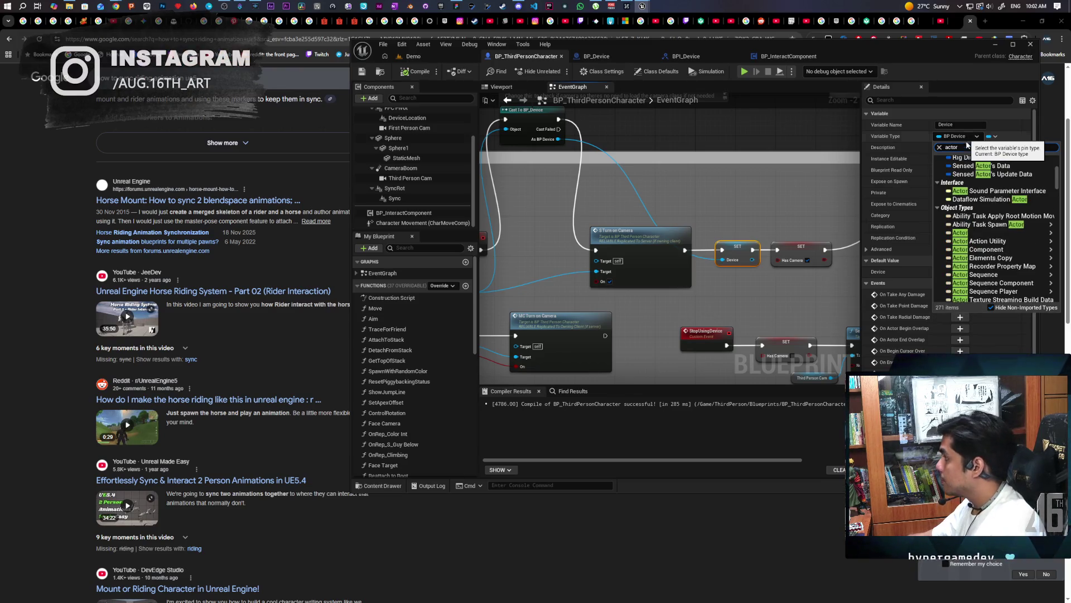
pyautogui.moveTo(982, 232)
pyautogui.click(1049, 241)
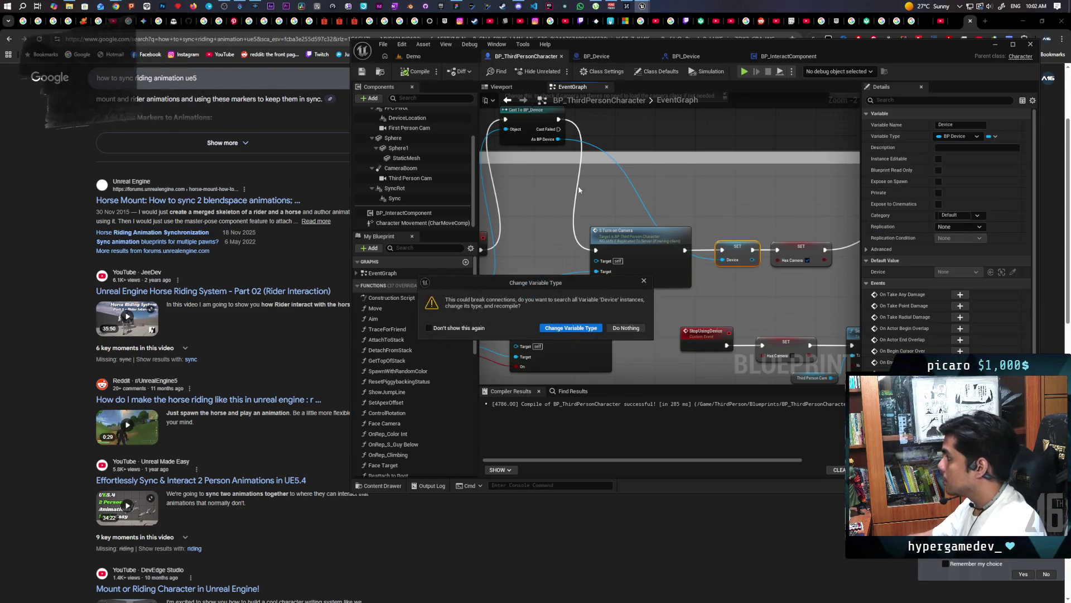
pyautogui.click(571, 328)
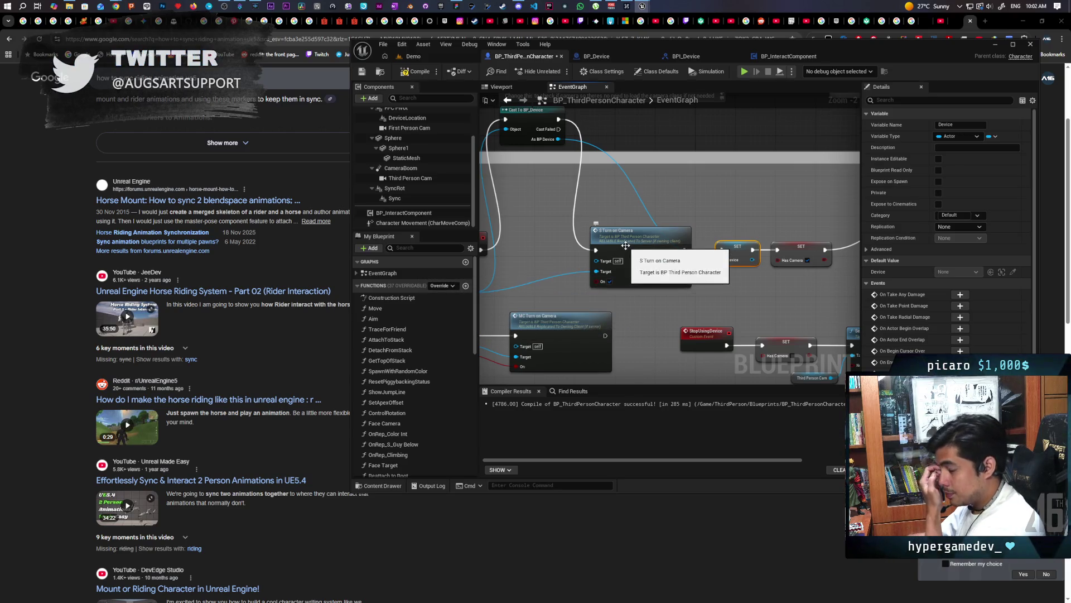
# Step: Compile the character blueprint and start a multiplayer play test in the Demo level
pyautogui.click(415, 71)
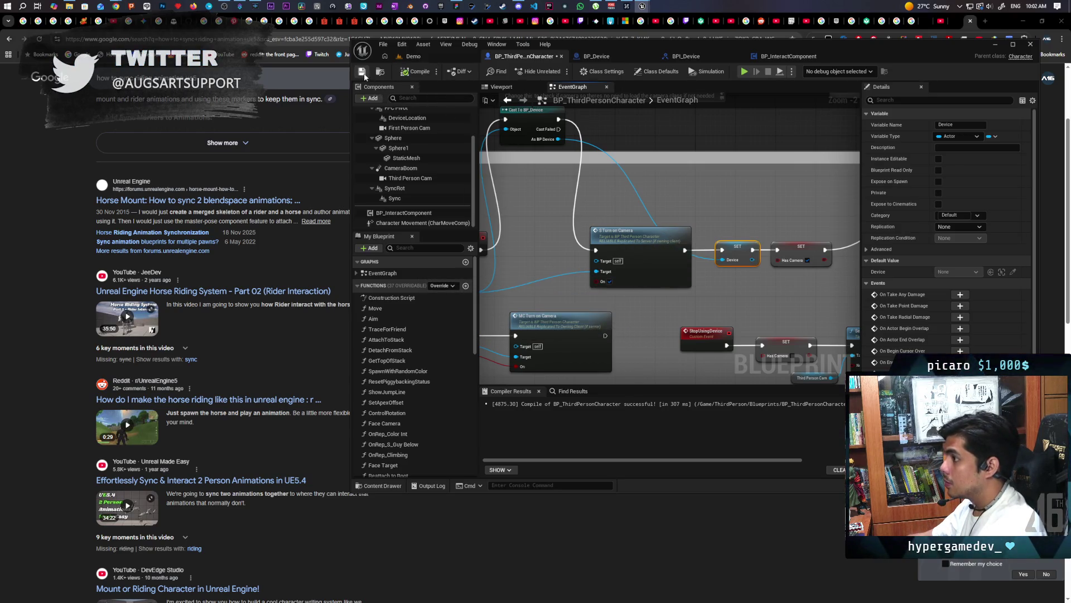
pyautogui.scroll(-3, 619, 201)
pyautogui.scroll(-2, 619, 201)
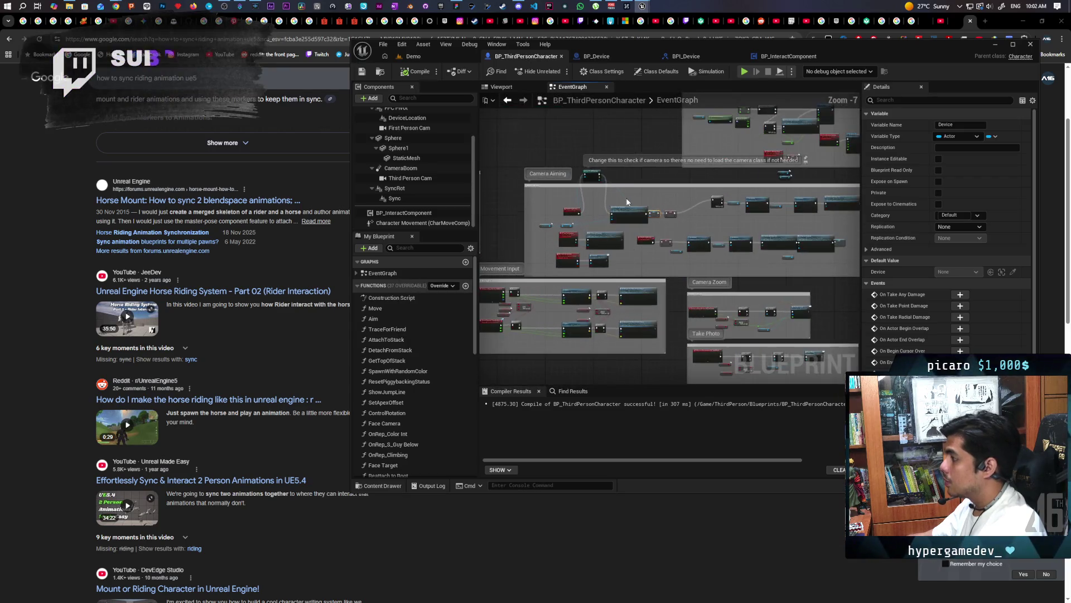
pyautogui.click(444, 58)
pyautogui.hotkey('alt', 'p')
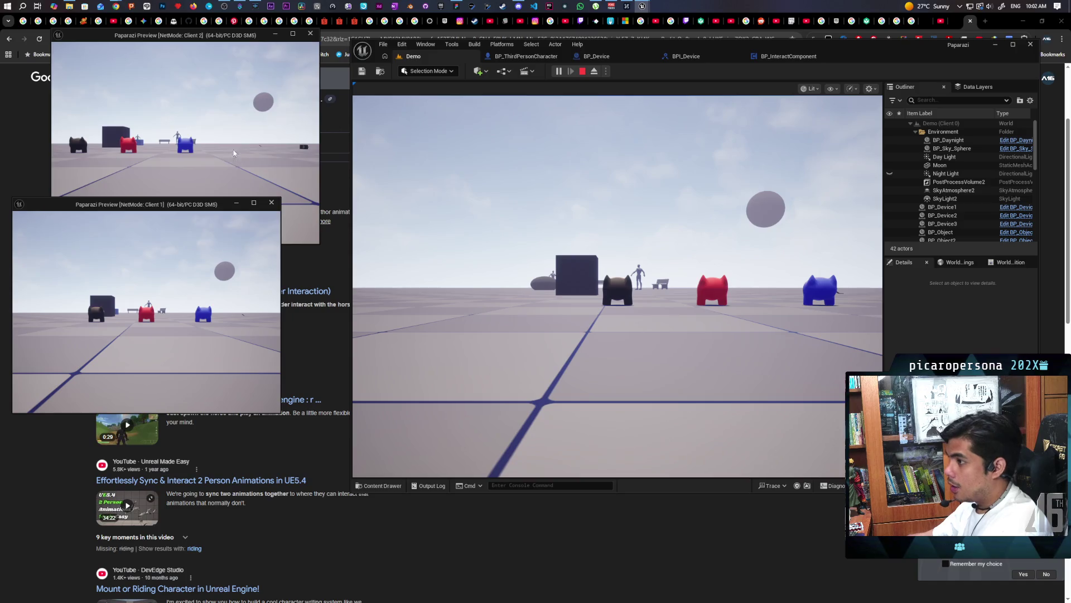
# Step: Stack the red and blue characters on the black one across both client windows
pyautogui.click(233, 153)
pyautogui.press('w')
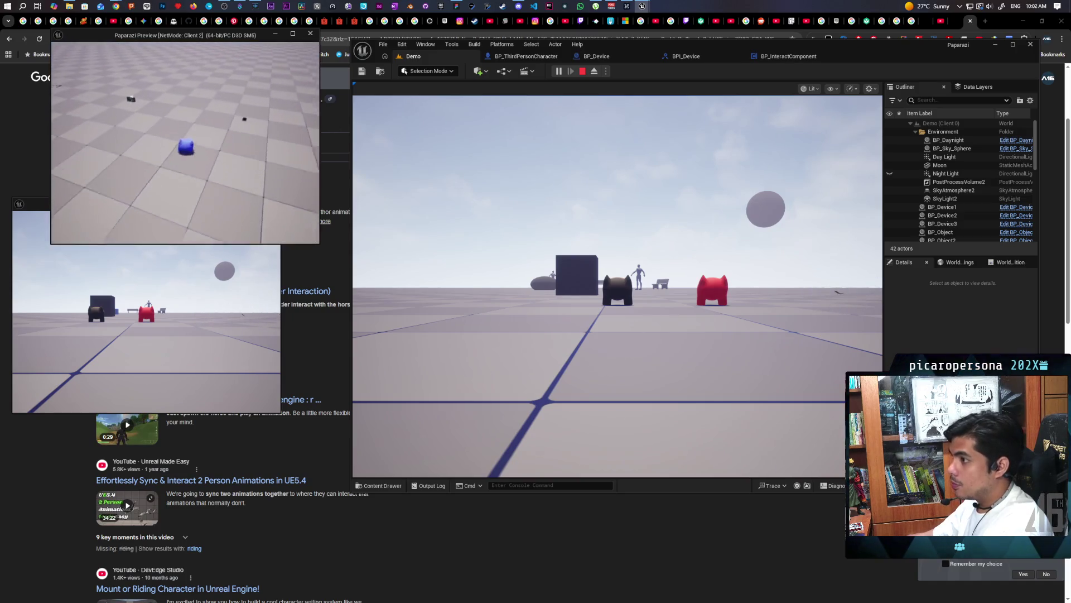
pyautogui.press('e')
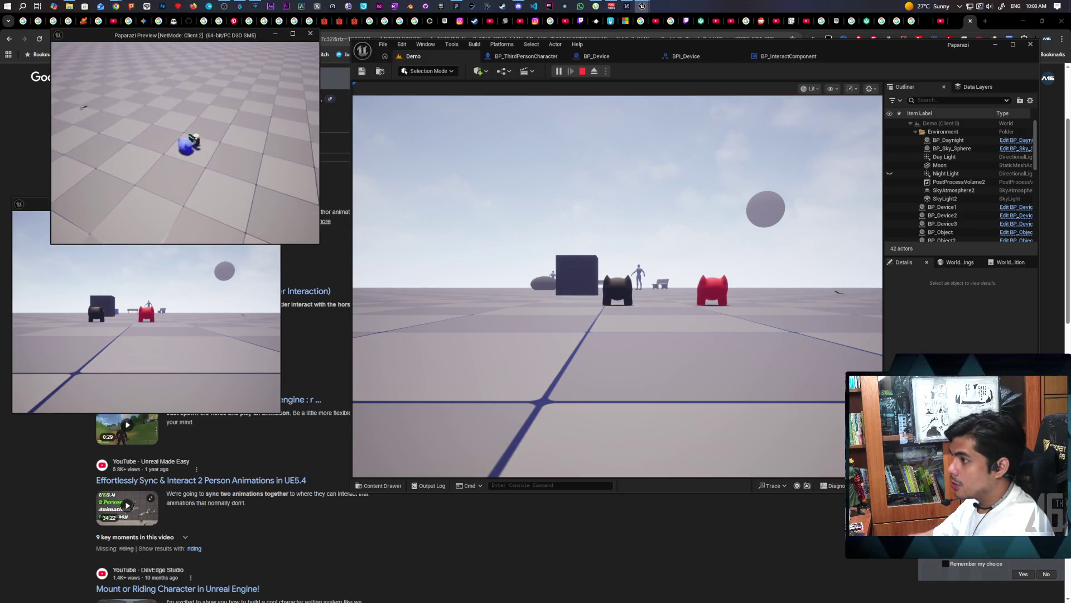
pyautogui.press('w')
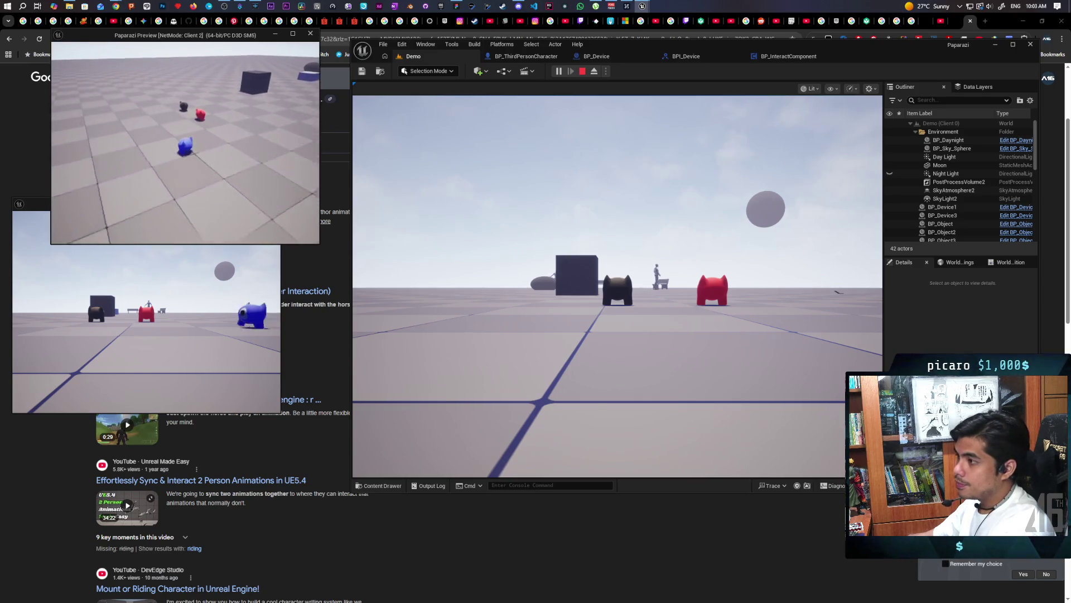
pyautogui.click(258, 205)
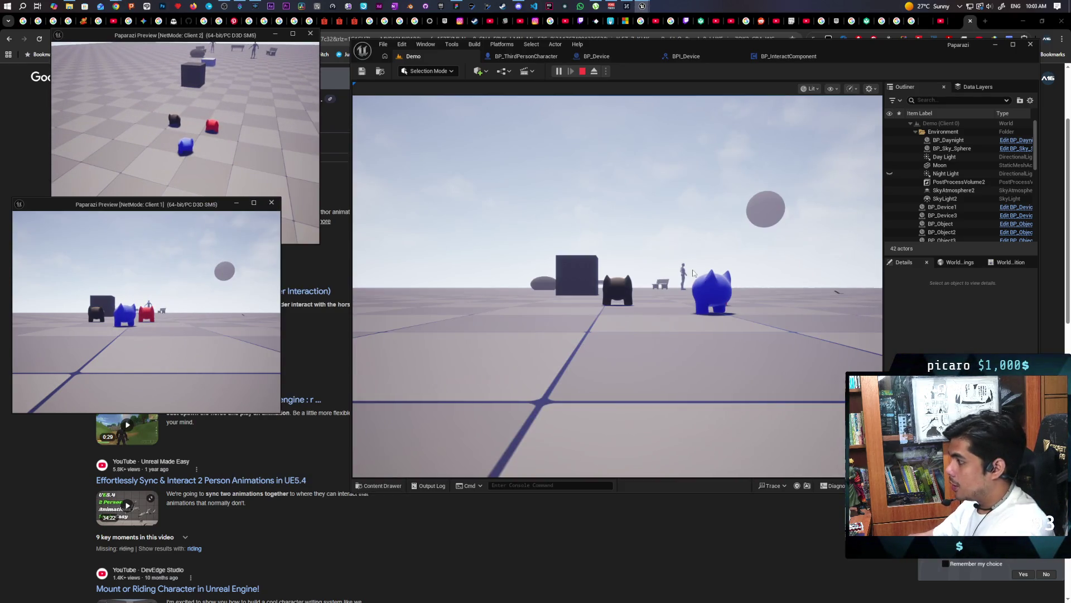
pyautogui.click(694, 274)
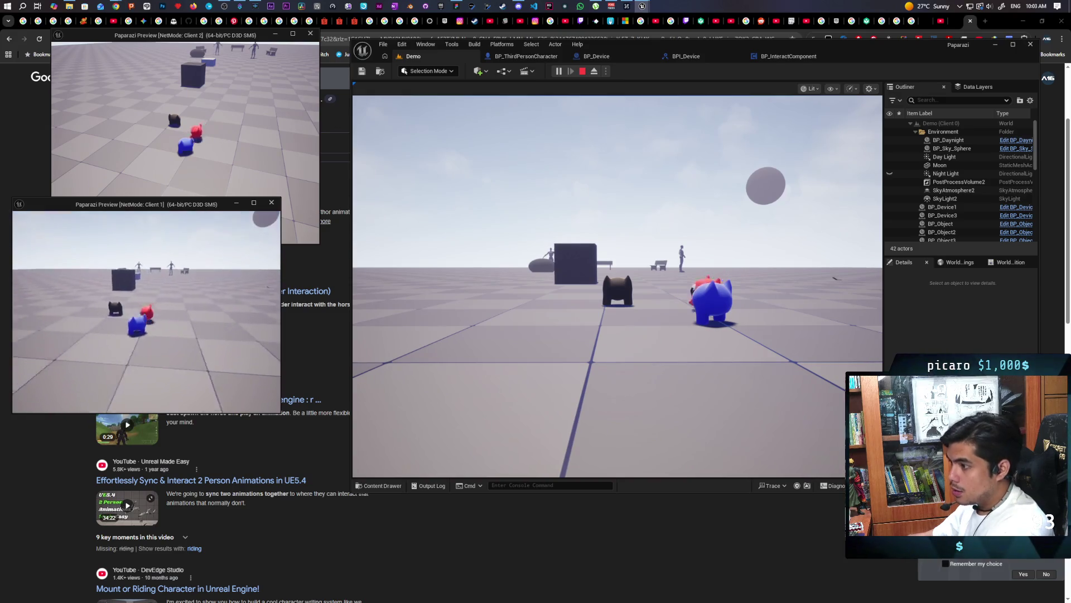
pyautogui.press('e')
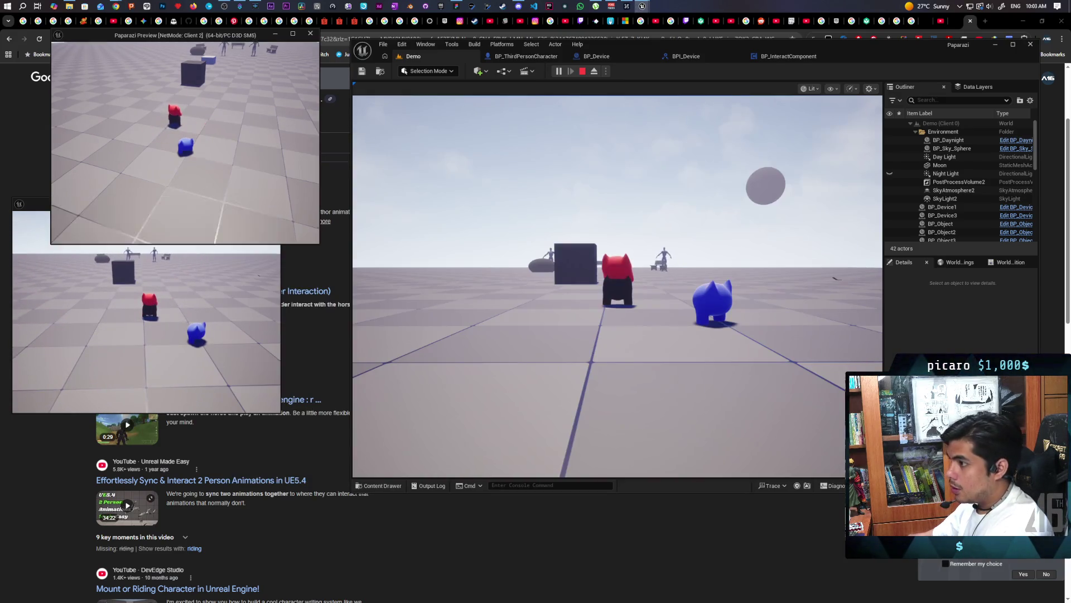
pyautogui.press('w')
pyautogui.press('e')
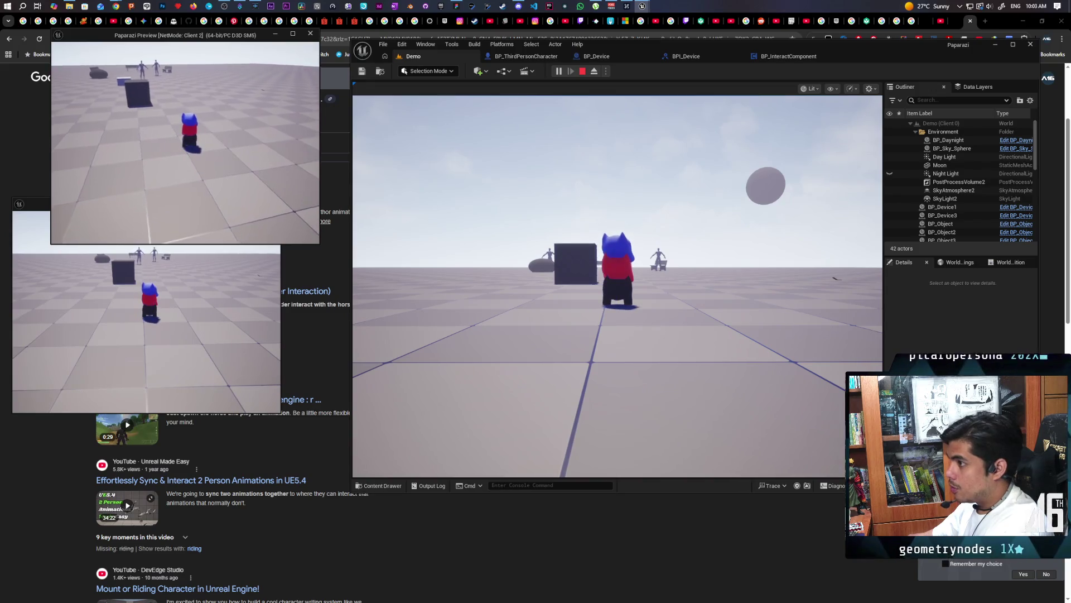
pyautogui.press('e')
pyautogui.press('w')
pyautogui.press('e')
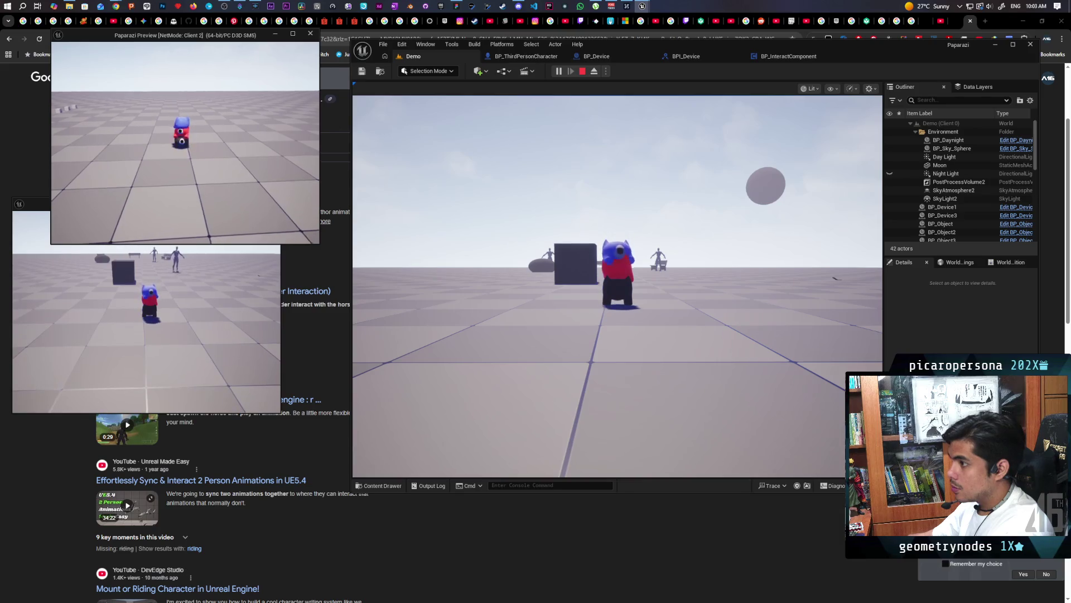
# Step: Raise the device camera, run the character past the box, and stop the play test
pyautogui.press('f')
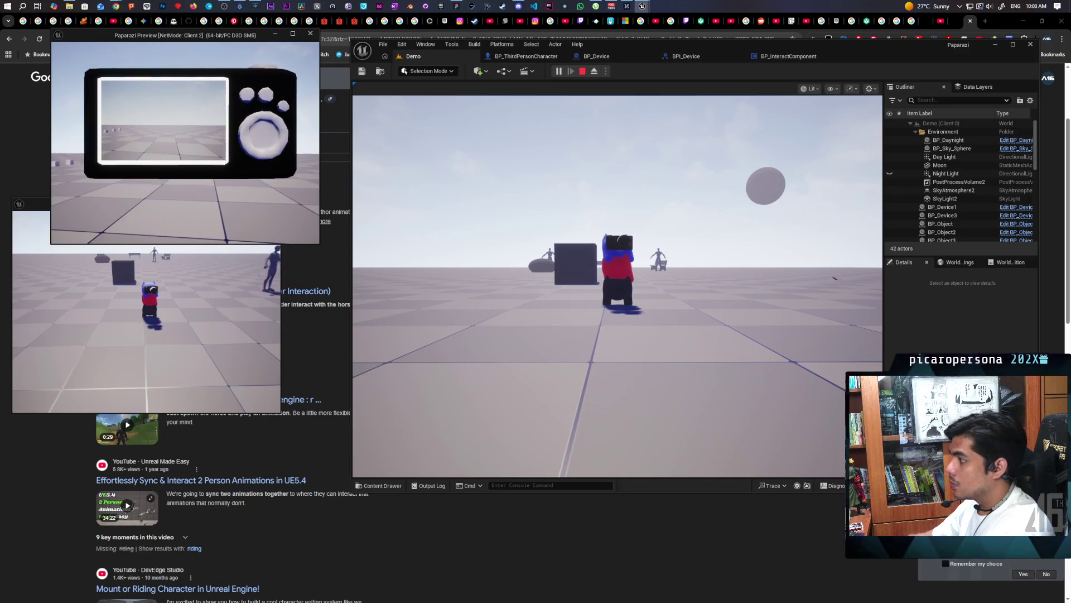
pyautogui.click(543, 220)
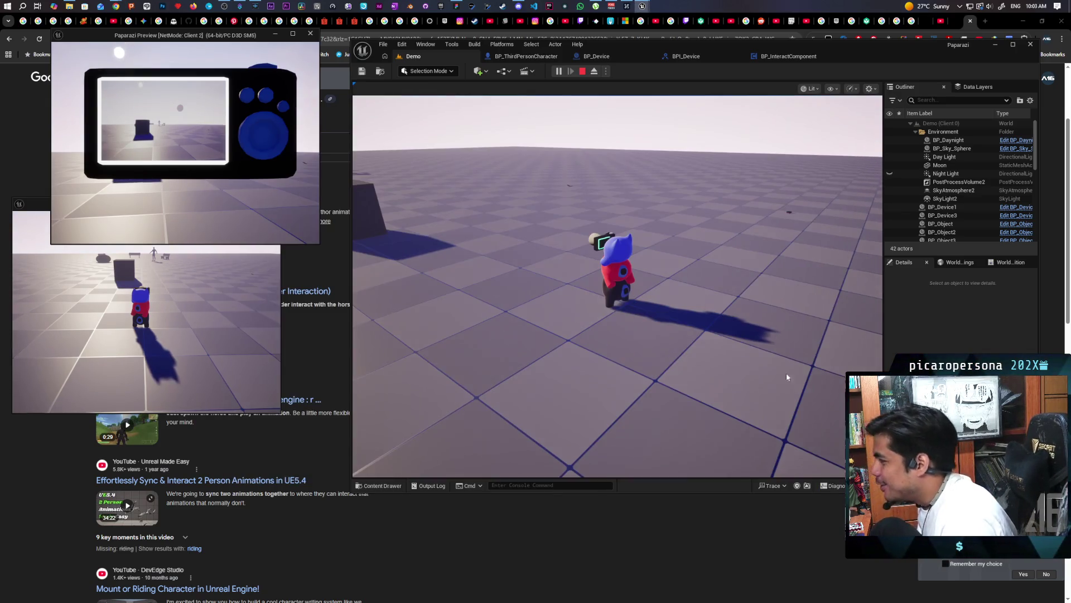
pyautogui.press('w')
pyautogui.press('w')
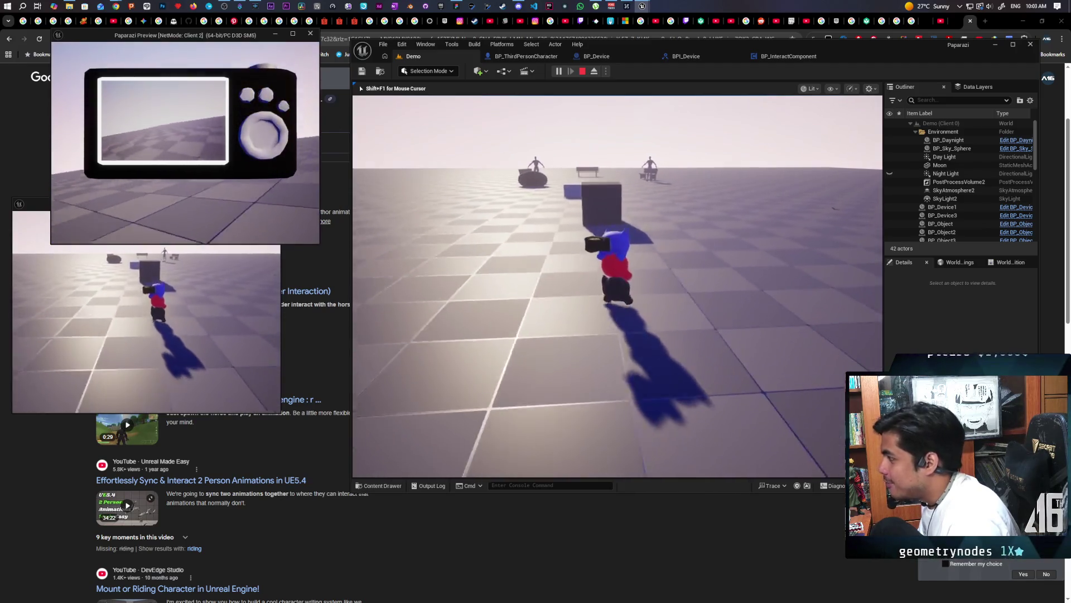
pyautogui.press('w')
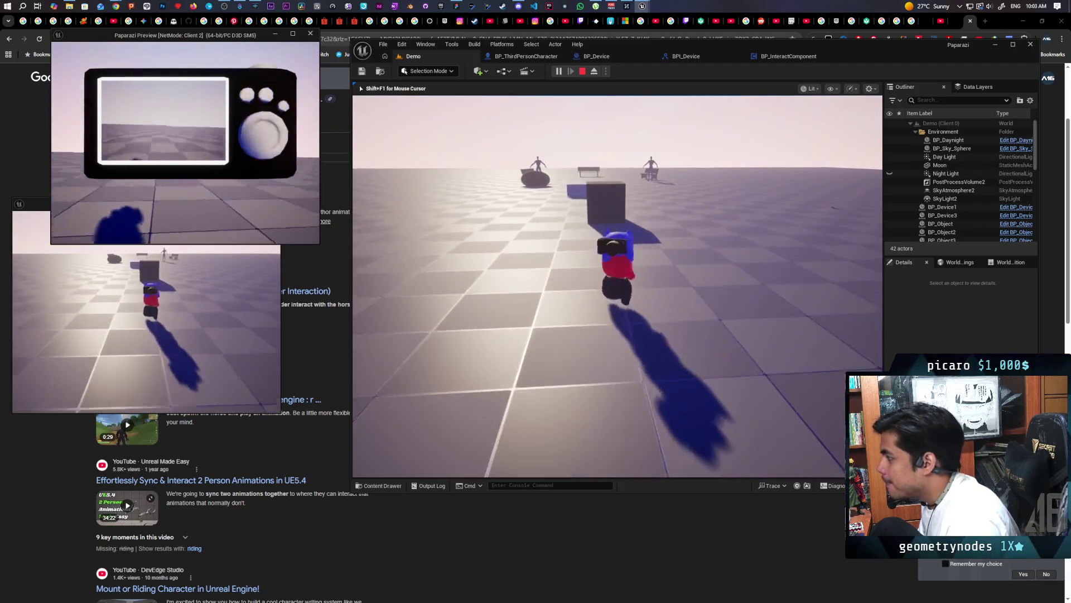
pyautogui.press('w')
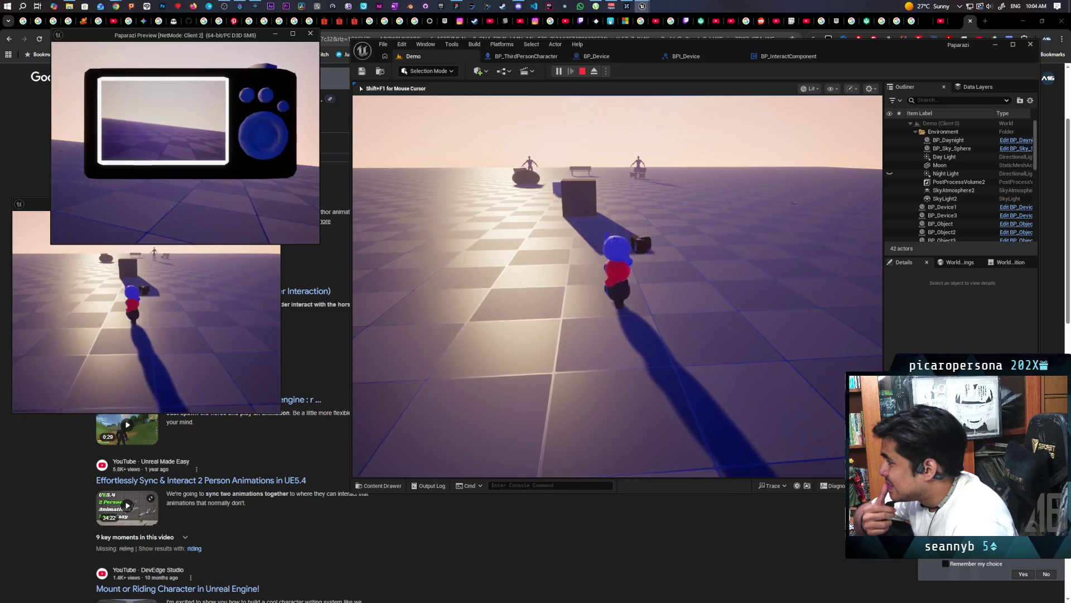
pyautogui.press('Escape')
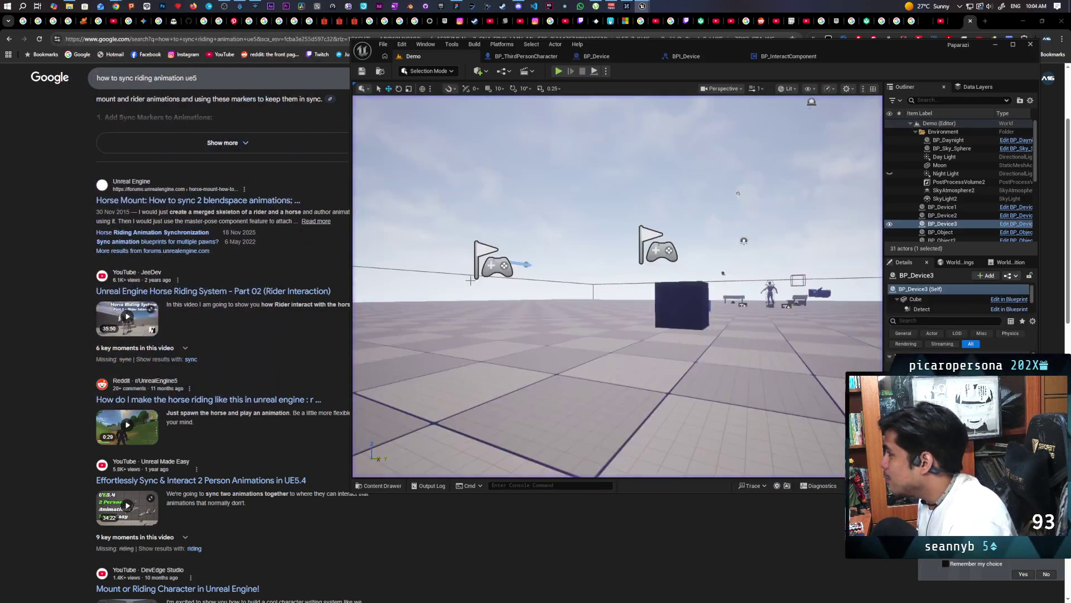
# Step: Open BP_Device from the character blueprint and frame its Event Turn On and Turn On Camera nodes
pyautogui.click(526, 57)
pyautogui.scroll(5, 645, 223)
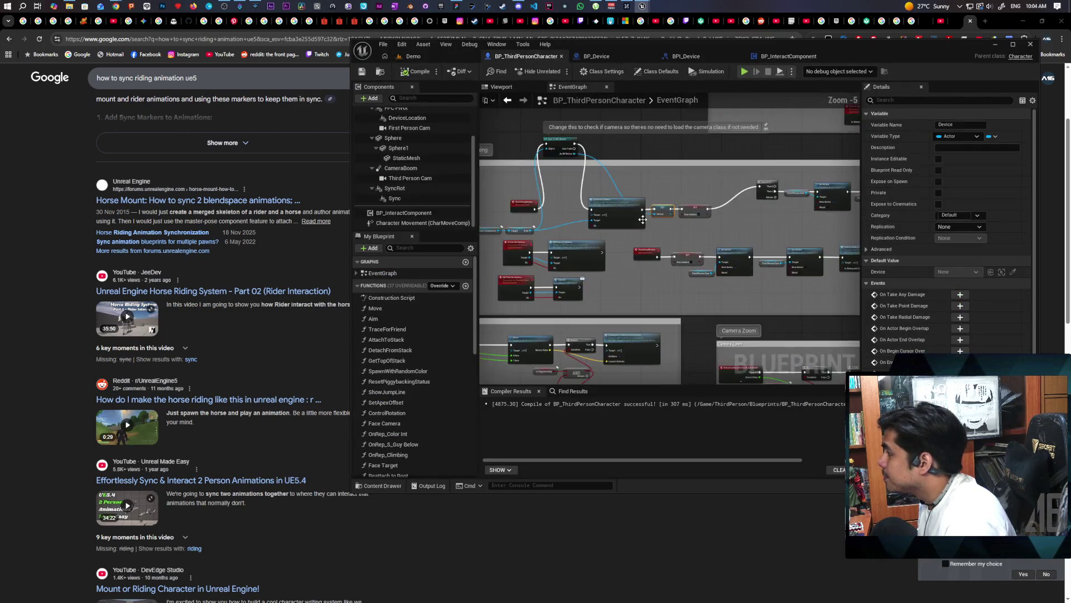
pyautogui.scroll(-1, 645, 223)
pyautogui.moveTo(686, 234)
pyautogui.mouseDown()
pyautogui.moveTo(566, 258)
pyautogui.moveTo(635, 259)
pyautogui.mouseUp()
pyautogui.scroll(-2, 640, 258)
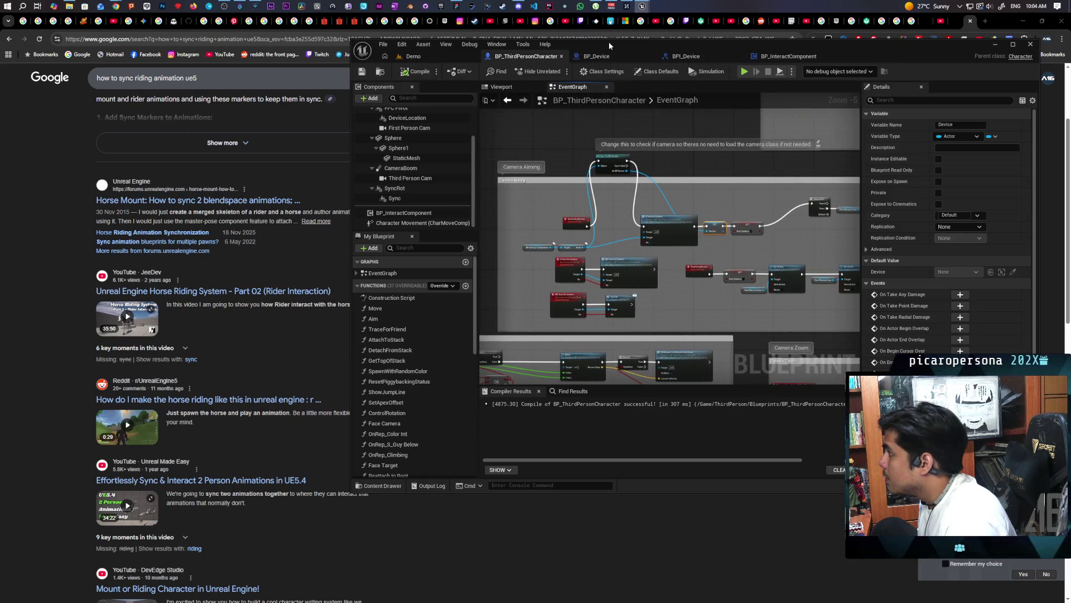
pyautogui.doubleClick(647, 229)
pyautogui.moveTo(663, 183)
pyautogui.mouseDown()
pyautogui.moveTo(650, 249)
pyautogui.moveTo(647, 240)
pyautogui.moveTo(584, 355)
pyautogui.mouseUp()
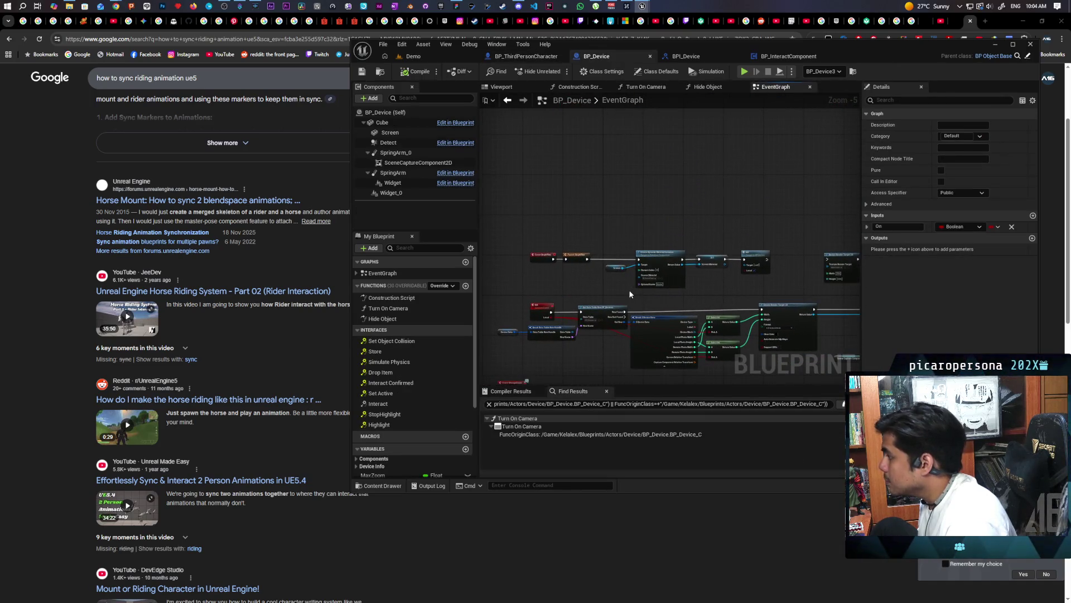
pyautogui.scroll(1, 664, 292)
pyautogui.moveTo(747, 301)
pyautogui.mouseDown()
pyautogui.moveTo(649, 278)
pyautogui.moveTo(727, 260)
pyautogui.mouseUp()
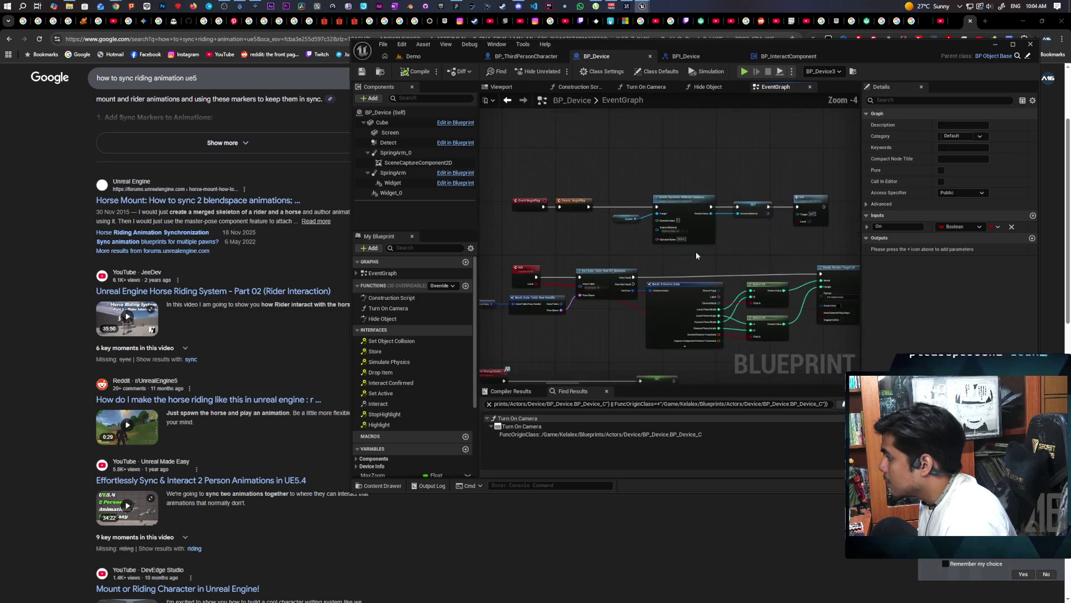
pyautogui.moveTo(740, 222)
pyautogui.mouseDown()
pyautogui.moveTo(696, 241)
pyautogui.moveTo(607, 153)
pyautogui.moveTo(624, 243)
pyautogui.moveTo(547, 302)
pyautogui.mouseUp()
pyautogui.scroll(3, 595, 239)
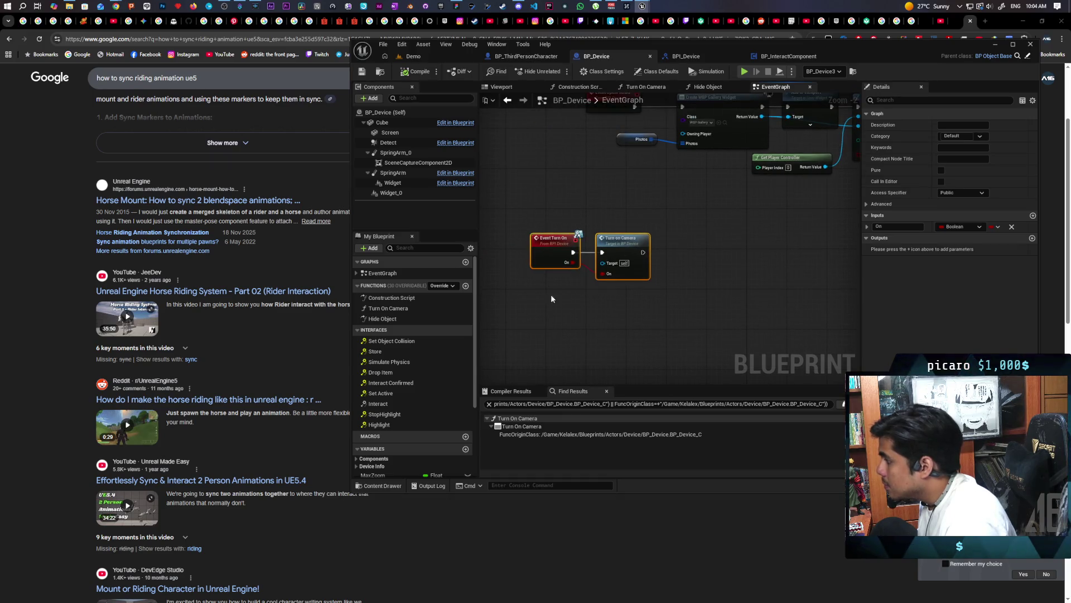
pyautogui.moveTo(569, 255); pyautogui.dragTo(590, 254)
pyautogui.scroll(-2, 590, 248)
pyautogui.moveTo(607, 184); pyautogui.dragTo(607, 241)
pyautogui.scroll(2, 615, 236)
# Step: Add a Print String saying 'Camera On' after Turn On Camera, then return to the Demo level
pyautogui.rightClick(615, 223)
pyautogui.write('print string')
pyautogui.press('Return')
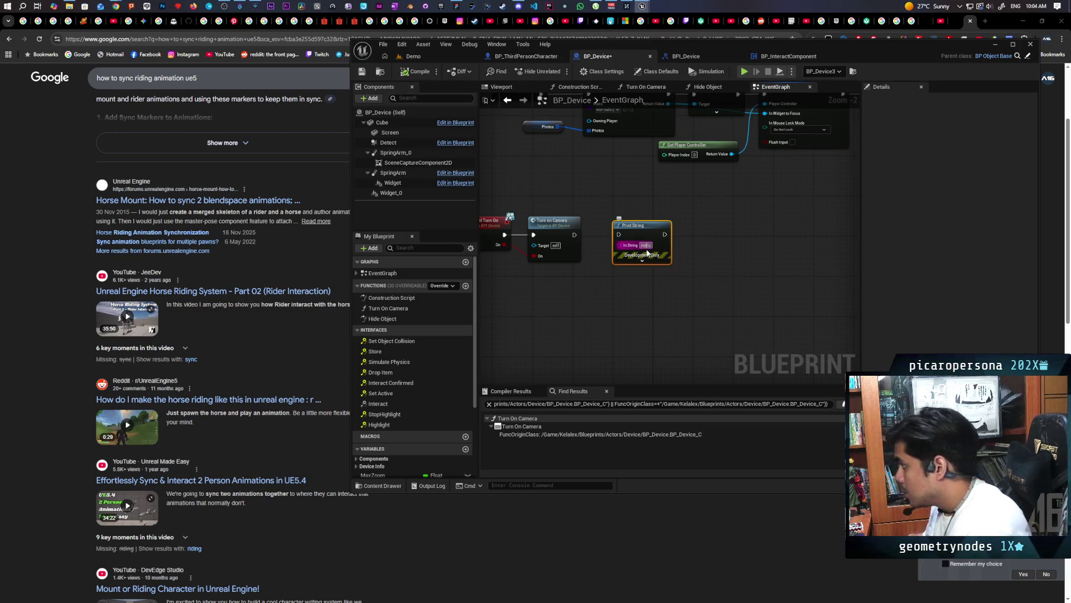
pyautogui.click(645, 245)
pyautogui.write('Ca')
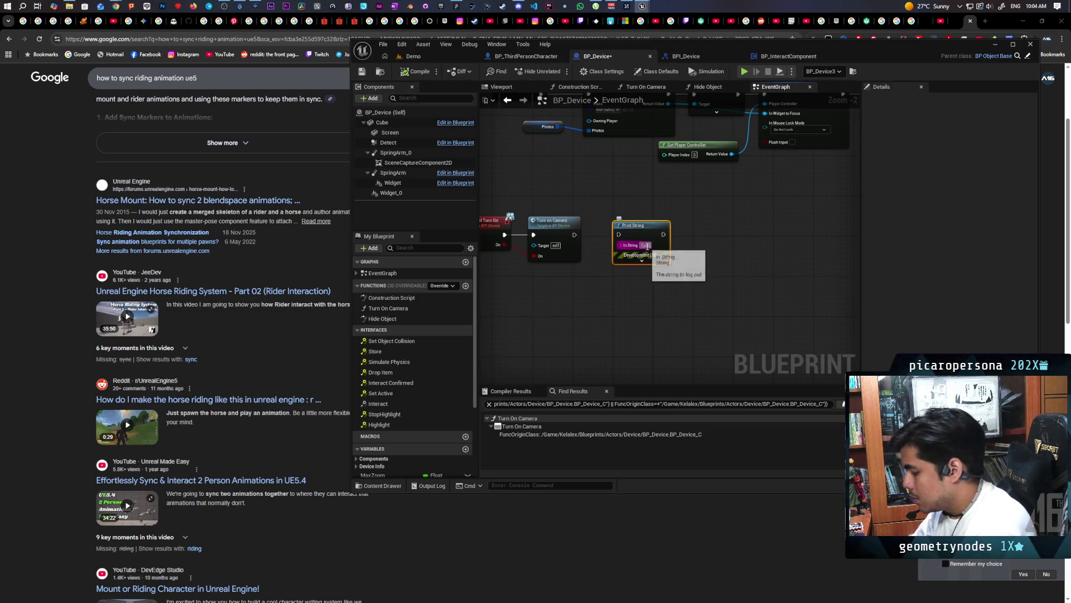
pyautogui.write('mera On')
pyautogui.click(620, 328)
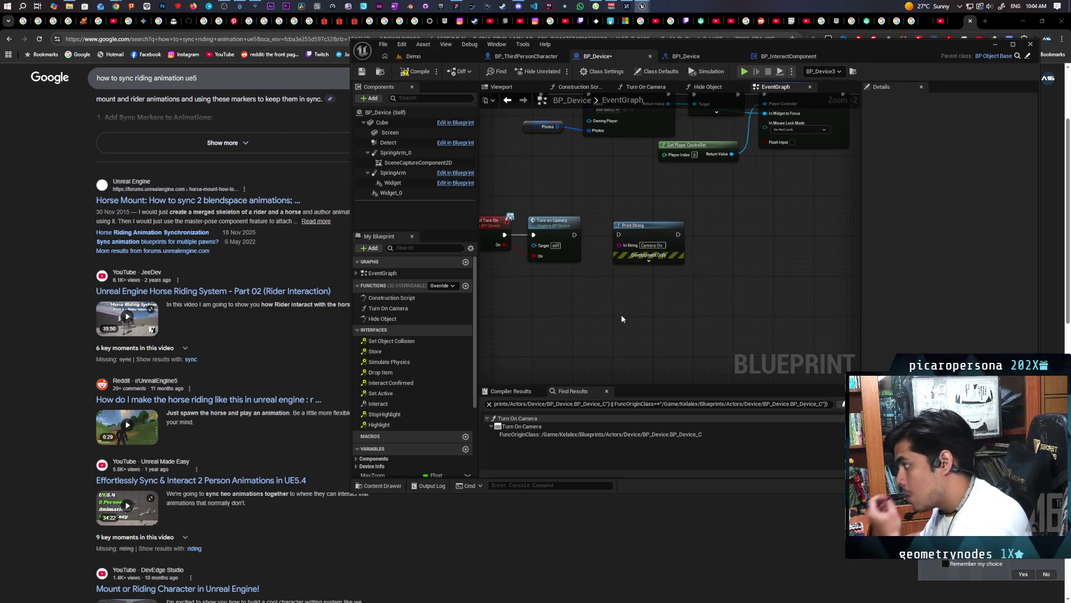
pyautogui.moveTo(575, 234)
pyautogui.mouseDown()
pyautogui.moveTo(642, 239)
pyautogui.moveTo(619, 234)
pyautogui.mouseUp()
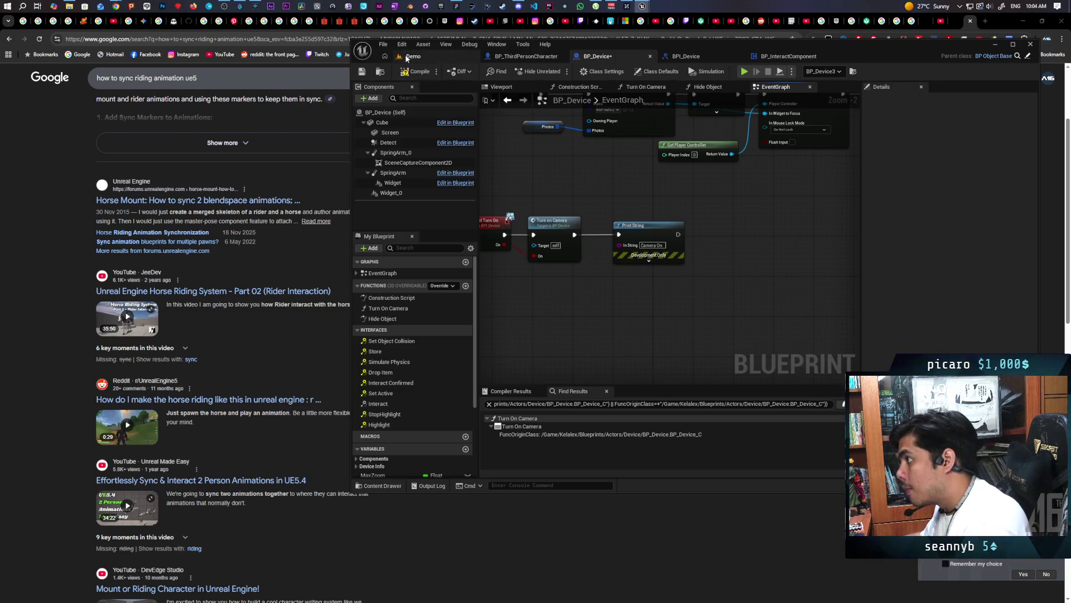
pyautogui.click(438, 58)
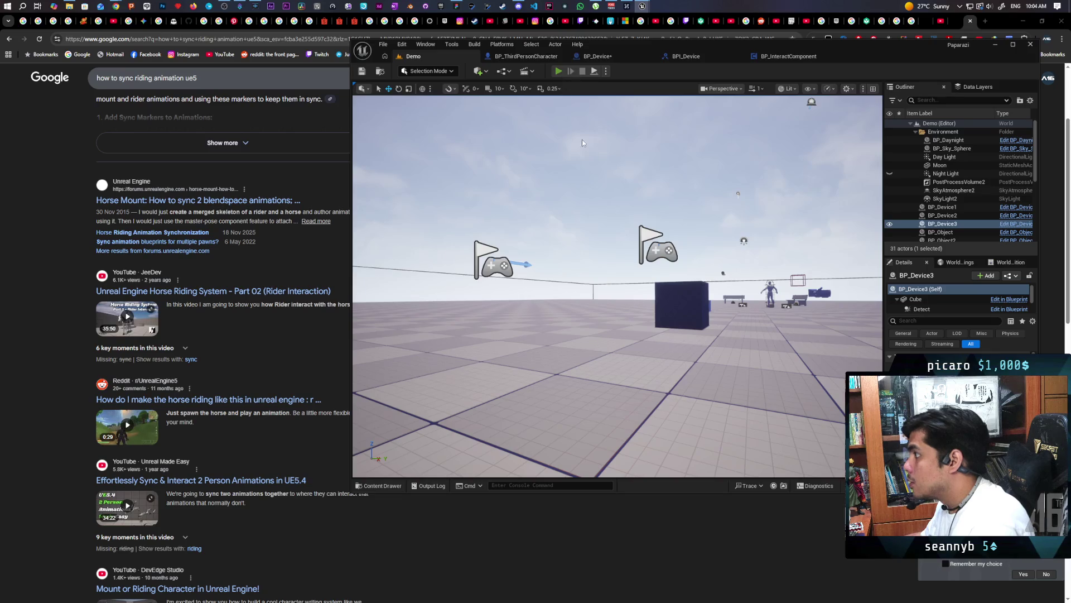
# Step: Play-test, raise the device camera on Client 2 to print 'Camera On', then stop
pyautogui.hotkey('alt', 'p')
pyautogui.hotkey('alt', 'Tab')
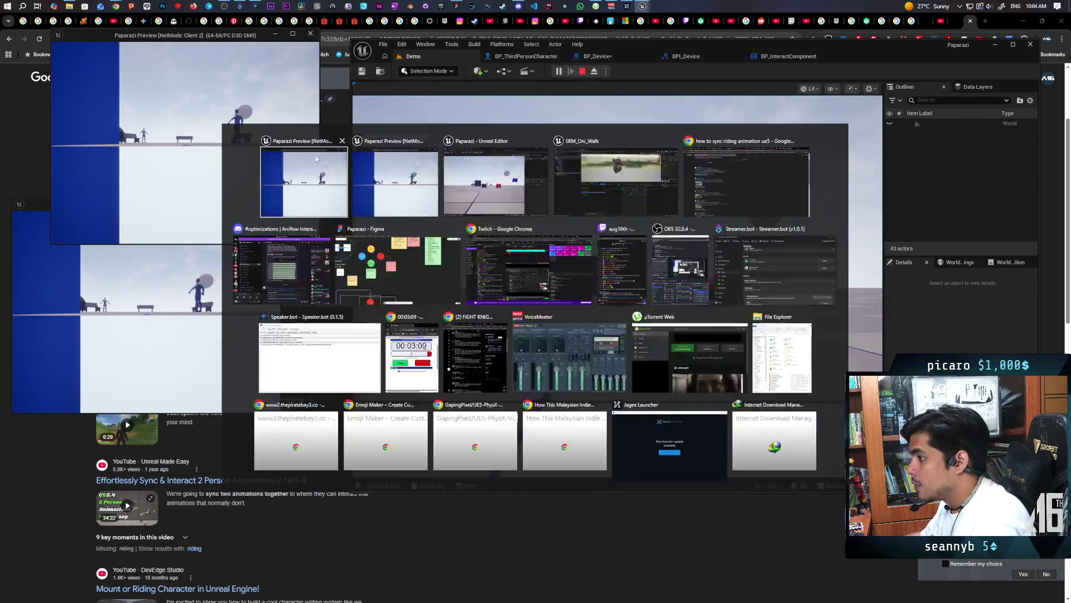
pyautogui.click(317, 157)
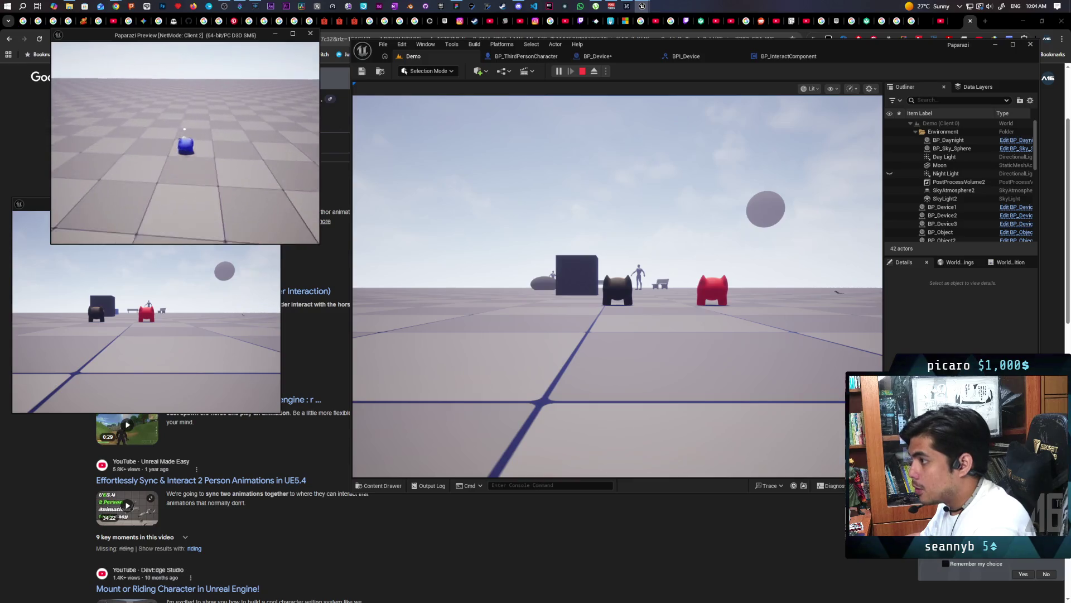
pyautogui.press('w')
pyautogui.press('c')
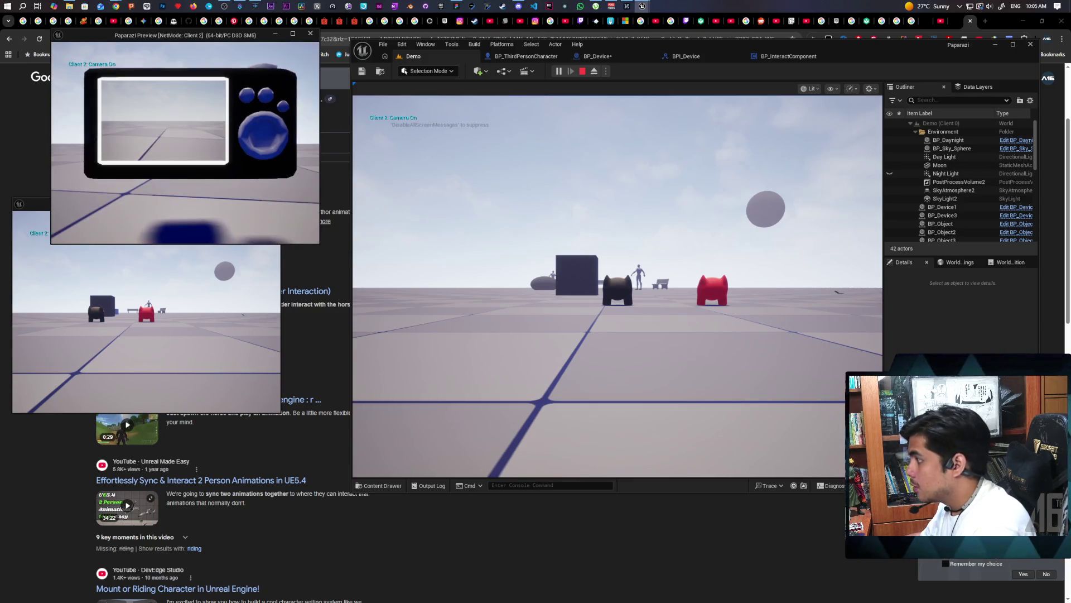
pyautogui.press('Escape')
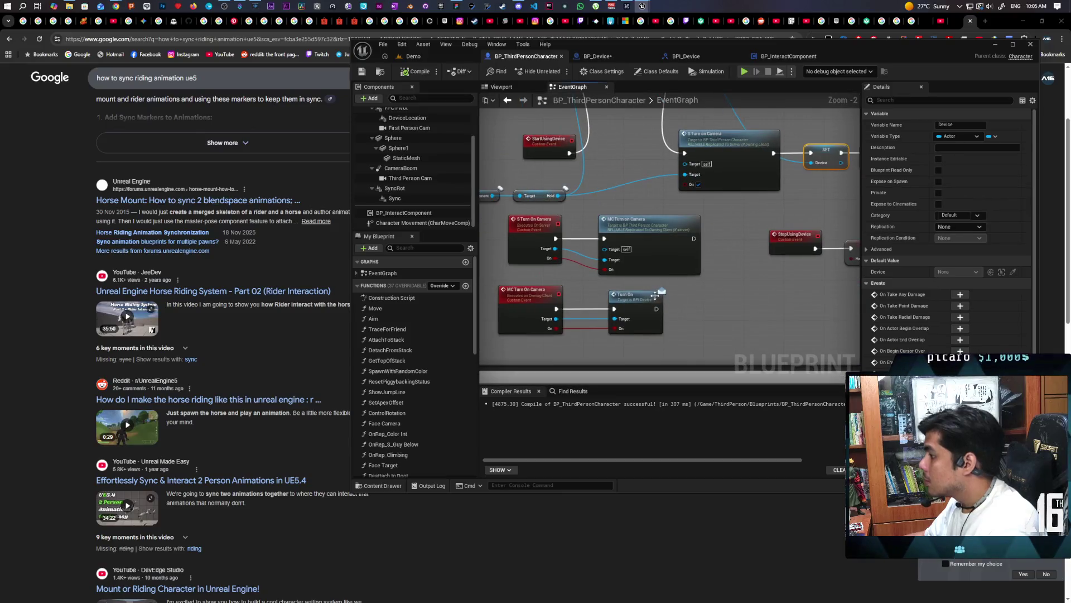
# Step: Set MC Turn On Camera to replicate as Multicast, save the blueprint, and return to Demo
pyautogui.click(516, 308)
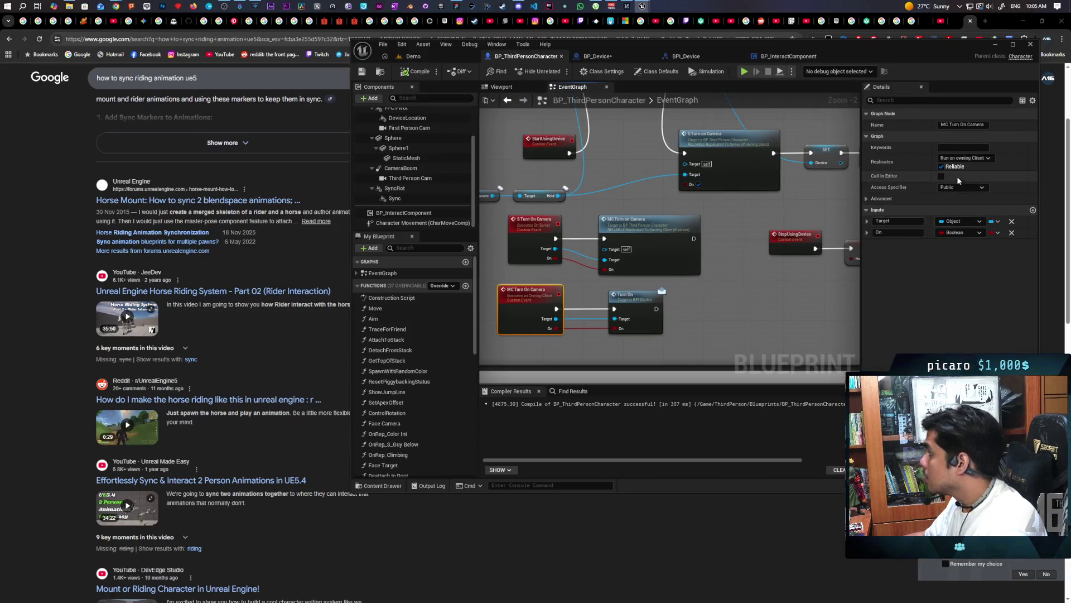
pyautogui.click(974, 159)
pyautogui.click(959, 179)
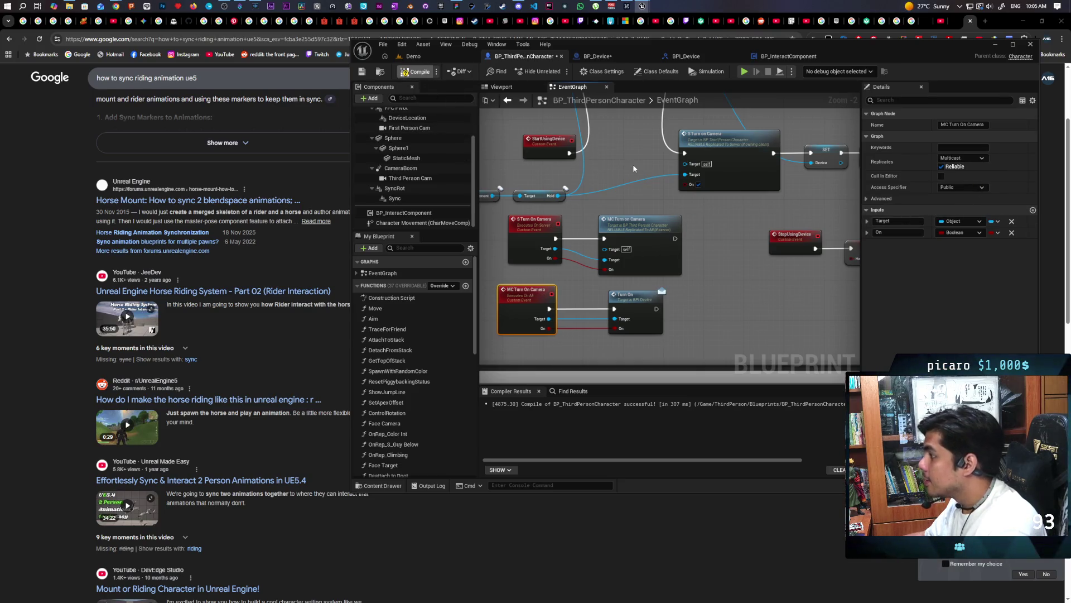
pyautogui.hotkey('ctrl', 's')
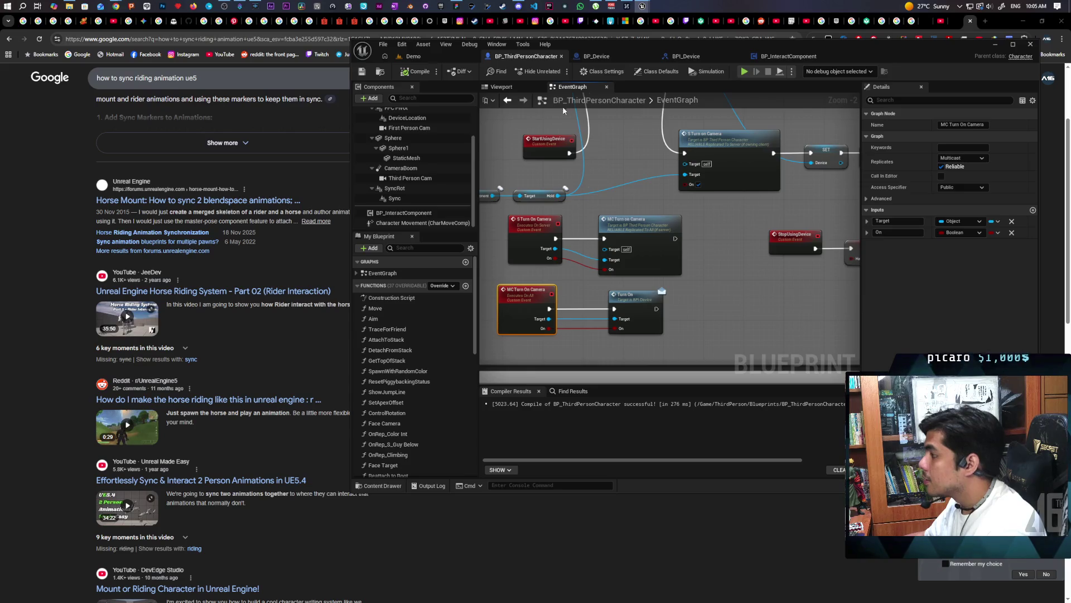
pyautogui.click(413, 56)
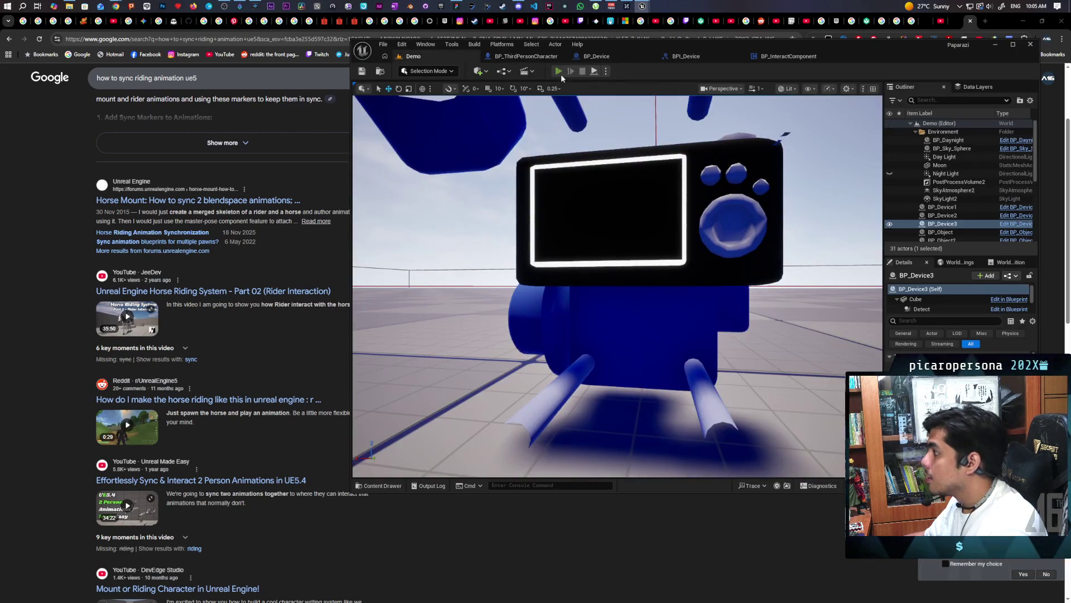
# Step: Play-test again, raising the device camera on Client 2 beside the other player, then stop
pyautogui.click(559, 71)
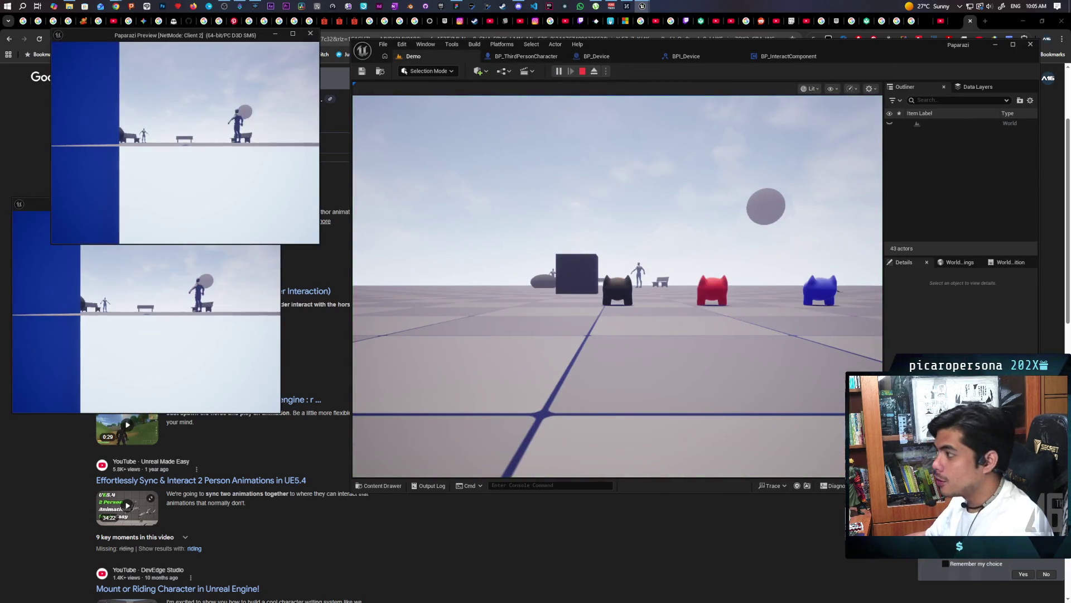
pyautogui.hotkey('alt', 'Tab')
pyautogui.press('w')
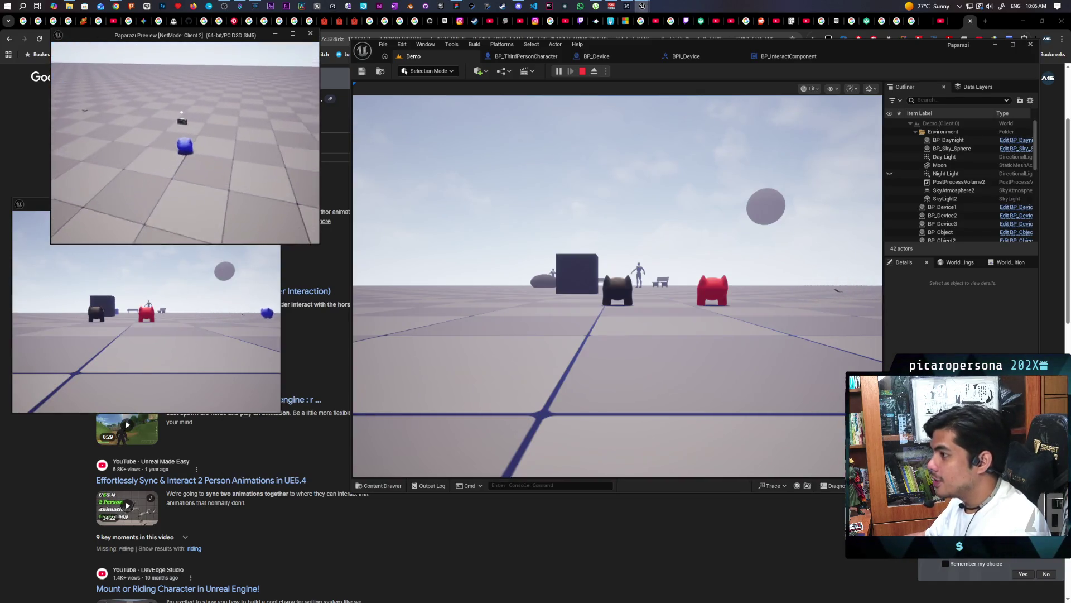
pyautogui.press('e')
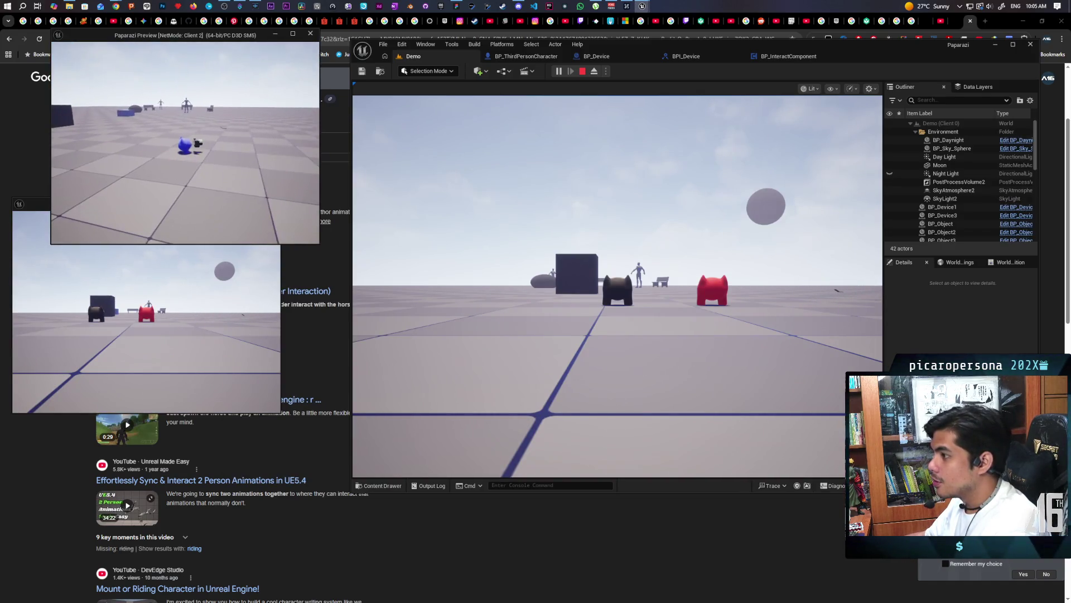
pyautogui.press('c')
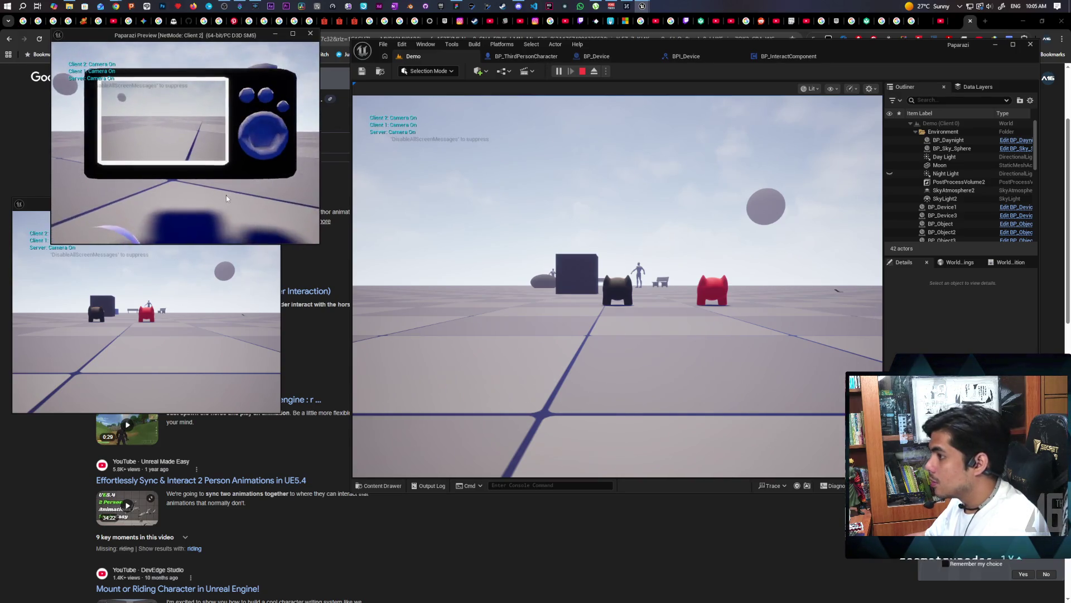
pyautogui.click(708, 244)
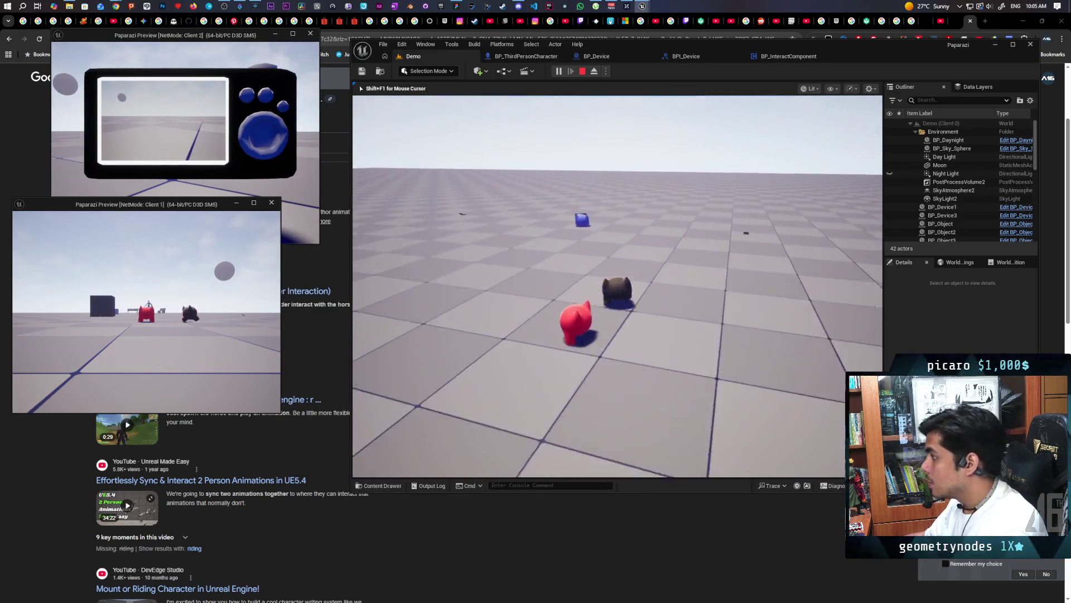
pyautogui.press('w')
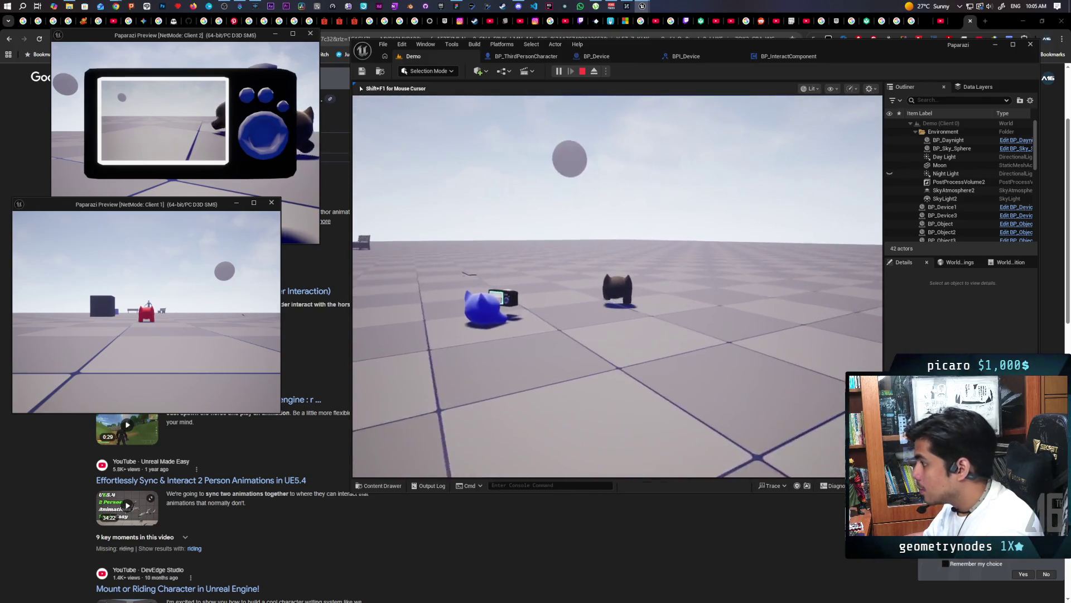
pyautogui.hotkey('shift', 'F1')
pyautogui.click(205, 133)
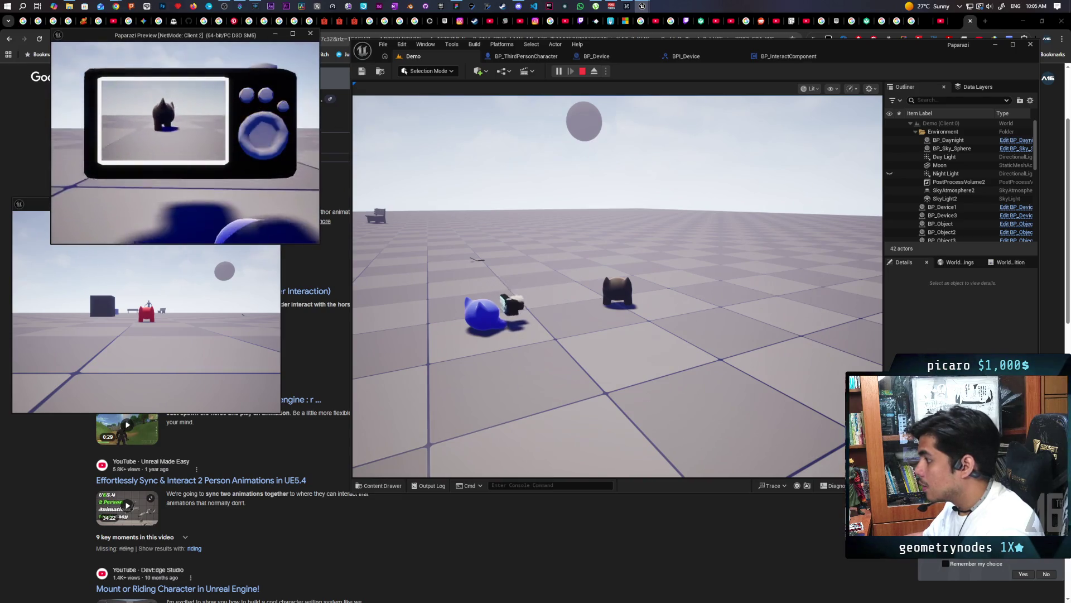
pyautogui.press('Escape')
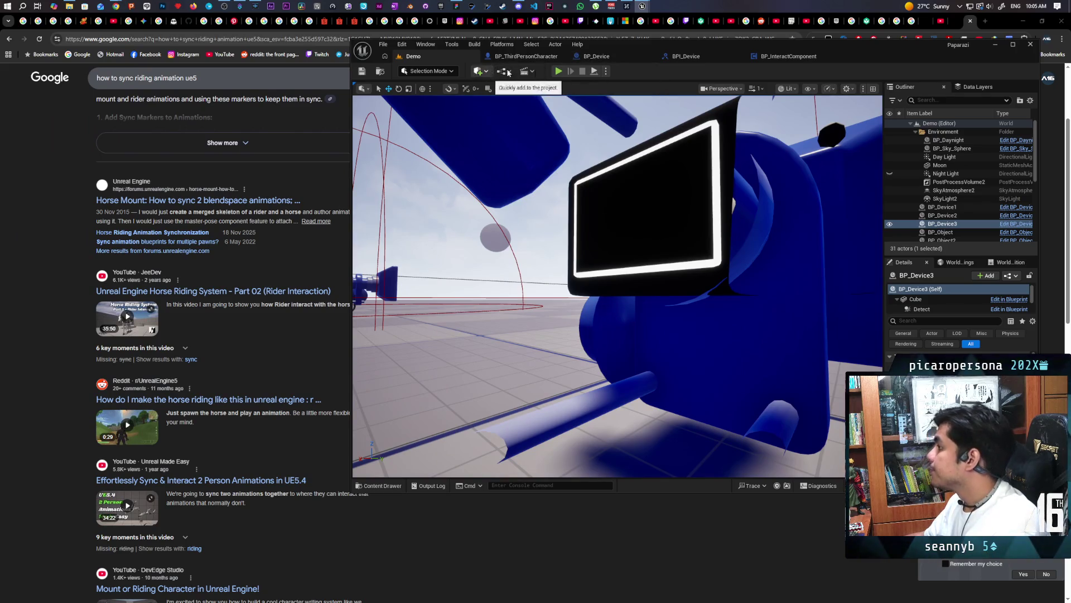
# Step: Delete the 'Camera On' Print String node from BP_Device and return to the Demo level
pyautogui.click(596, 56)
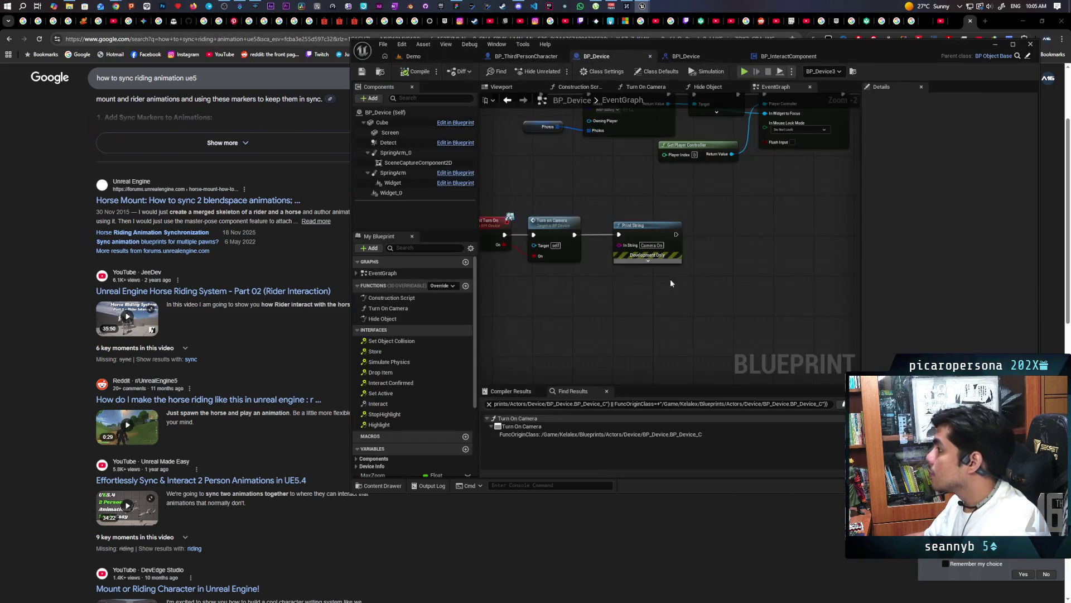
pyautogui.press('Delete')
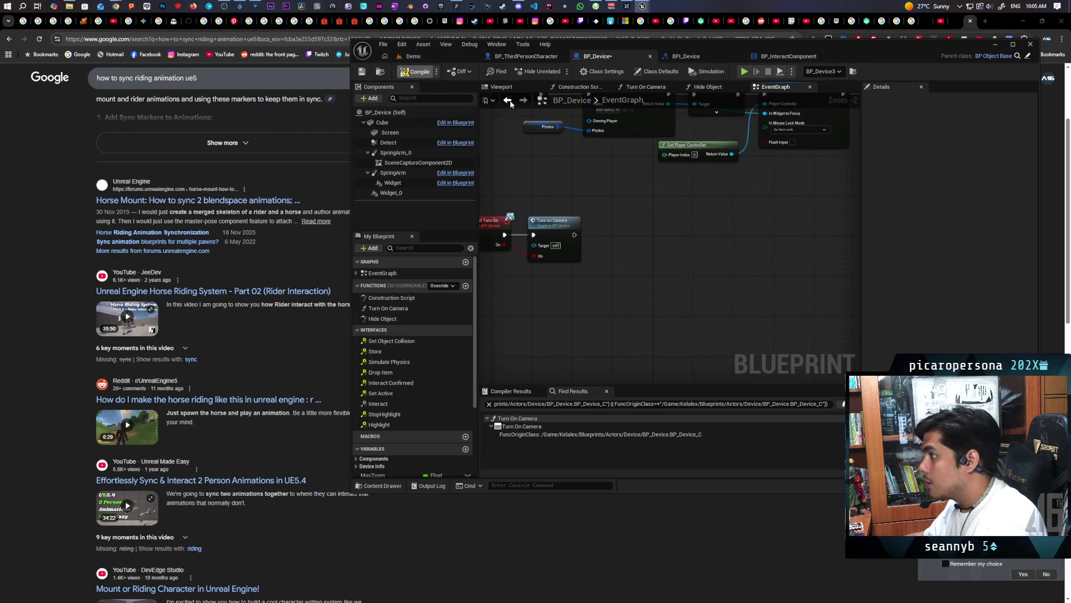
pyautogui.click(432, 56)
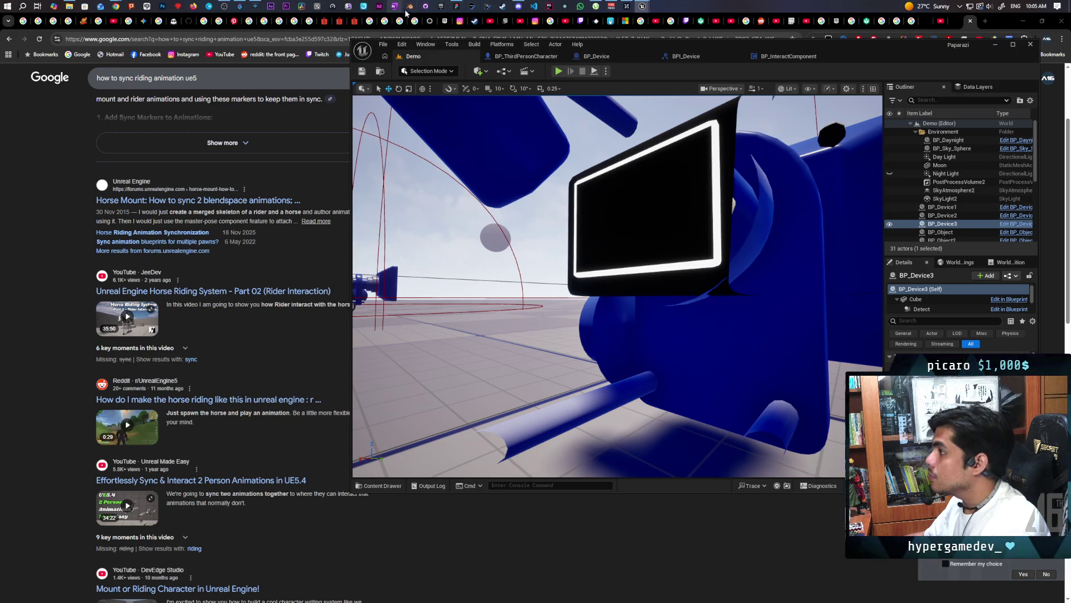
# Step: Commit the 12 changed files to main with summary 'Various Polish' and a description
pyautogui.click(425, 6)
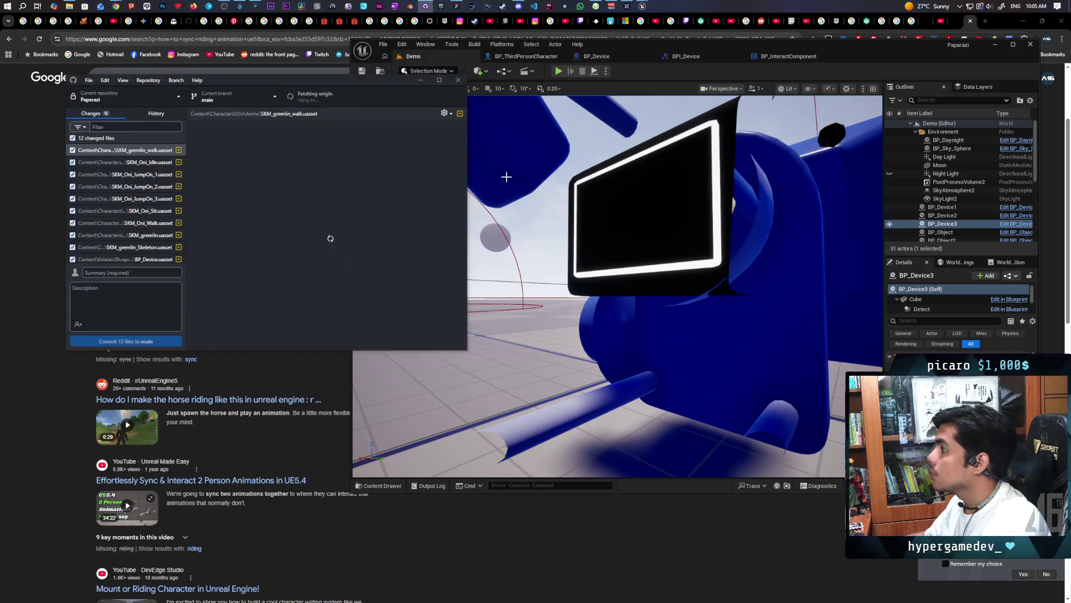
pyautogui.scroll(-2, 157, 229)
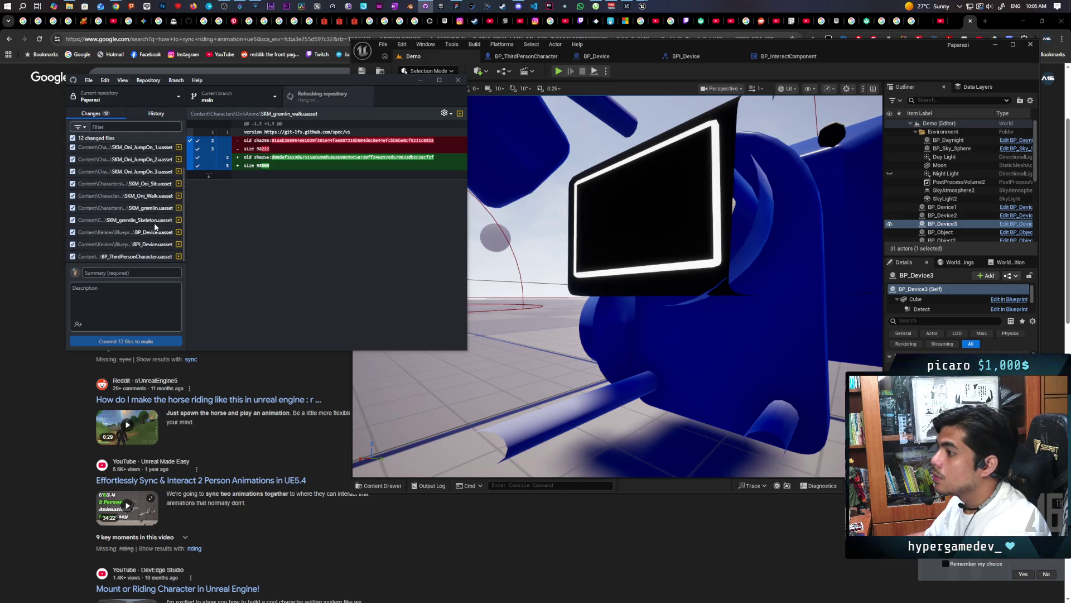
pyautogui.click(141, 272)
pyautogui.write('Various')
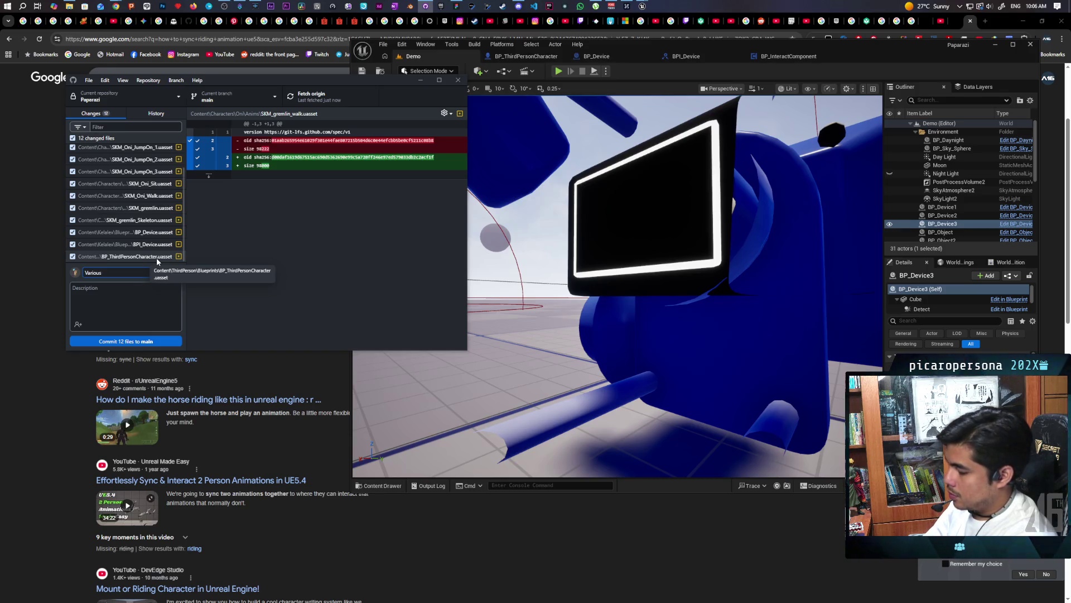
pyautogui.write(' Polish')
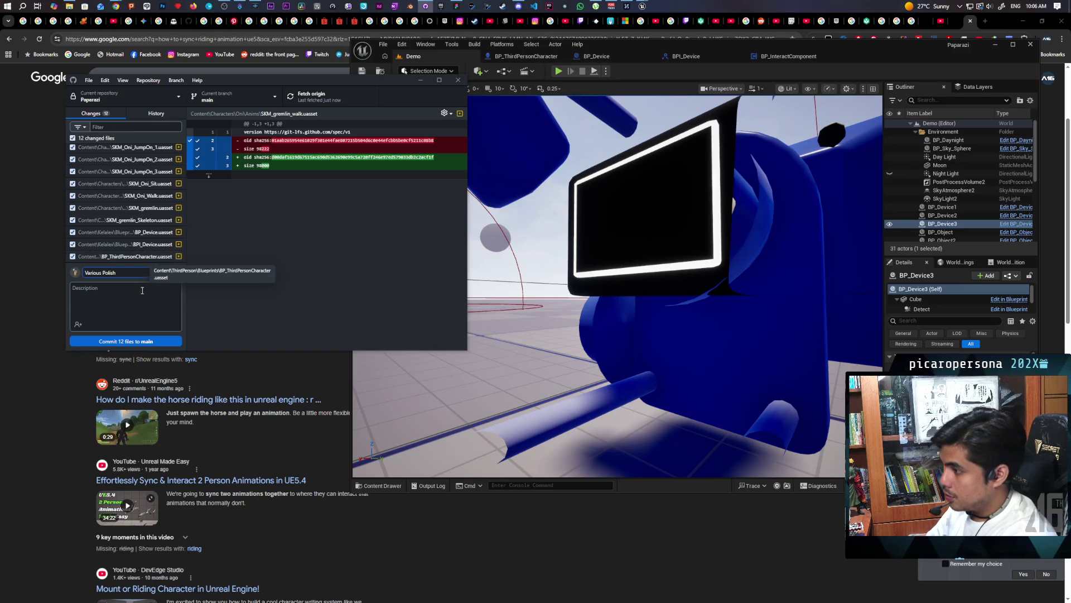
pyautogui.click(147, 291)
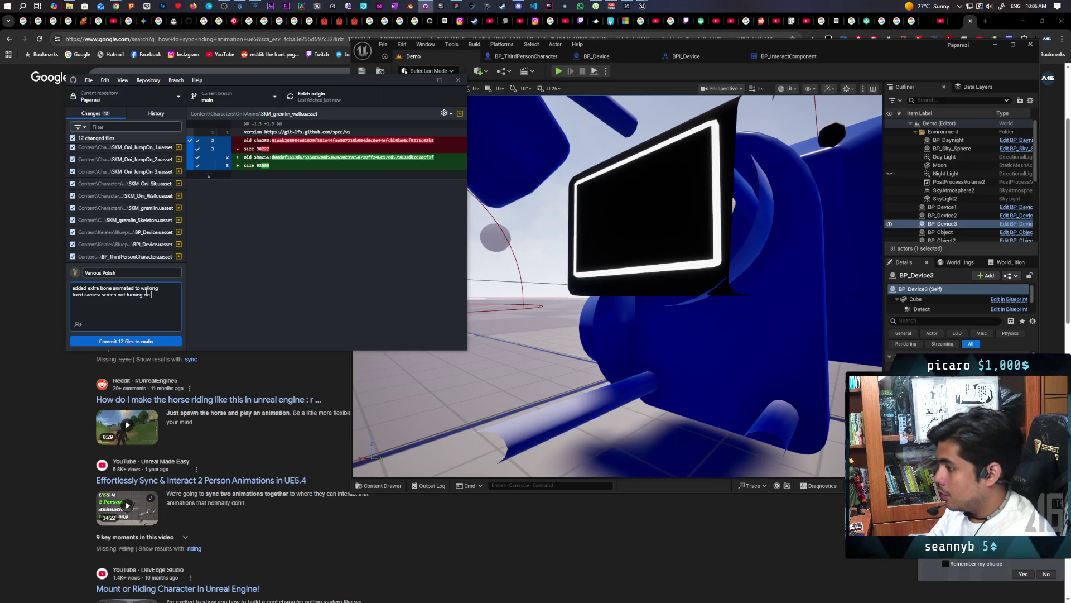
pyautogui.write('remote s')
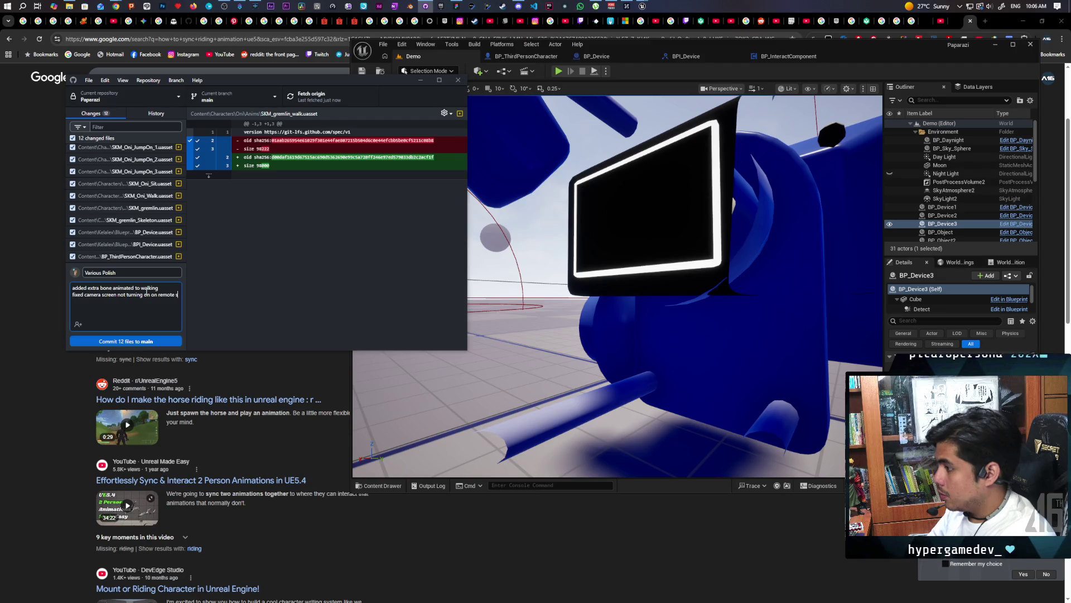
pyautogui.press('BackSpace')
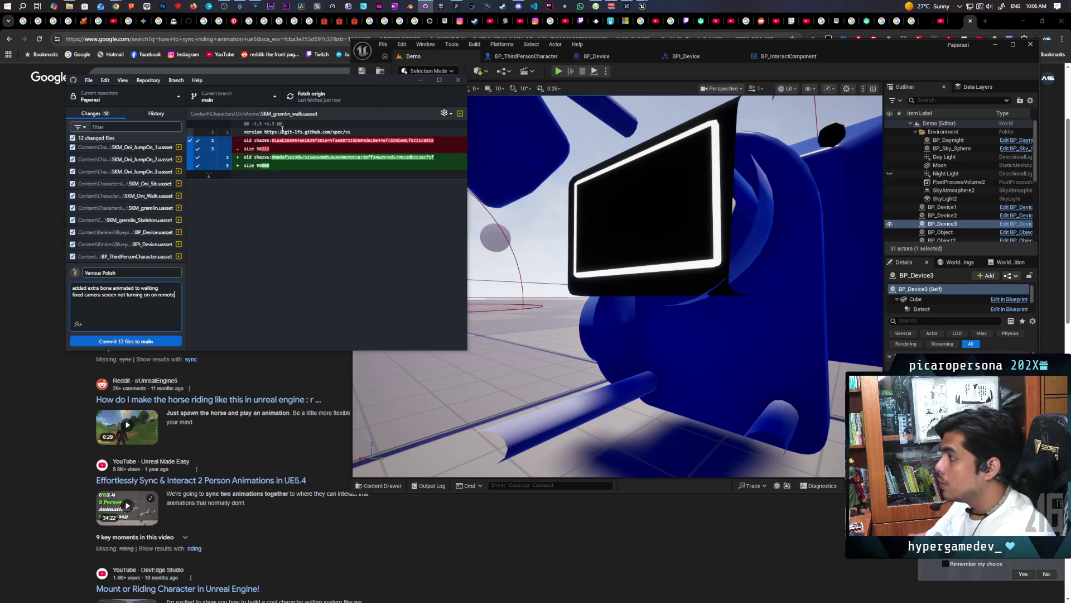
pyautogui.click(147, 340)
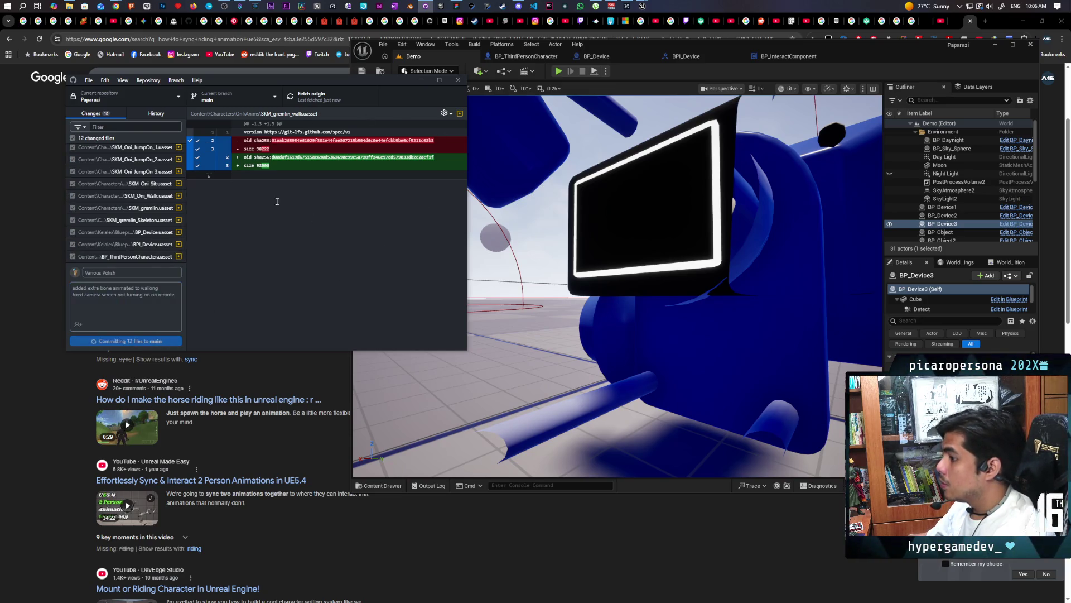
# Step: Push the commit to origin and start a multiplayer play session in Unreal
pyautogui.click(315, 96)
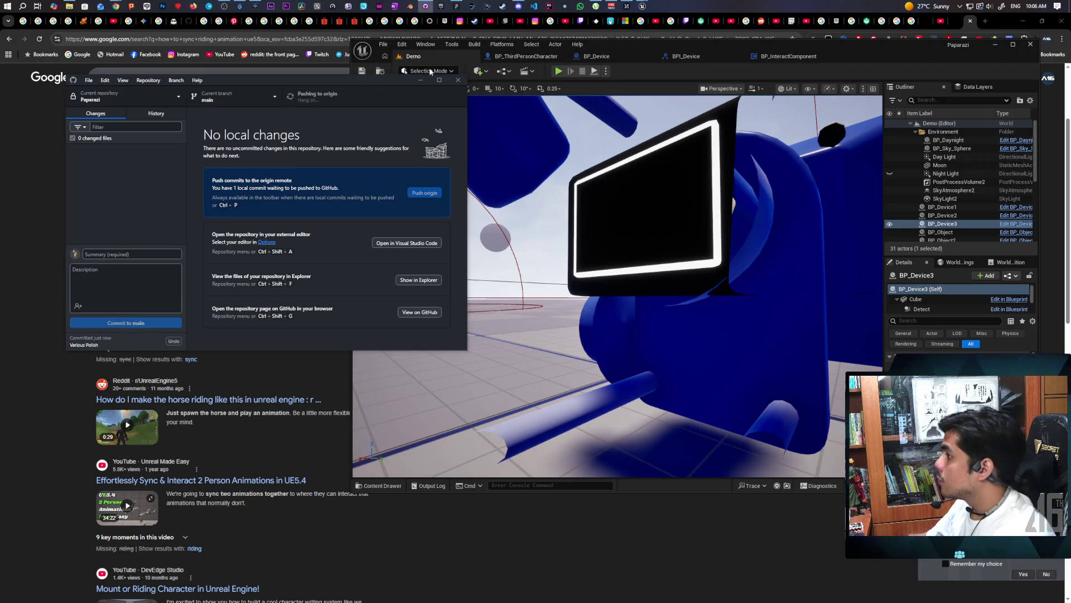
pyautogui.click(449, 59)
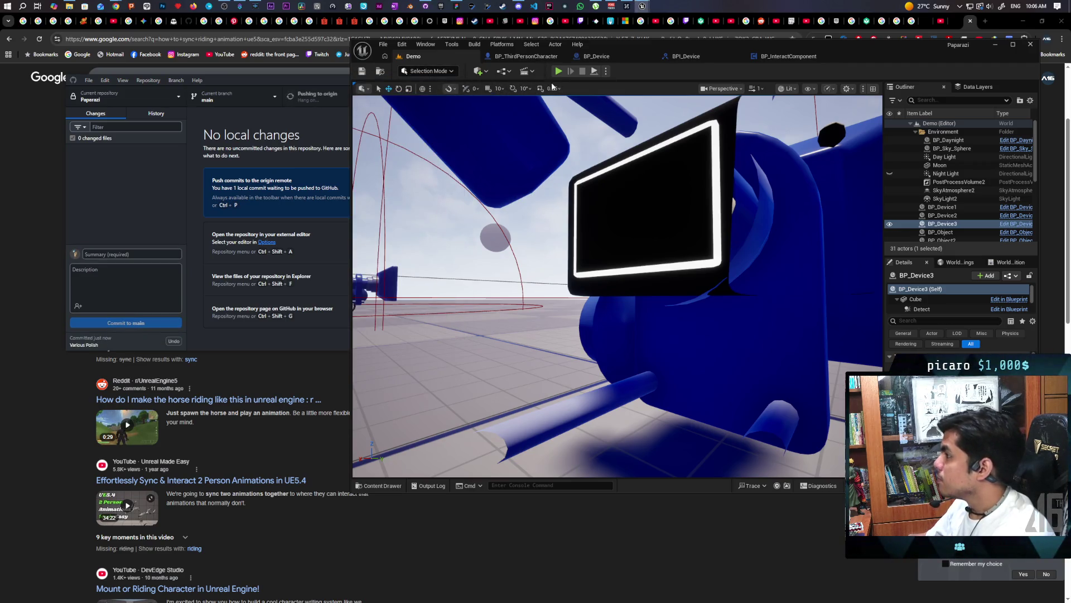
pyautogui.click(559, 72)
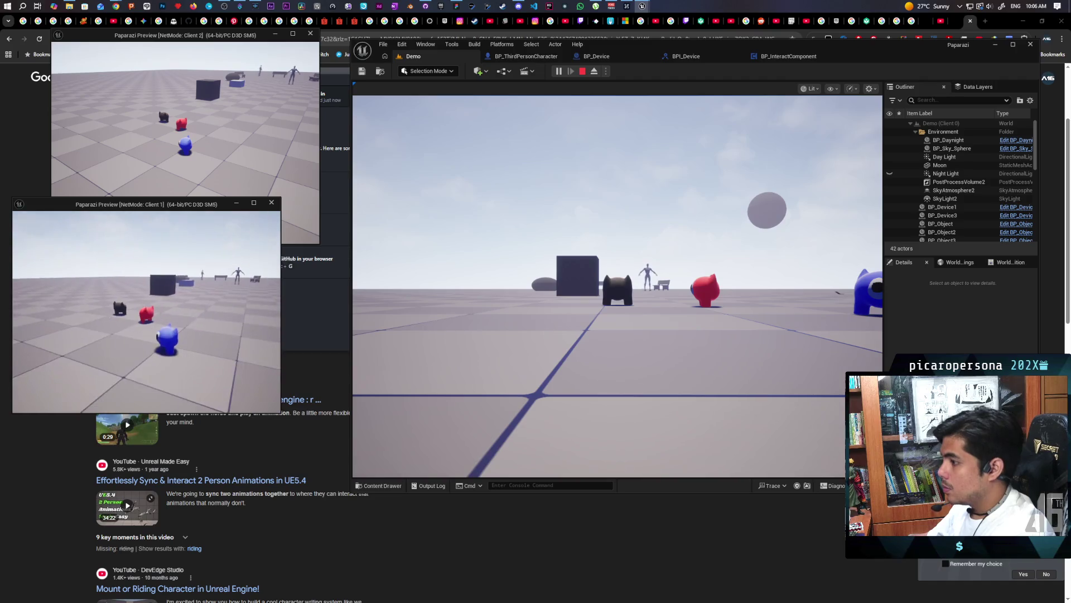
# Step: Move Client 2's character and raise its handheld device camera
pyautogui.press('capslock')
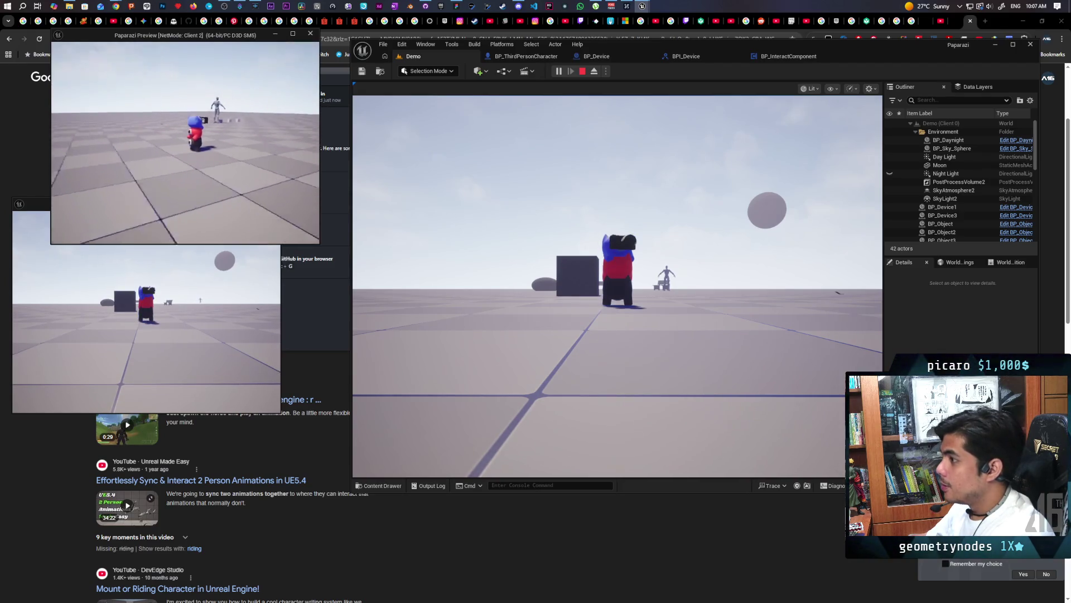
pyautogui.press('e')
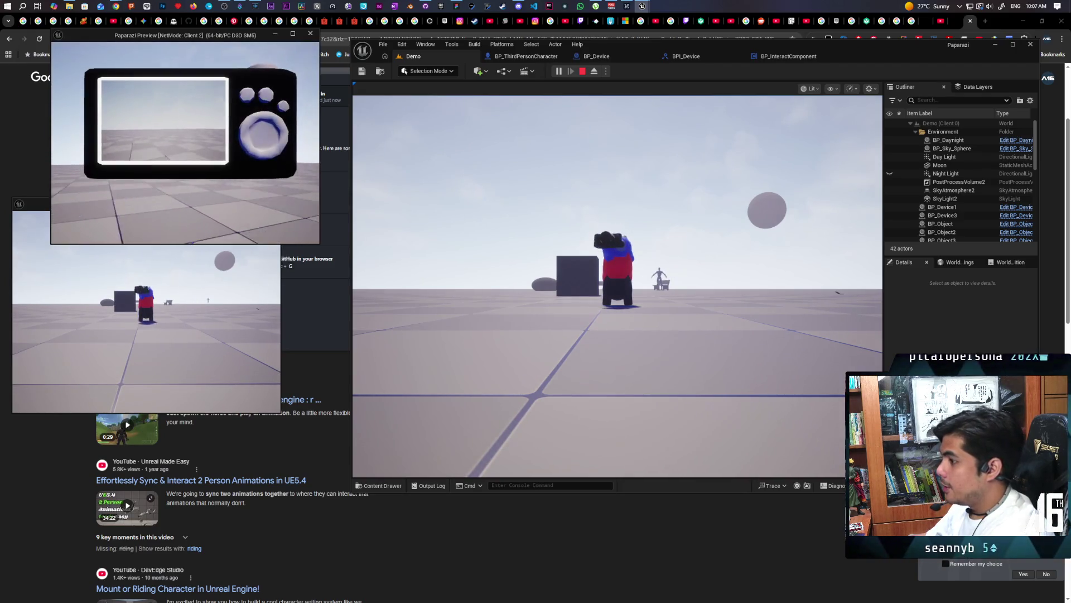
# Step: Run the camera-holding character around the benches and blocks with WASD, then stop the session
pyautogui.click(611, 266)
pyautogui.press('w')
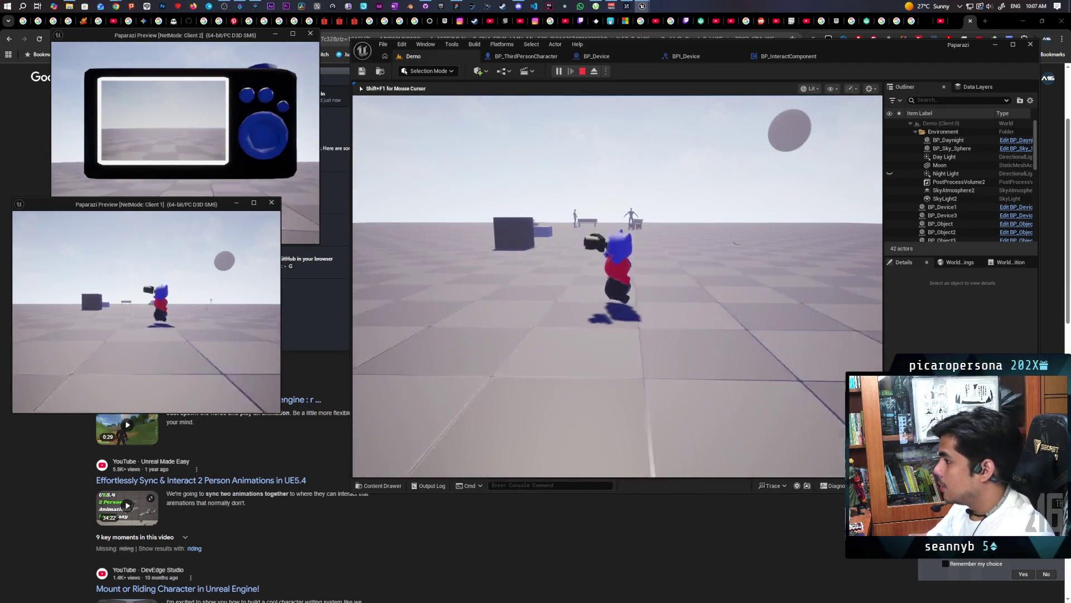
pyautogui.press('a')
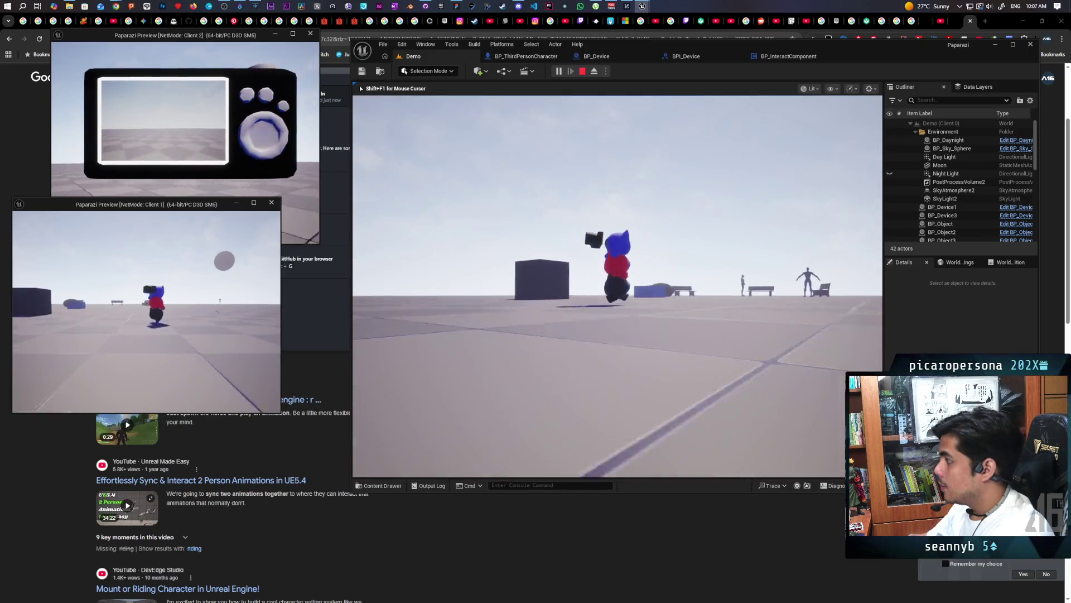
pyautogui.press('s')
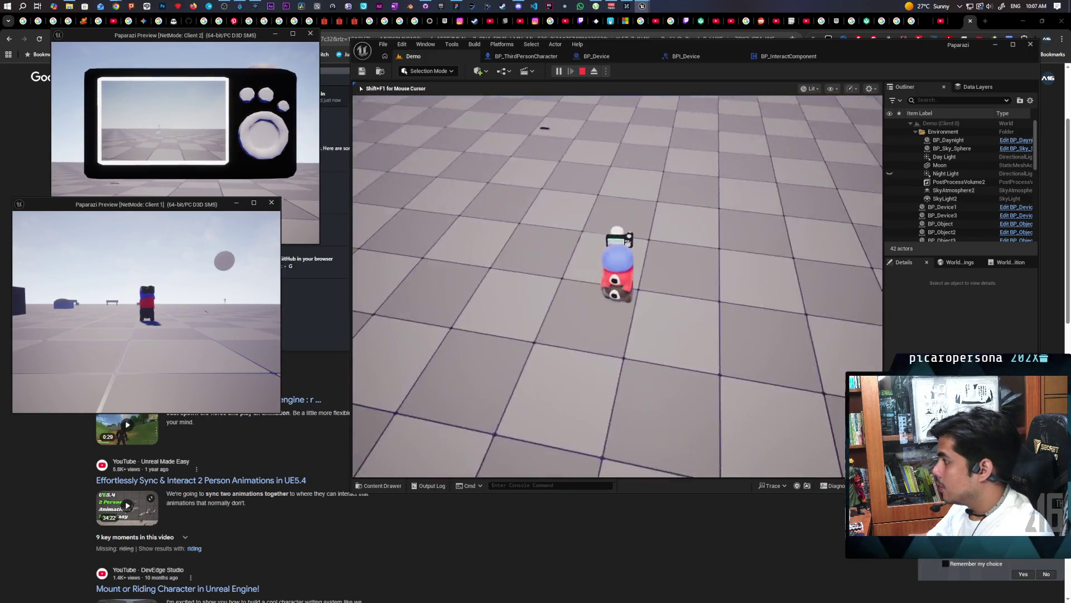
pyautogui.press('w')
pyautogui.press('w')
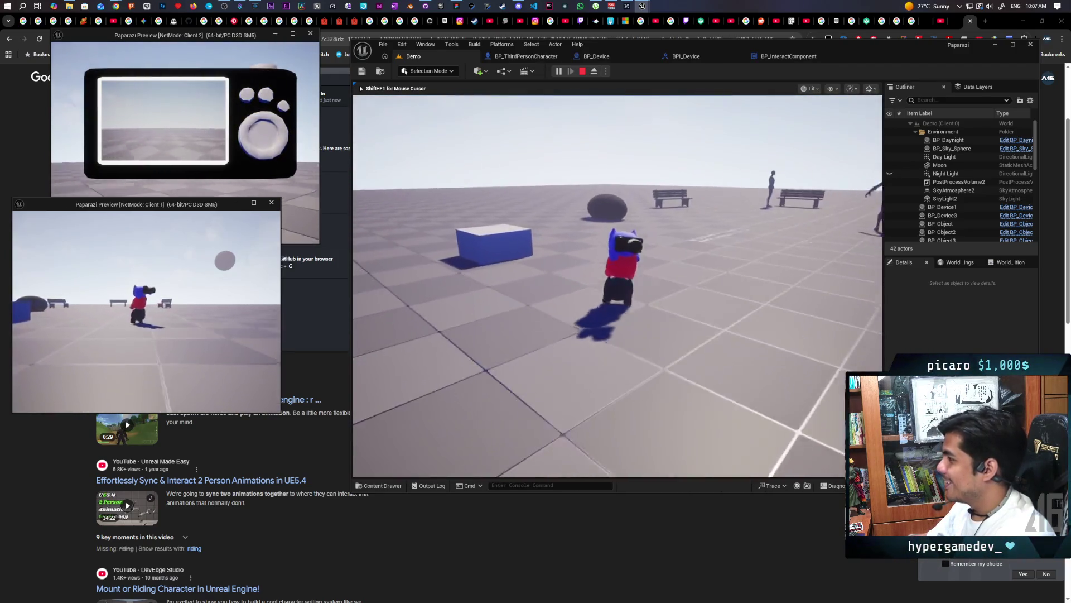
pyautogui.press('w')
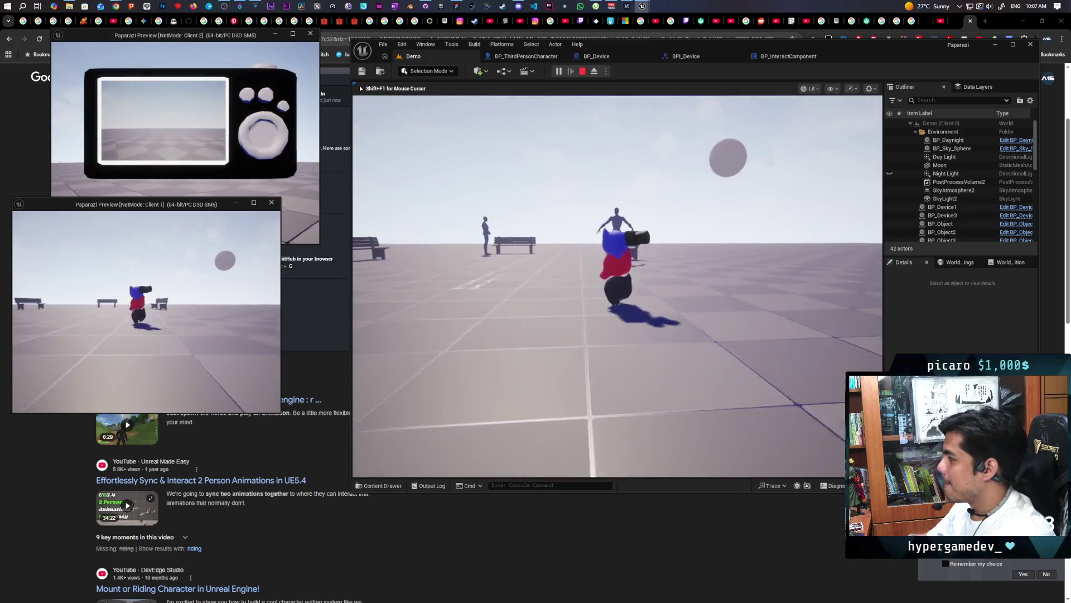
pyautogui.press('w')
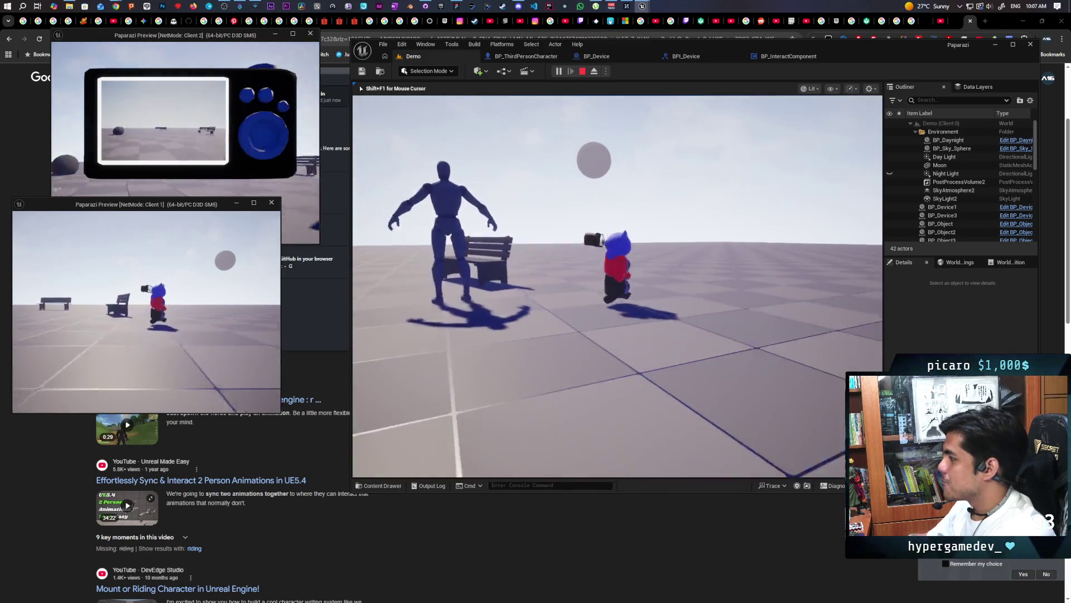
pyautogui.press('w')
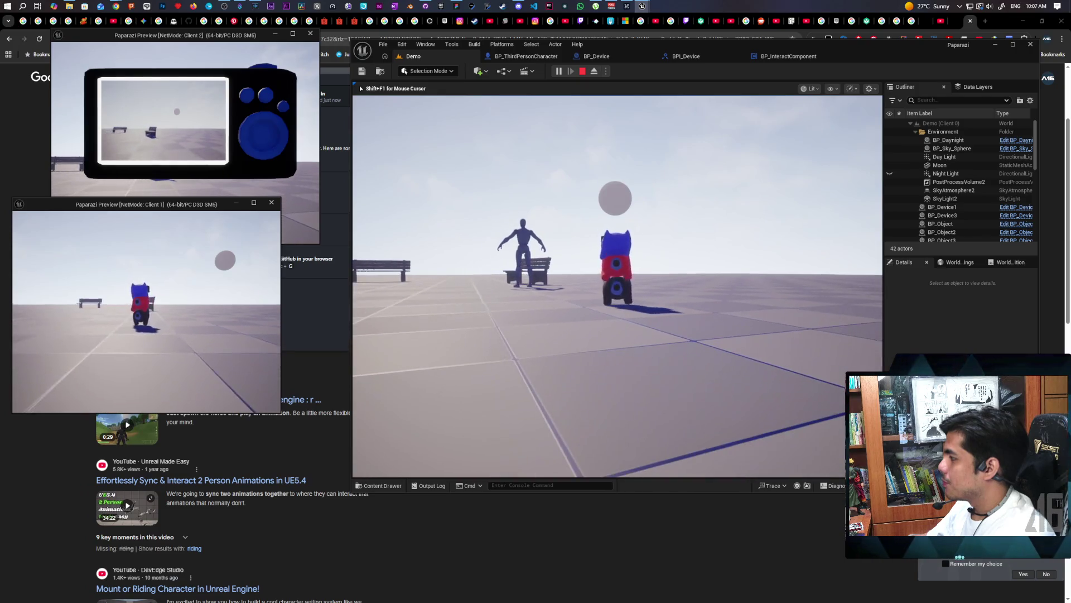
pyautogui.press('w')
pyautogui.press('w')
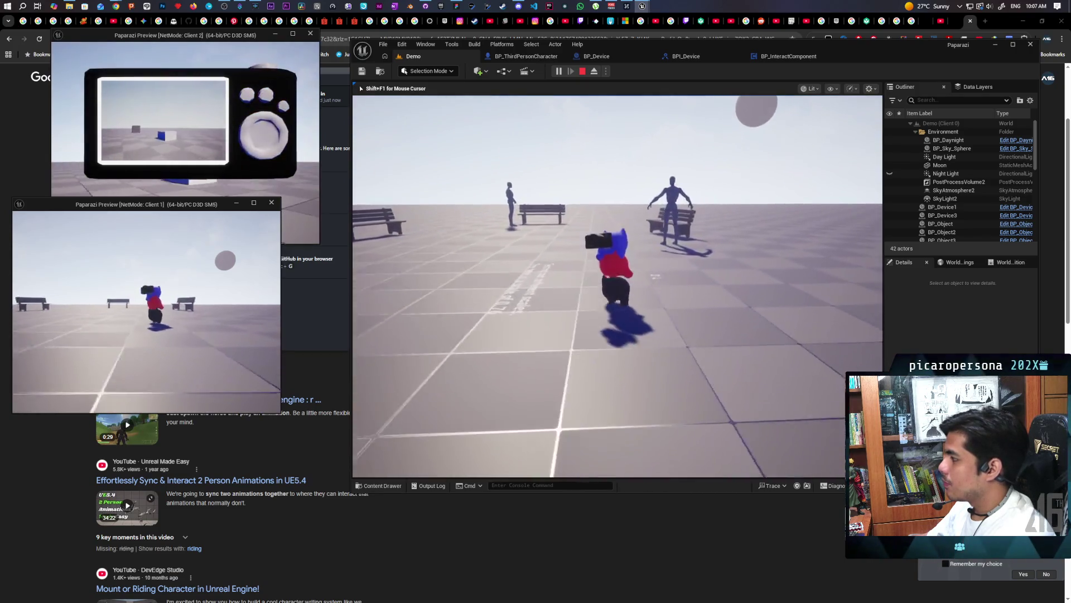
pyautogui.press('w')
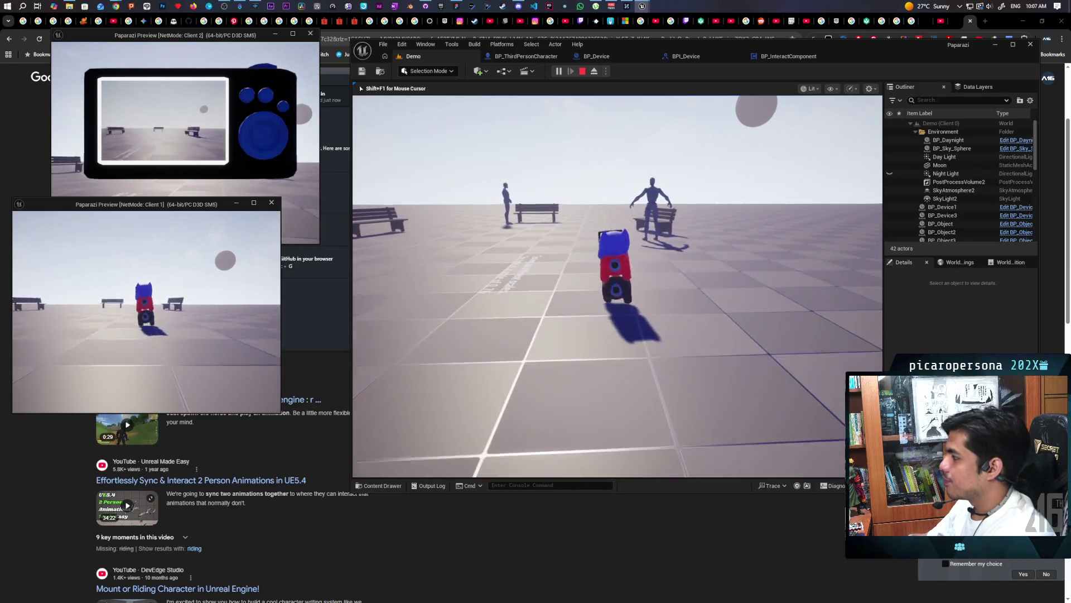
pyautogui.press('w')
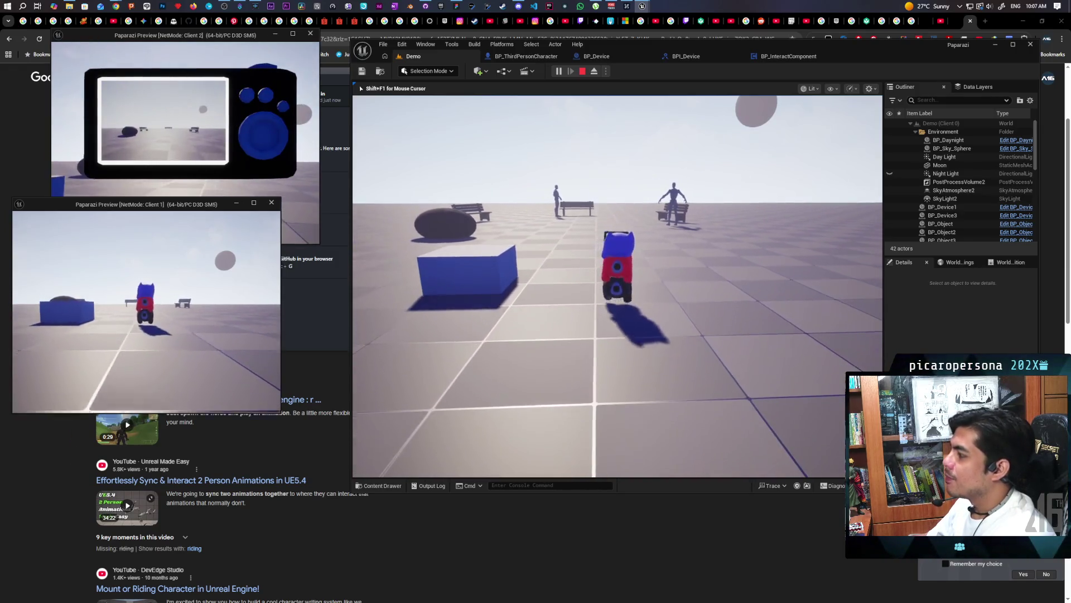
pyautogui.press('w')
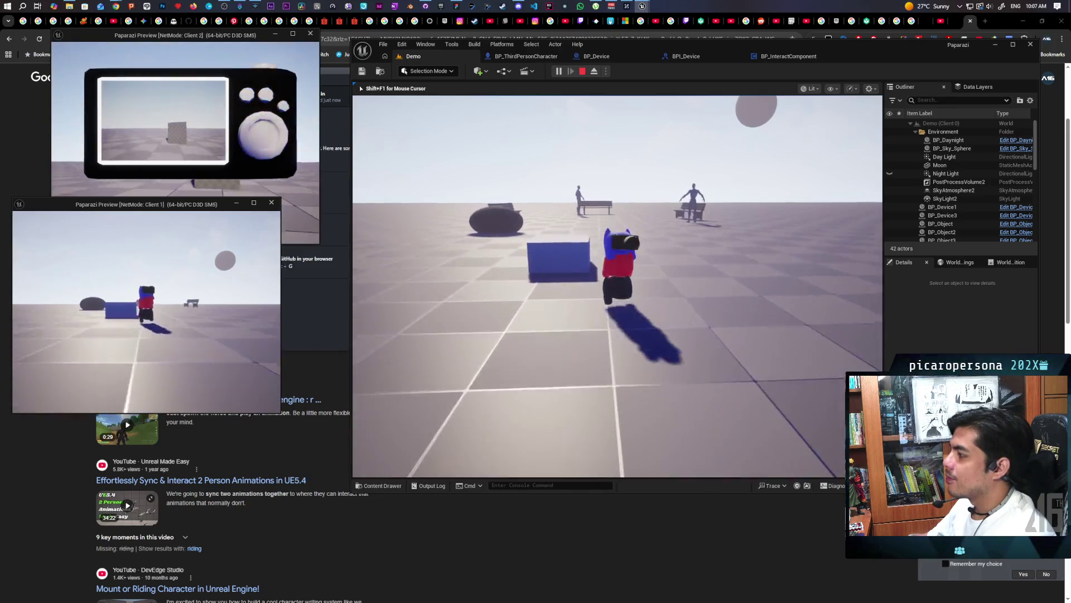
pyautogui.press('w')
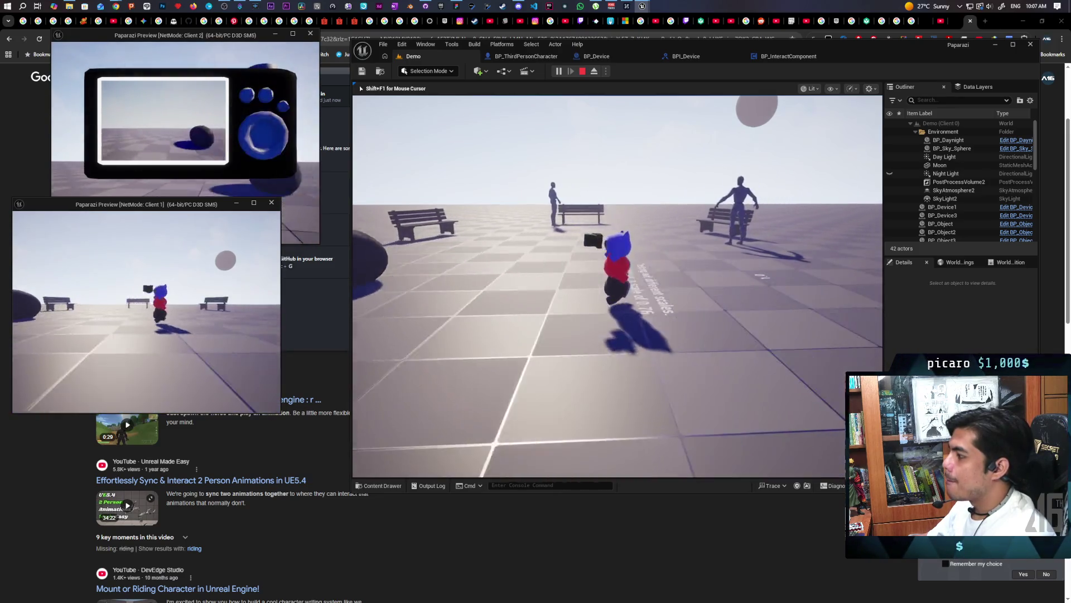
pyautogui.press('w')
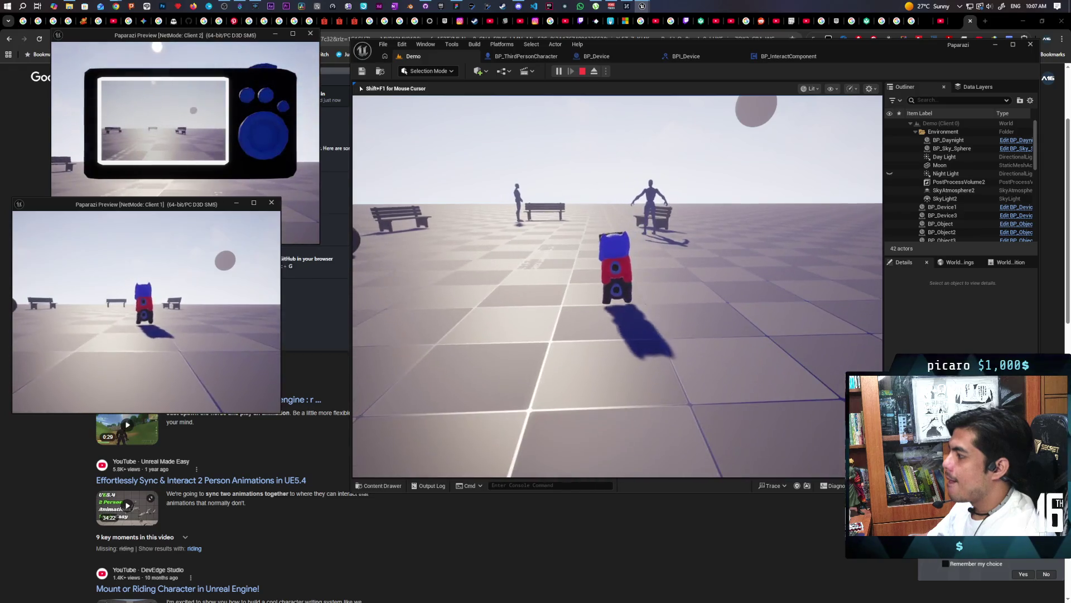
pyautogui.press('w')
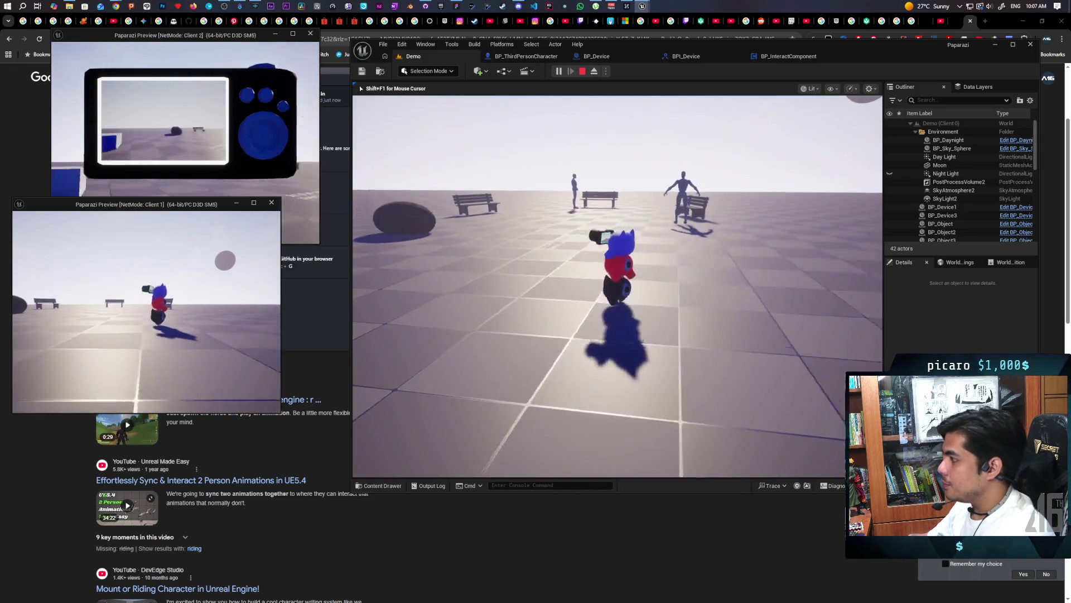
pyautogui.press('w')
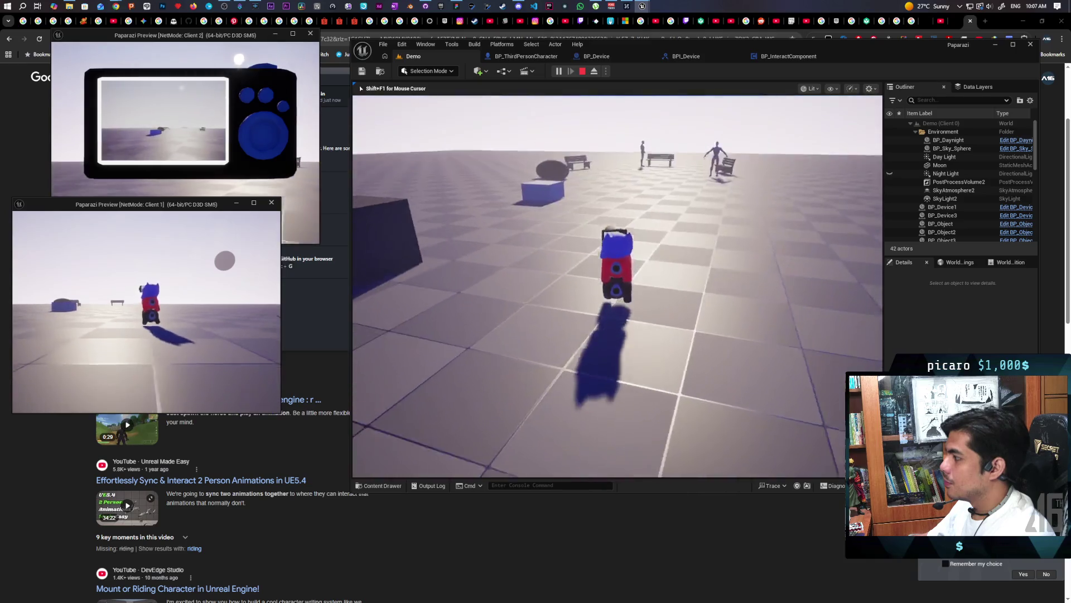
pyautogui.press('w')
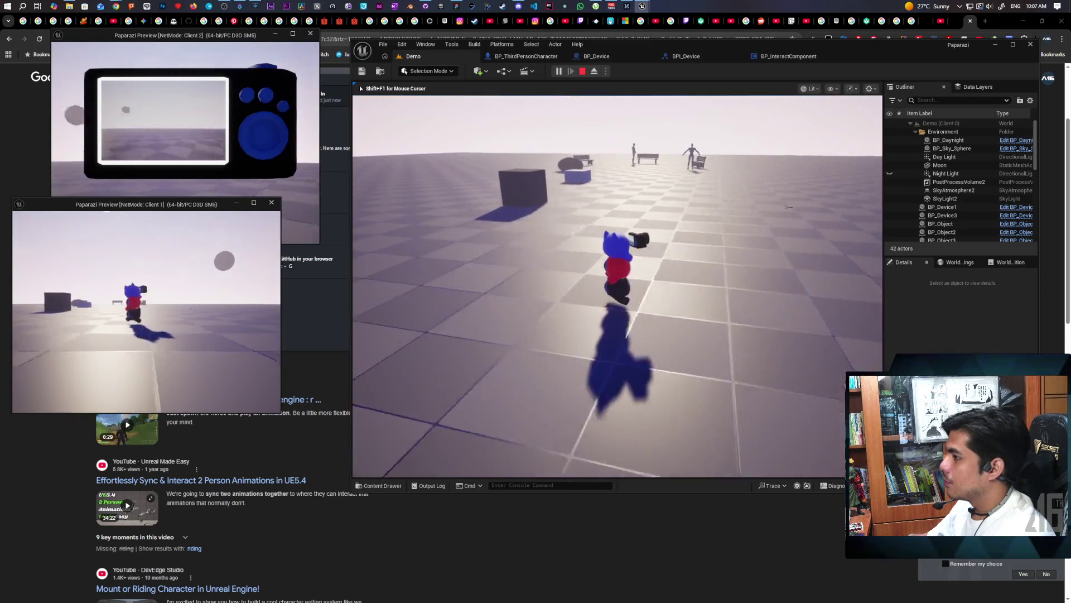
pyautogui.press('w')
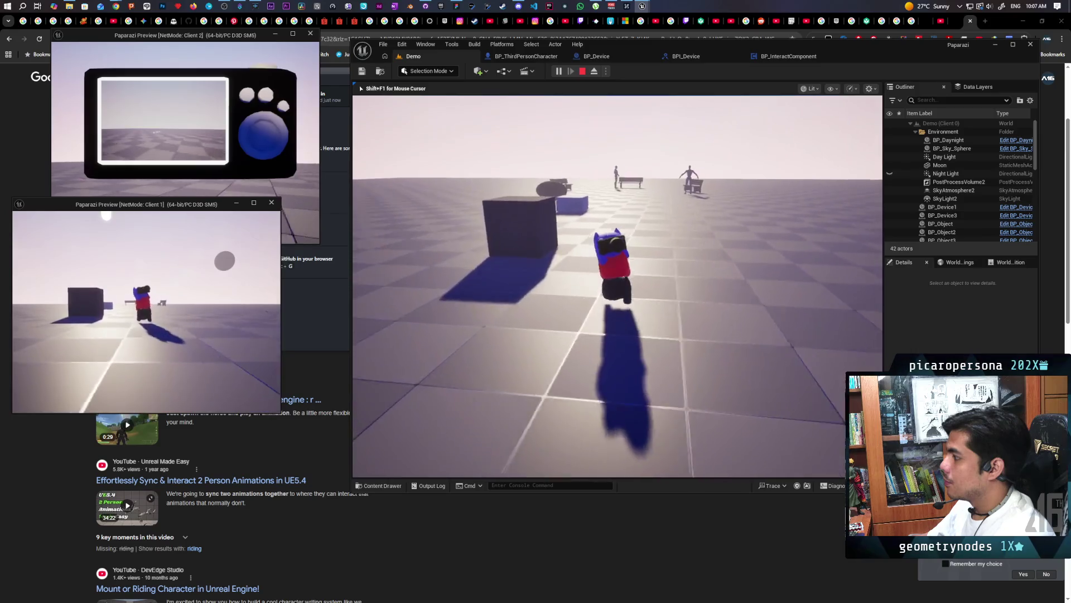
pyautogui.press('w')
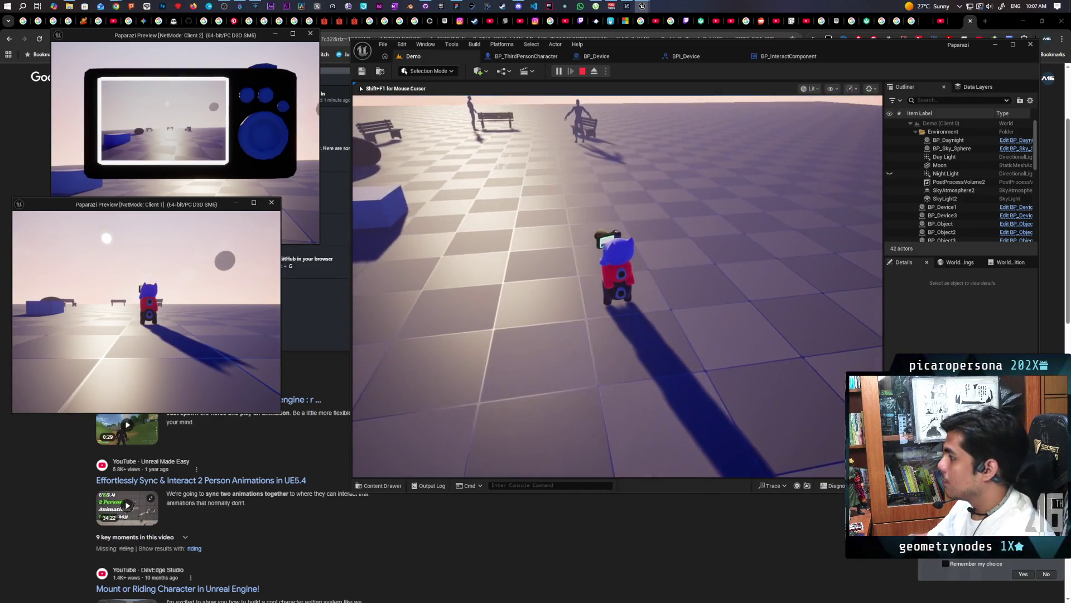
pyautogui.press('Escape')
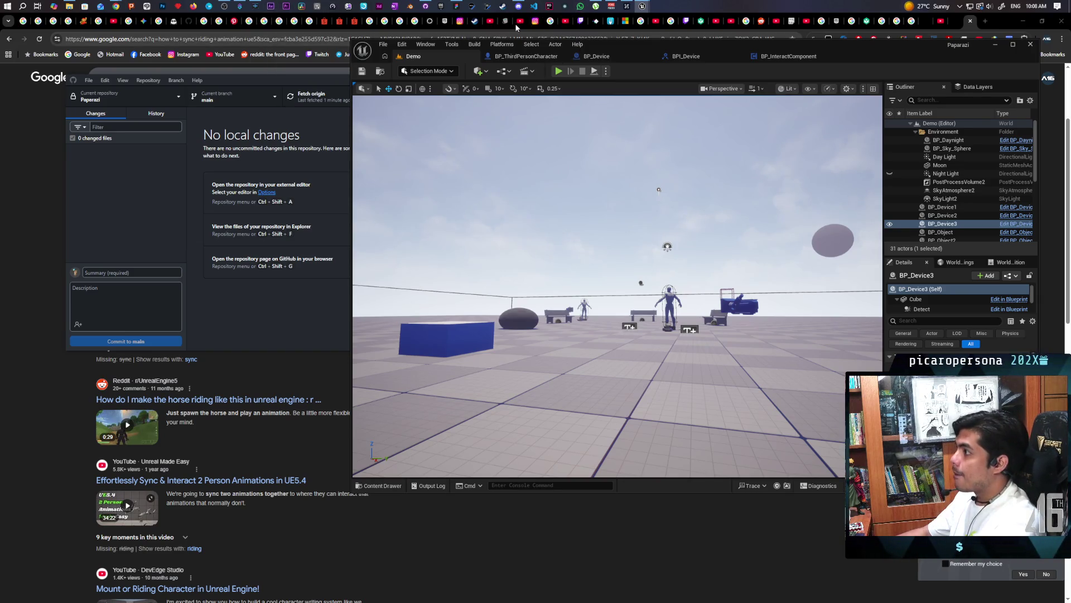
pyautogui.moveTo(518, 5)
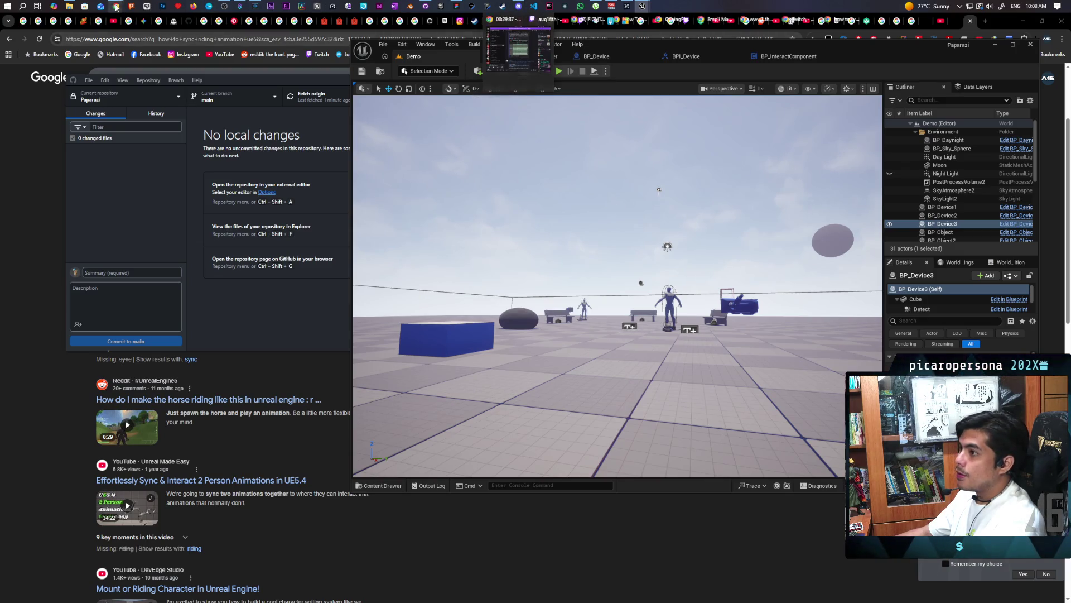
pyautogui.moveTo(115, 5)
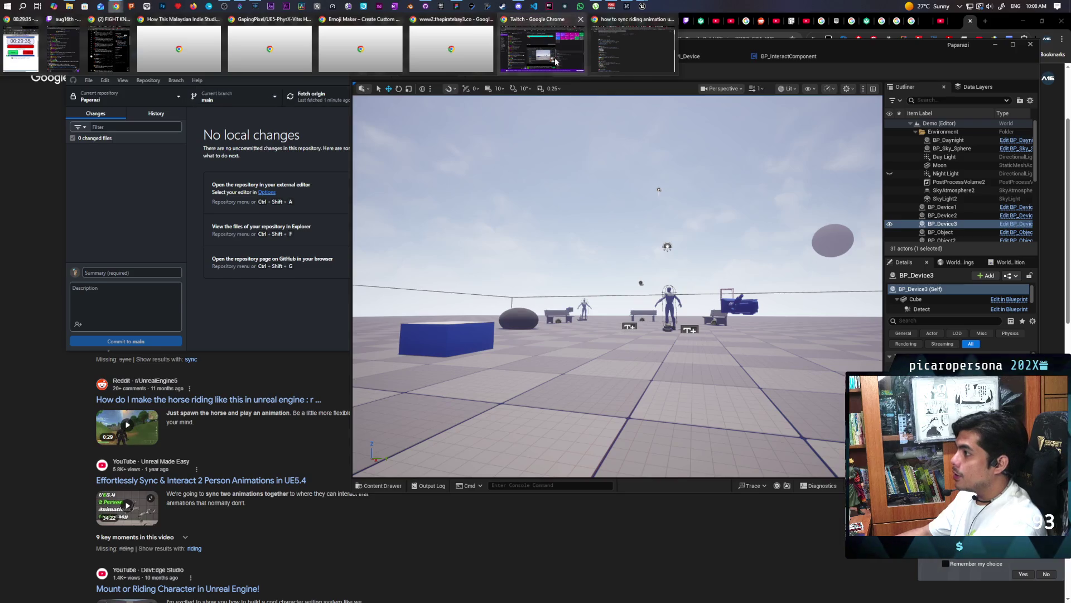
# Step: Bring up the Twitch Stream Manager and create a clip with Clip That
pyautogui.click(541, 49)
pyautogui.moveTo(659, 519)
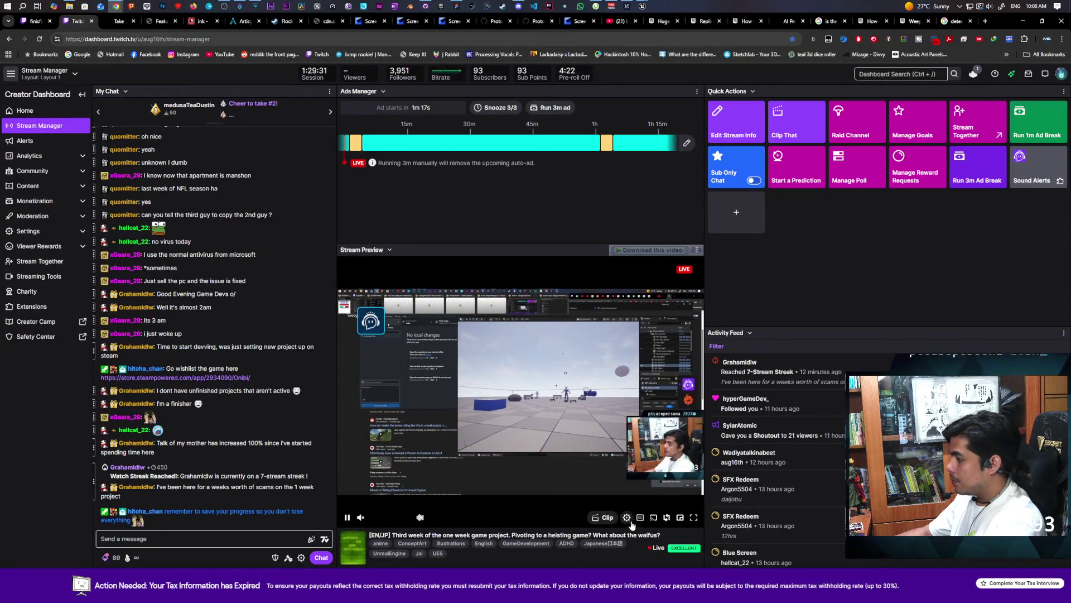
pyautogui.click(606, 517)
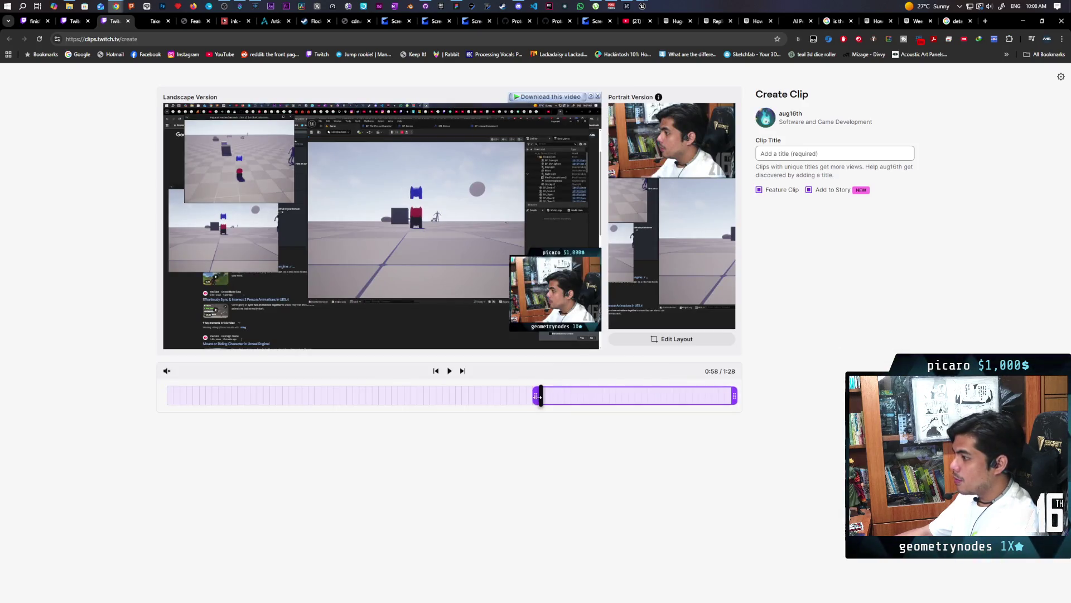
# Step: Shift the clip to the recording's start, preview it, and reframe the portrait crop onto the game view
pyautogui.moveTo(608, 394); pyautogui.dragTo(140, 402)
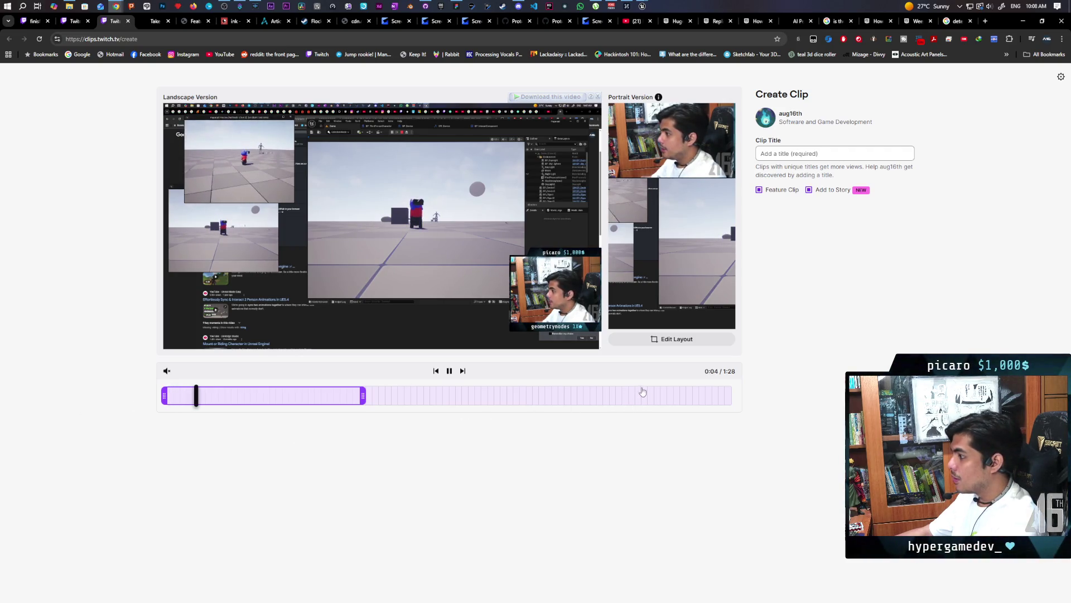
pyautogui.click(435, 371)
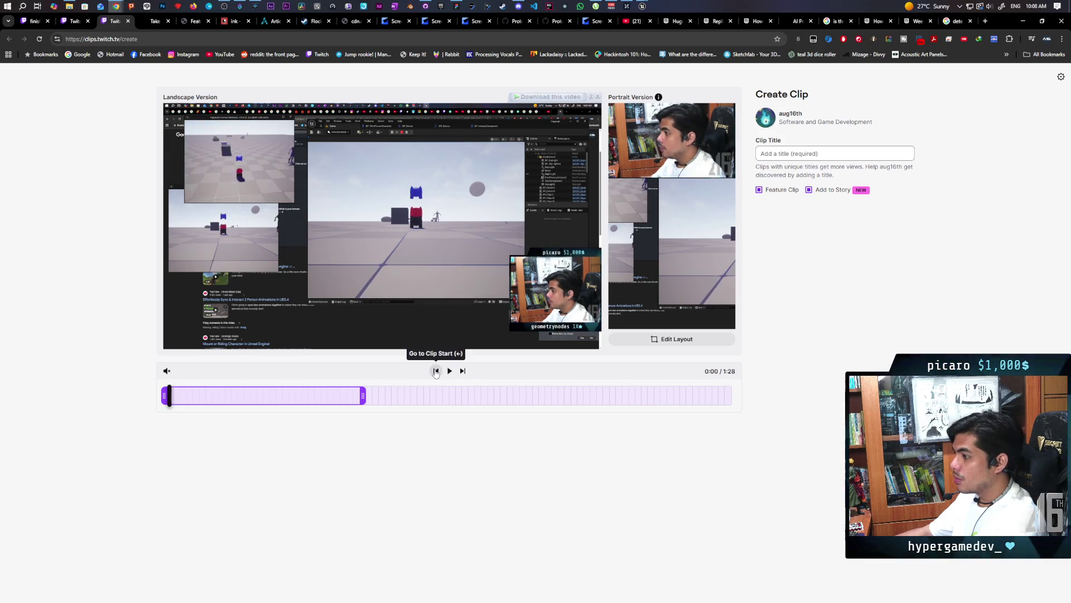
pyautogui.click(449, 371)
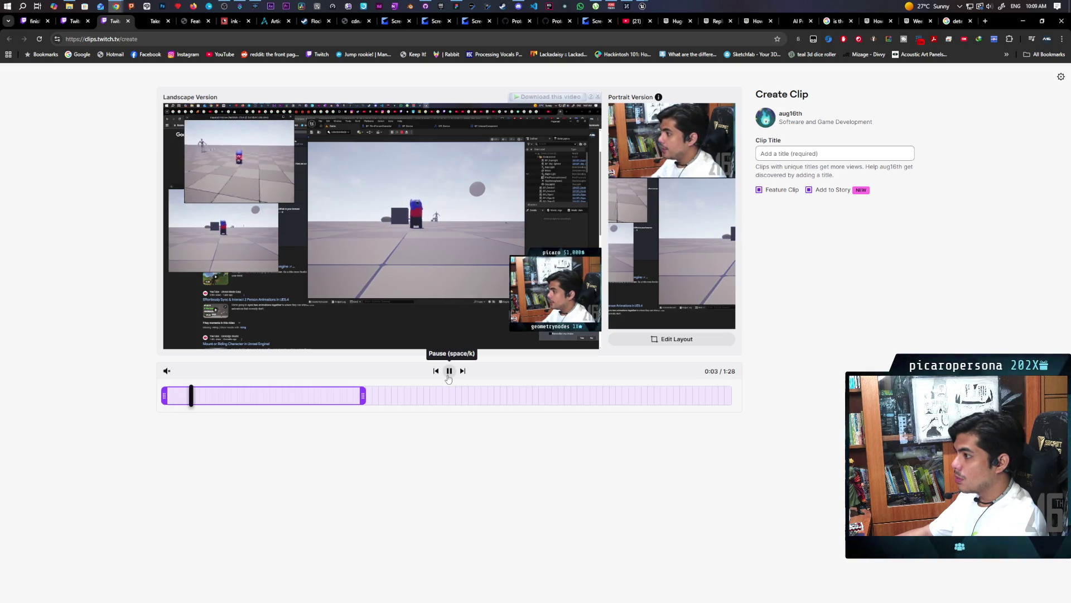
pyautogui.click(450, 371)
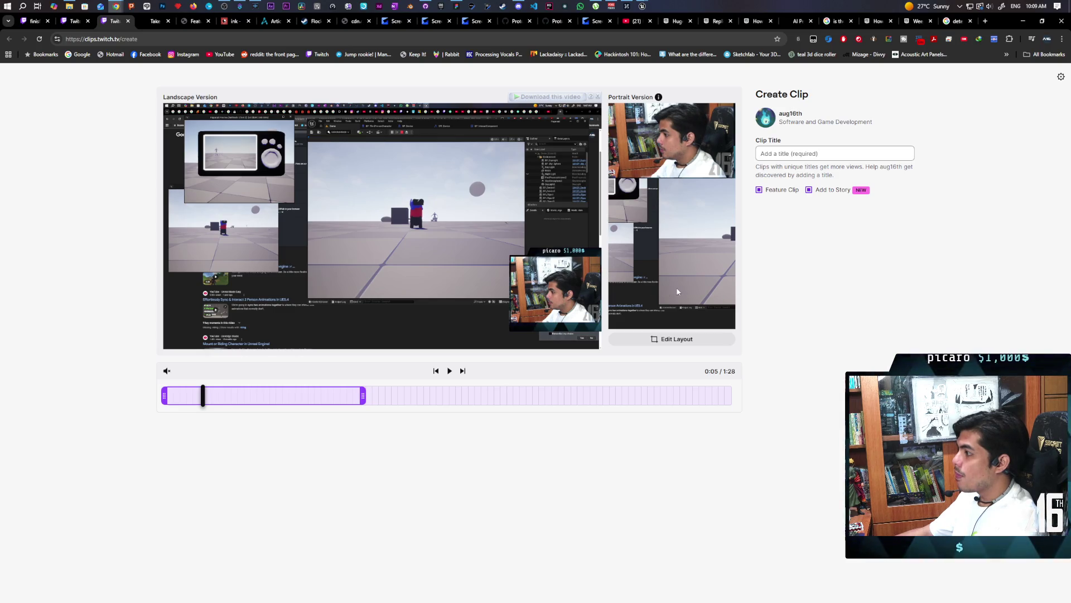
pyautogui.click(675, 339)
pyautogui.moveTo(391, 271)
pyautogui.mouseDown()
pyautogui.moveTo(414, 249)
pyautogui.moveTo(426, 257)
pyautogui.mouseUp()
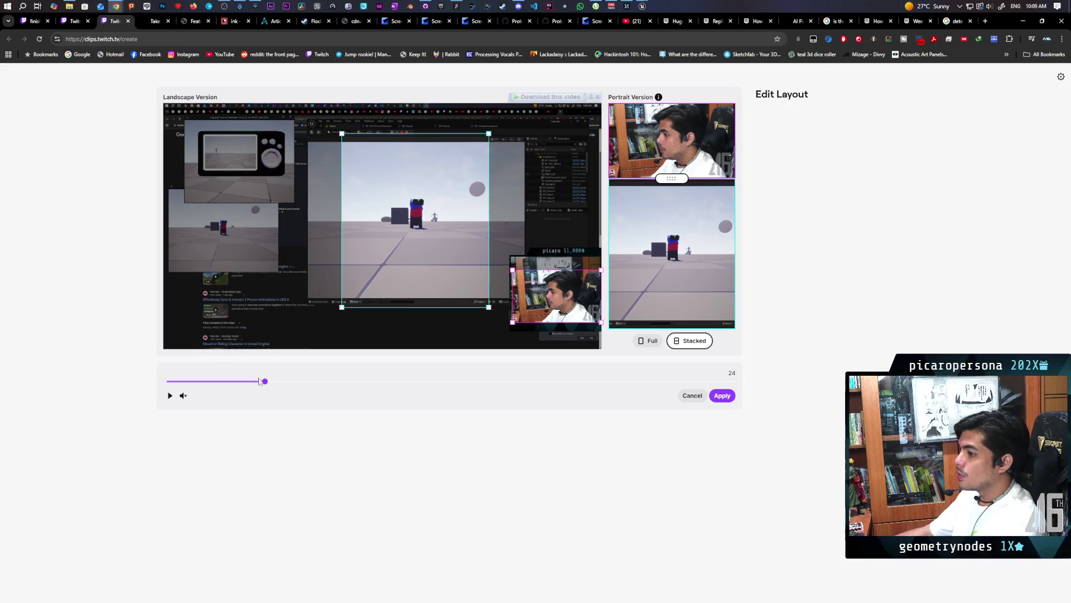
# Step: Apply the portrait layout with webcam above the cropped game view, trim the clip toward the start, and check the clip settings
pyautogui.click(722, 395)
pyautogui.moveTo(341, 397)
pyautogui.mouseDown()
pyautogui.moveTo(537, 400)
pyautogui.moveTo(241, 399)
pyautogui.mouseUp()
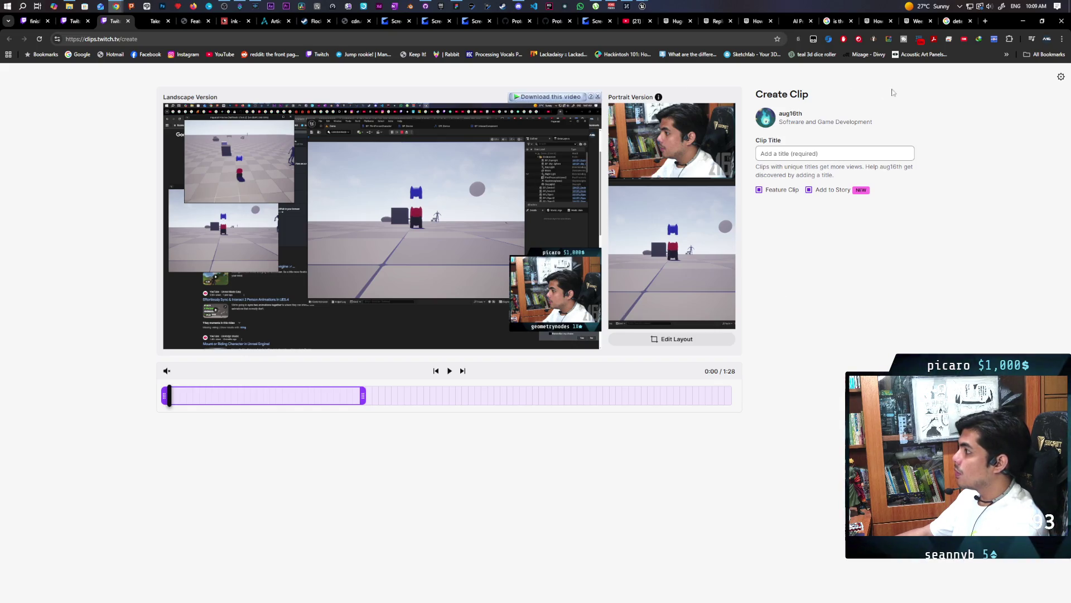
pyautogui.click(1061, 77)
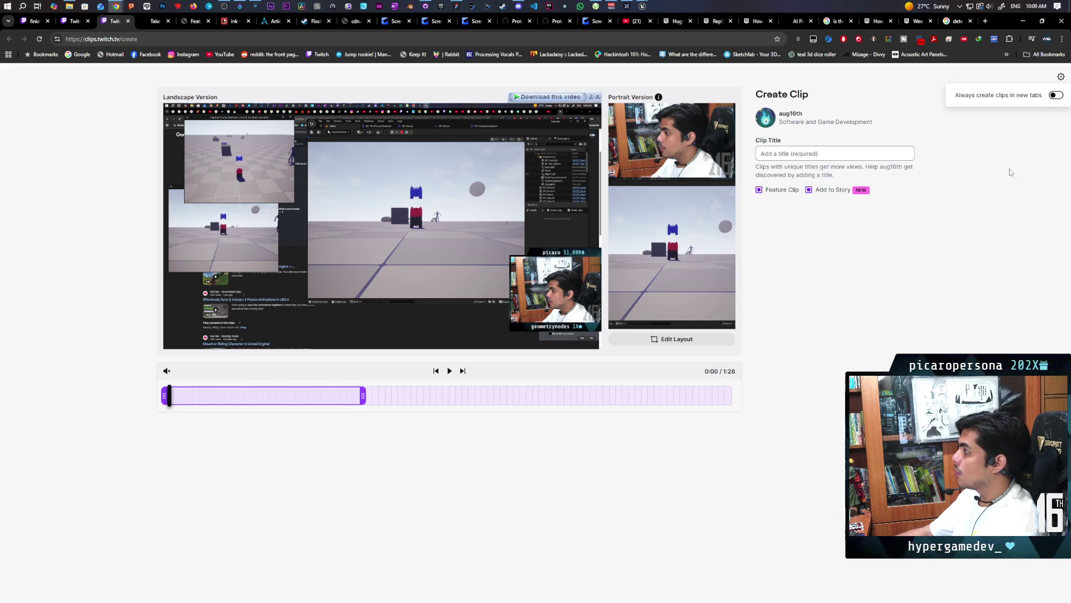
pyautogui.click(1016, 199)
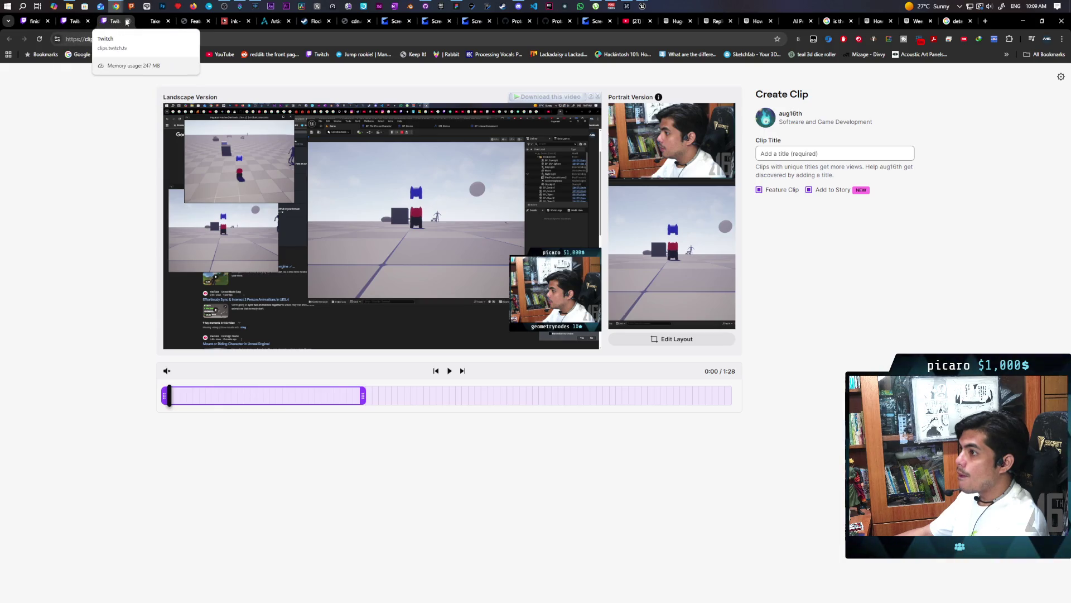
# Step: Close the clip creation page and switch to the channel's live stream page
pyautogui.click(127, 22)
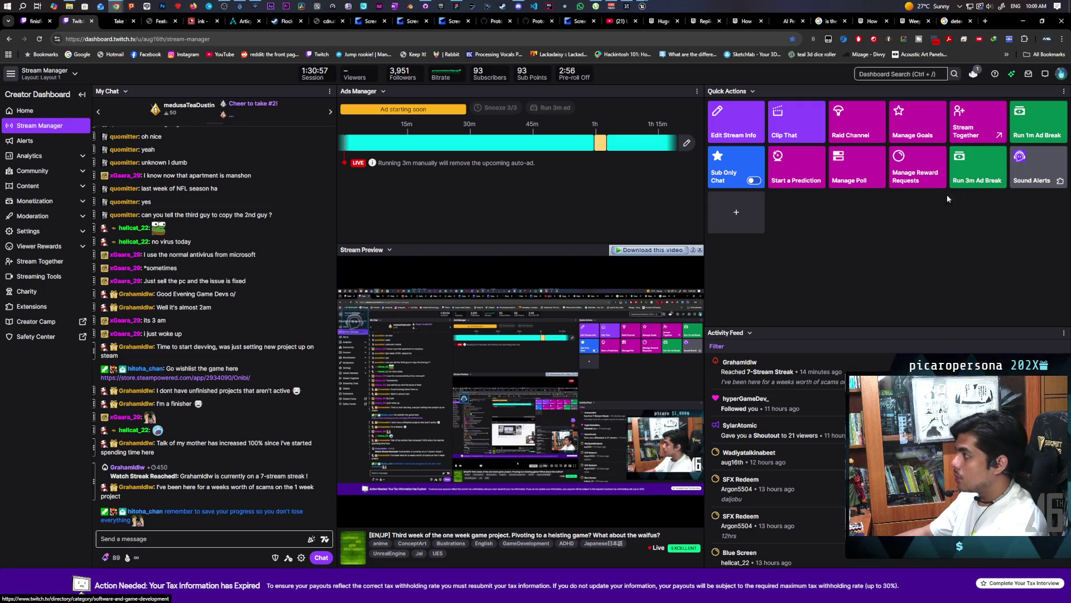
pyautogui.click(1062, 74)
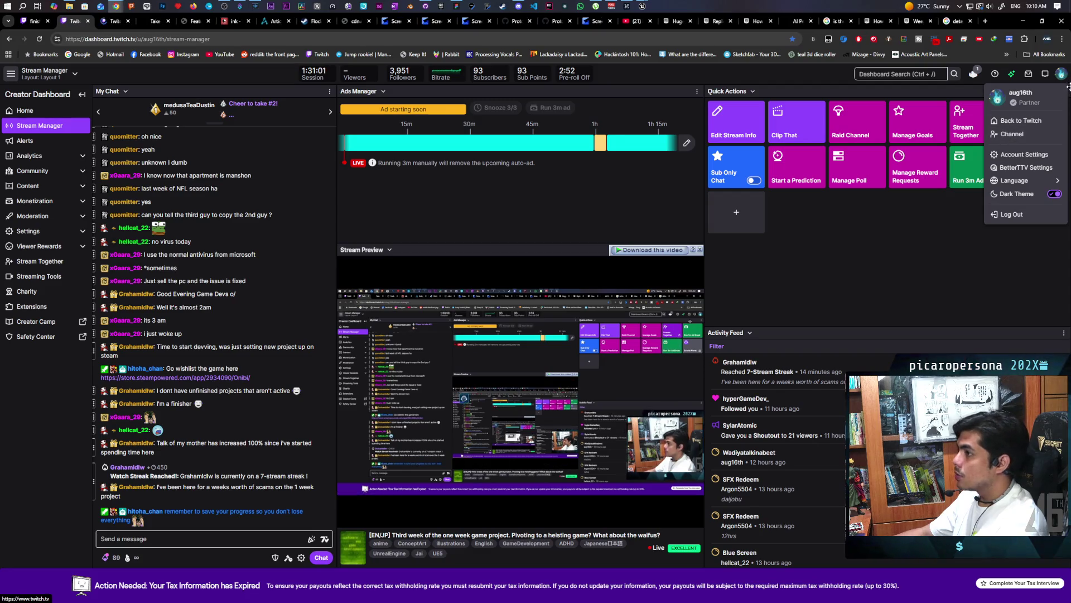
pyautogui.click(563, 172)
pyautogui.click(113, 21)
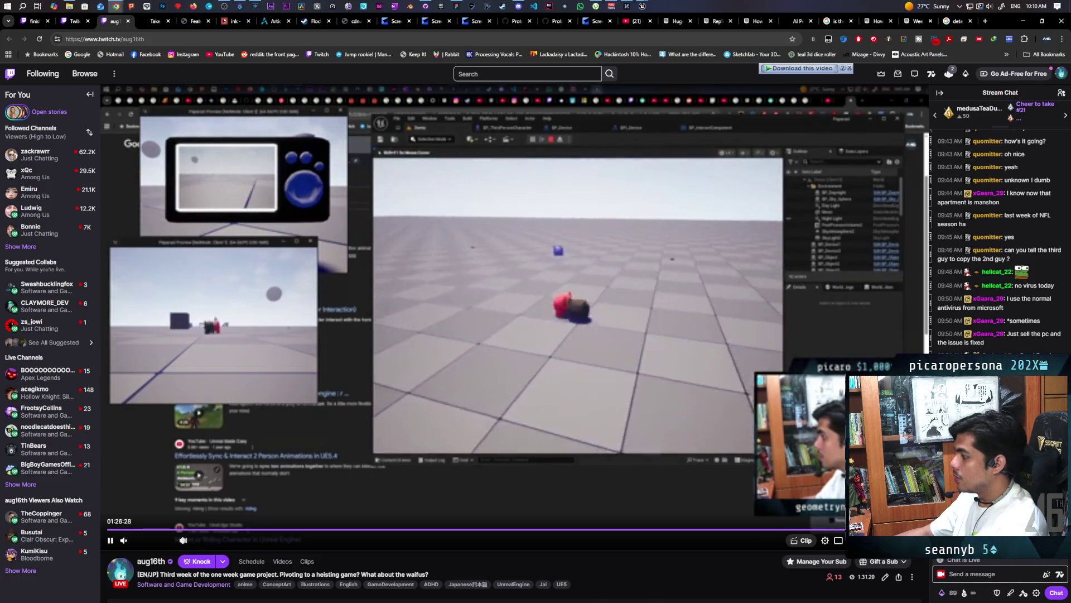
# Step: Skip ahead in the broadcast, pause it, start a clip, and move the Create Clip panel aside
pyautogui.press('Right')
pyautogui.press('Right')
pyautogui.press('Right')
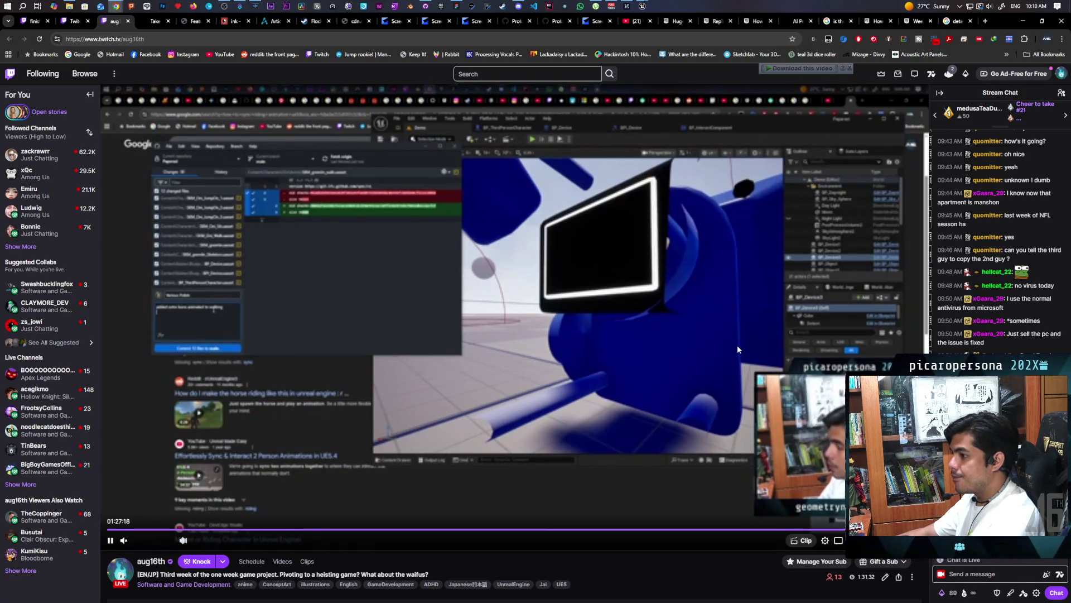
pyautogui.click(794, 380)
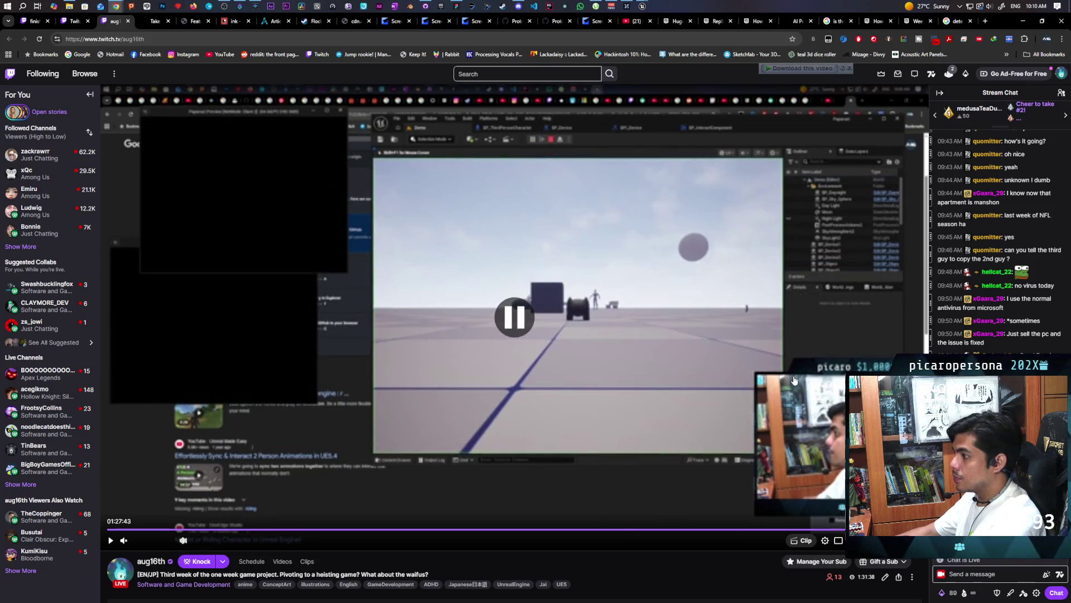
pyautogui.click(798, 541)
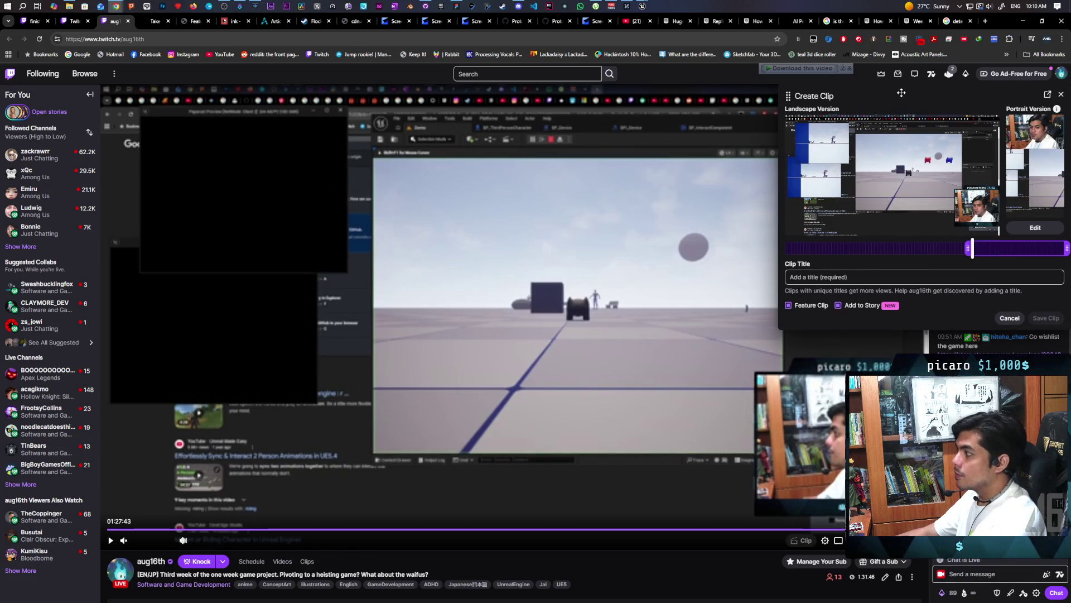
pyautogui.moveTo(831, 211); pyautogui.dragTo(595, 268)
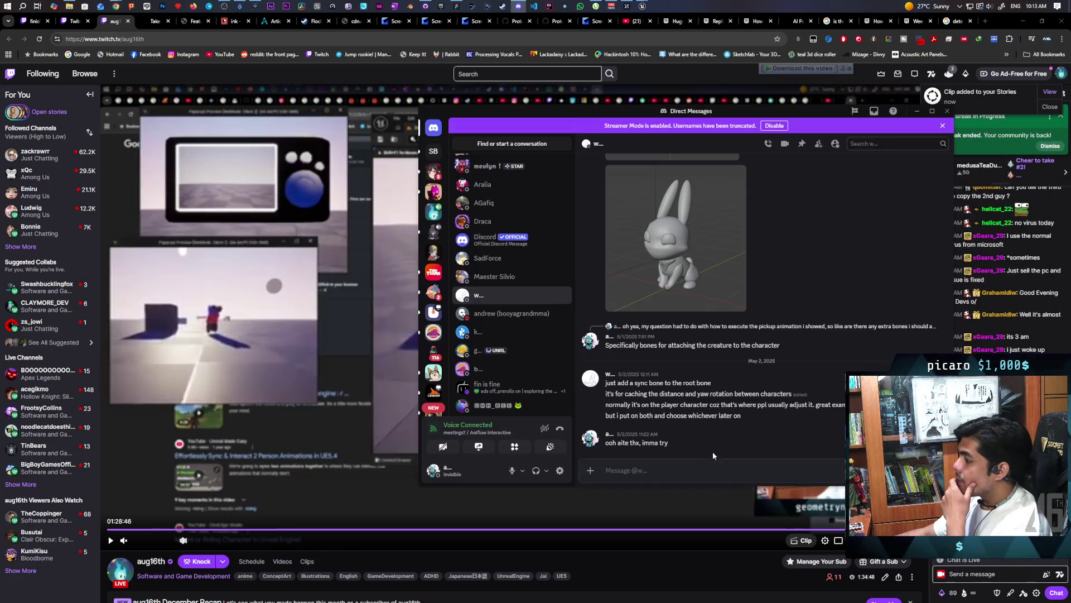
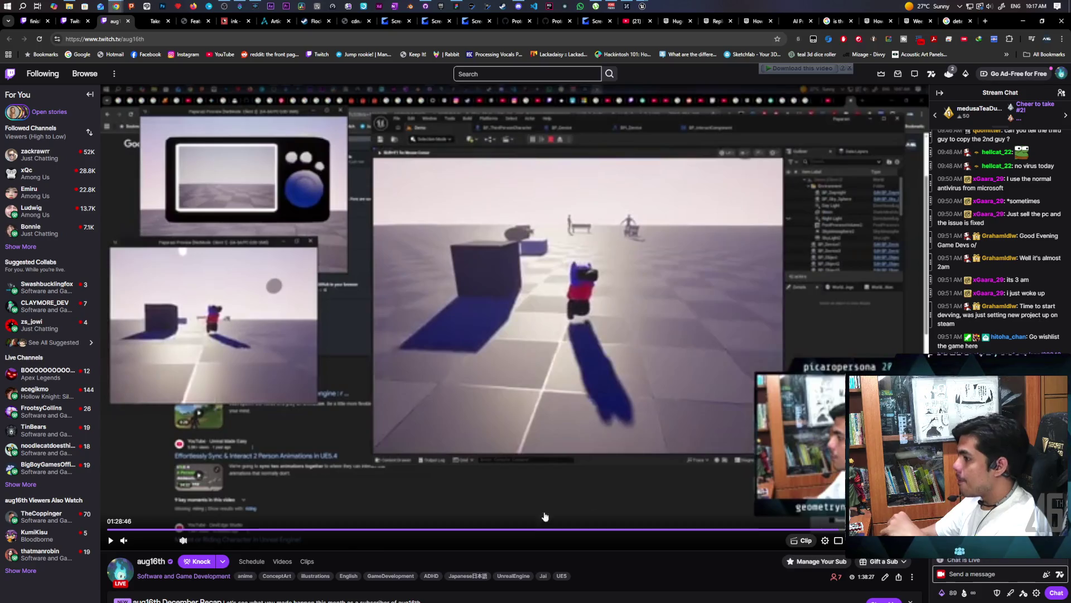
# Step: Switch Twitch to the Stream Manager dashboard, then bring the Paparazi whiteboard forward
pyautogui.click(74, 22)
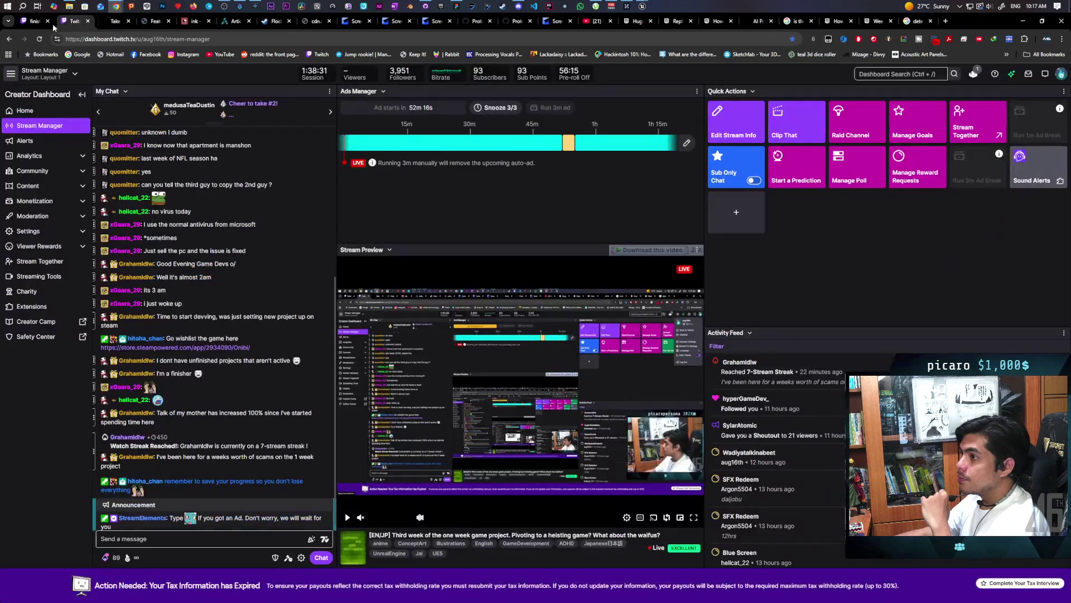
pyautogui.click(31, 21)
pyautogui.click(75, 22)
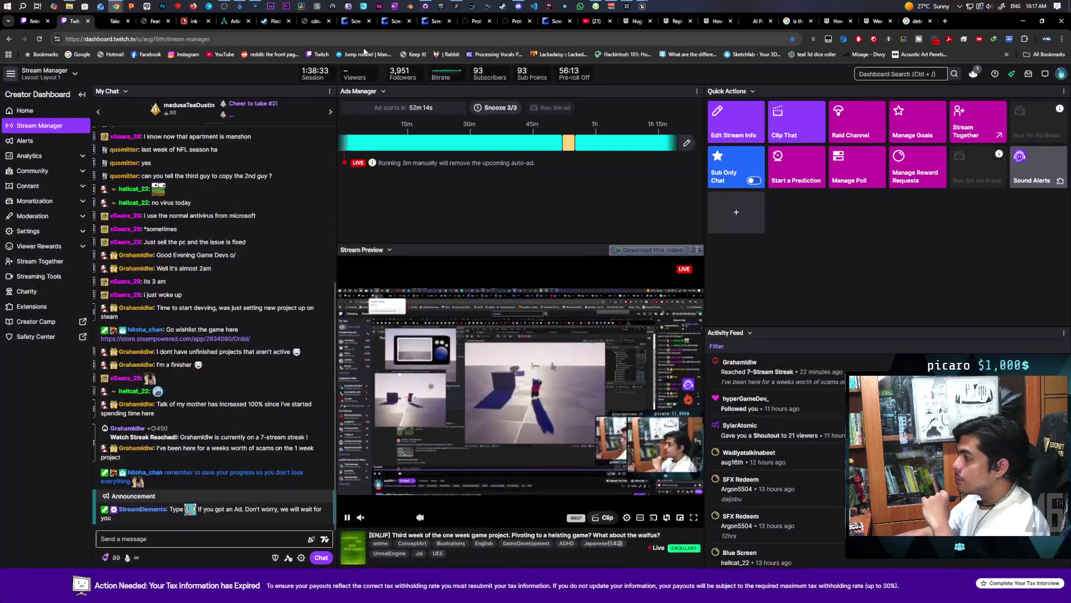
pyautogui.moveTo(539, 7)
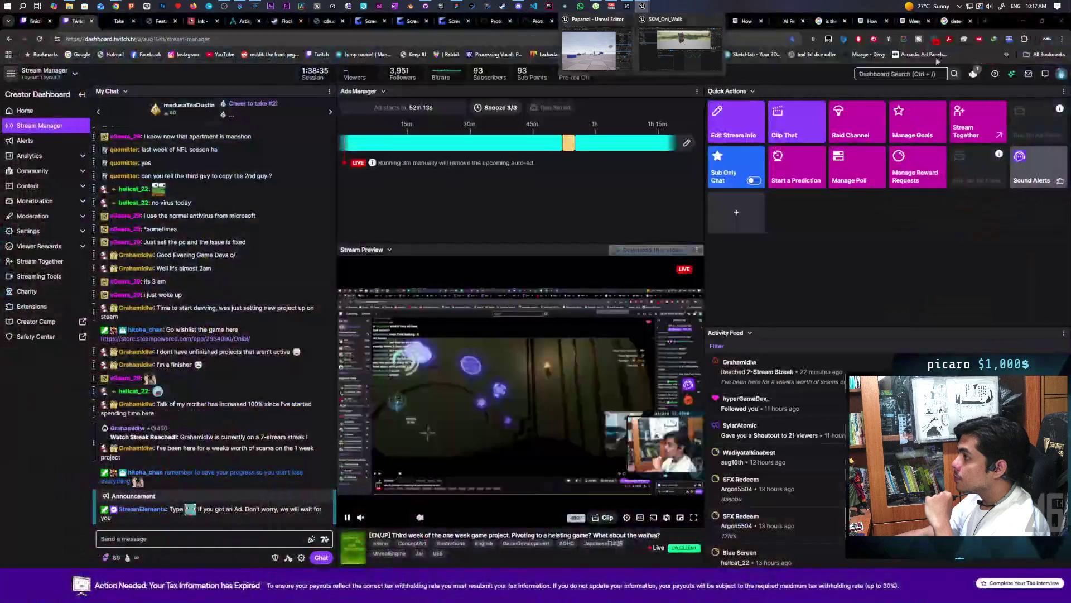
pyautogui.click(464, 6)
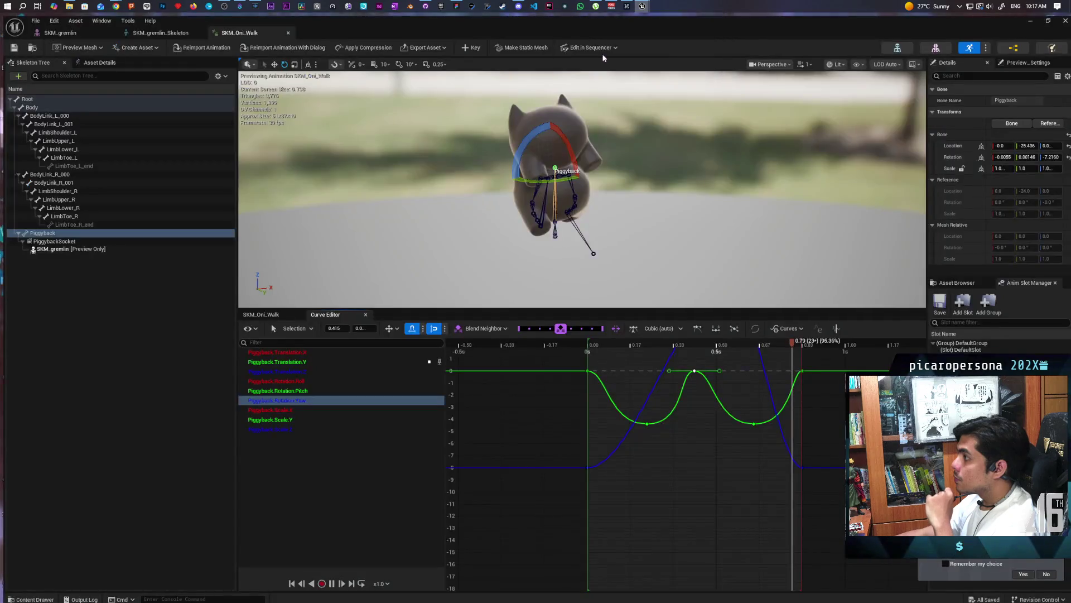
# Step: Bring the Unreal Editor's Paparazi Demo level window over the Miro board
pyautogui.click(603, 55)
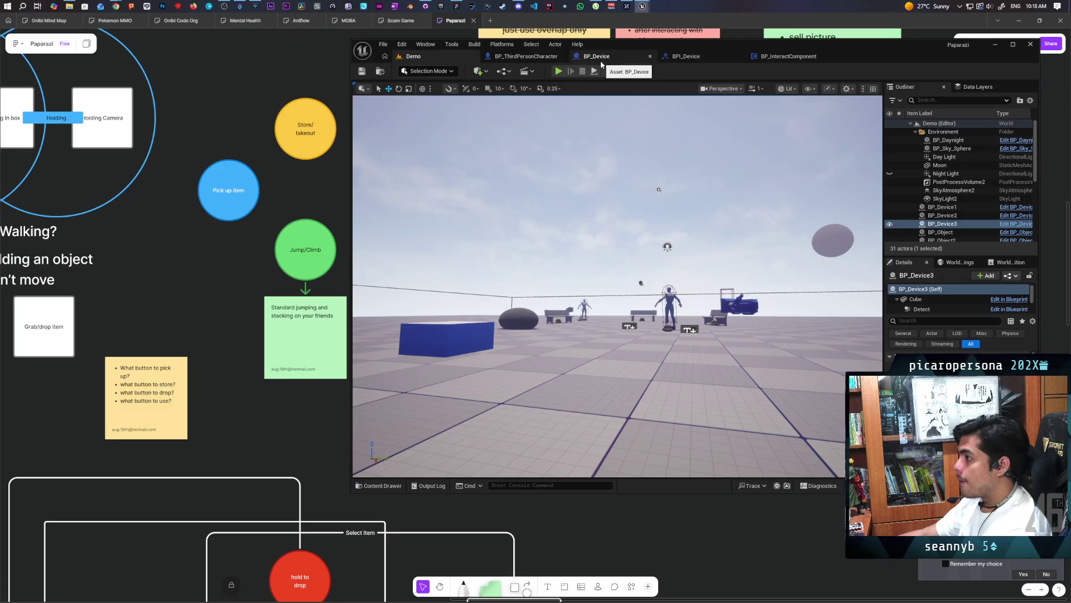
pyautogui.moveTo(880, 52); pyautogui.dragTo(876, 39)
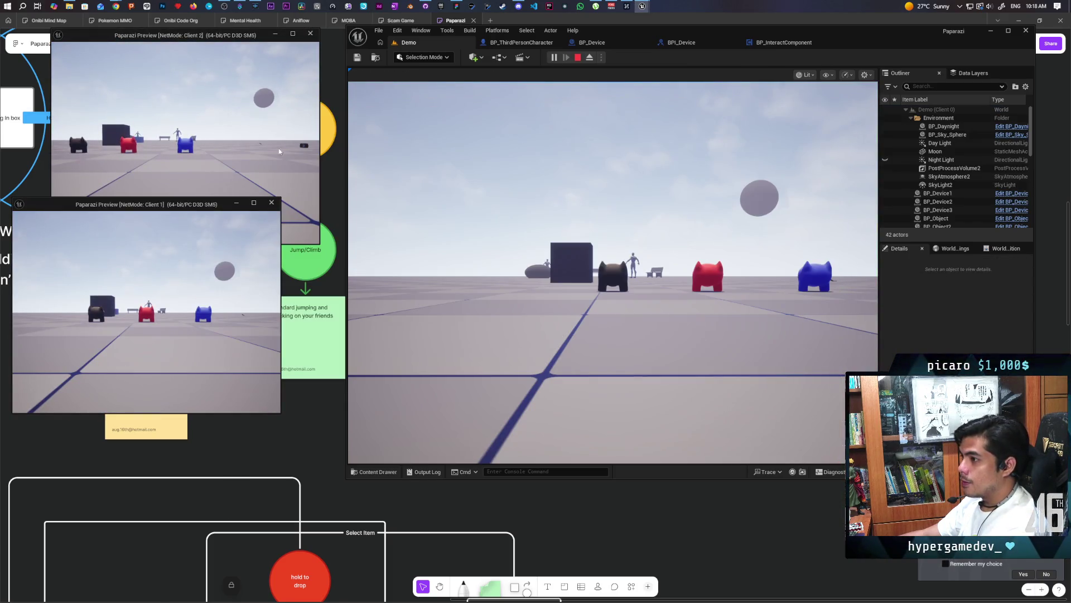
pyautogui.click(502, 223)
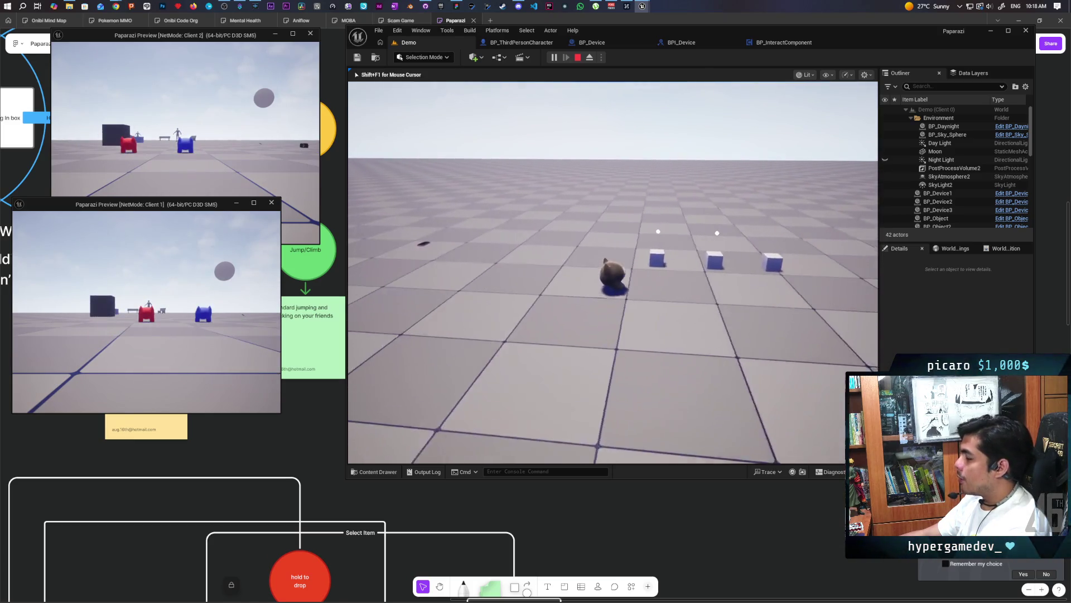
pyautogui.press('w')
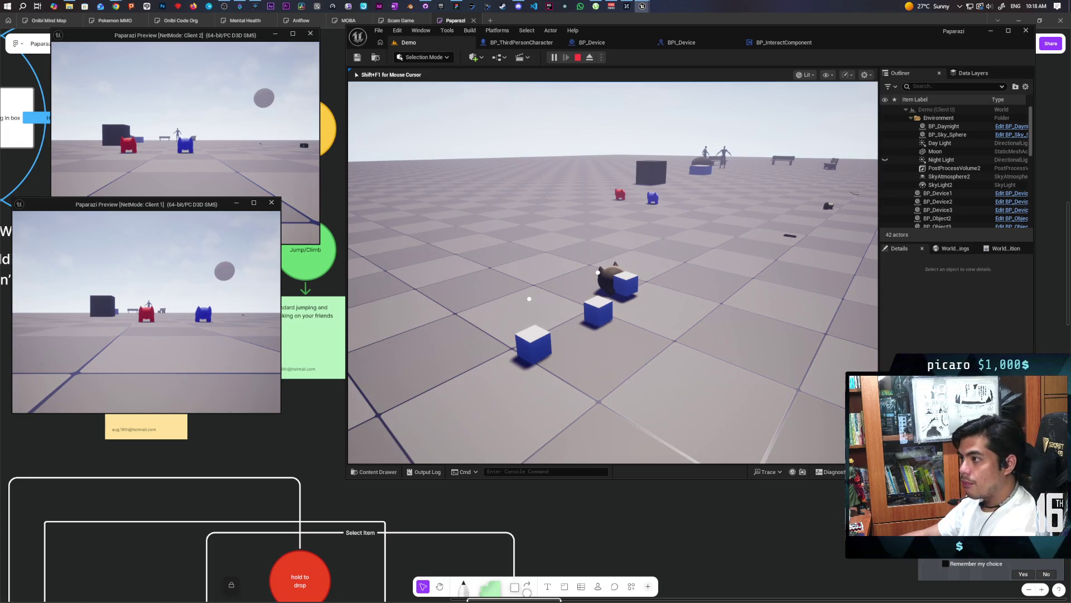
pyautogui.press('Escape')
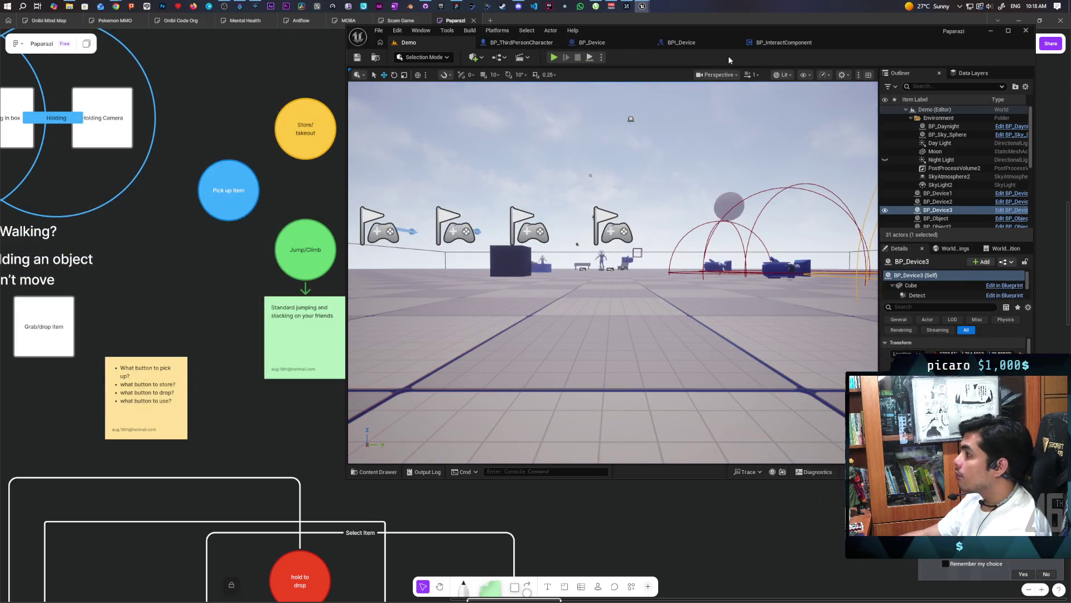
pyautogui.click(790, 43)
# Step: Maximize the blueprint editor and move the Interact nodes below Store Object
pyautogui.doubleClick(877, 35)
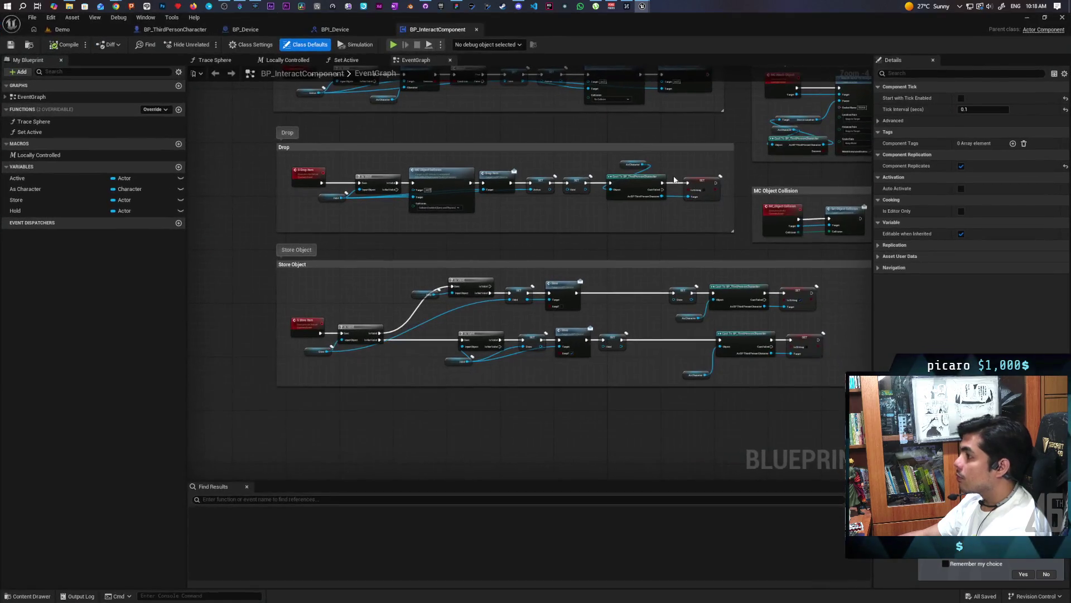
pyautogui.scroll(-4, 385, 271)
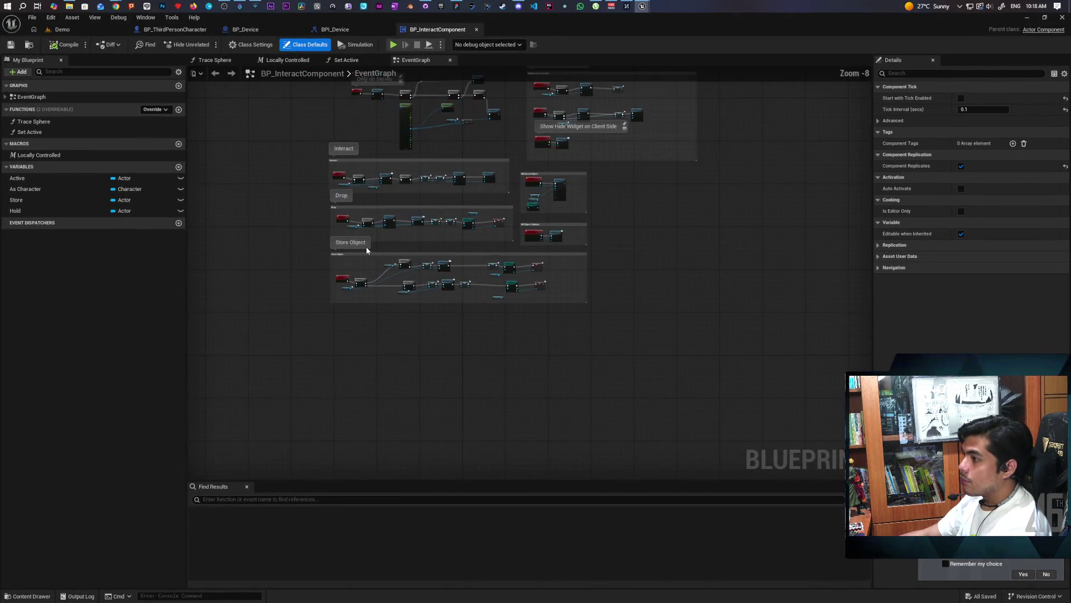
pyautogui.scroll(6, 393, 305)
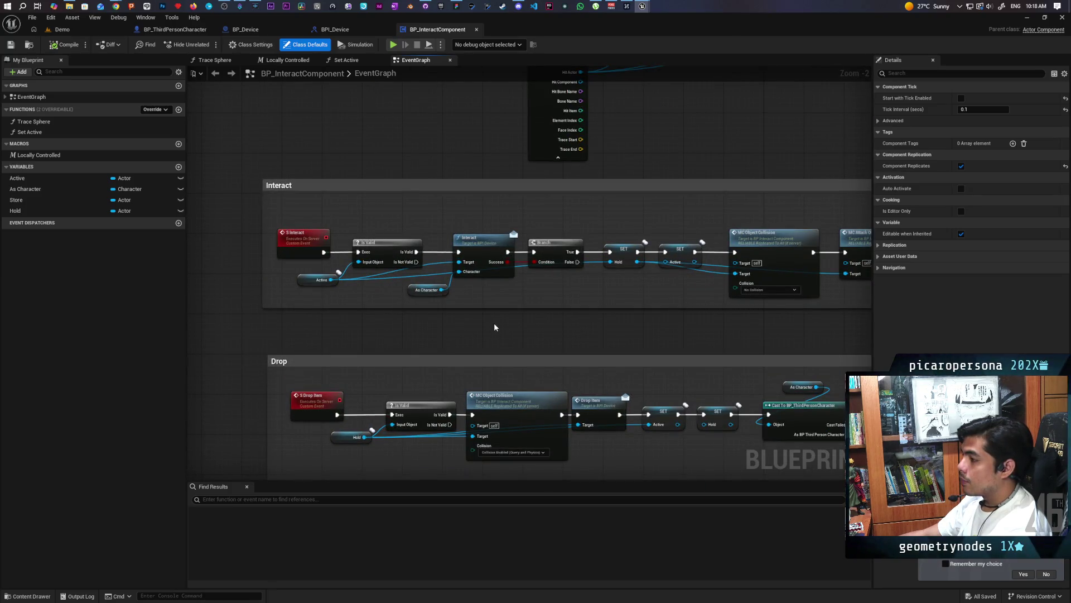
pyautogui.moveTo(315, 289); pyautogui.dragTo(376, 218)
pyautogui.scroll(-5, 524, 291)
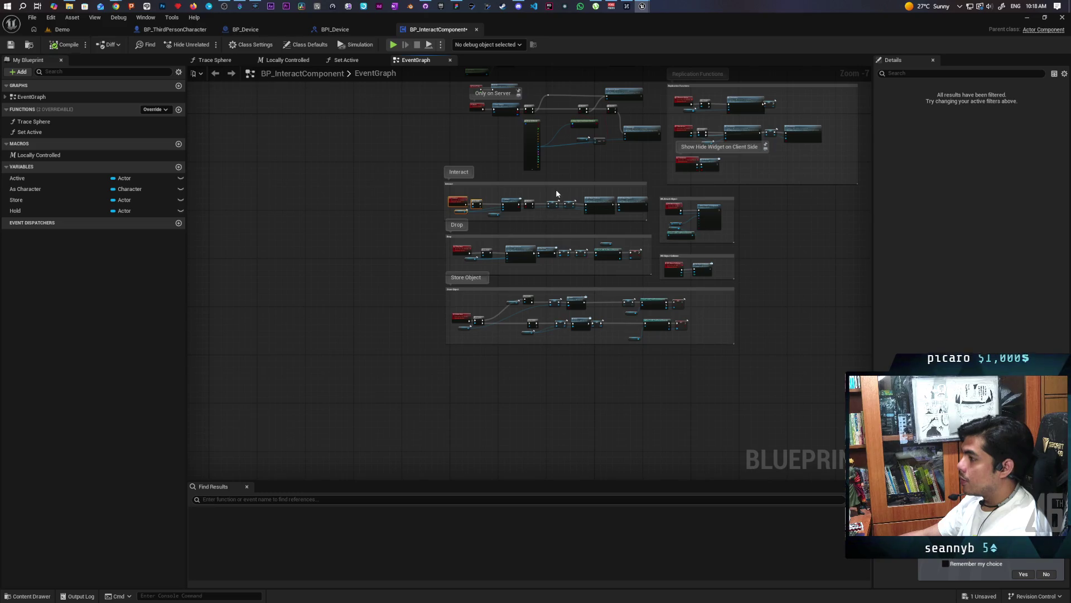
pyautogui.moveTo(551, 185); pyautogui.dragTo(555, 363)
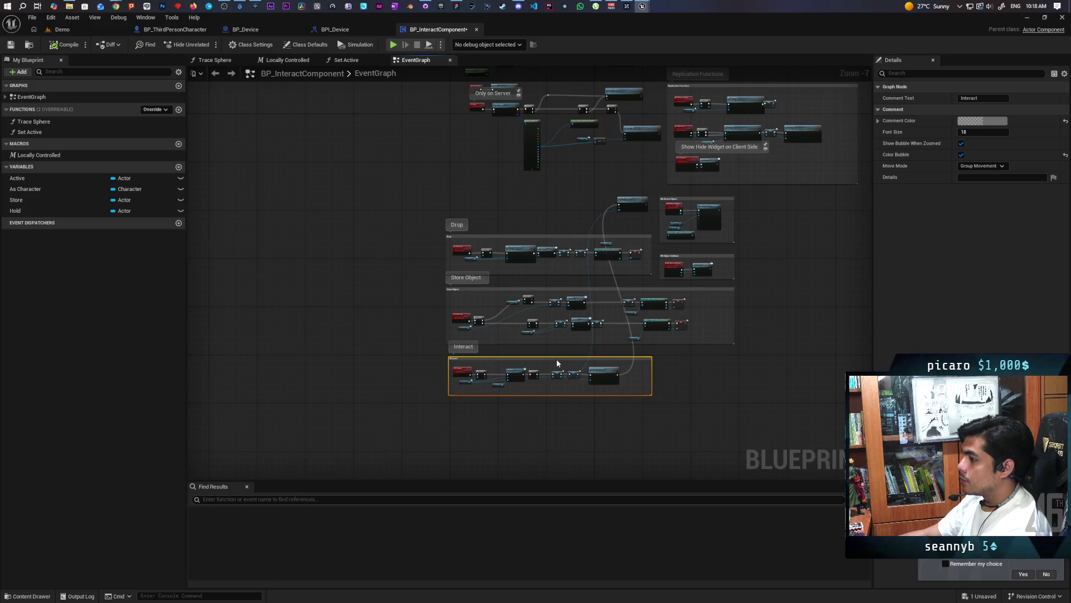
# Step: Add MC Attach Object to the end of the Interact group and enlarge its comment box
pyautogui.moveTo(622, 199)
pyautogui.mouseDown()
pyautogui.moveTo(610, 370)
pyautogui.moveTo(645, 371)
pyautogui.mouseUp()
pyautogui.scroll(4, 644, 371)
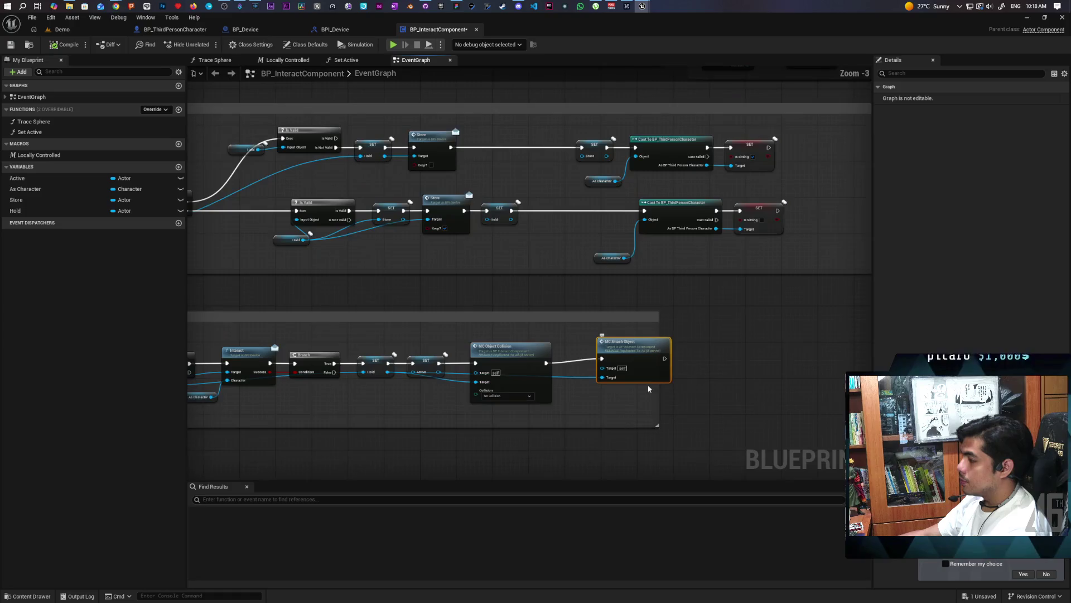
pyautogui.moveTo(659, 320); pyautogui.dragTo(861, 321)
pyautogui.moveTo(661, 290)
pyautogui.mouseDown()
pyautogui.moveTo(659, 305)
pyautogui.moveTo(670, 304)
pyautogui.mouseUp()
pyautogui.scroll(-3, 670, 304)
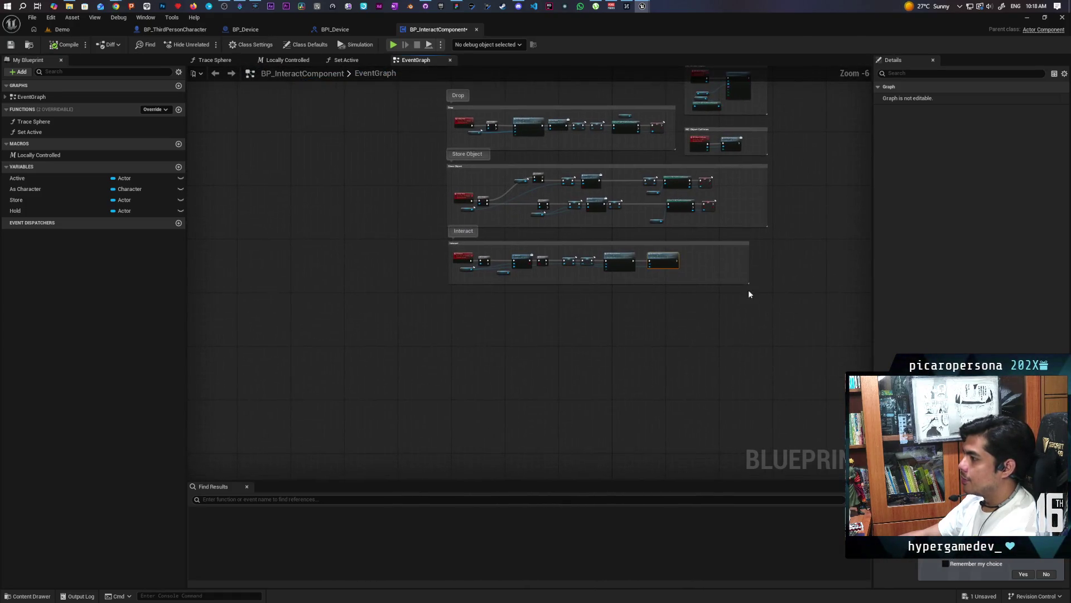
pyautogui.moveTo(746, 281)
pyautogui.mouseDown()
pyautogui.moveTo(756, 352)
pyautogui.moveTo(765, 340)
pyautogui.mouseUp()
# Step: Place a Hold variable getter beneath the Interact server event chain
pyautogui.scroll(3, 597, 312)
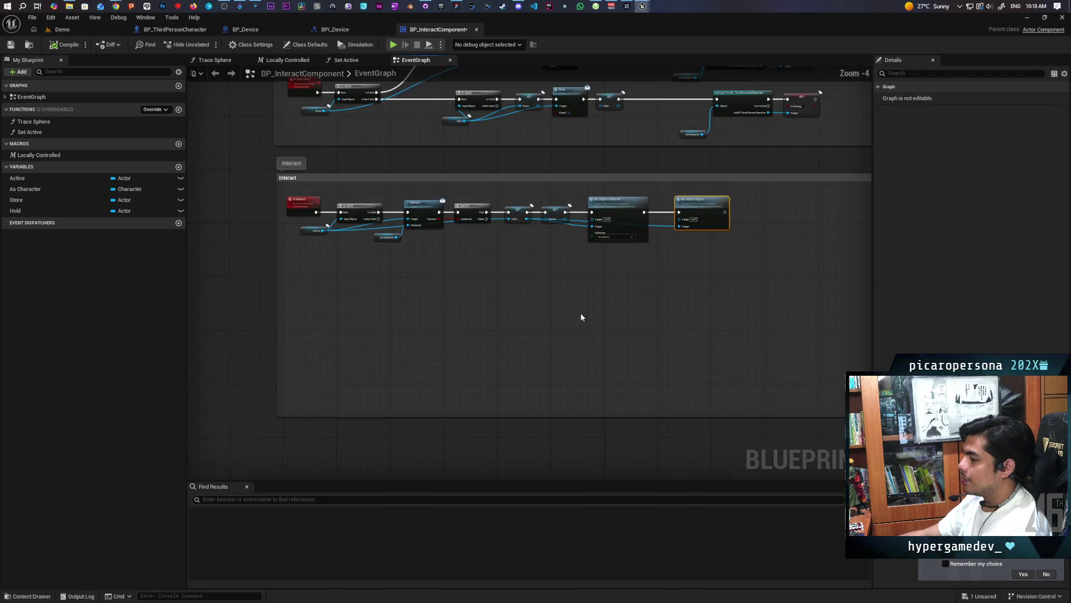
pyautogui.scroll(3, 559, 312)
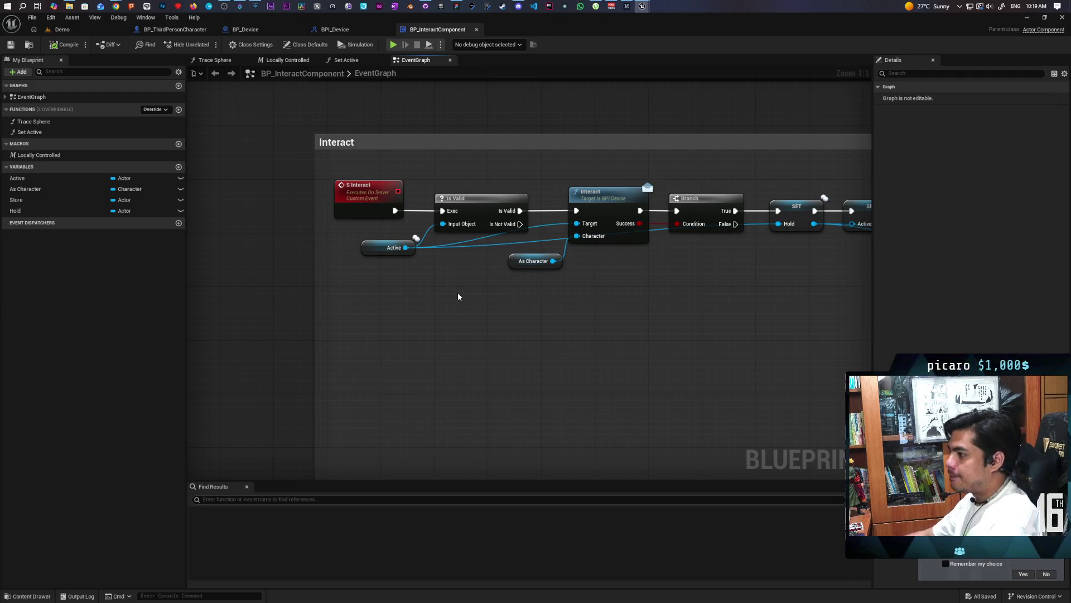
pyautogui.moveTo(631, 318); pyautogui.dragTo(512, 311)
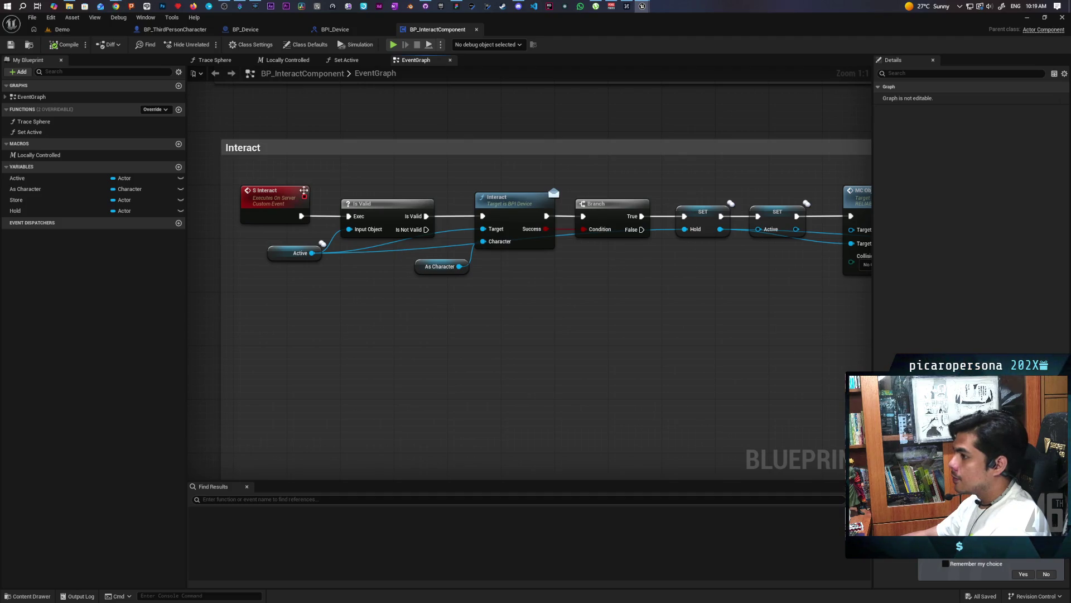
pyautogui.moveTo(21, 210)
pyautogui.mouseDown()
pyautogui.moveTo(311, 311)
pyautogui.moveTo(326, 335)
pyautogui.mouseUp()
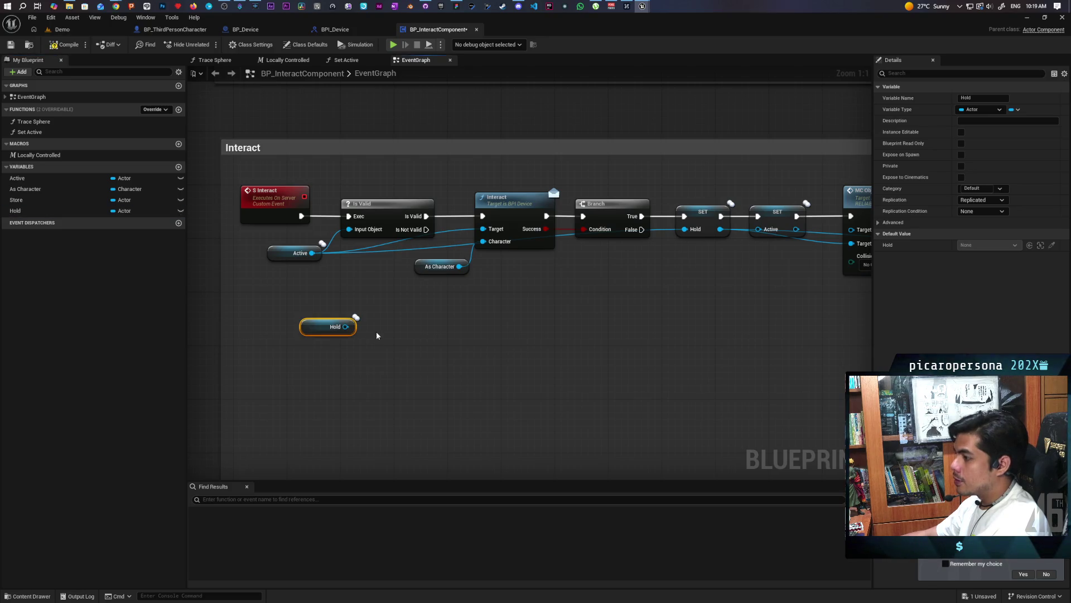
# Step: Run a second Is Valid check on Hold from the first check's Is Not Valid pin
pyautogui.hotkey('ctrl', 'v')
pyautogui.moveTo(427, 230); pyautogui.dragTo(416, 318)
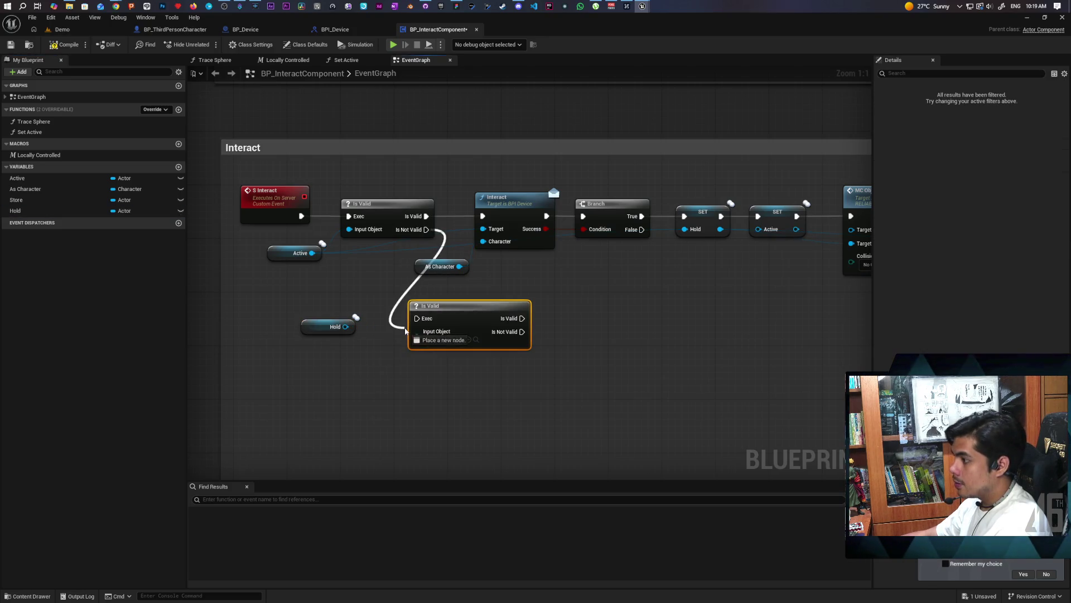
pyautogui.moveTo(347, 327)
pyautogui.mouseDown()
pyautogui.moveTo(417, 335)
pyautogui.moveTo(330, 339)
pyautogui.mouseUp()
pyautogui.keyDown('ctrl'); pyautogui.click(451, 320); pyautogui.keyUp('ctrl')
pyautogui.moveTo(451, 319); pyautogui.dragTo(383, 320)
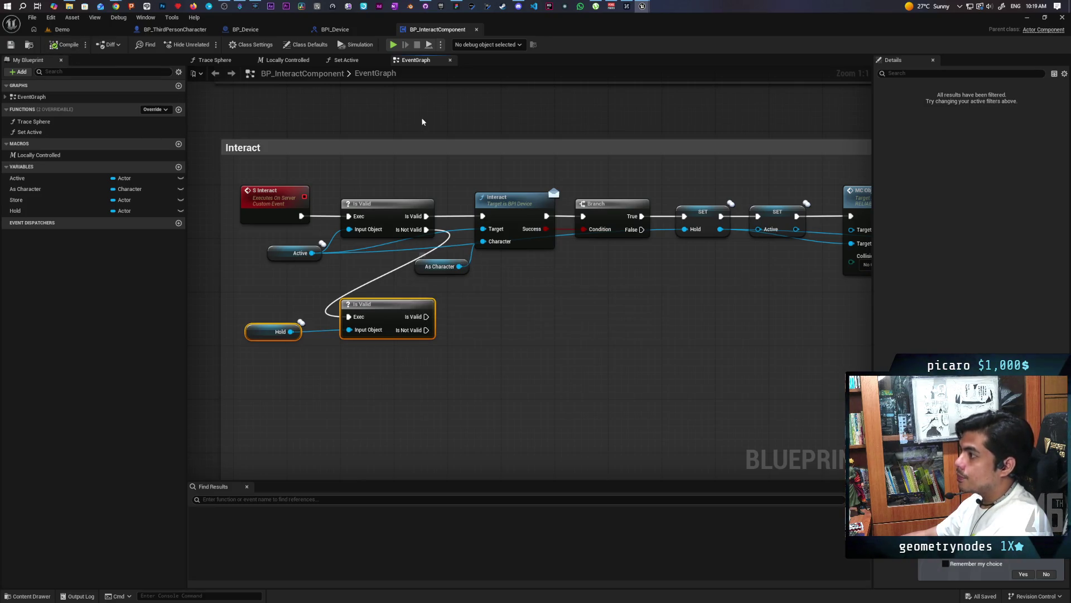
# Step: Follow the Interact chain to the Cast To BP_ThirdPersonCharacter nodes, then switch to BP_Device
pyautogui.moveTo(473, 347)
pyautogui.mouseDown()
pyautogui.moveTo(454, 289)
pyautogui.moveTo(382, 299)
pyautogui.mouseUp()
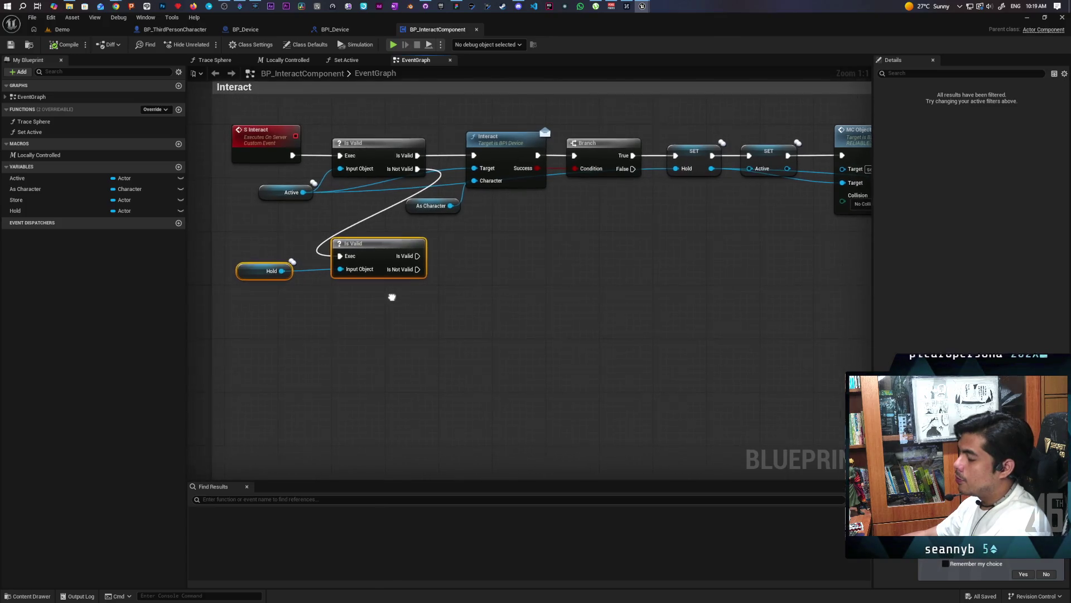
pyautogui.moveTo(504, 313); pyautogui.dragTo(442, 344)
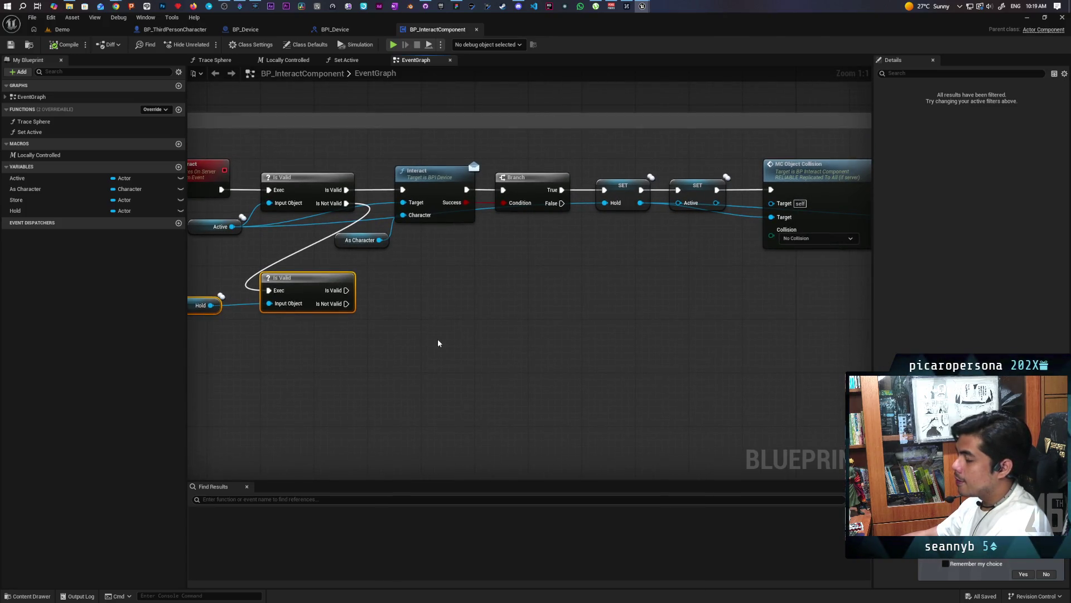
pyautogui.scroll(-2, 438, 344)
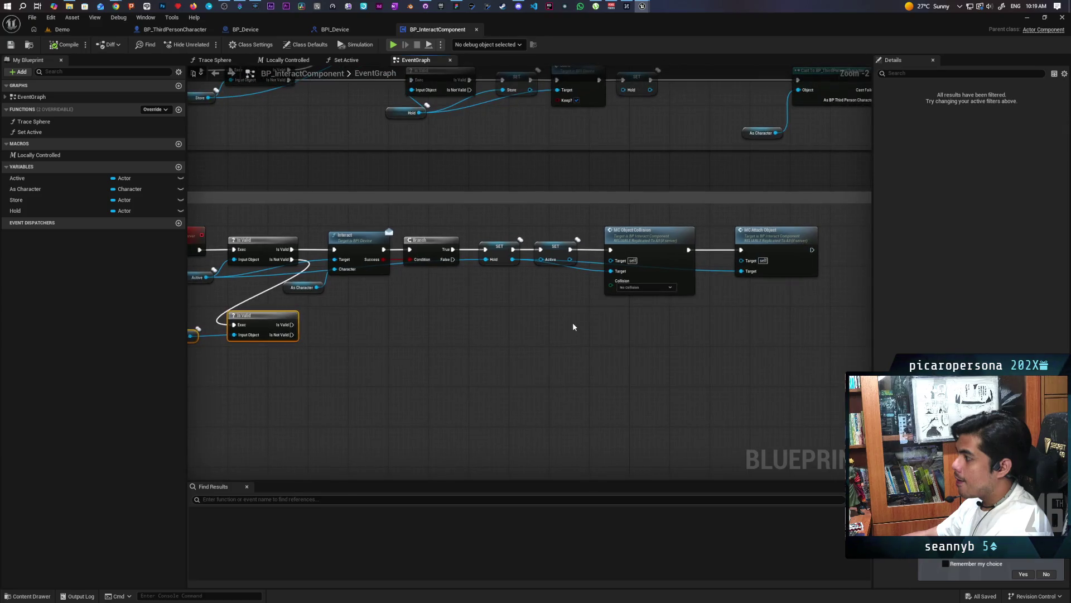
pyautogui.moveTo(479, 292)
pyautogui.mouseDown()
pyautogui.moveTo(504, 313)
pyautogui.moveTo(488, 373)
pyautogui.moveTo(505, 366)
pyautogui.moveTo(514, 396)
pyautogui.moveTo(560, 385)
pyautogui.mouseUp()
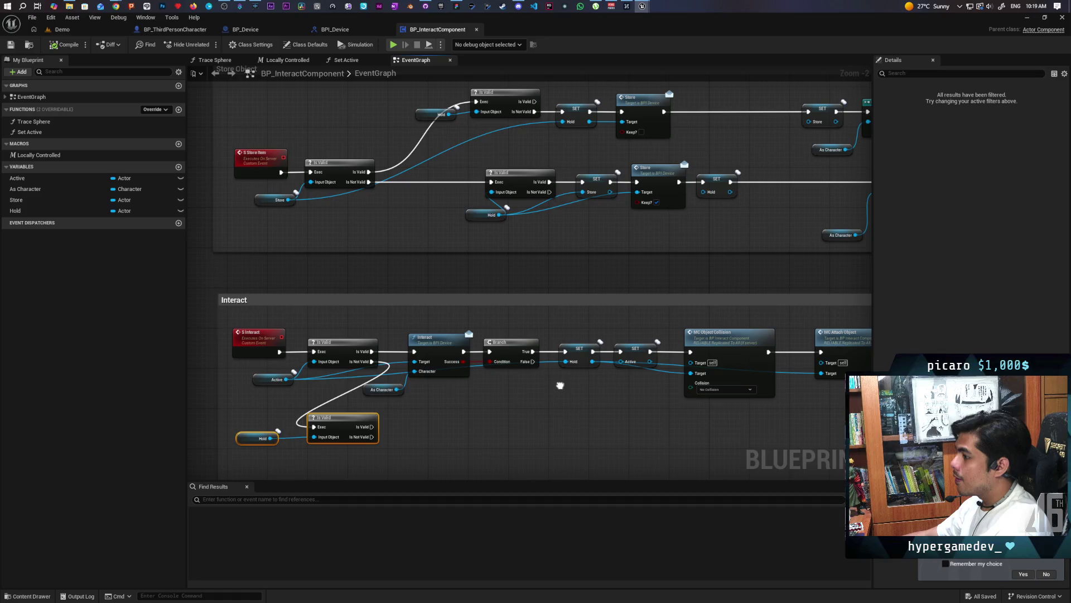
pyautogui.scroll(-4, 560, 385)
pyautogui.scroll(2, 566, 382)
pyautogui.scroll(3, 611, 363)
pyautogui.moveTo(720, 340)
pyautogui.mouseDown()
pyautogui.moveTo(662, 337)
pyautogui.moveTo(627, 321)
pyautogui.moveTo(681, 340)
pyautogui.mouseUp()
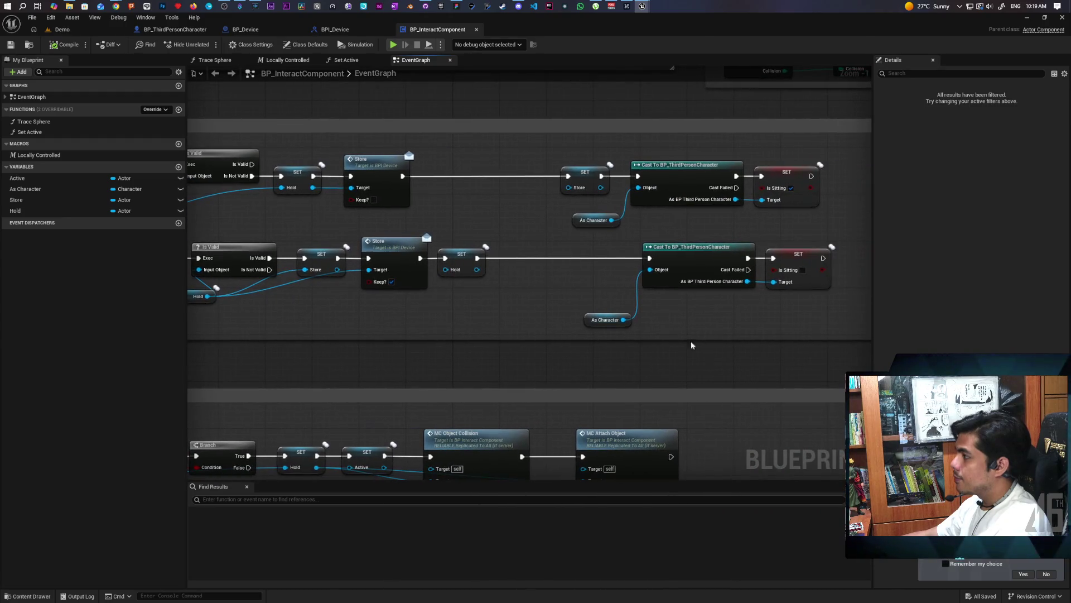
pyautogui.click(245, 29)
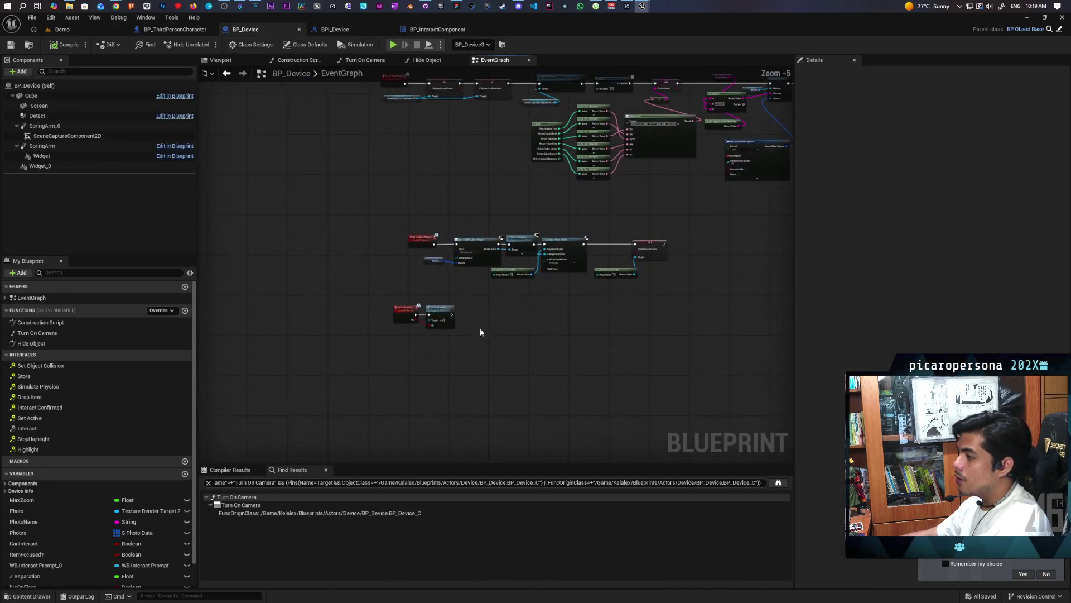
# Step: Browse BP_Device's TakePhoto, ChangeZoom, Init data table and OpenPhotos event rows
pyautogui.scroll(3, 437, 302)
pyautogui.moveTo(423, 291)
pyautogui.mouseDown()
pyautogui.moveTo(406, 403)
pyautogui.moveTo(419, 364)
pyautogui.mouseUp()
pyautogui.scroll(-2, 414, 316)
pyautogui.scroll(3, 374, 357)
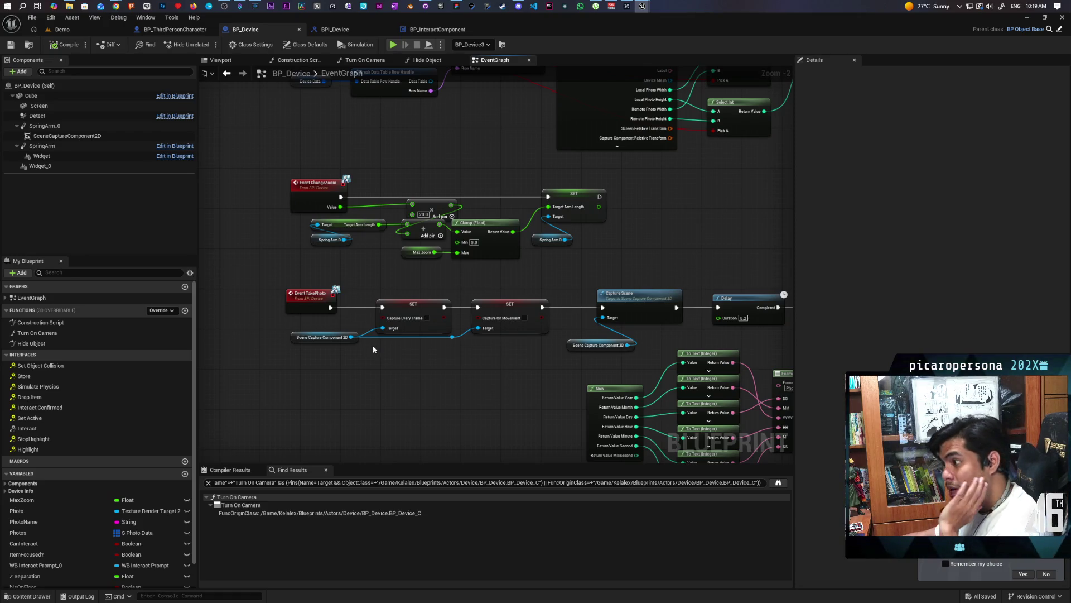
pyautogui.moveTo(396, 354); pyautogui.dragTo(423, 414)
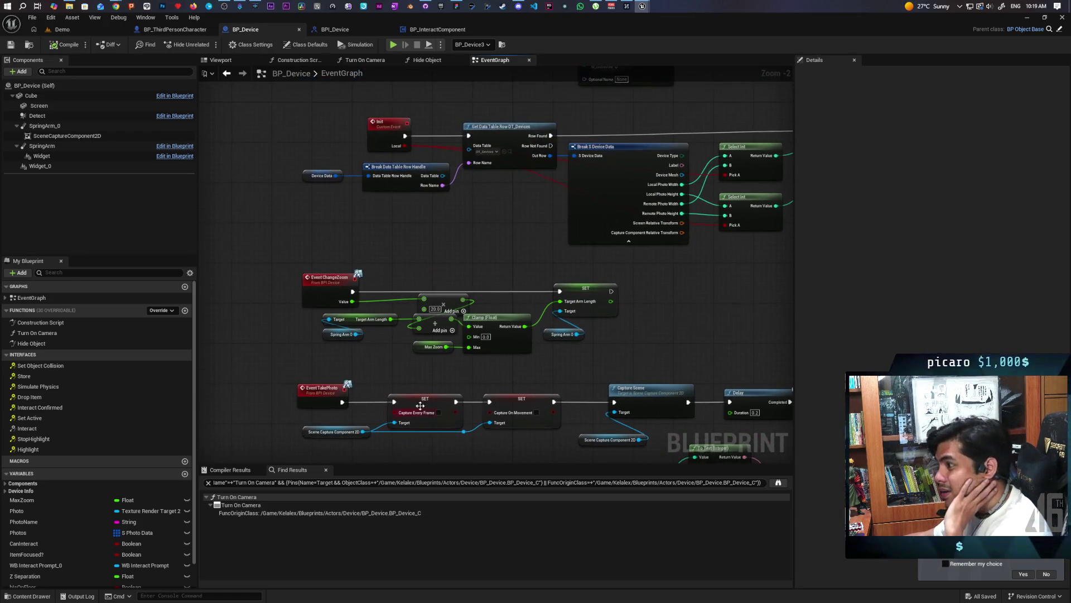
pyautogui.scroll(-2, 487, 358)
pyautogui.moveTo(501, 430)
pyautogui.mouseDown()
pyautogui.moveTo(466, 286)
pyautogui.moveTo(427, 236)
pyautogui.moveTo(385, 305)
pyautogui.moveTo(382, 400)
pyautogui.mouseUp()
pyautogui.moveTo(546, 256)
pyautogui.mouseDown()
pyautogui.moveTo(457, 328)
pyautogui.moveTo(427, 198)
pyautogui.moveTo(448, 152)
pyautogui.mouseUp()
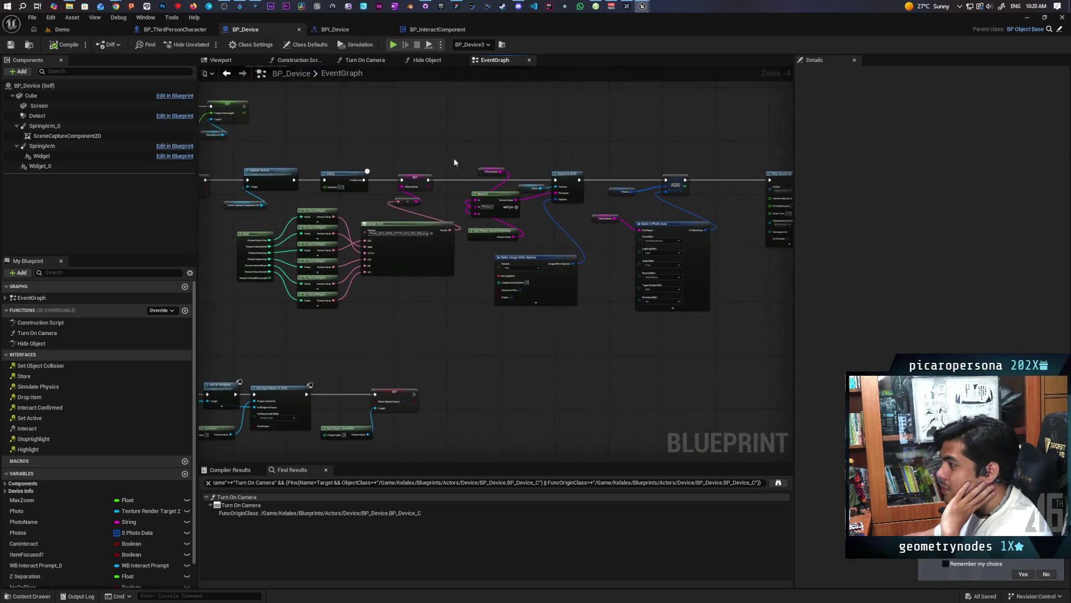
pyautogui.scroll(-2, 514, 284)
pyautogui.moveTo(514, 284); pyautogui.dragTo(578, 280)
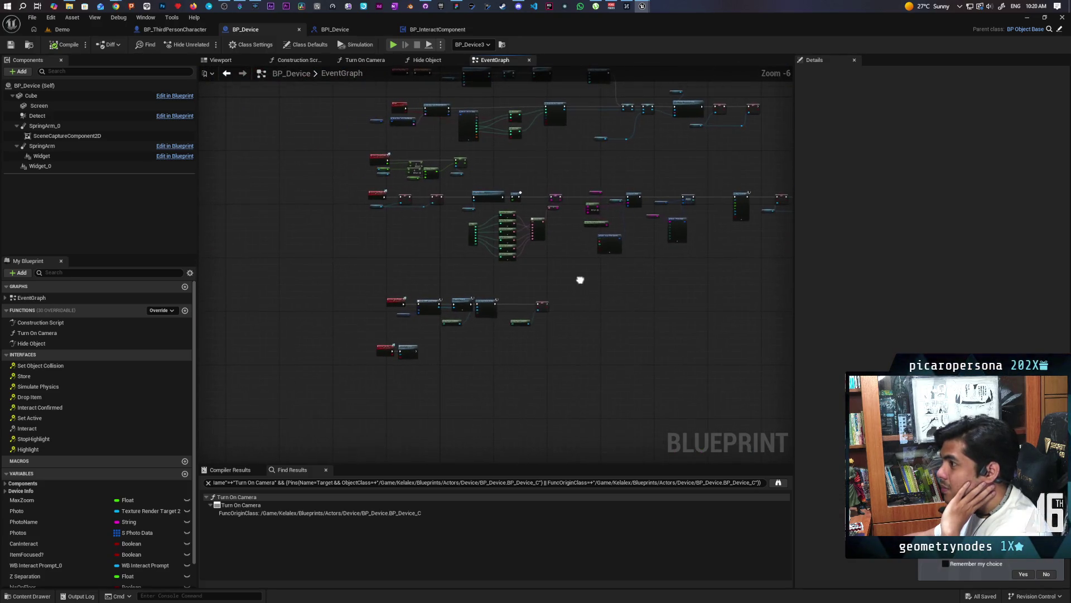
pyautogui.scroll(2, 405, 299)
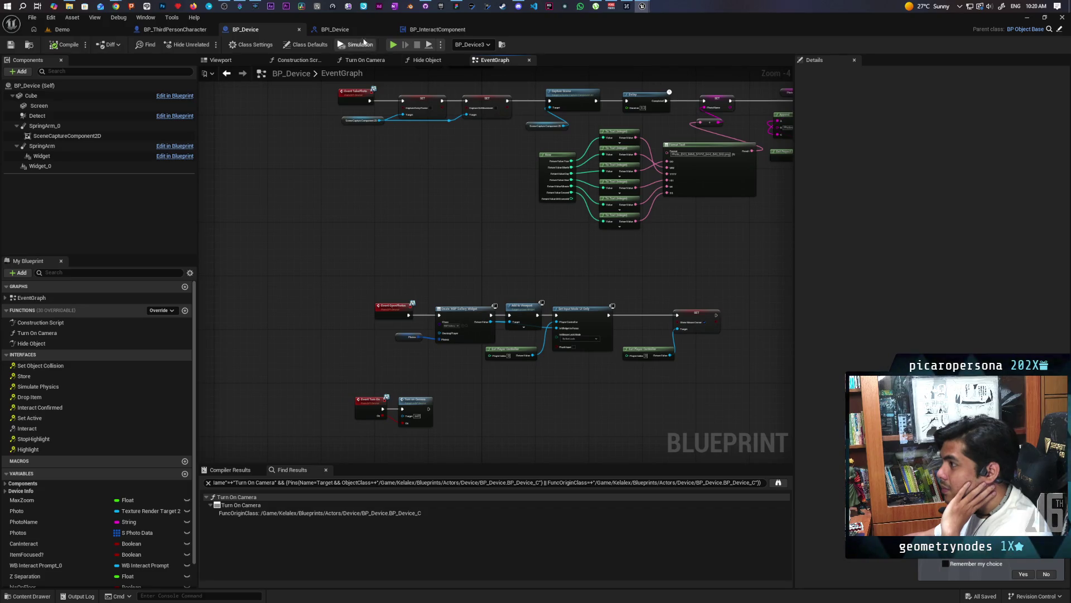
# Step: Search BP_Device's Find Results for 'store', which returns no matches
pyautogui.click(435, 29)
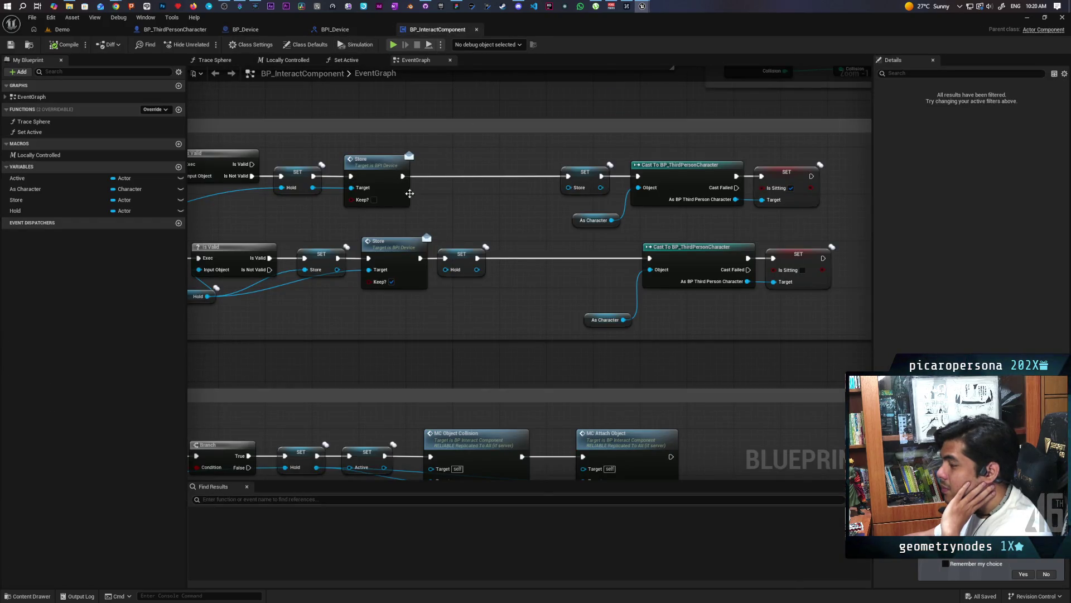
pyautogui.click(262, 31)
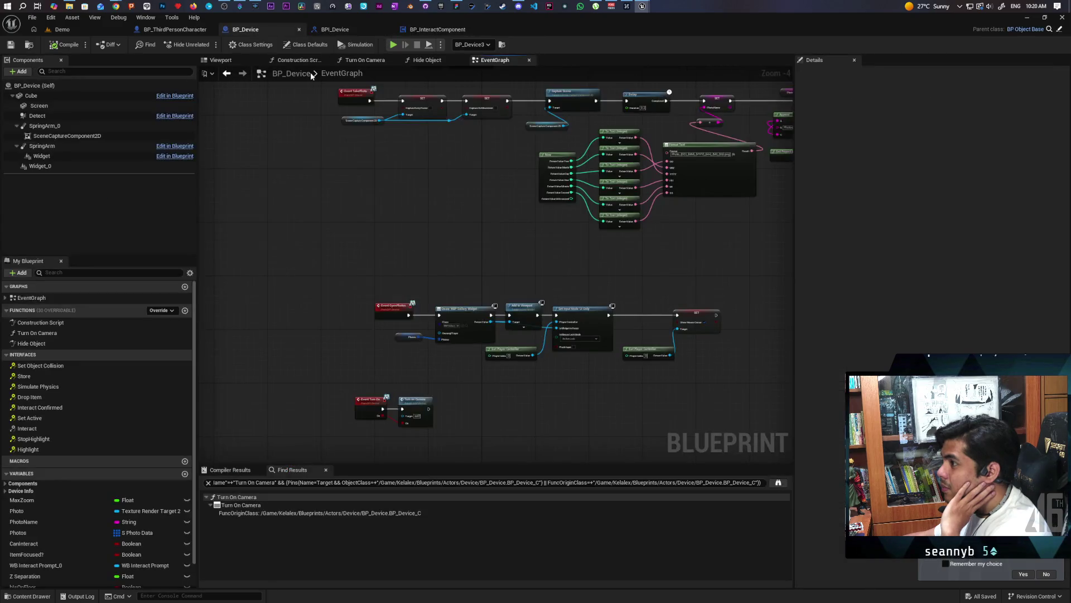
pyautogui.scroll(-1, 421, 290)
pyautogui.scroll(4, 413, 282)
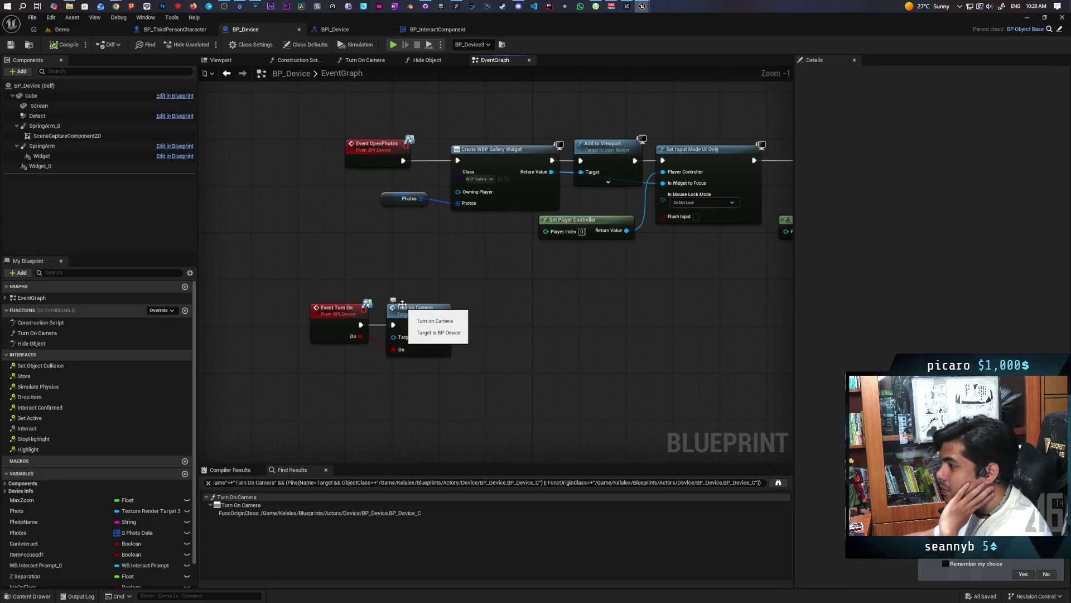
pyautogui.scroll(-5, 398, 276)
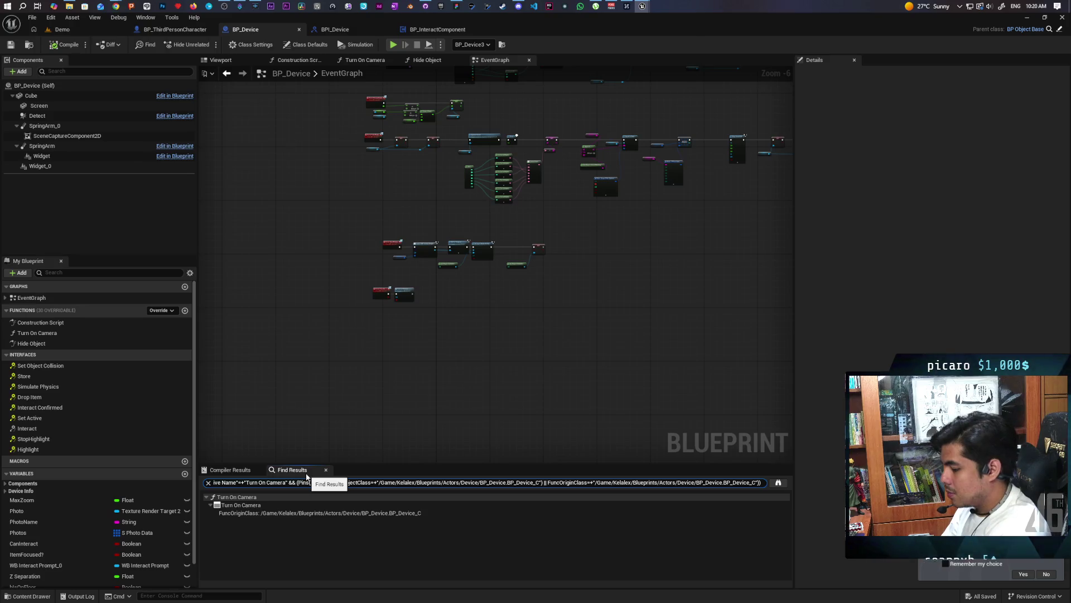
pyautogui.hotkey('ctrl', 'a')
pyautogui.write('store')
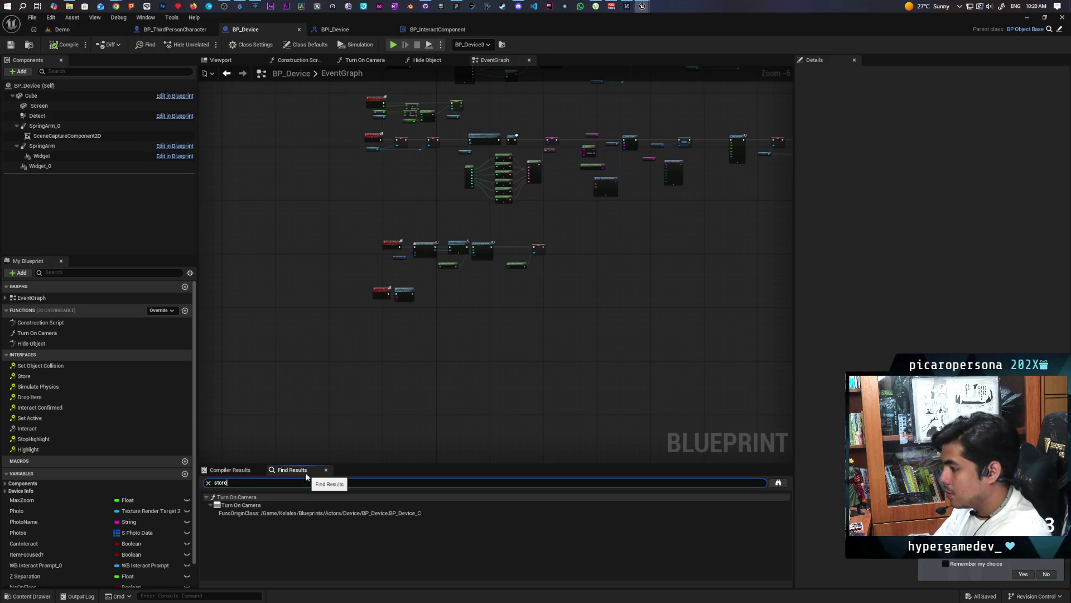
pyautogui.press('Return')
pyautogui.scroll(-2, 359, 358)
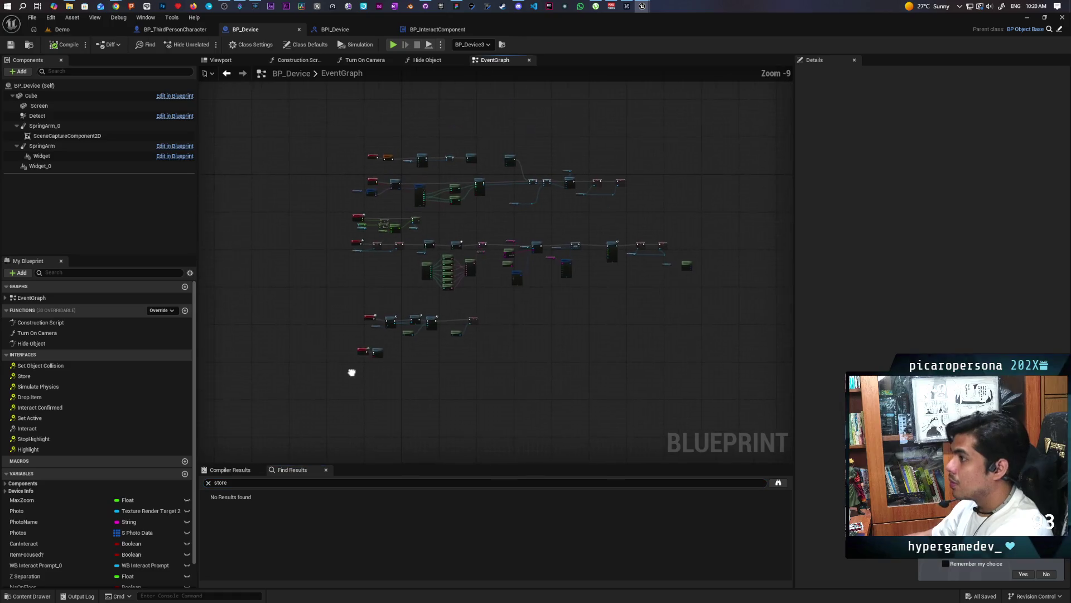
pyautogui.scroll(2, 362, 290)
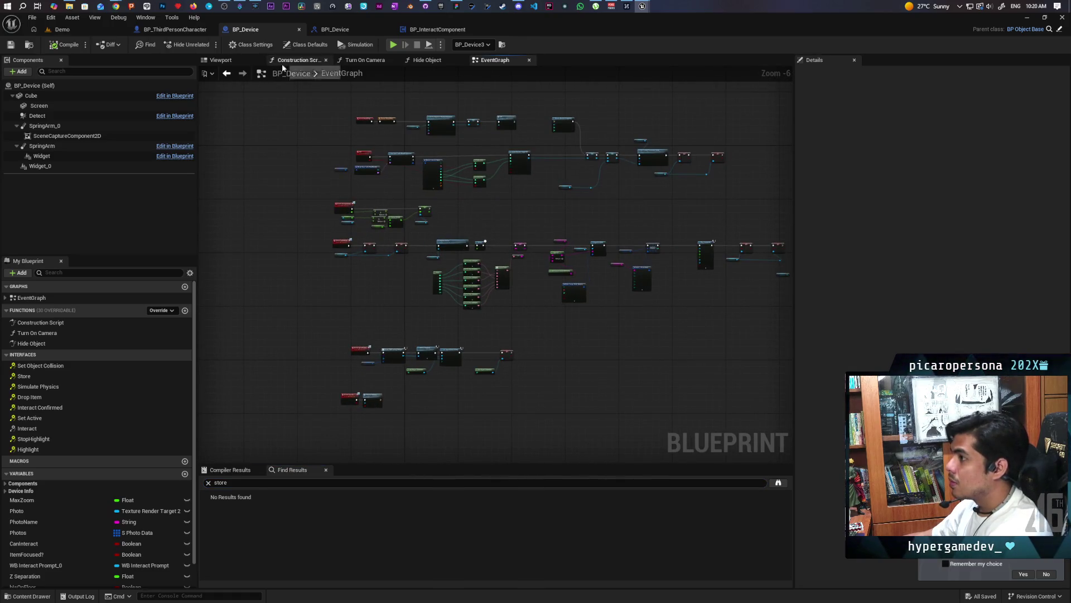
# Step: Inspect the top Store call, then briefly add and delete an Event Store node in BP_Device
pyautogui.click(438, 30)
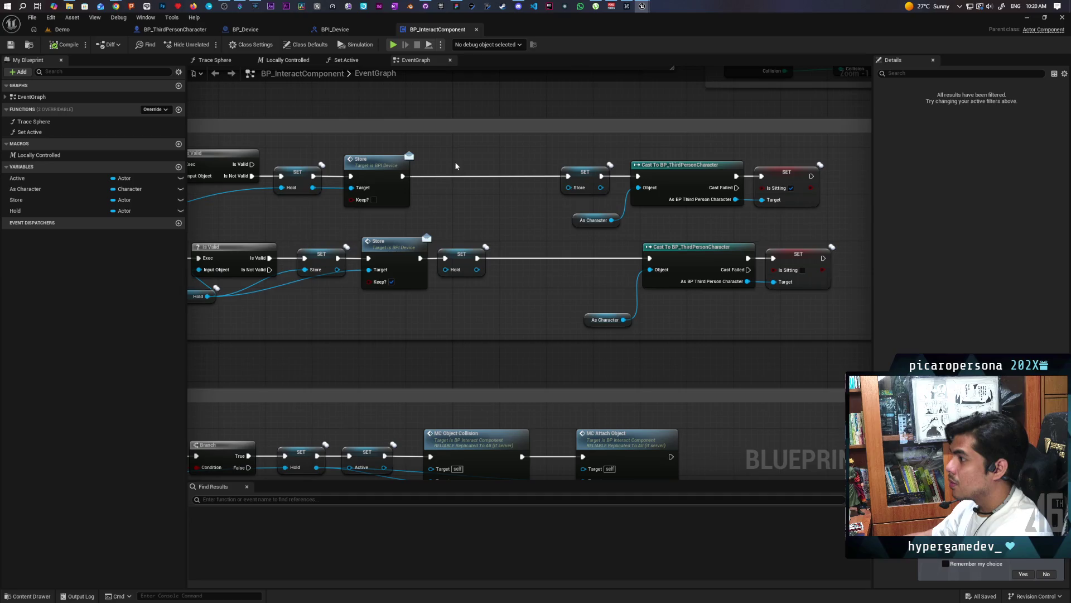
pyautogui.click(390, 202)
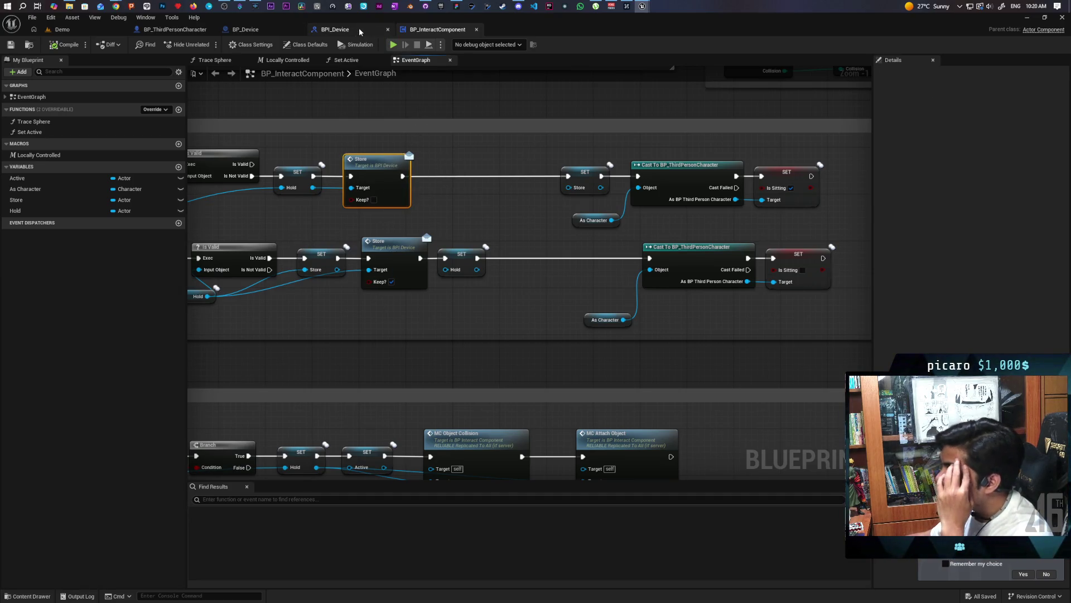
pyautogui.click(294, 29)
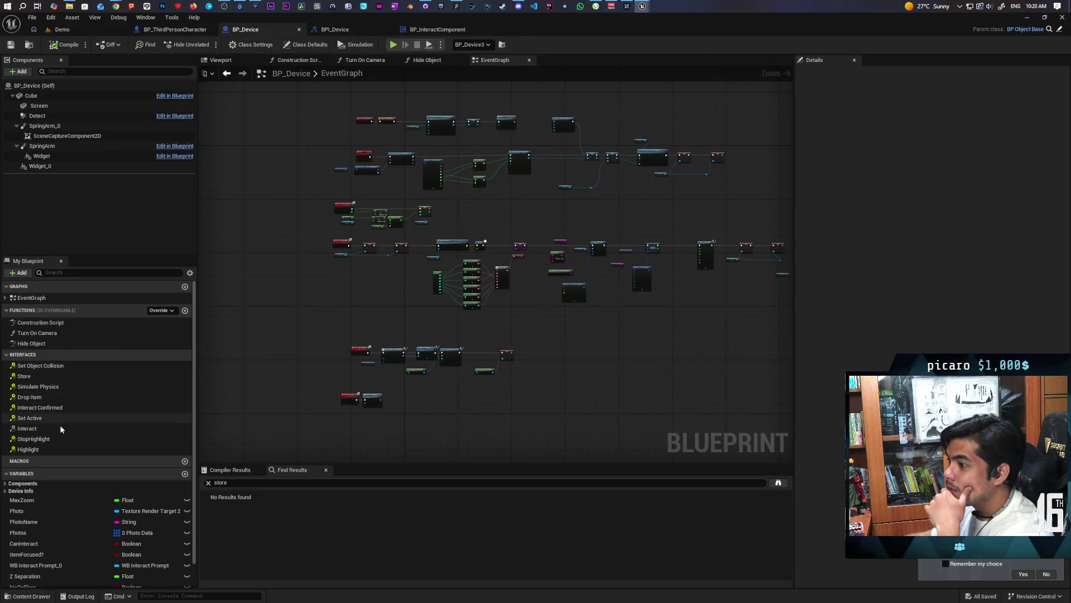
pyautogui.doubleClick(24, 376)
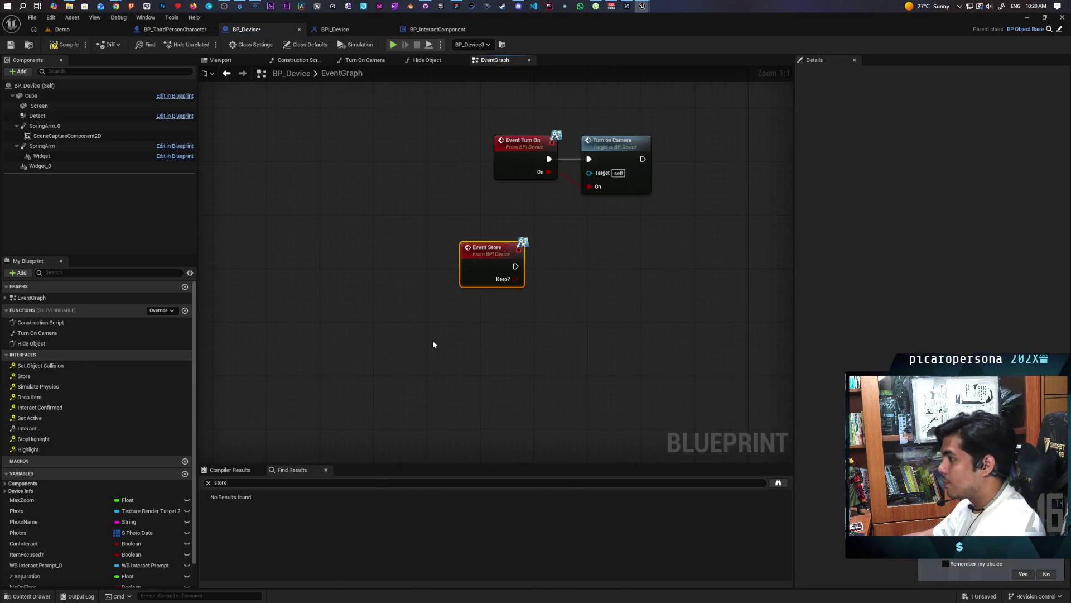
pyautogui.press('Delete')
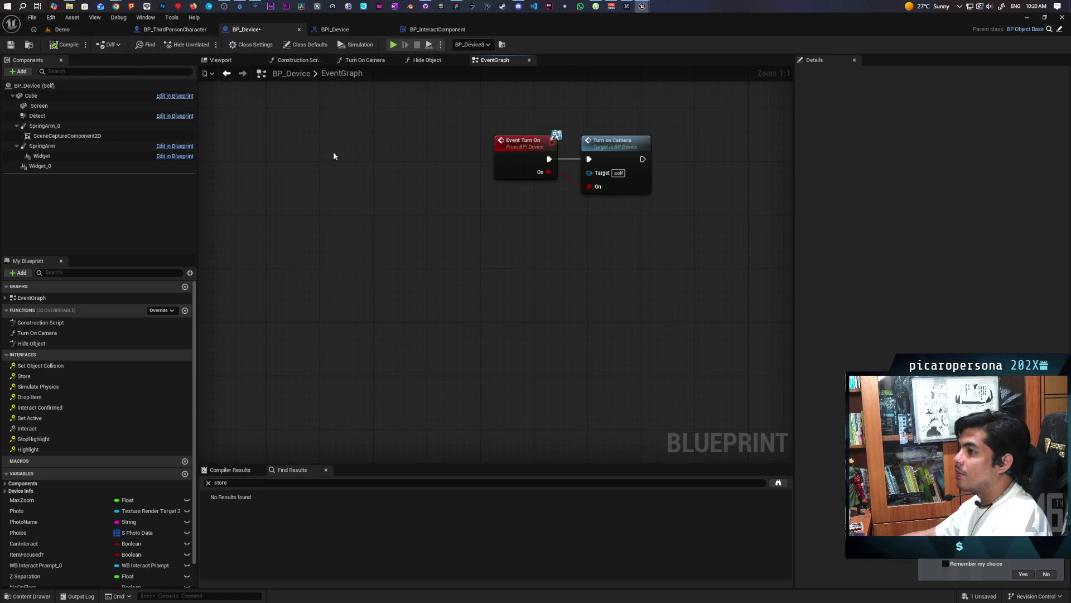
pyautogui.click(335, 29)
pyautogui.click(413, 29)
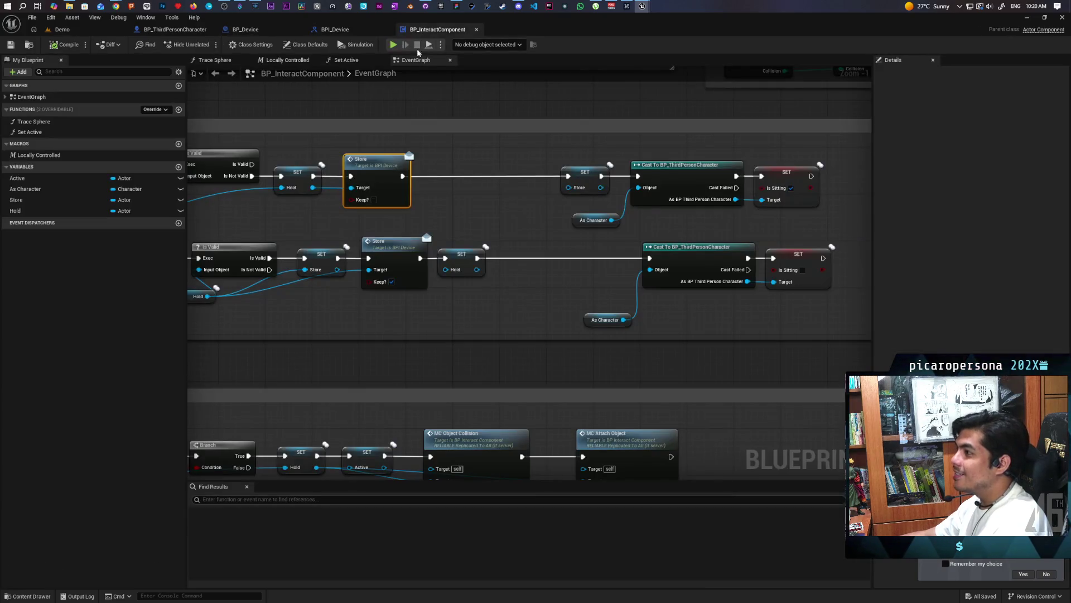
# Step: Inspect the Is Valid, Hold and both Store calls, then return to BP_Device's event chains
pyautogui.moveTo(422, 207)
pyautogui.mouseDown()
pyautogui.moveTo(494, 209)
pyautogui.moveTo(497, 239)
pyautogui.moveTo(658, 245)
pyautogui.mouseUp()
pyautogui.scroll(1, 621, 255)
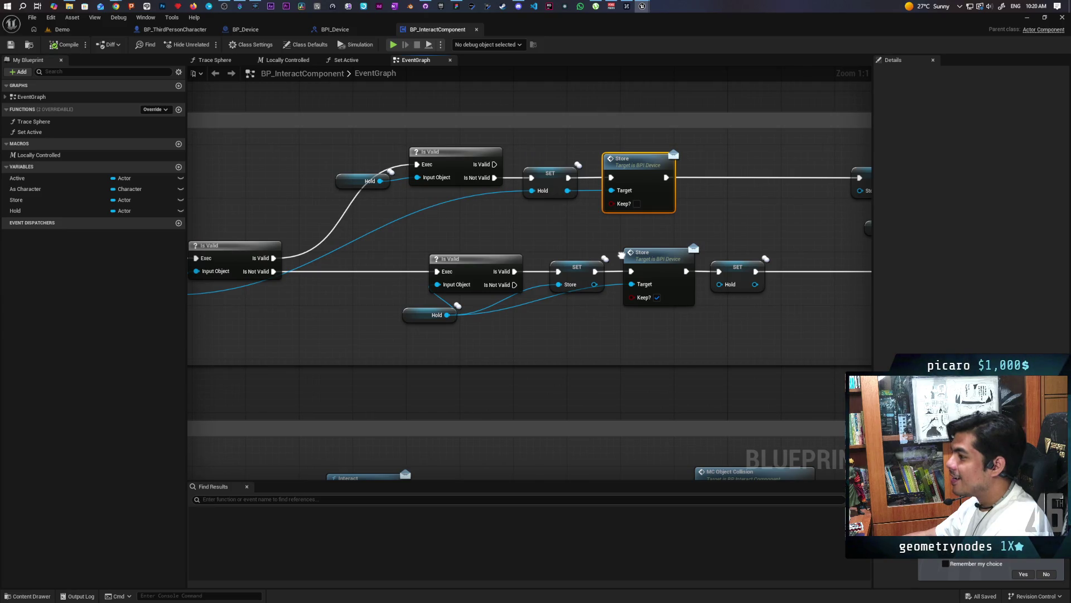
pyautogui.moveTo(621, 255); pyautogui.dragTo(556, 296)
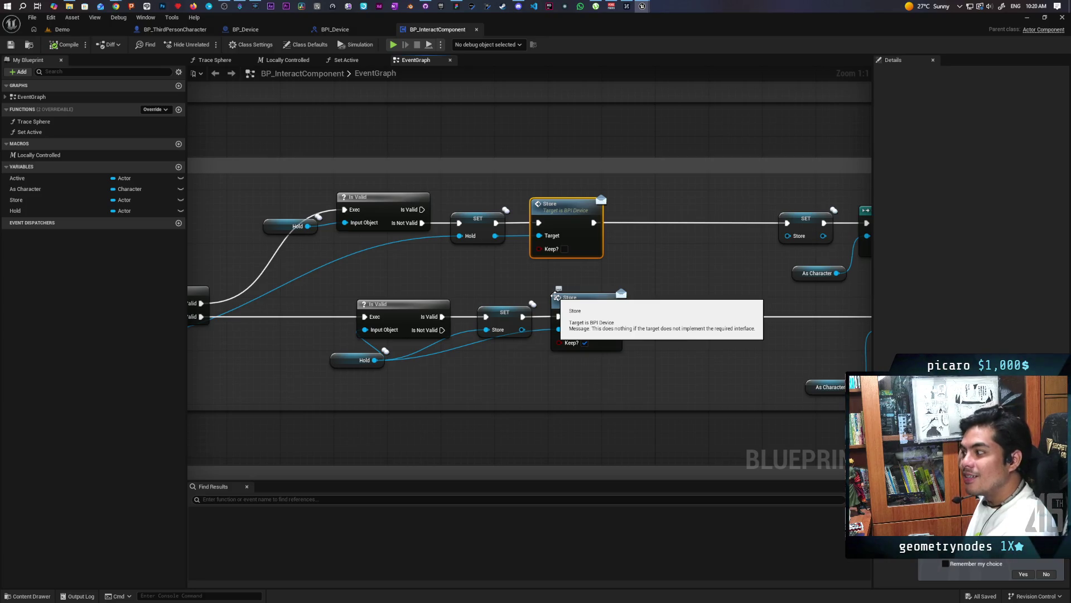
pyautogui.scroll(-3, 598, 273)
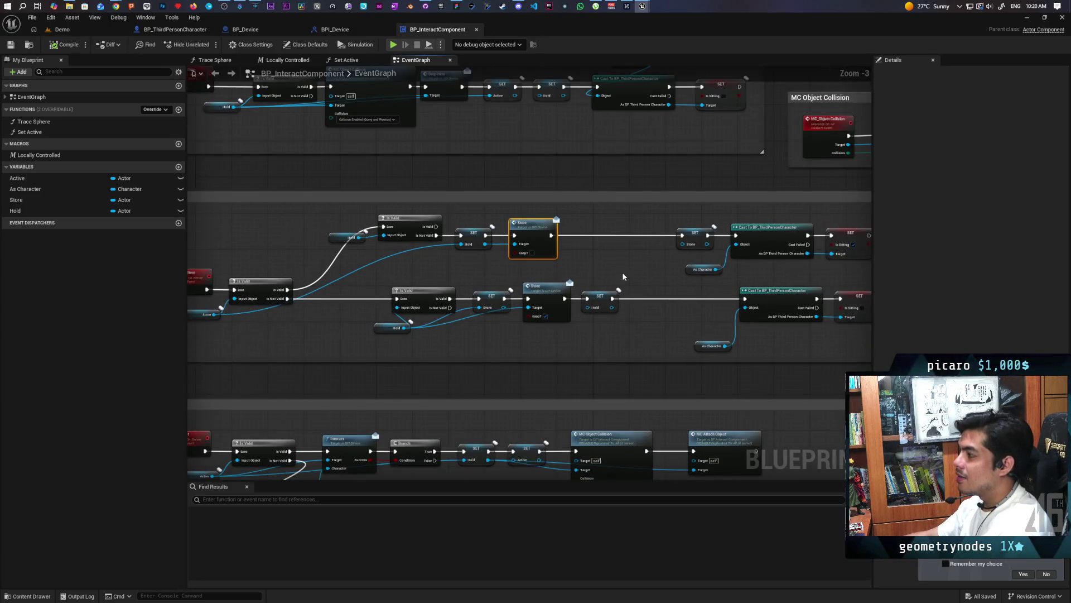
pyautogui.scroll(2, 579, 308)
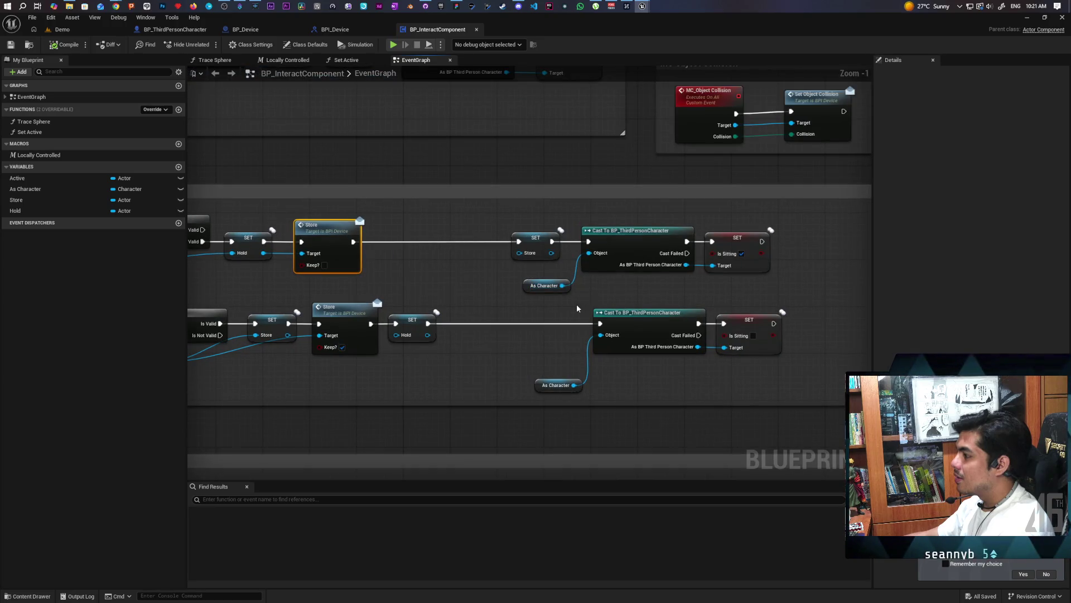
pyautogui.moveTo(641, 301)
pyautogui.mouseDown()
pyautogui.moveTo(680, 299)
pyautogui.moveTo(670, 288)
pyautogui.mouseUp()
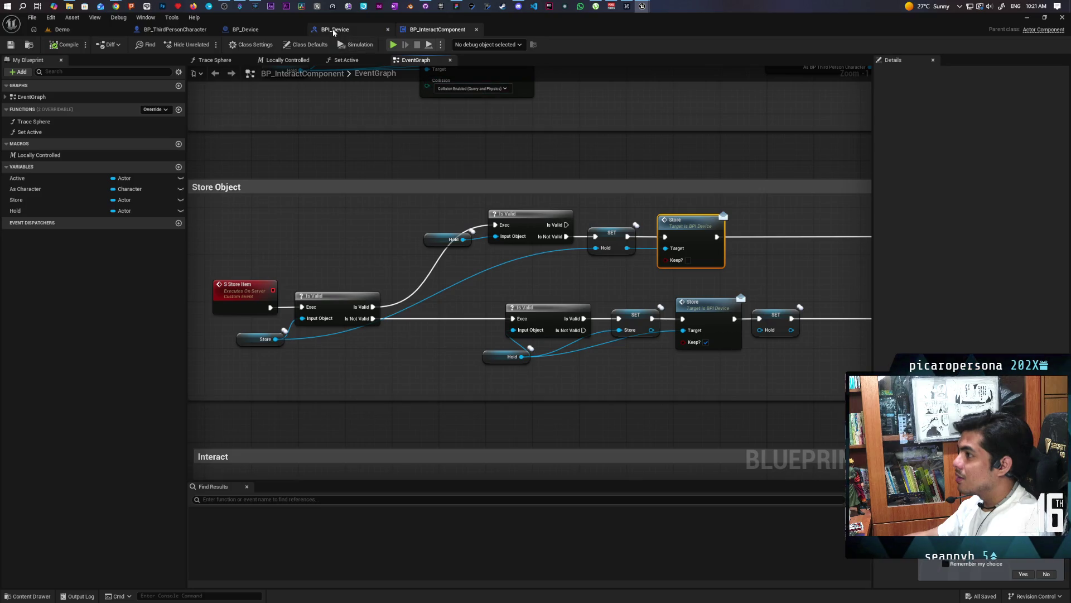
pyautogui.click(246, 29)
pyautogui.moveTo(445, 158); pyautogui.dragTo(323, 331)
pyautogui.scroll(-5, 324, 331)
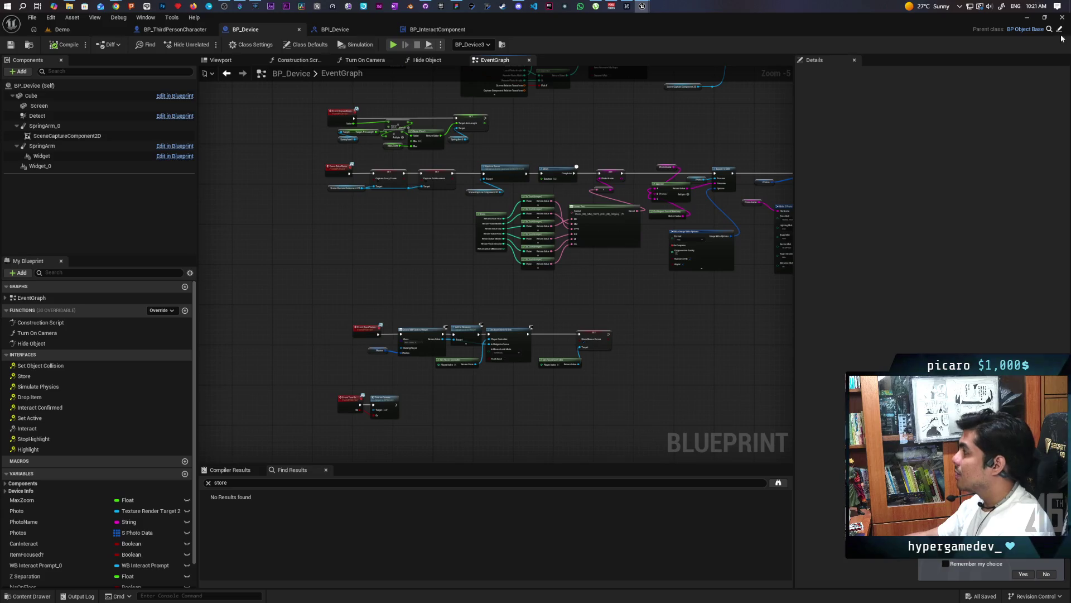
# Step: Open parent class BP_ObjectBase and select its Event Store, SET Stored and Hide Object nodes
pyautogui.click(1025, 29)
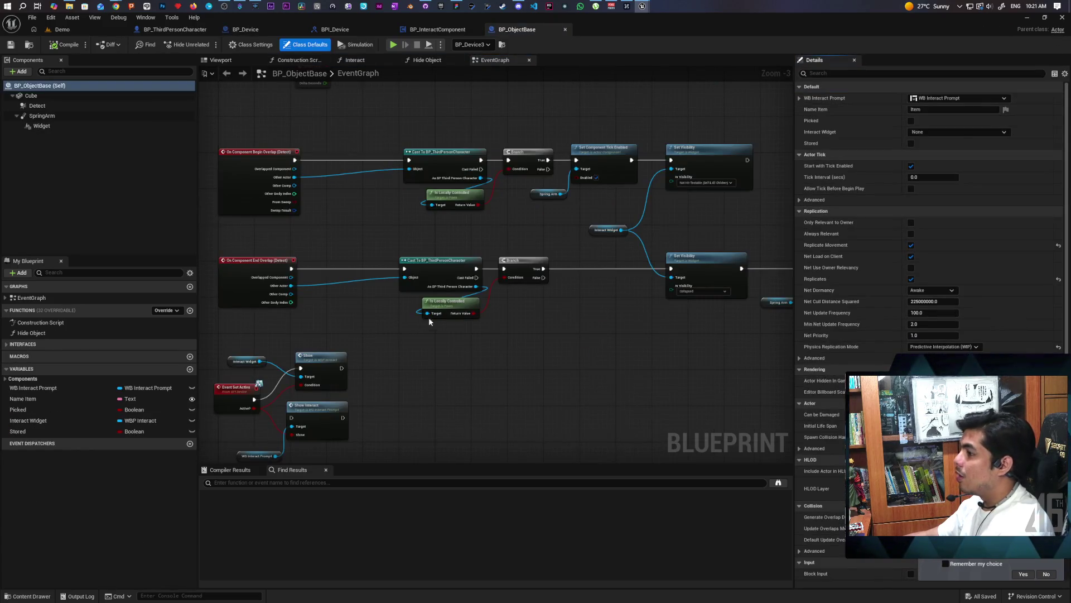
pyautogui.moveTo(426, 320); pyautogui.dragTo(472, 237)
pyautogui.moveTo(466, 319)
pyautogui.mouseDown()
pyautogui.moveTo(520, 160)
pyautogui.moveTo(511, 322)
pyautogui.moveTo(507, 329)
pyautogui.moveTo(516, 124)
pyautogui.mouseUp()
pyautogui.moveTo(509, 251); pyautogui.dragTo(518, 136)
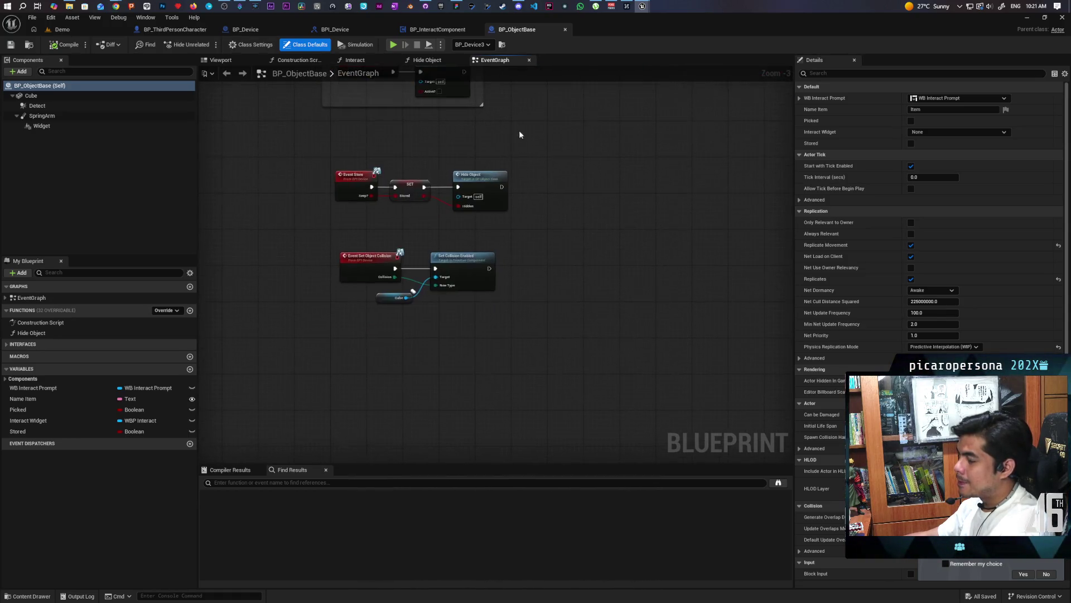
pyautogui.scroll(3, 519, 166)
pyautogui.moveTo(510, 221); pyautogui.dragTo(303, 241)
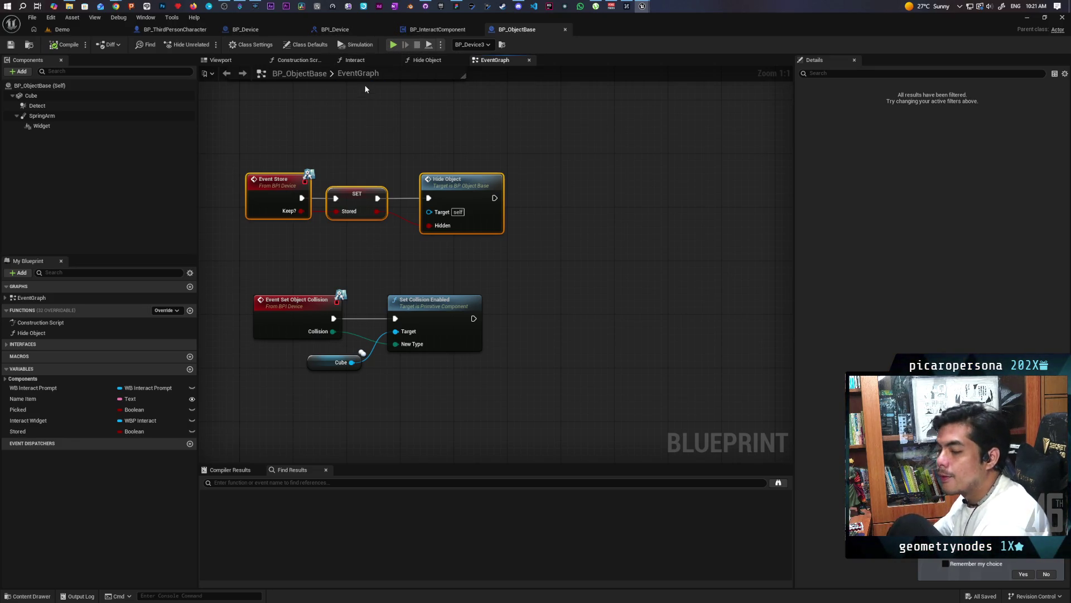
pyautogui.click(177, 29)
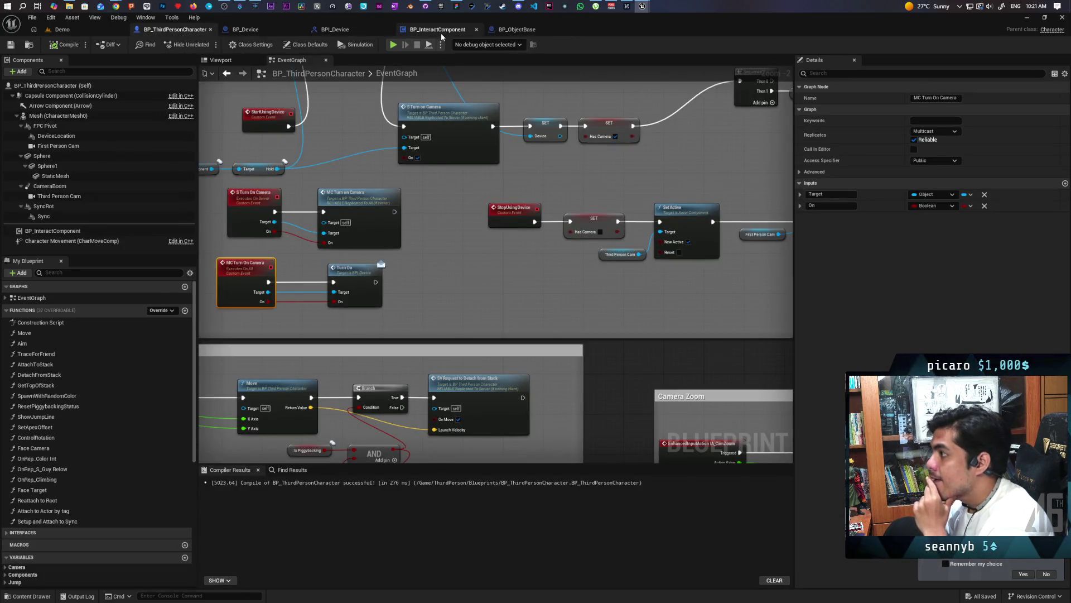
pyautogui.click(516, 30)
pyautogui.moveTo(552, 143); pyautogui.dragTo(245, 255)
pyautogui.click(263, 255)
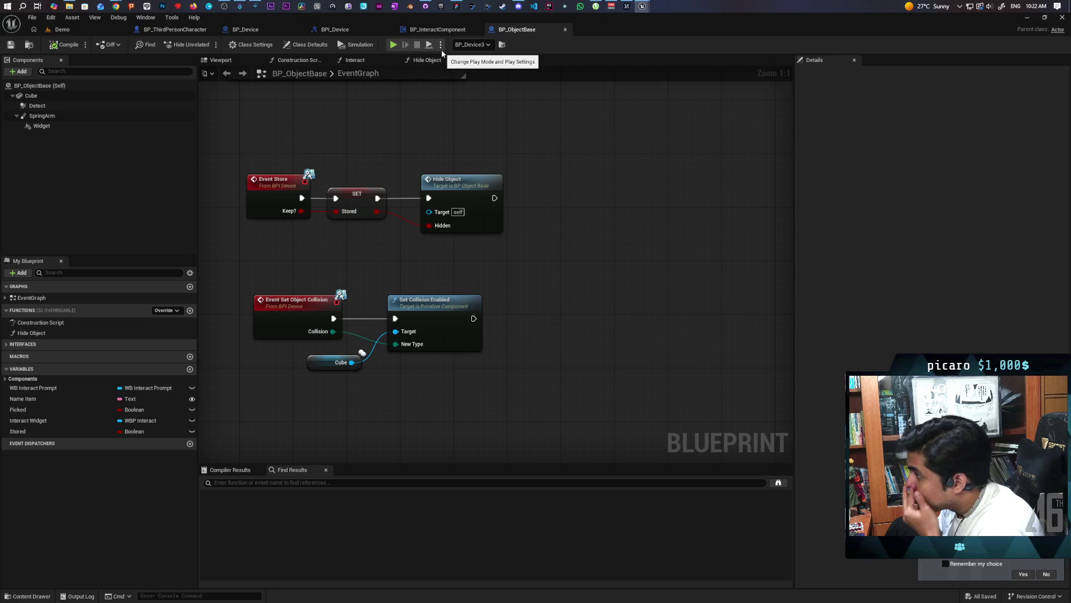
# Step: Inspect BP_ObjectBase's Detach From Actor node and Drop Item chain
pyautogui.scroll(-5, 548, 246)
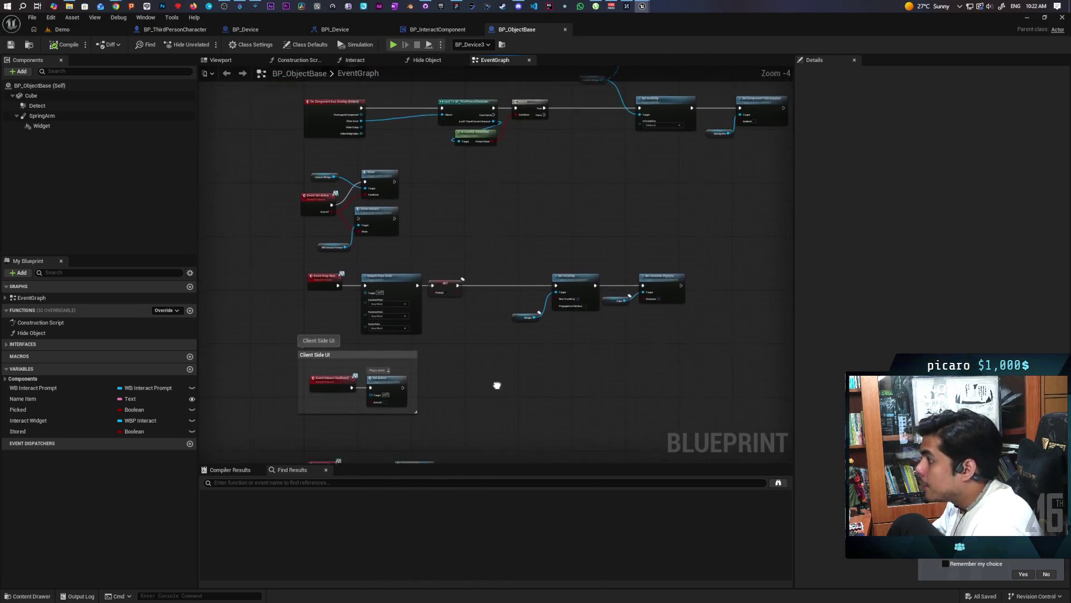
pyautogui.scroll(3, 406, 302)
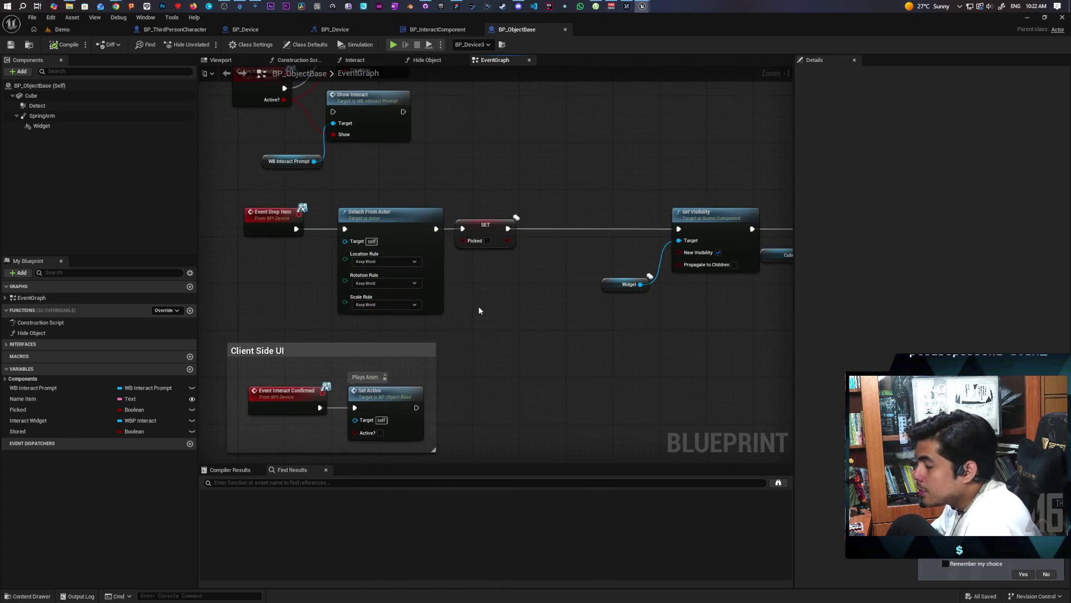
pyautogui.click(379, 260)
pyautogui.scroll(-4, 380, 260)
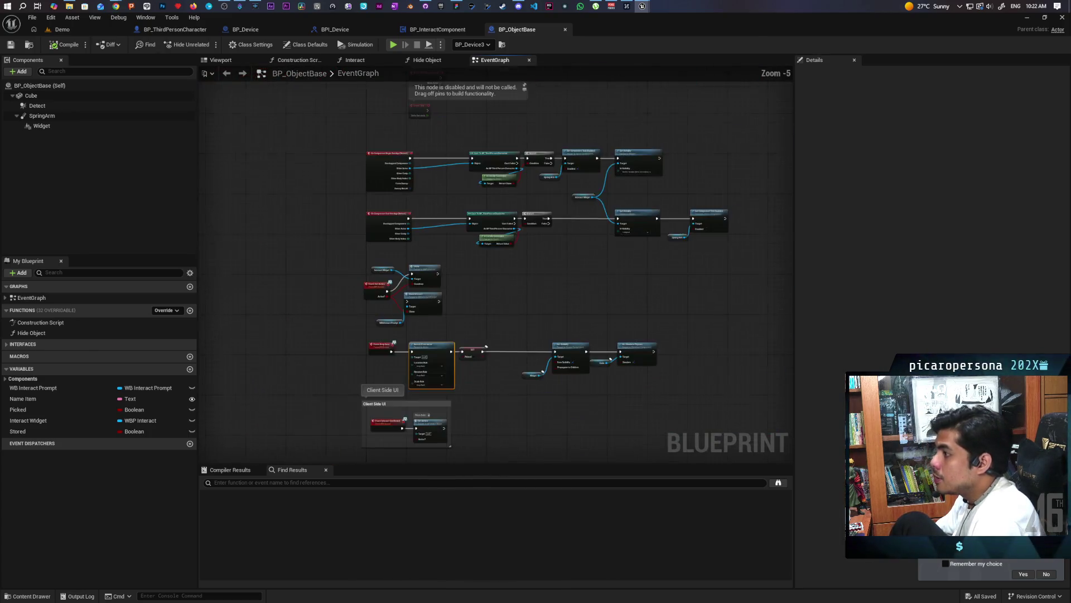
pyautogui.scroll(3, 466, 337)
pyautogui.scroll(-2, 466, 332)
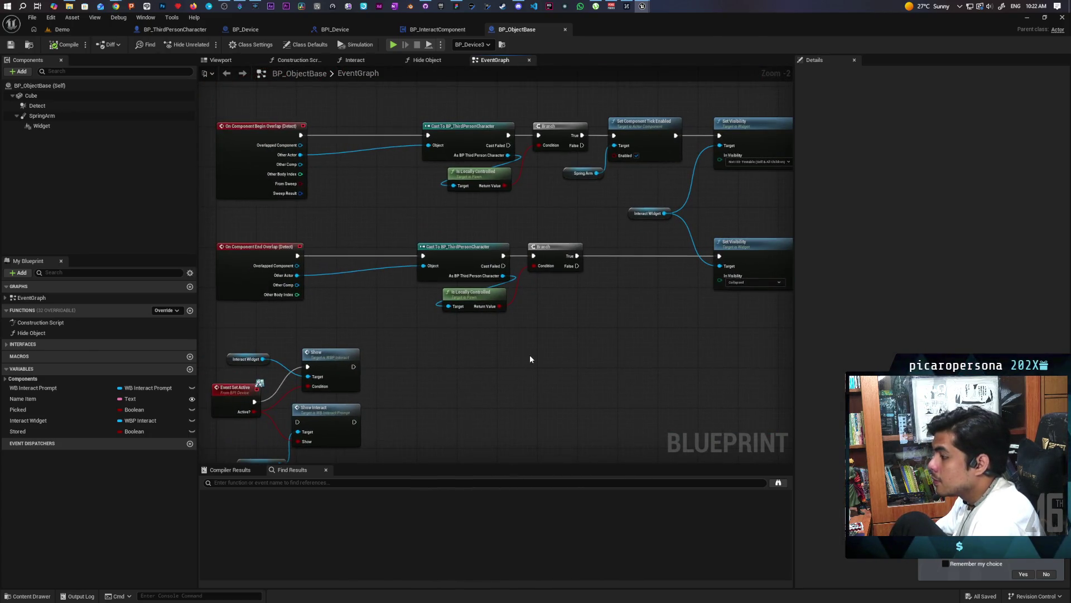
pyautogui.scroll(-2, 530, 354)
pyautogui.scroll(3, 532, 352)
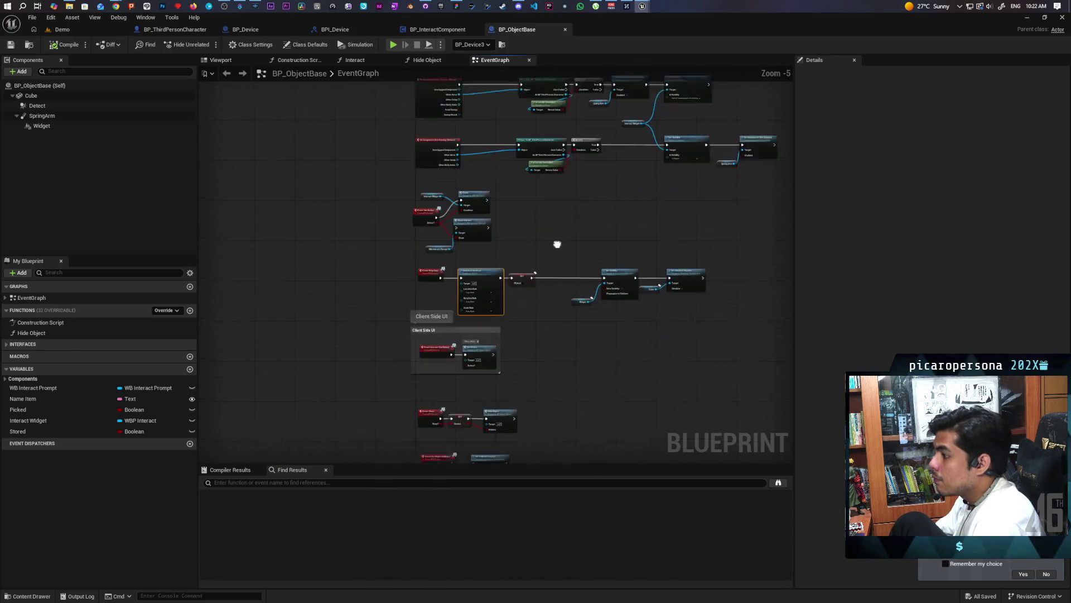
pyautogui.moveTo(573, 240)
pyautogui.mouseDown()
pyautogui.moveTo(638, 290)
pyautogui.moveTo(581, 242)
pyautogui.moveTo(579, 253)
pyautogui.mouseUp()
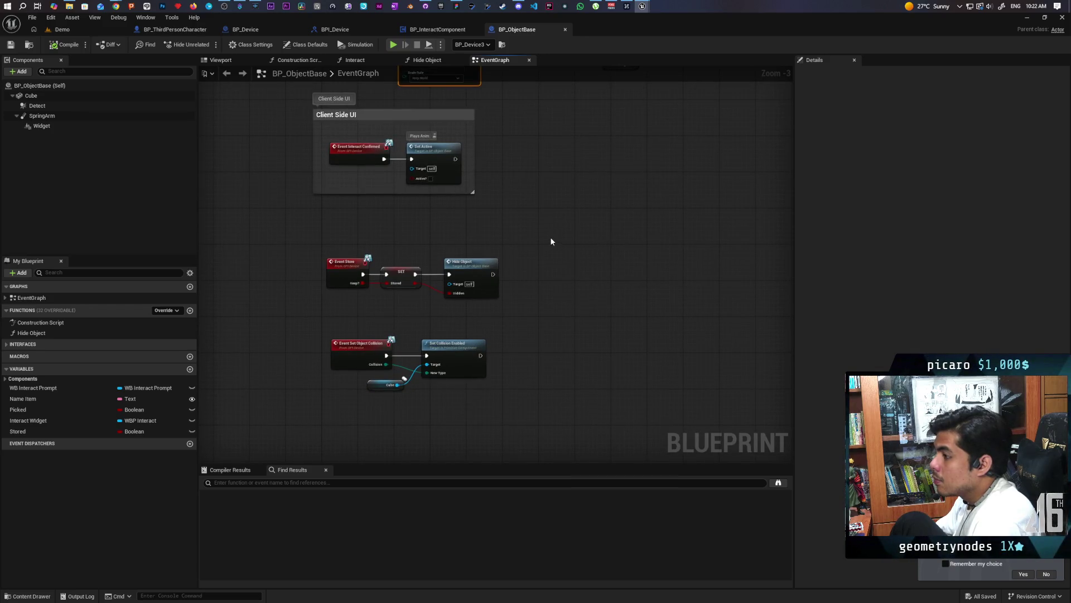
pyautogui.scroll(3, 443, 245)
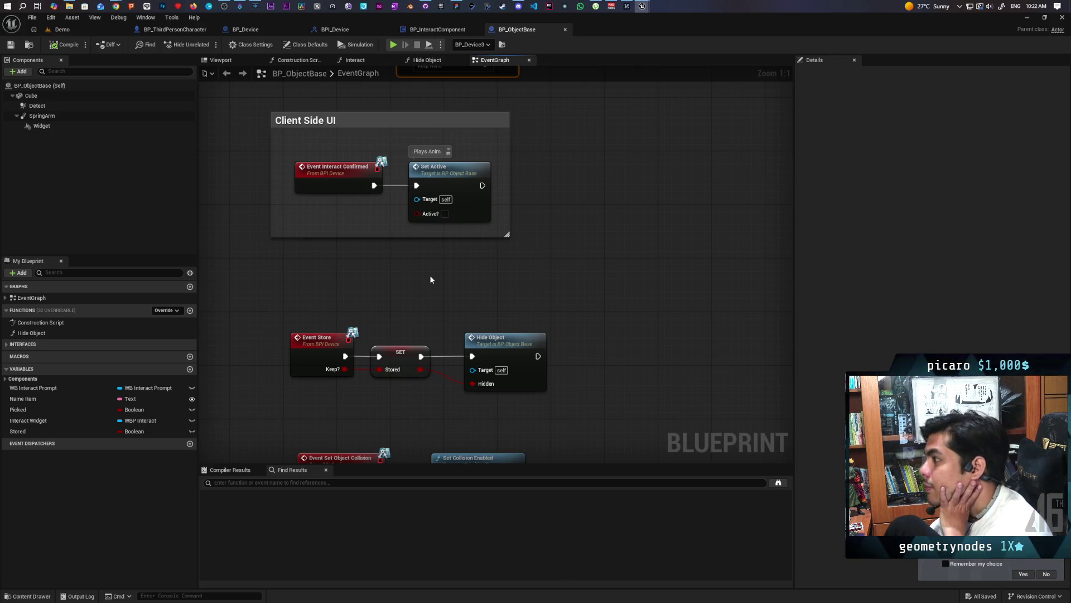
pyautogui.scroll(-3, 473, 243)
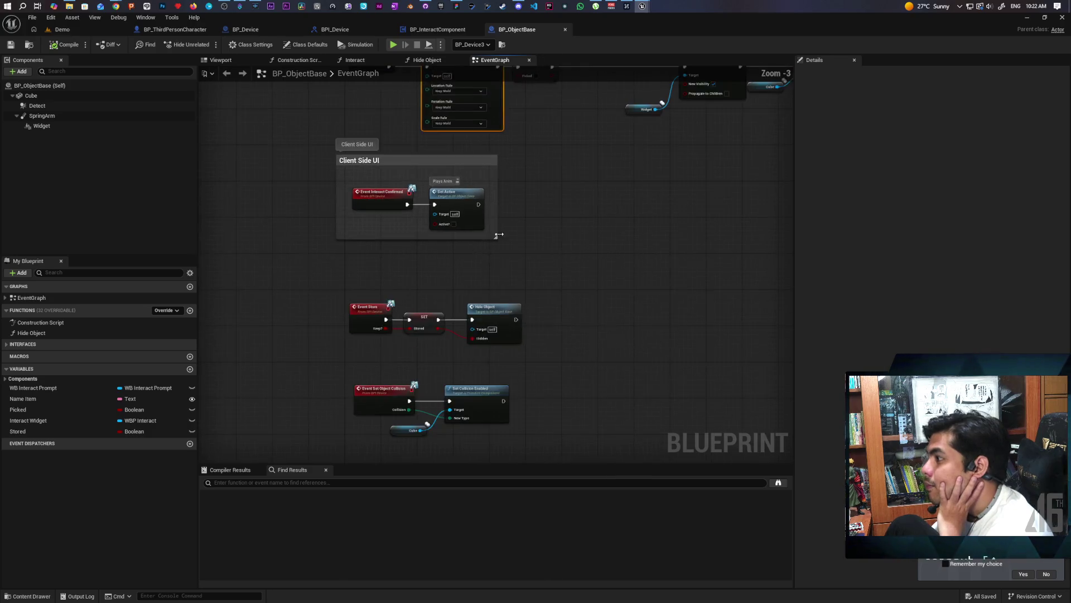
pyautogui.moveTo(507, 306)
pyautogui.mouseDown()
pyautogui.moveTo(466, 333)
pyautogui.moveTo(375, 356)
pyautogui.moveTo(501, 366)
pyautogui.moveTo(452, 380)
pyautogui.mouseUp()
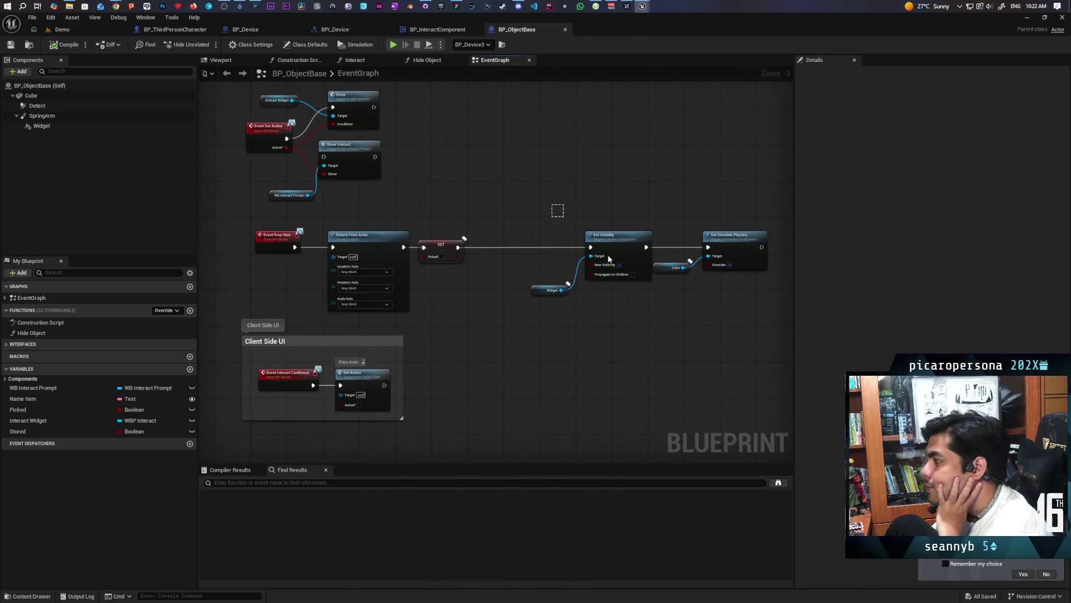
# Step: Move the drop chain's Set Visibility and Set Simulate Physics nodes left, closer together
pyautogui.moveTo(529, 204); pyautogui.dragTo(729, 357)
pyautogui.moveTo(614, 256); pyautogui.dragTo(537, 256)
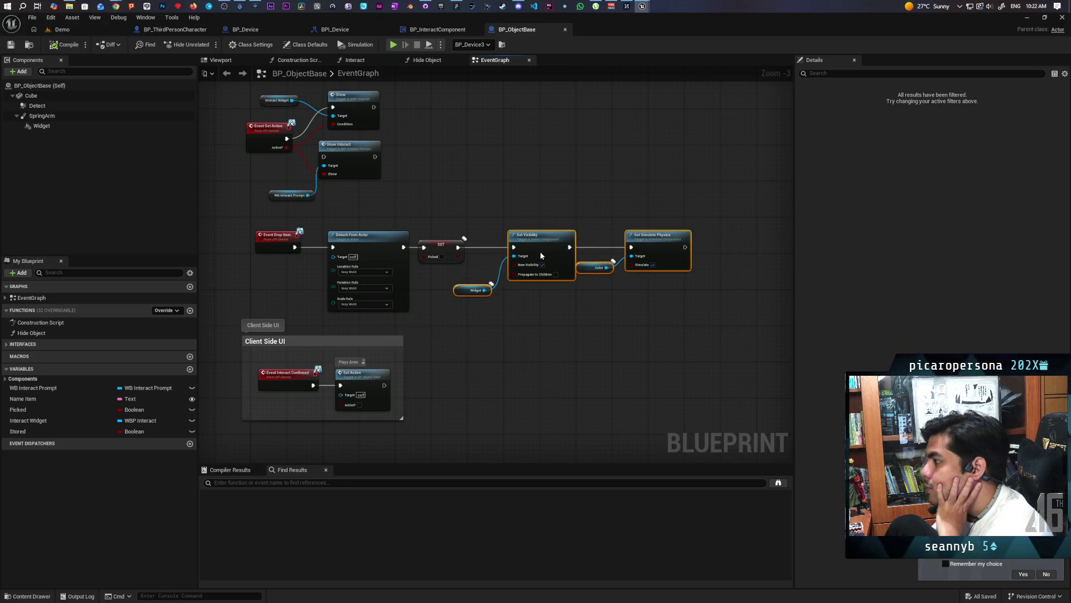
pyautogui.moveTo(512, 352); pyautogui.dragTo(552, 440)
pyautogui.scroll(2, 517, 349)
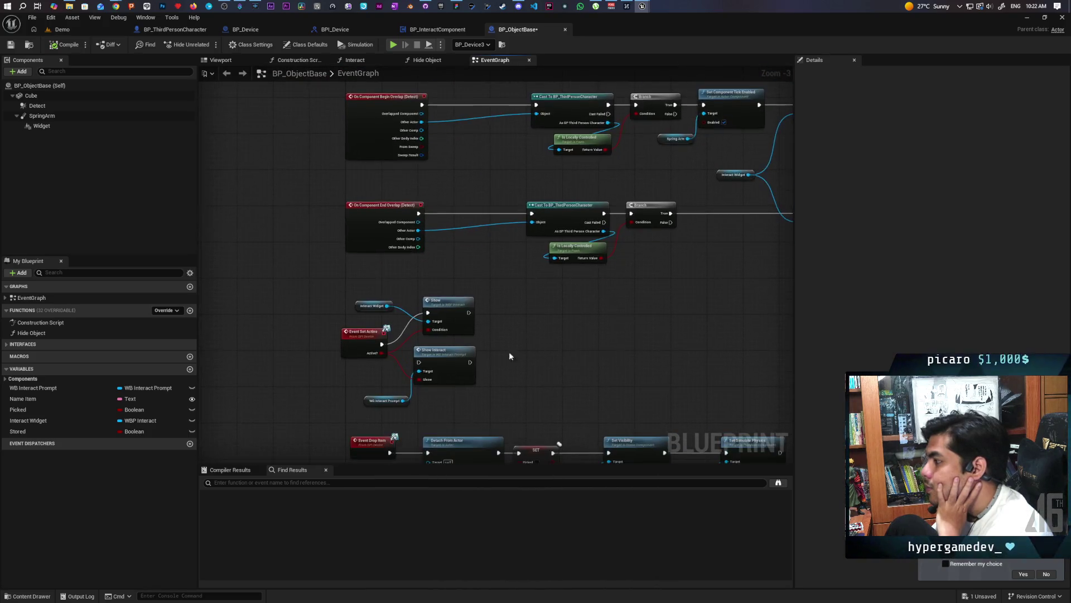
pyautogui.moveTo(314, 343); pyautogui.dragTo(314, 339)
pyautogui.click(506, 347)
# Step: Review the BeginPlay and overlap nodes, then switch to BP_InteractComponent
pyautogui.scroll(-3, 506, 347)
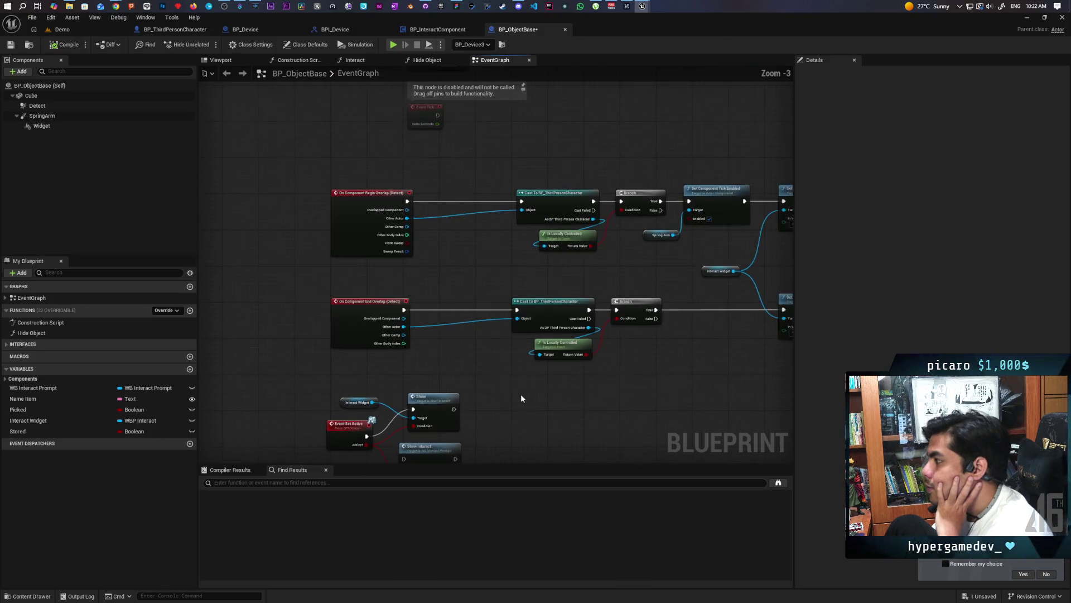
pyautogui.moveTo(487, 334)
pyautogui.mouseDown()
pyautogui.moveTo(517, 370)
pyautogui.moveTo(505, 373)
pyautogui.mouseUp()
pyautogui.scroll(2, 505, 373)
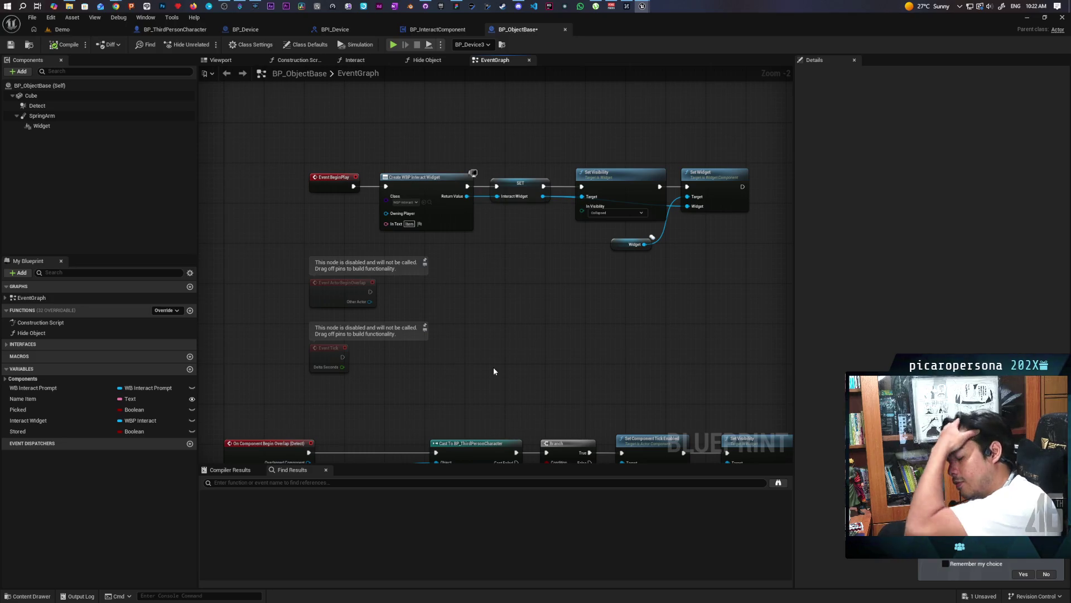
pyautogui.scroll(-5, 493, 366)
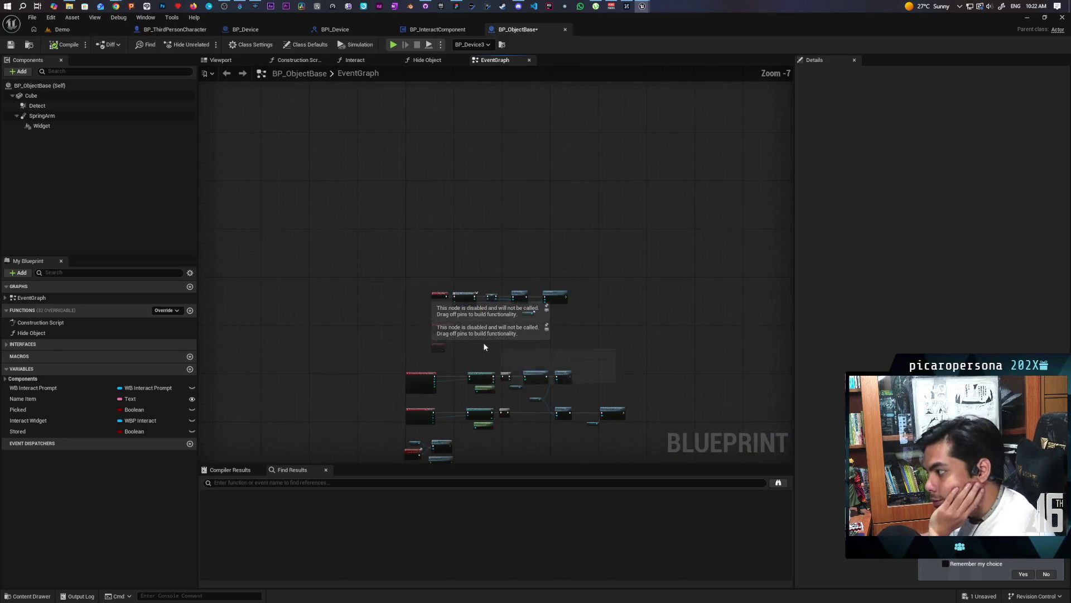
pyautogui.scroll(4, 481, 360)
pyautogui.scroll(-1, 478, 351)
pyautogui.moveTo(480, 346)
pyautogui.mouseDown()
pyautogui.moveTo(503, 243)
pyautogui.moveTo(445, 290)
pyautogui.moveTo(440, 198)
pyautogui.moveTo(478, 216)
pyautogui.mouseUp()
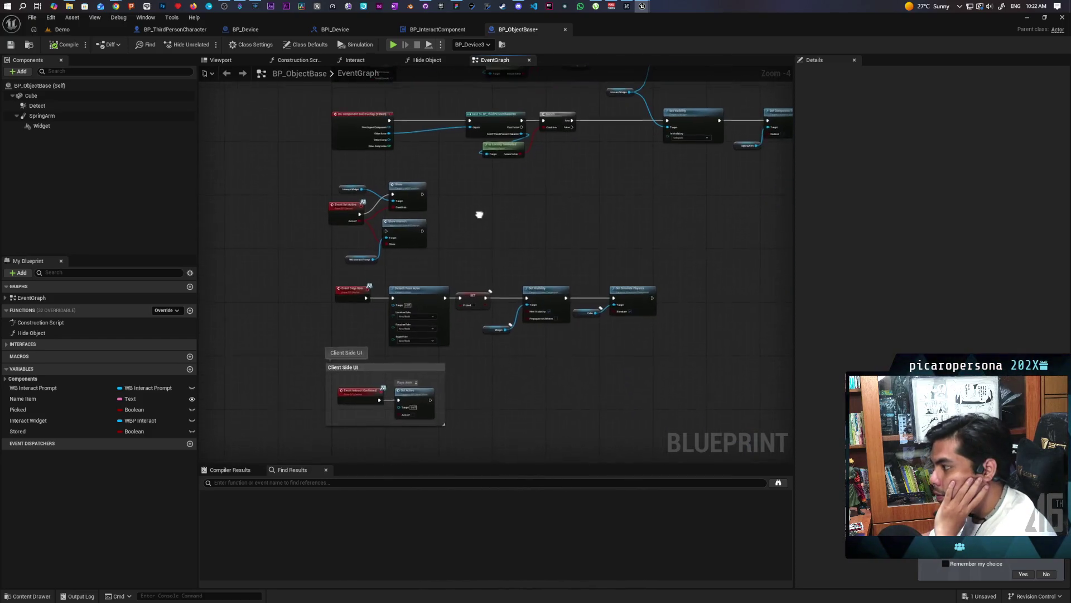
pyautogui.moveTo(444, 270)
pyautogui.mouseDown()
pyautogui.moveTo(454, 153)
pyautogui.moveTo(502, 224)
pyautogui.moveTo(496, 269)
pyautogui.mouseUp()
pyautogui.hotkey('ctrl', 'Tab')
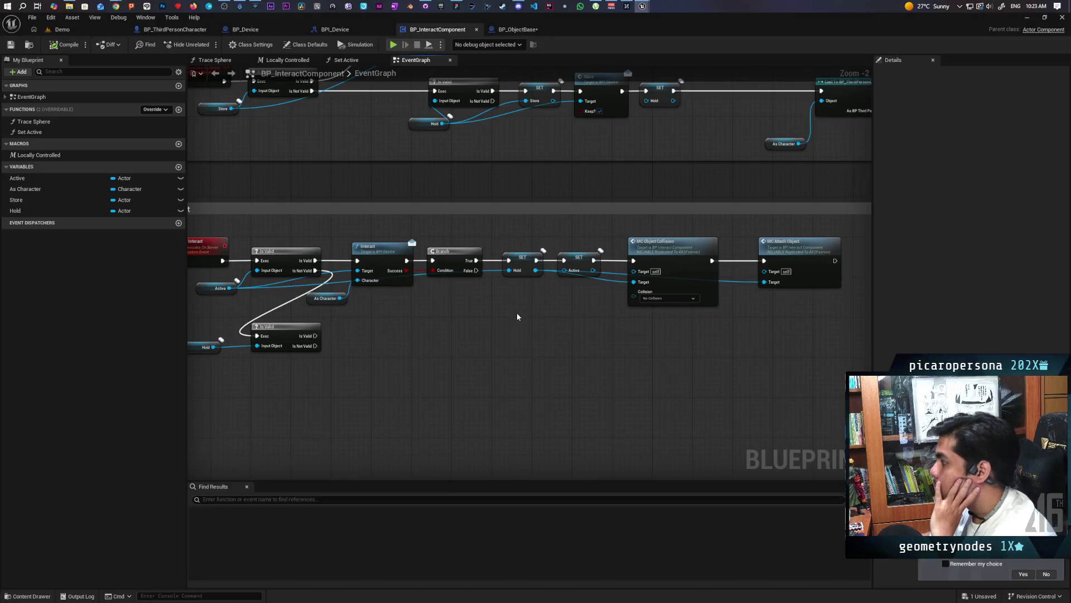
# Step: Jump from the MC Attach Object call to its event definition and its Attach Actor To Component node
pyautogui.moveTo(636, 332); pyautogui.dragTo(684, 241)
pyautogui.click(789, 296)
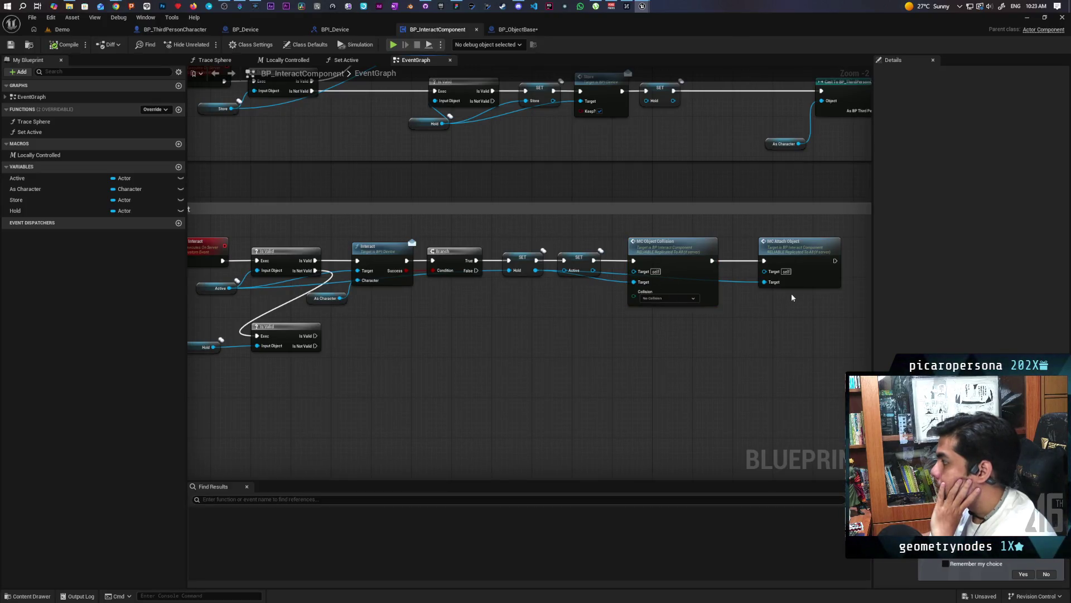
pyautogui.click(797, 260)
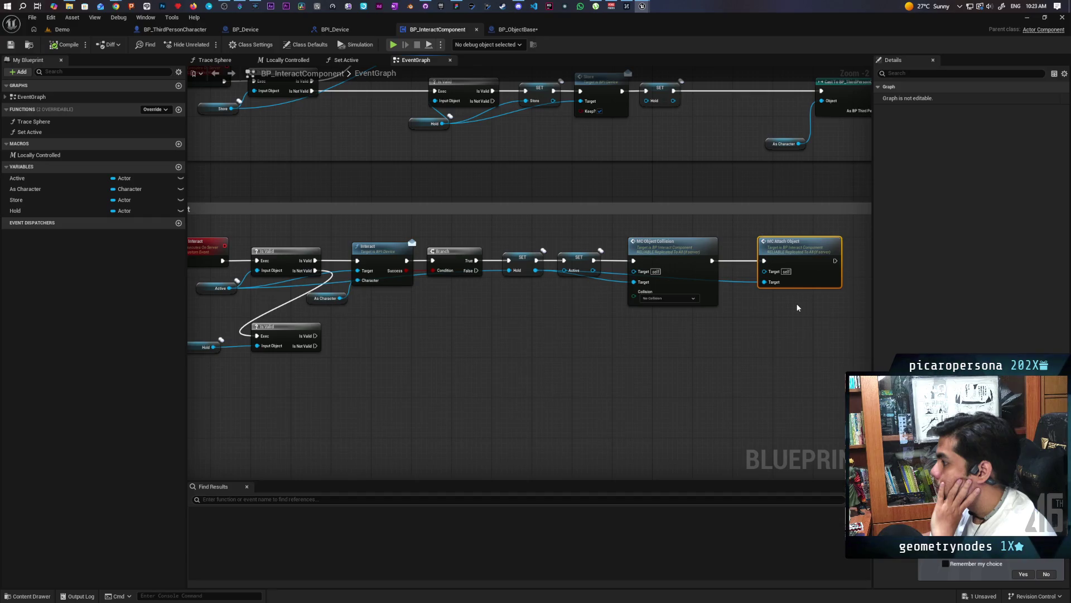
pyautogui.doubleClick(798, 262)
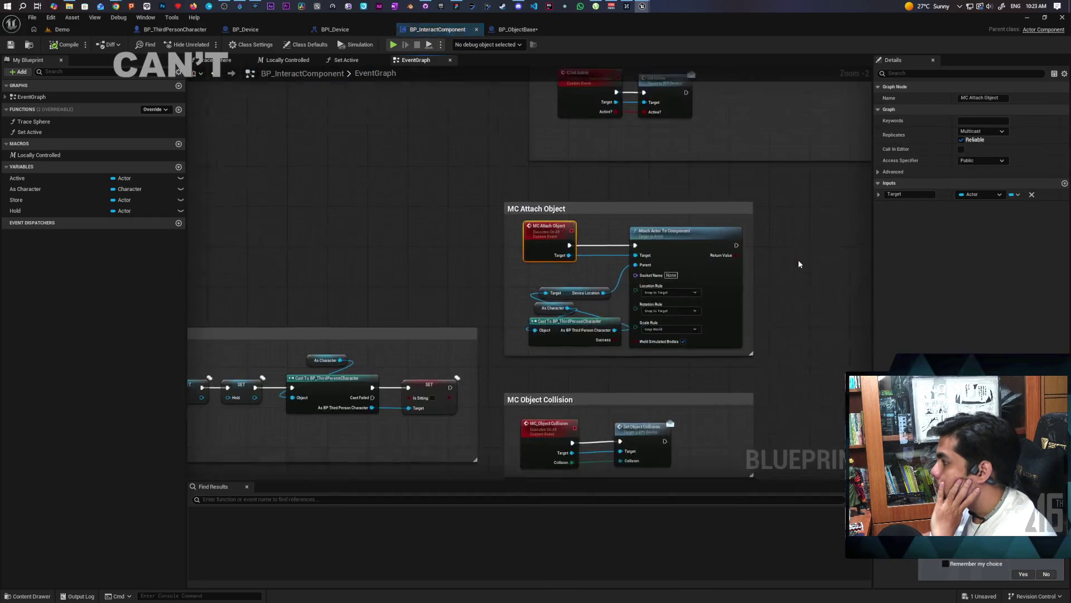
pyautogui.moveTo(820, 197)
pyautogui.mouseDown()
pyautogui.moveTo(466, 428)
pyautogui.moveTo(541, 443)
pyautogui.mouseUp()
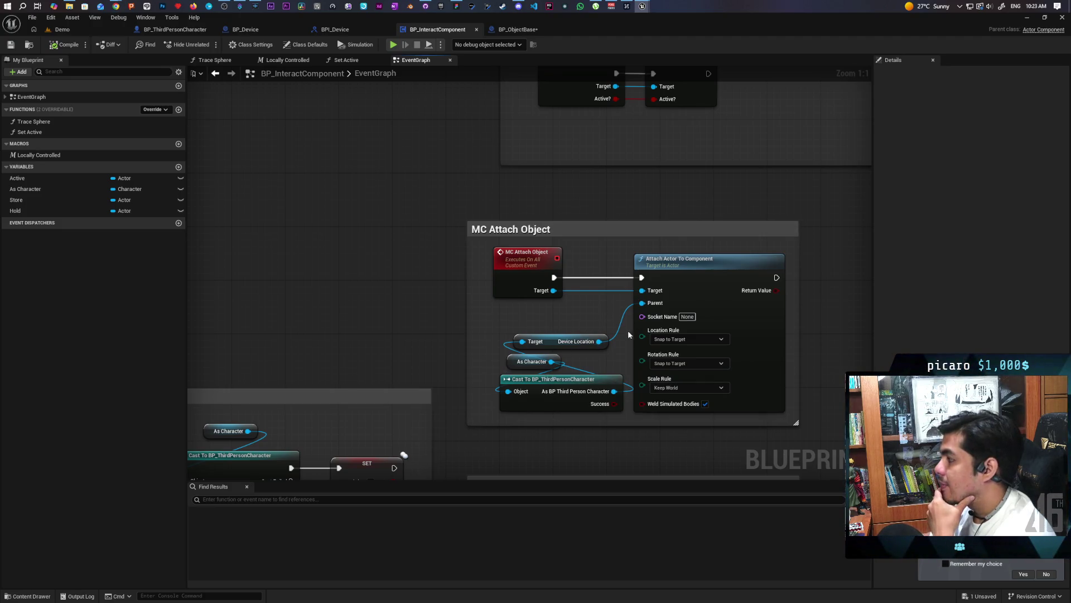
pyautogui.scroll(-2, 605, 313)
pyautogui.moveTo(687, 195)
pyautogui.mouseDown()
pyautogui.moveTo(664, 379)
pyautogui.moveTo(454, 357)
pyautogui.mouseUp()
pyautogui.click(454, 355)
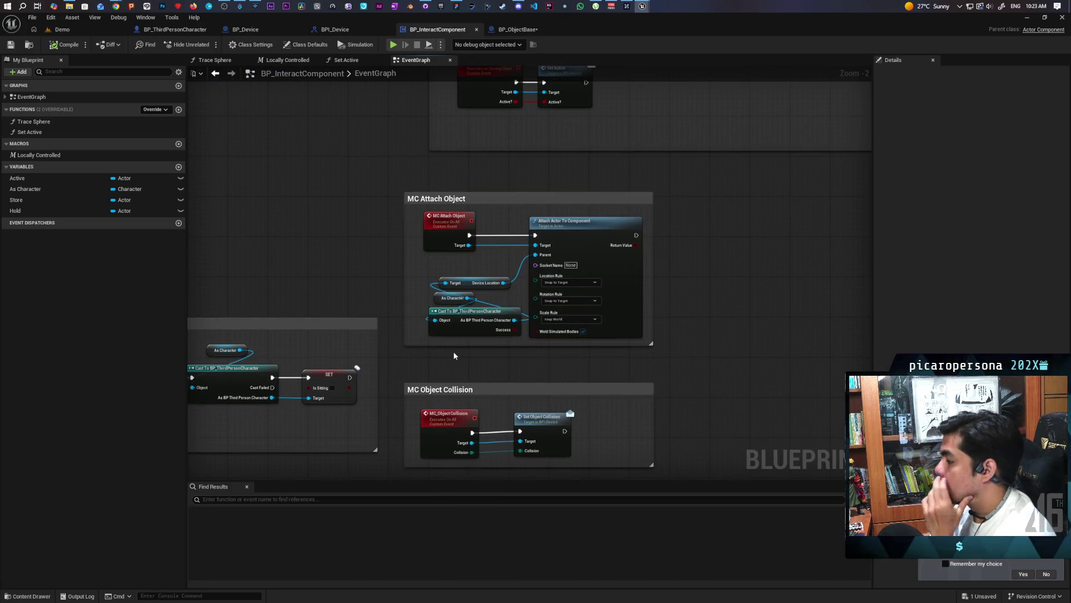
pyautogui.scroll(2, 463, 352)
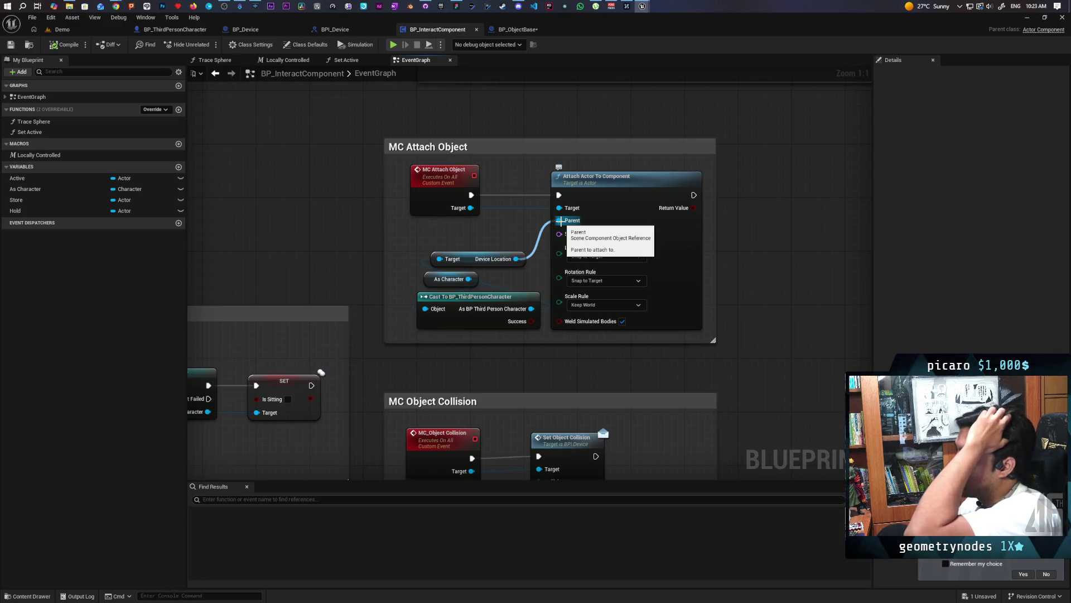
# Step: Add a Parent input to MC Attach Object and move the Device Location getters beneath its call
pyautogui.moveTo(561, 220)
pyautogui.mouseDown()
pyautogui.moveTo(463, 228)
pyautogui.moveTo(452, 211)
pyautogui.mouseUp()
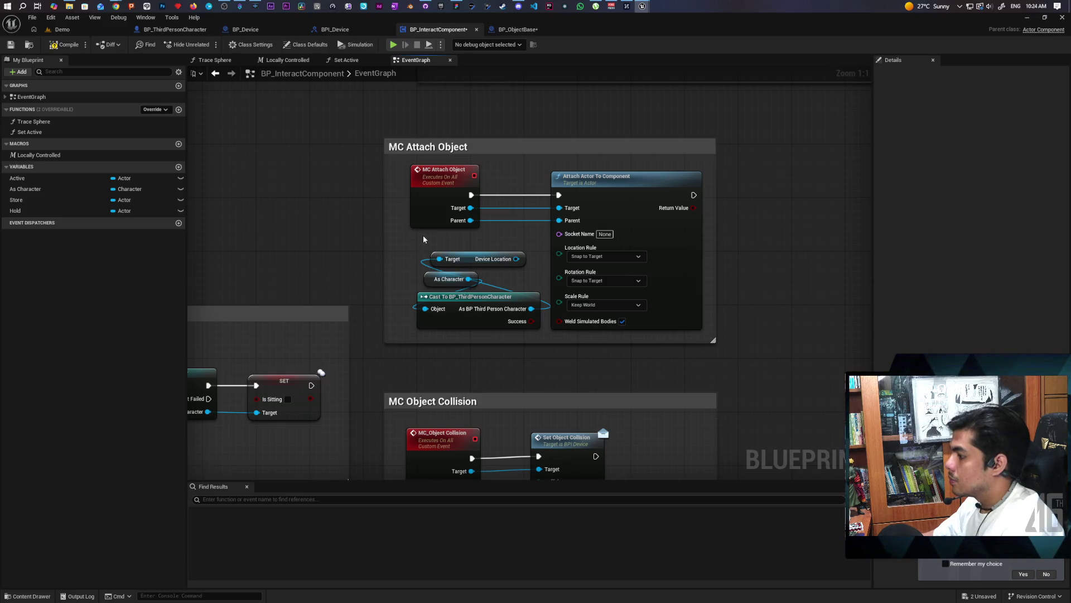
pyautogui.scroll(-5, 423, 236)
pyautogui.moveTo(422, 248)
pyautogui.mouseDown()
pyautogui.moveTo(474, 279)
pyautogui.moveTo(429, 301)
pyautogui.moveTo(415, 385)
pyautogui.moveTo(330, 376)
pyautogui.moveTo(302, 297)
pyautogui.mouseUp()
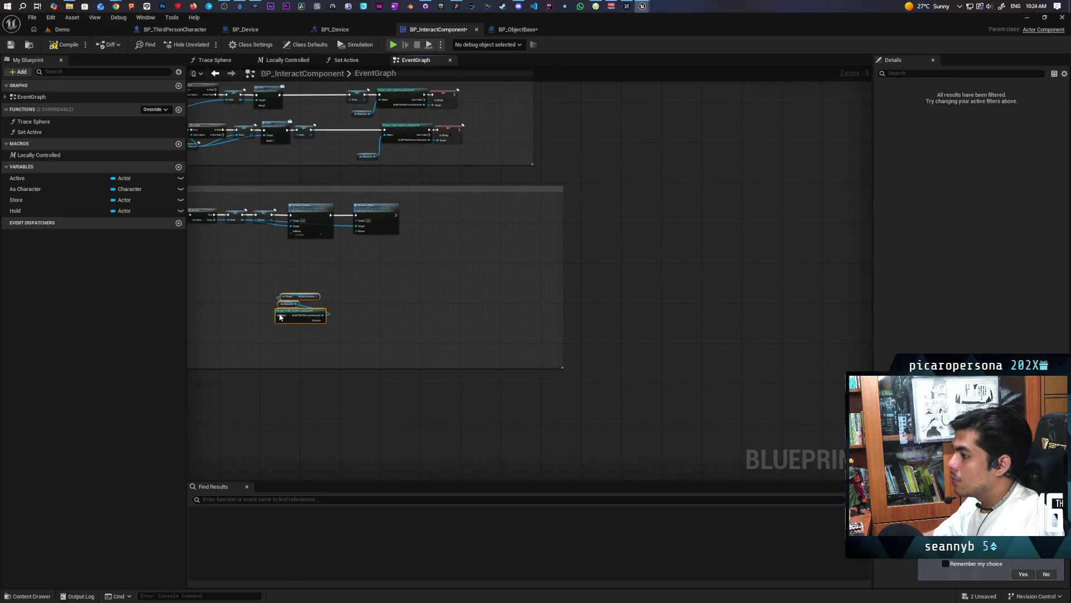
pyautogui.scroll(2, 425, 364)
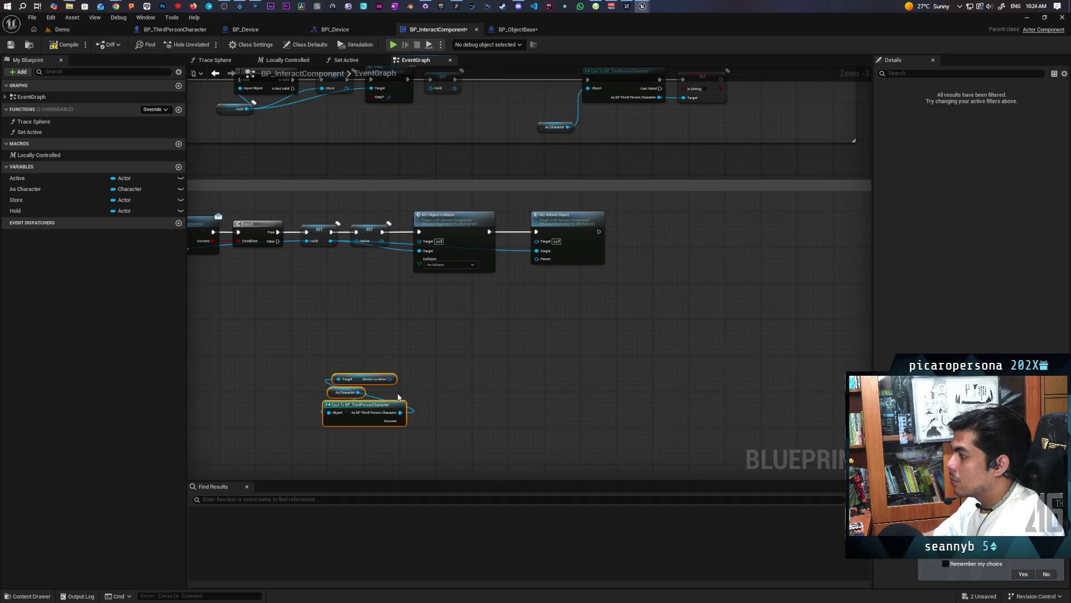
pyautogui.moveTo(345, 419)
pyautogui.mouseDown()
pyautogui.moveTo(460, 355)
pyautogui.moveTo(477, 325)
pyautogui.mouseUp()
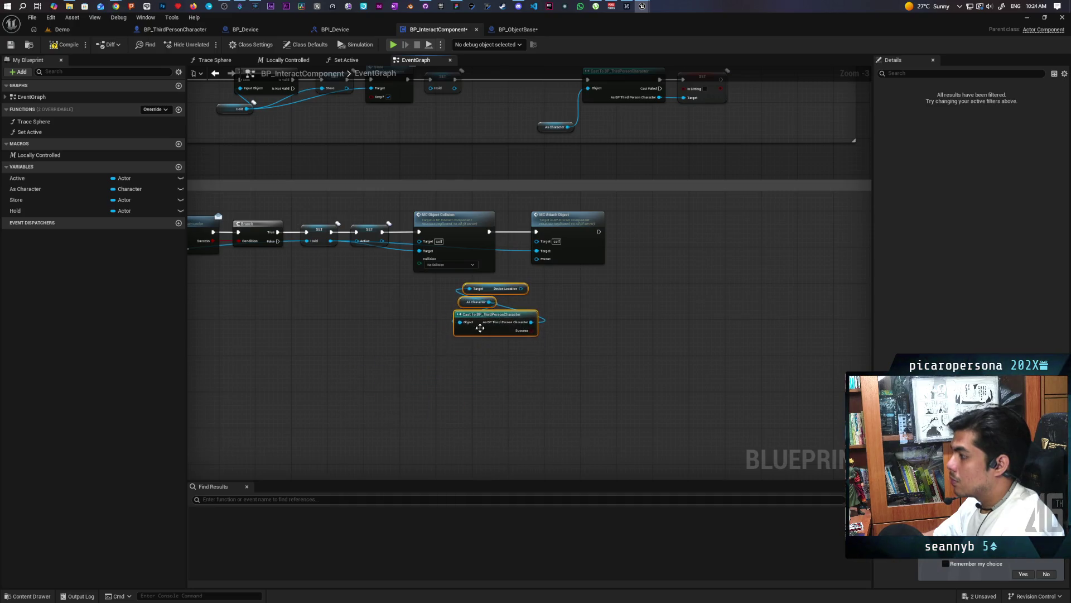
pyautogui.scroll(3, 545, 295)
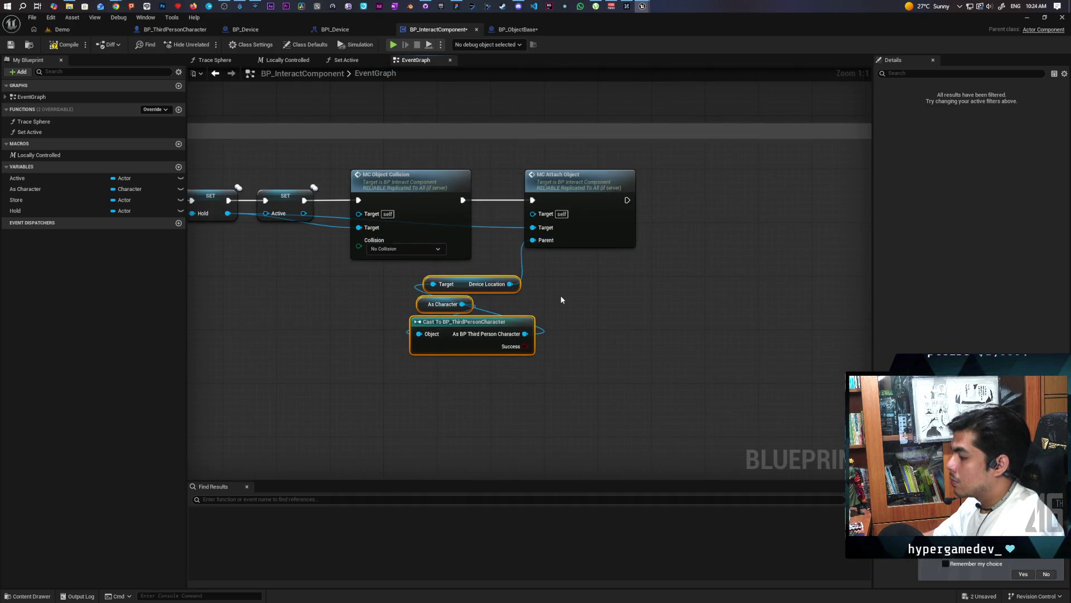
pyautogui.scroll(-3, 562, 299)
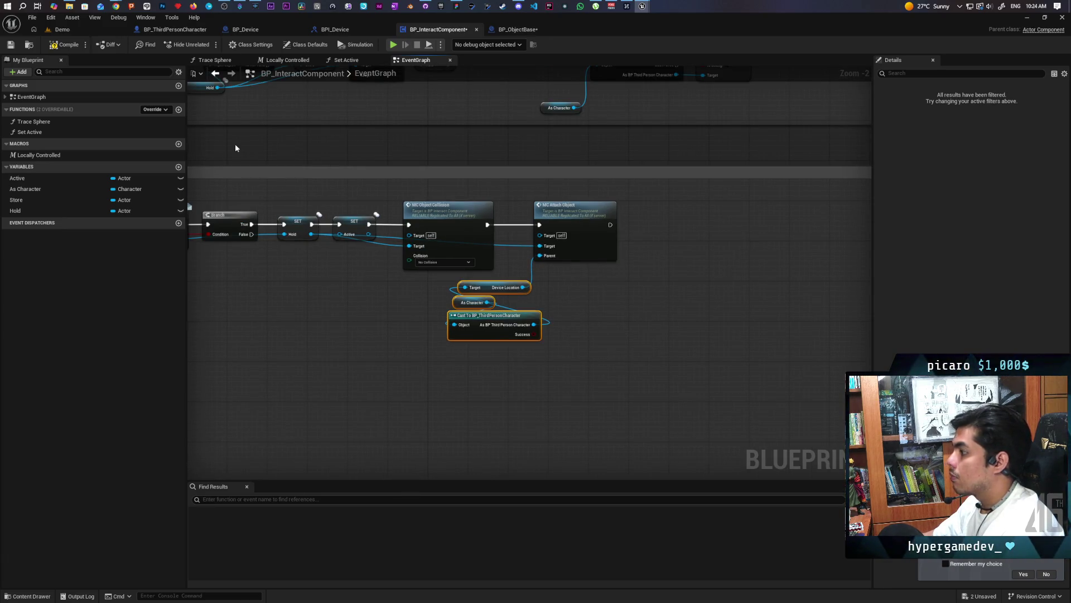
pyautogui.scroll(-1, 469, 166)
pyautogui.moveTo(468, 166)
pyautogui.mouseDown()
pyautogui.moveTo(486, 238)
pyautogui.moveTo(472, 313)
pyautogui.mouseUp()
# Step: Find all references to MC Attach Object and jump to its event in the results
pyautogui.rightClick(550, 354)
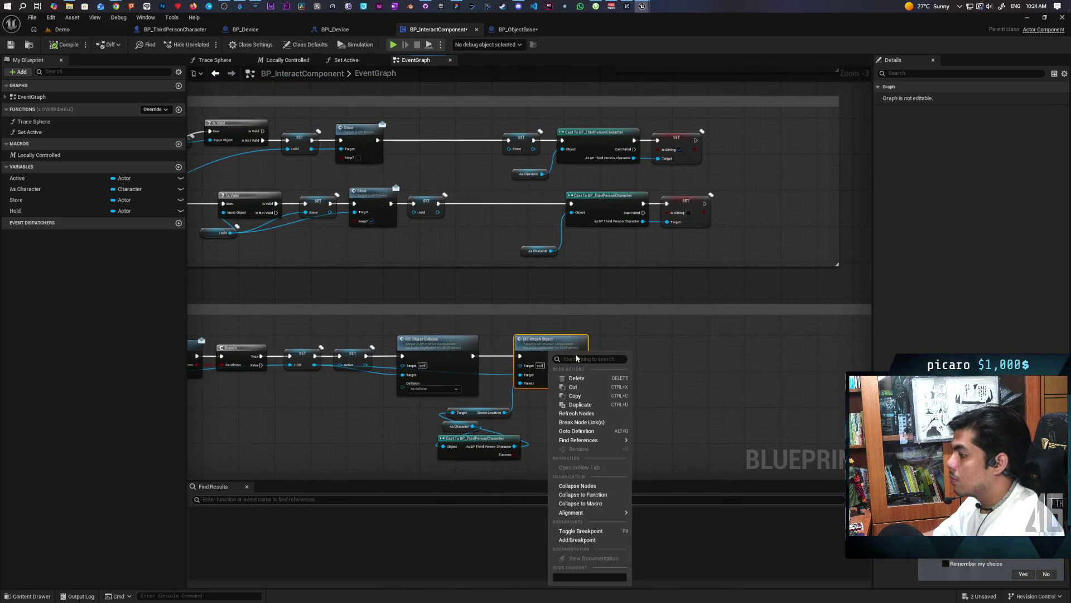
pyautogui.moveTo(605, 440)
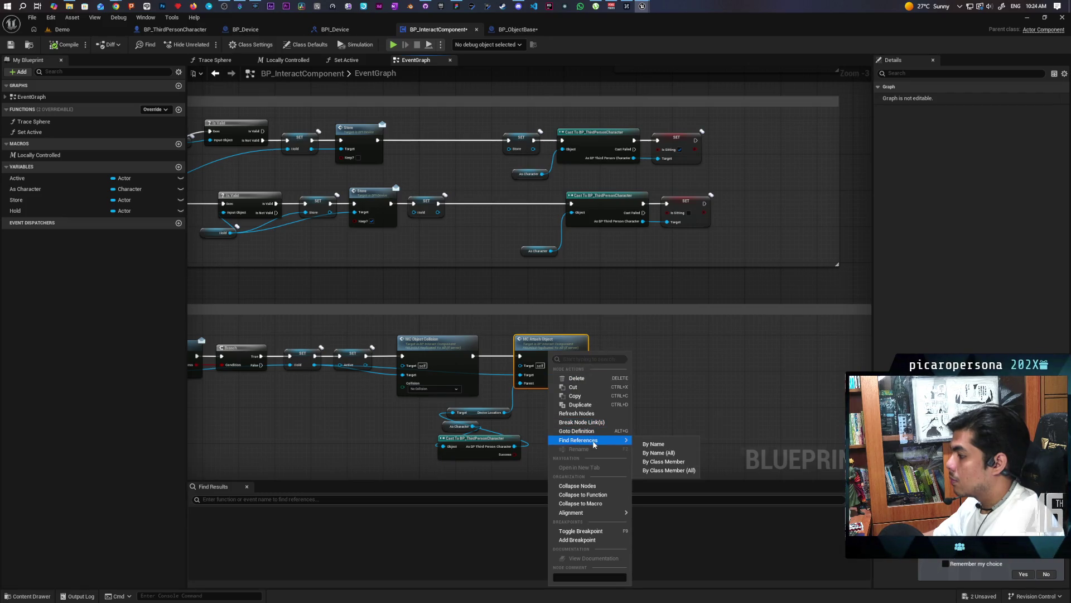
pyautogui.click(657, 444)
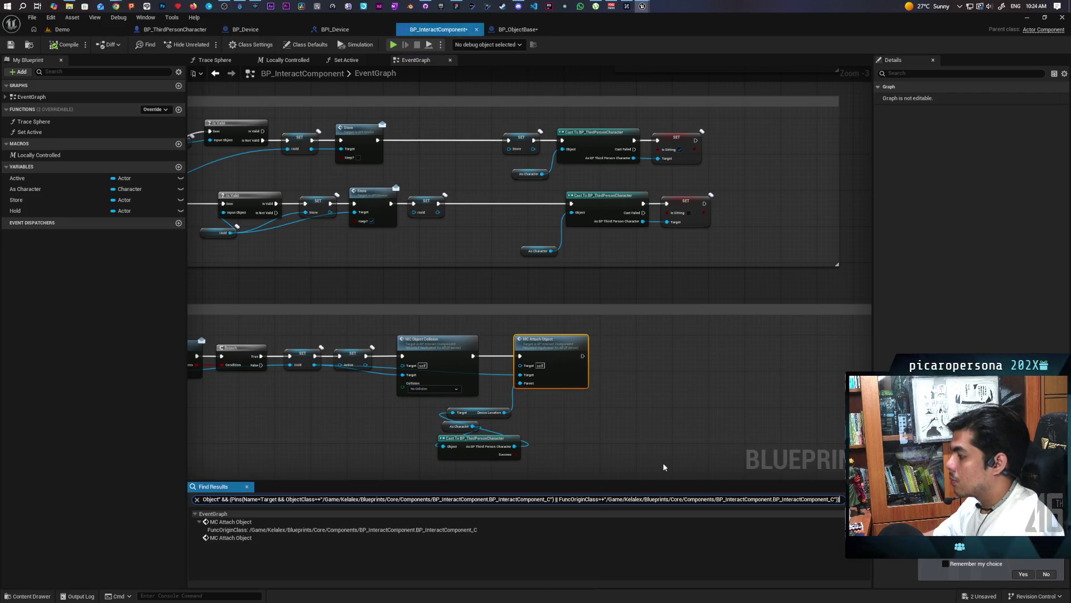
pyautogui.click(242, 536)
pyautogui.click(240, 522)
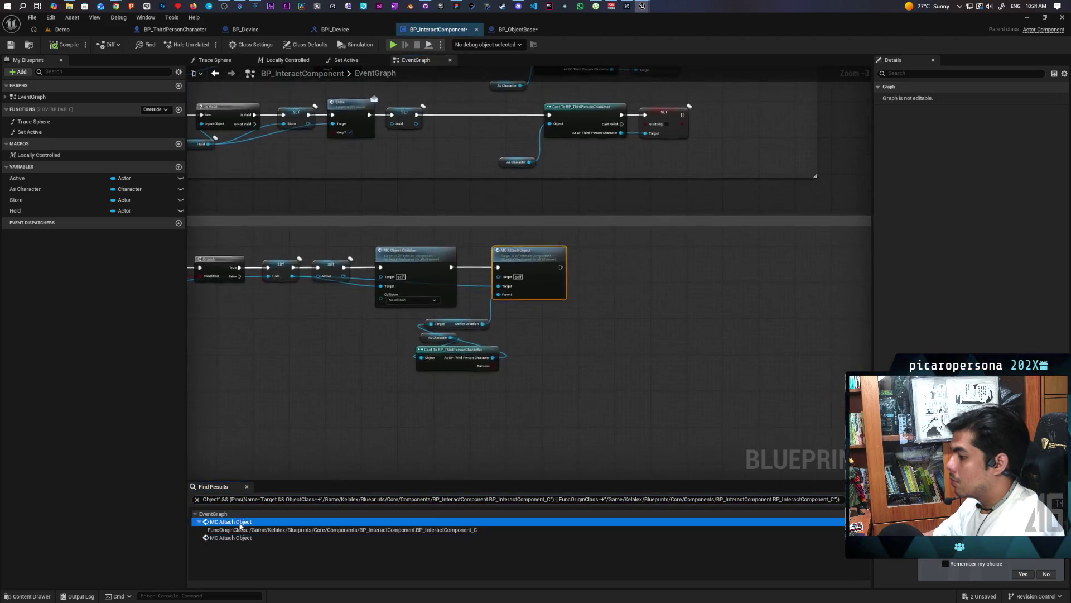
pyautogui.scroll(-5, 553, 349)
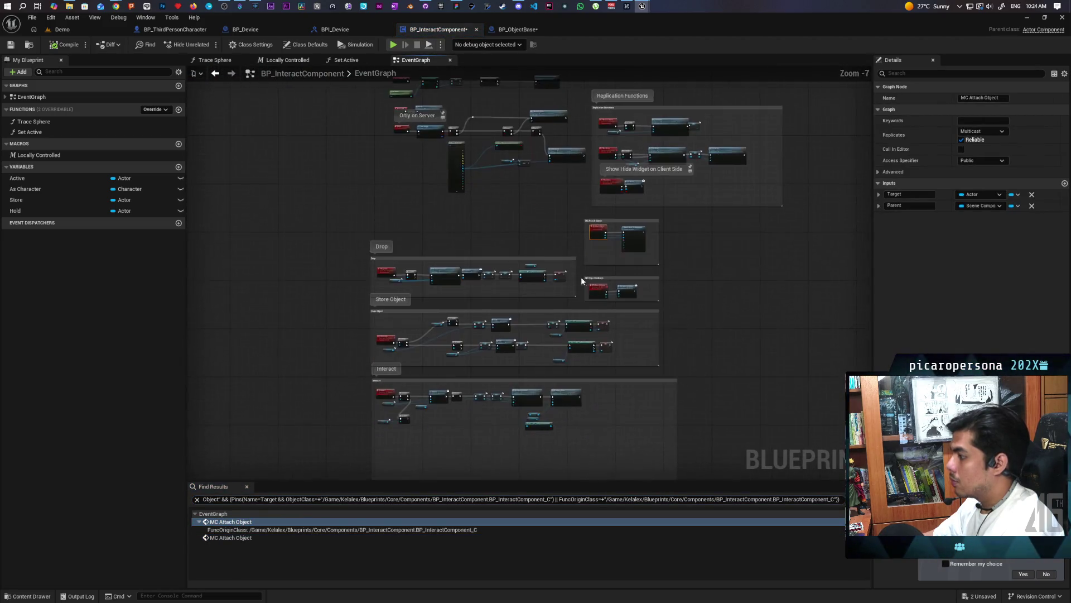
pyautogui.scroll(2, 571, 423)
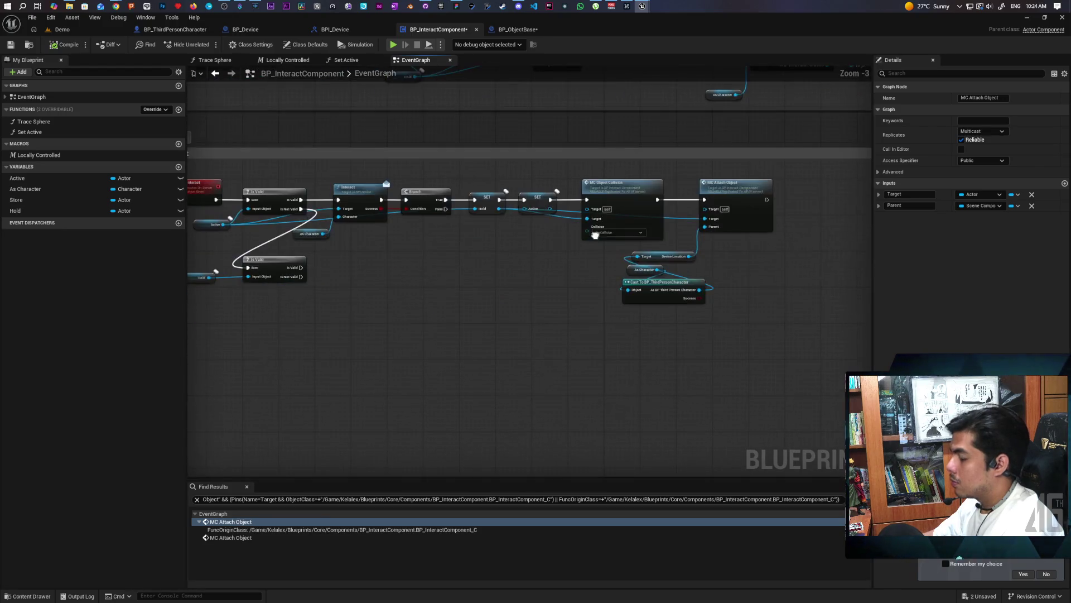
# Step: Select the MC Attach Object node and paste a copy below the Is Valid (Hold) check
pyautogui.moveTo(617, 320); pyautogui.dragTo(614, 327)
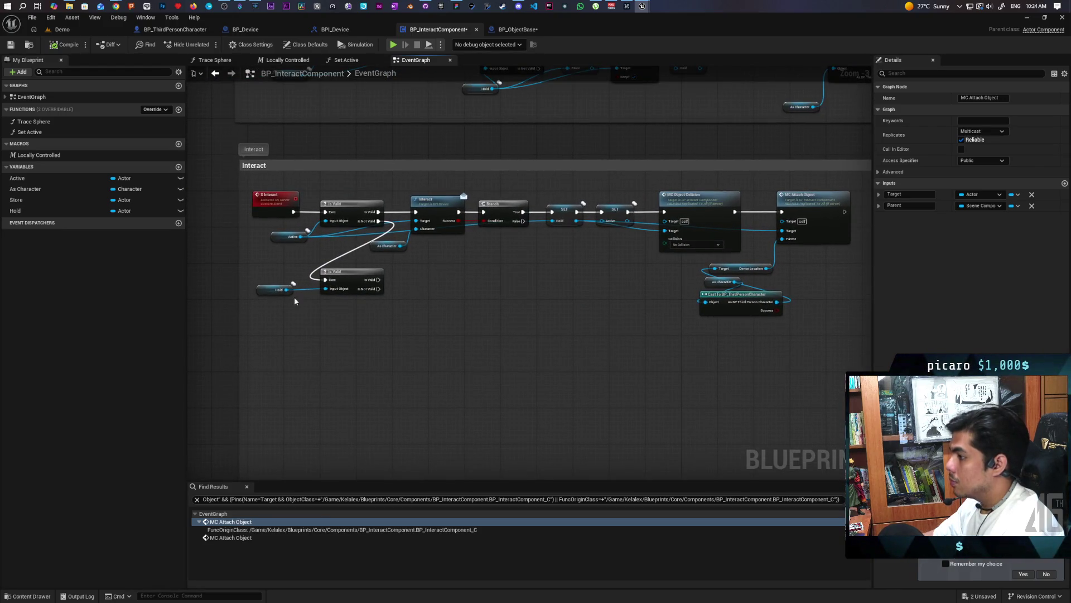
pyautogui.moveTo(713, 329); pyautogui.dragTo(655, 343)
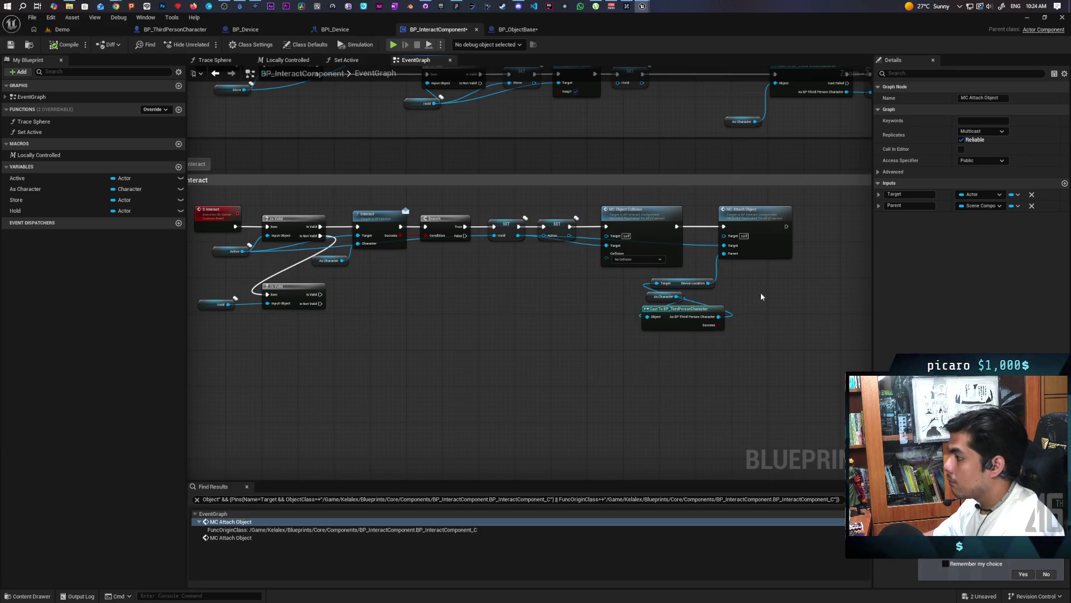
pyautogui.moveTo(819, 222)
pyautogui.mouseDown()
pyautogui.moveTo(705, 353)
pyautogui.moveTo(670, 344)
pyautogui.mouseUp()
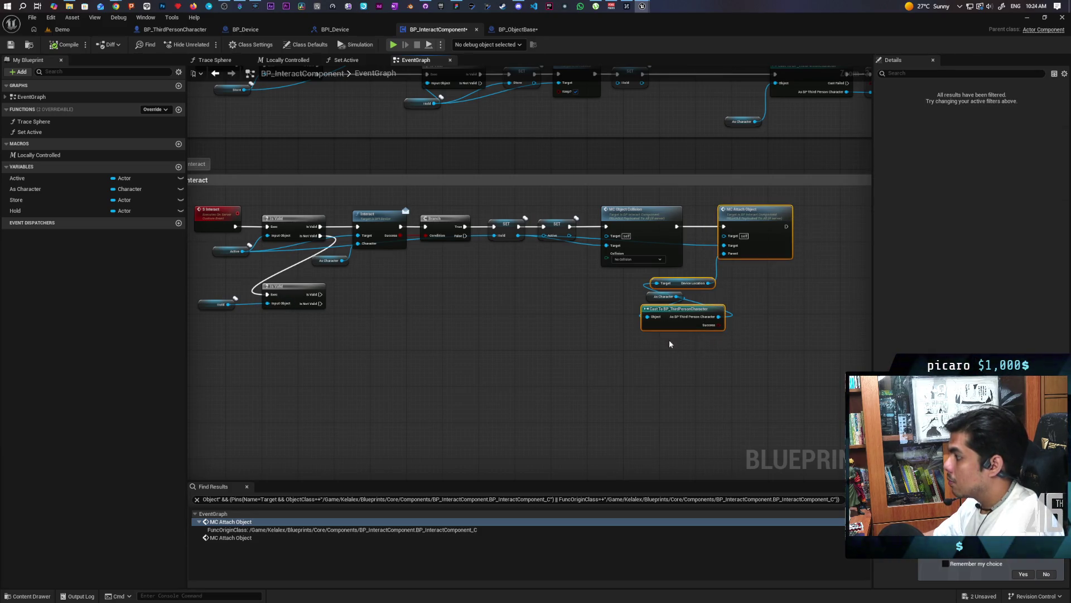
pyautogui.click(710, 337)
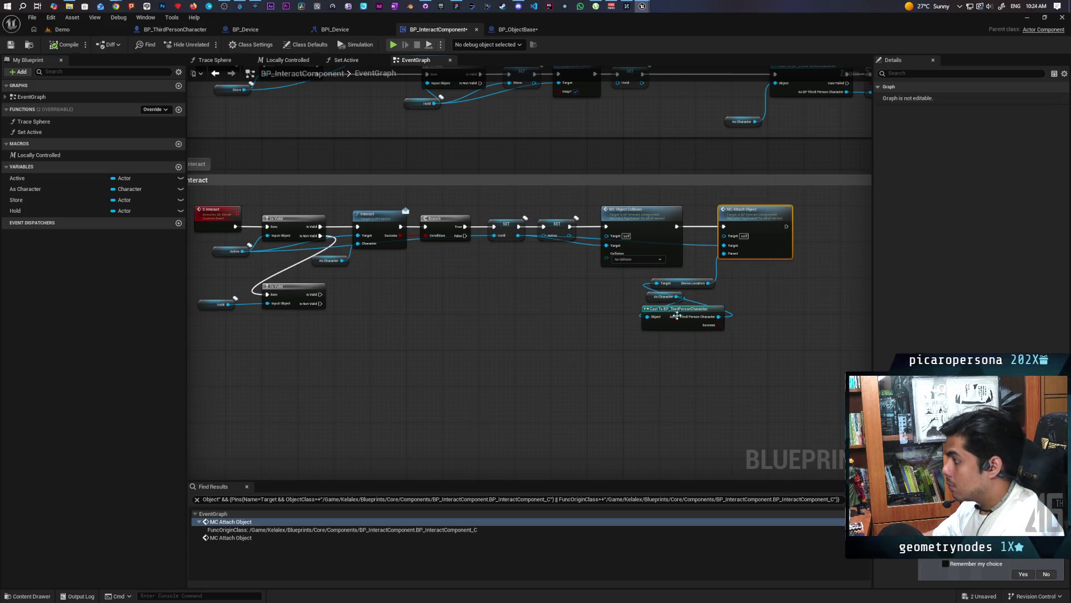
pyautogui.scroll(3, 479, 309)
pyautogui.hotkey('ctrl', 'v')
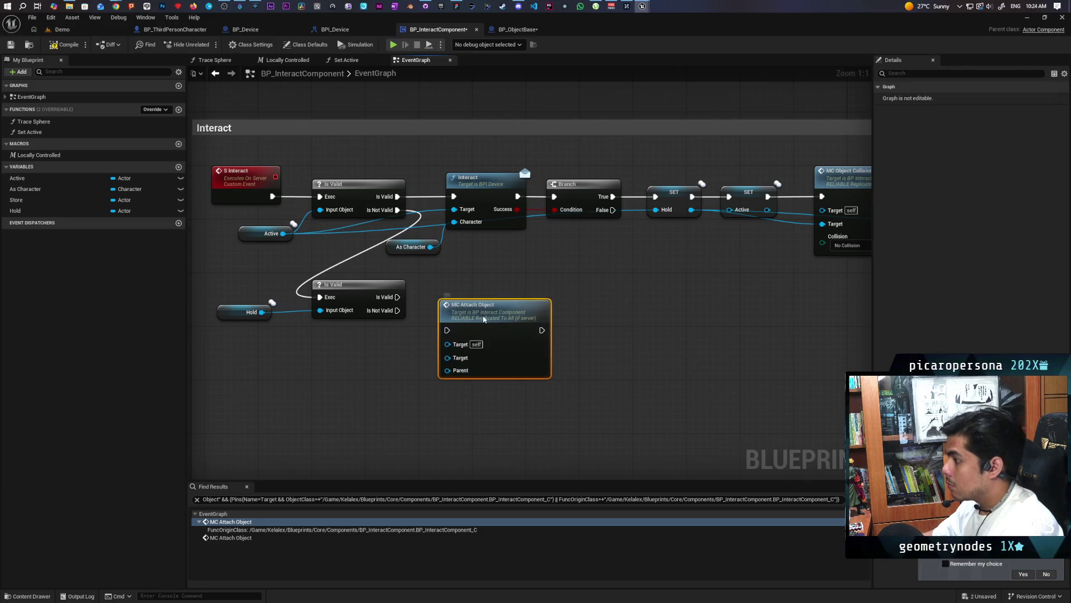
# Step: Move the copied node beside the Hold check and duplicate Hold as a new variable named Head
pyautogui.moveTo(483, 318); pyautogui.dragTo(546, 298)
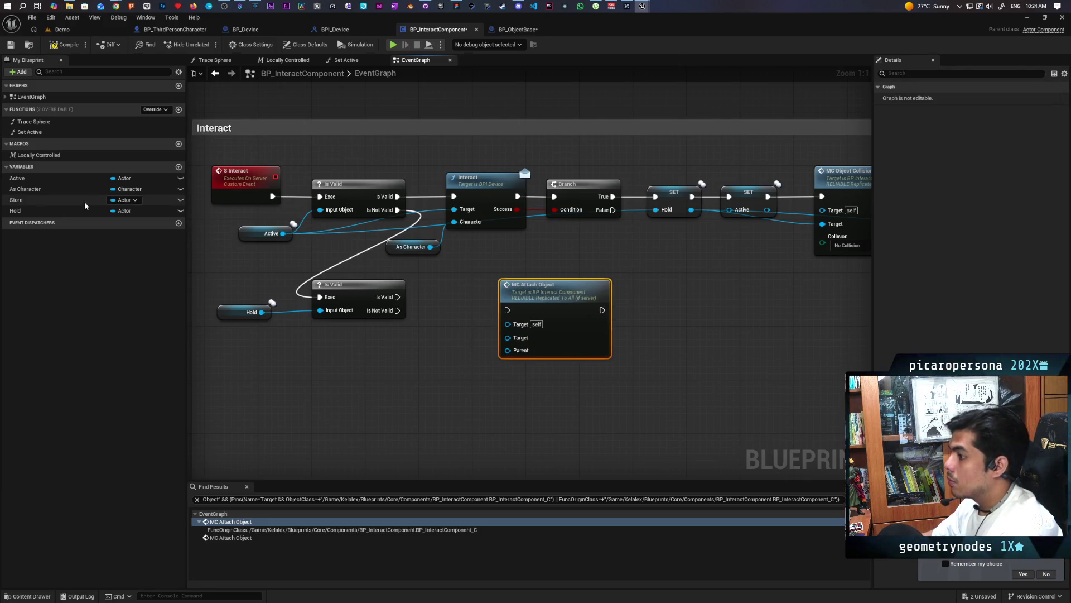
pyautogui.rightClick(23, 211)
pyautogui.moveTo(56, 240)
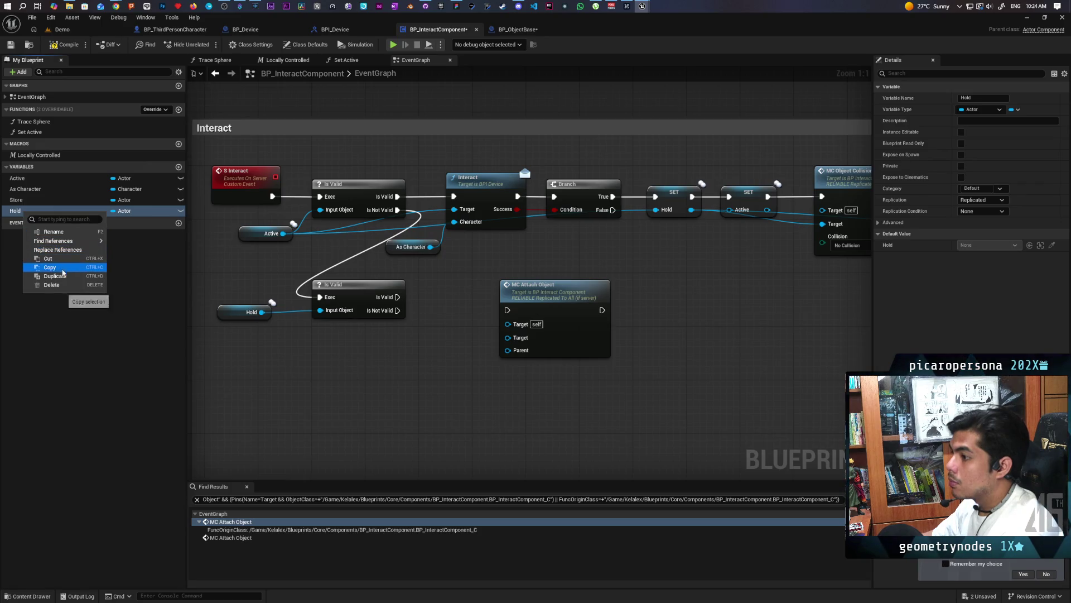
pyautogui.click(56, 276)
pyautogui.write('Head')
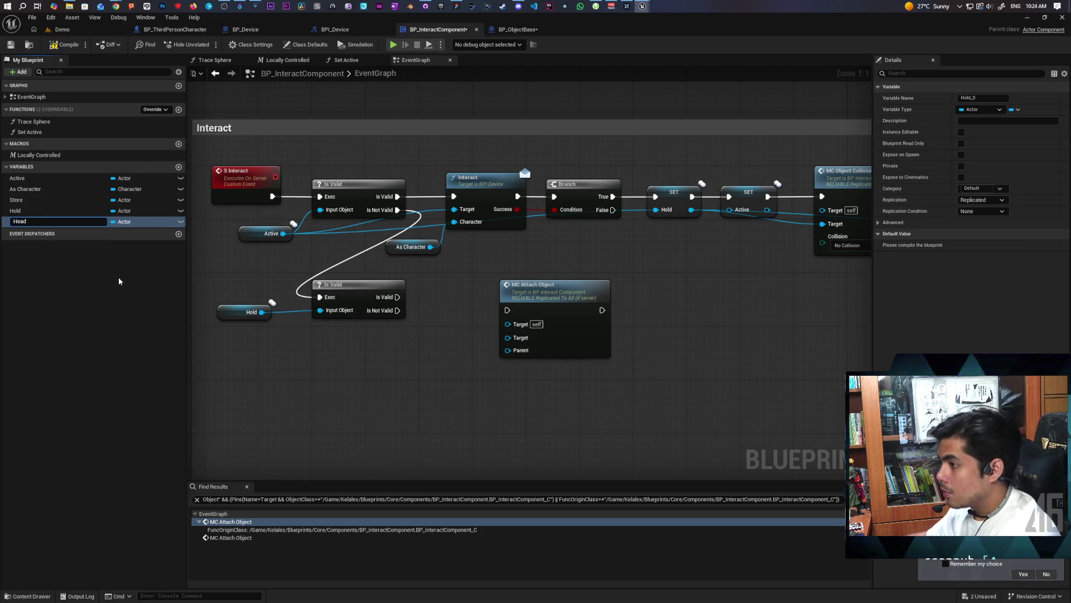
pyautogui.press('Return')
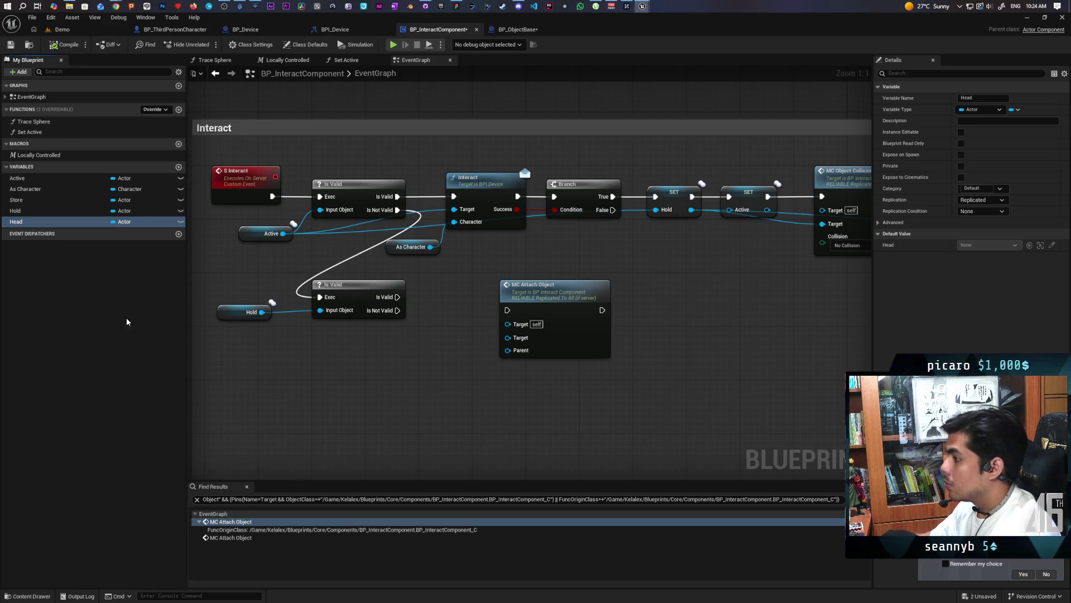
# Step: Add a SET Head node fed by Hold, and wire Head into MC Attach Object's Target
pyautogui.moveTo(15, 224)
pyautogui.mouseDown()
pyautogui.moveTo(223, 279)
pyautogui.moveTo(402, 304)
pyautogui.moveTo(435, 291)
pyautogui.mouseUp()
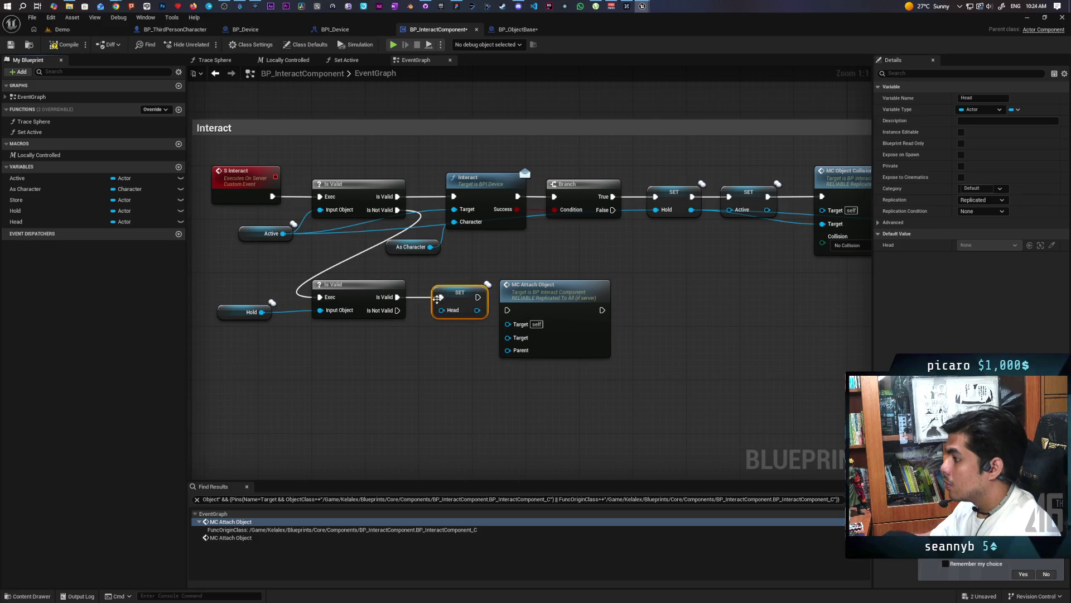
pyautogui.moveTo(262, 311); pyautogui.dragTo(441, 311)
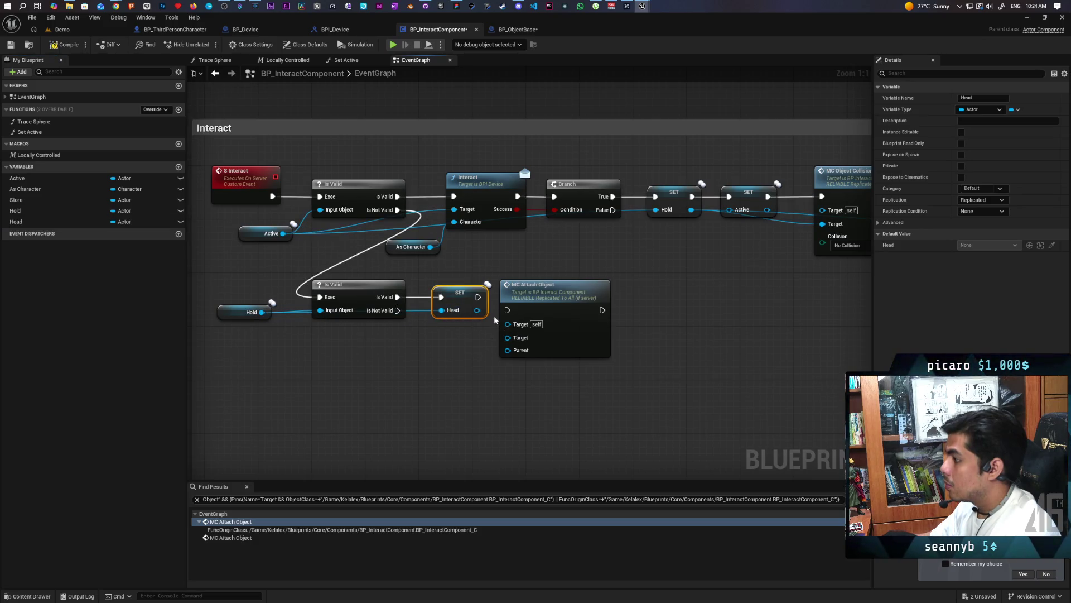
pyautogui.moveTo(540, 303); pyautogui.dragTo(546, 289)
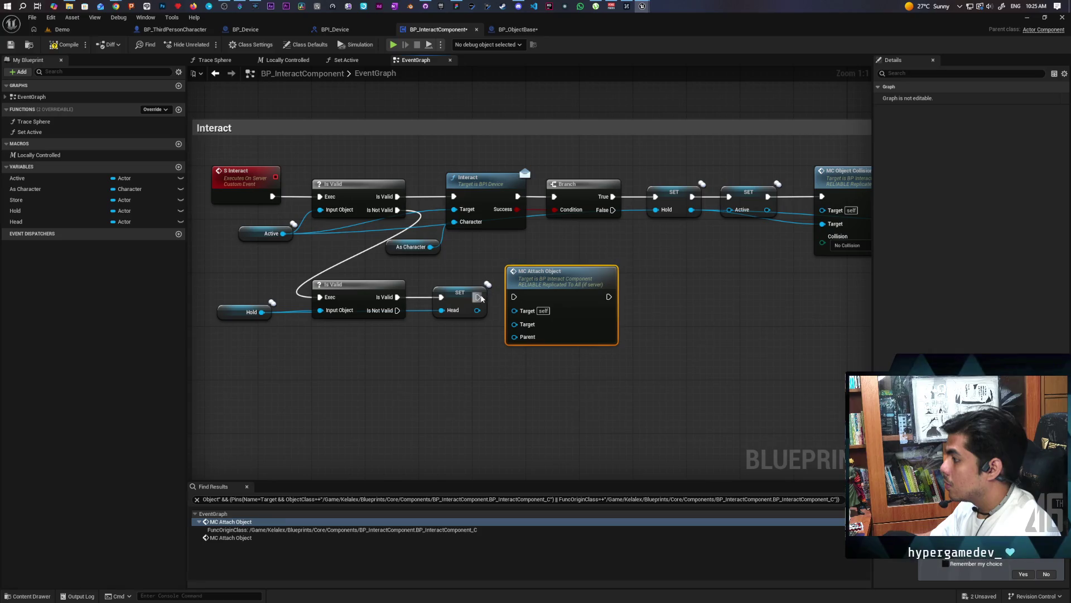
pyautogui.rightClick(501, 299)
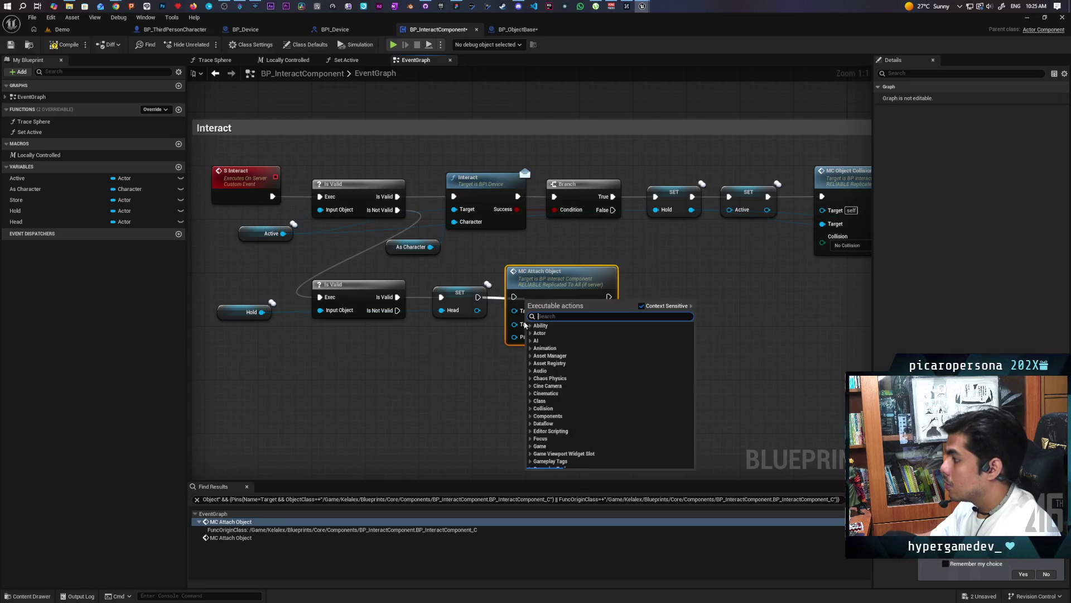
pyautogui.click(495, 328)
pyautogui.moveTo(477, 310)
pyautogui.mouseDown()
pyautogui.moveTo(552, 313)
pyautogui.moveTo(525, 304)
pyautogui.moveTo(536, 326)
pyautogui.moveTo(518, 325)
pyautogui.mouseUp()
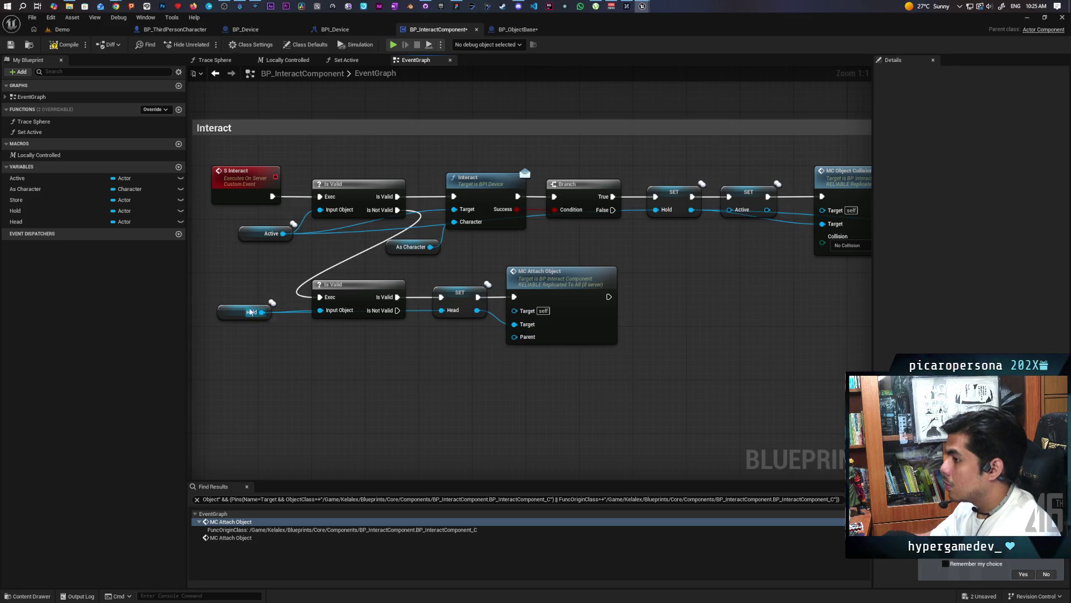
pyautogui.scroll(-2, 370, 344)
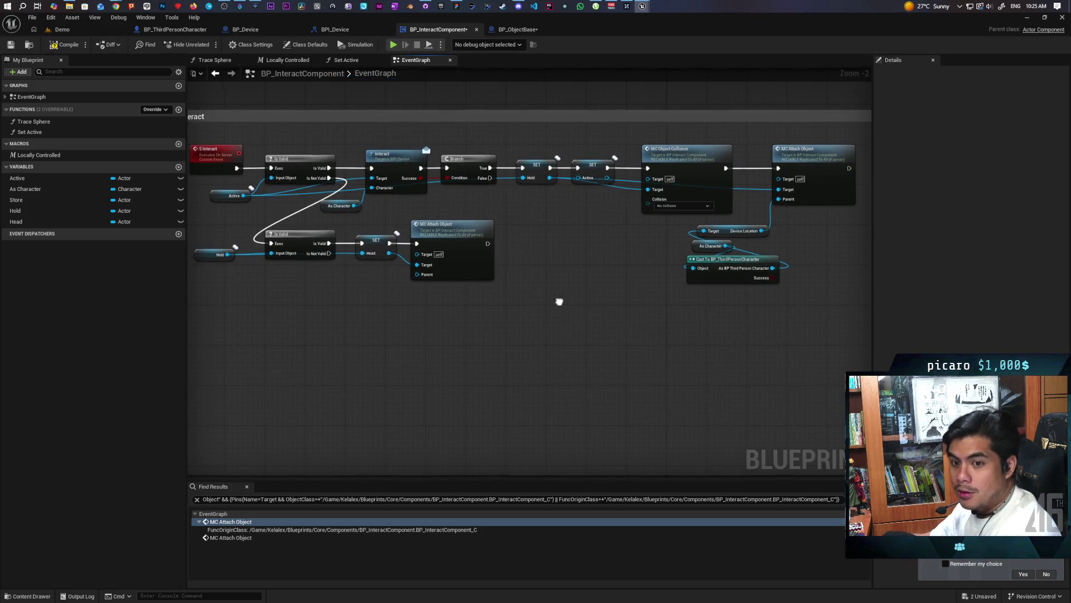
pyautogui.scroll(2, 625, 140)
pyautogui.click(720, 282)
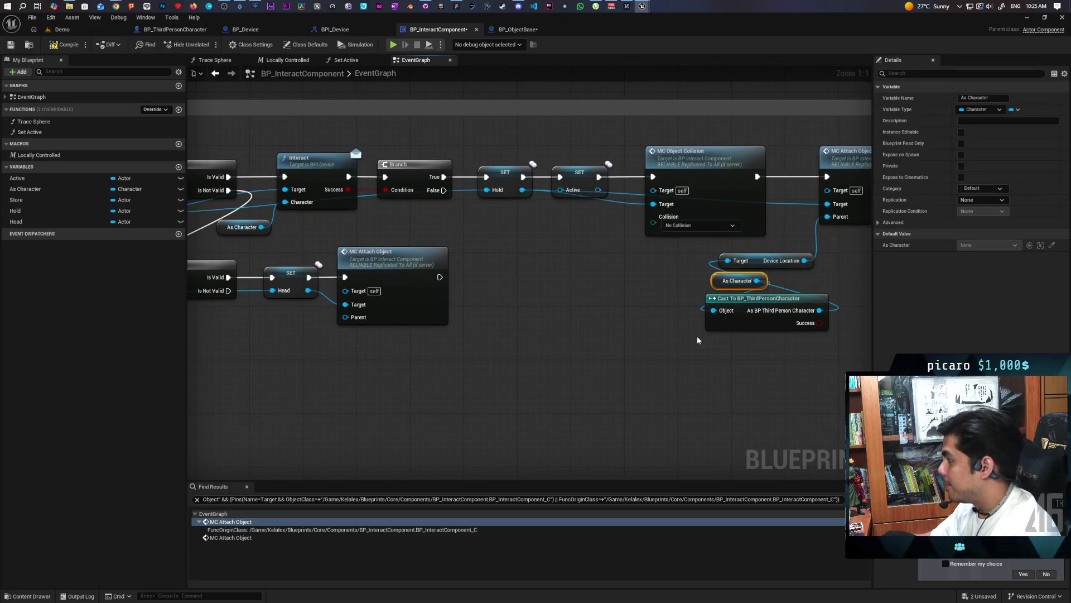
# Step: Paste an As Character getter, add Get Mesh, and wire Mesh into MC Attach Object's Parent input
pyautogui.hotkey('ctrl', 'v')
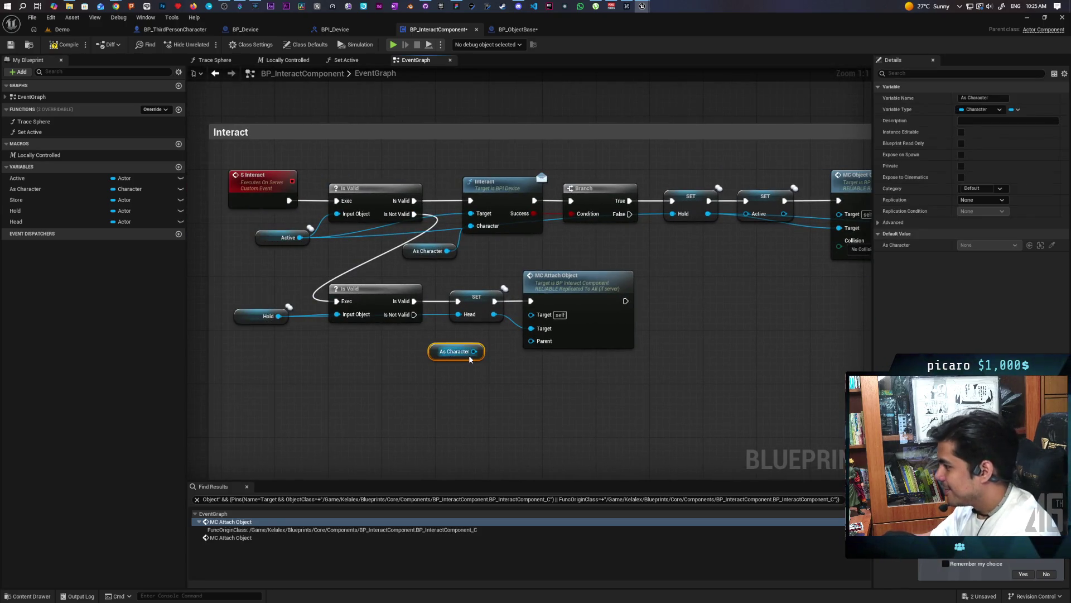
pyautogui.moveTo(438, 356); pyautogui.dragTo(461, 393)
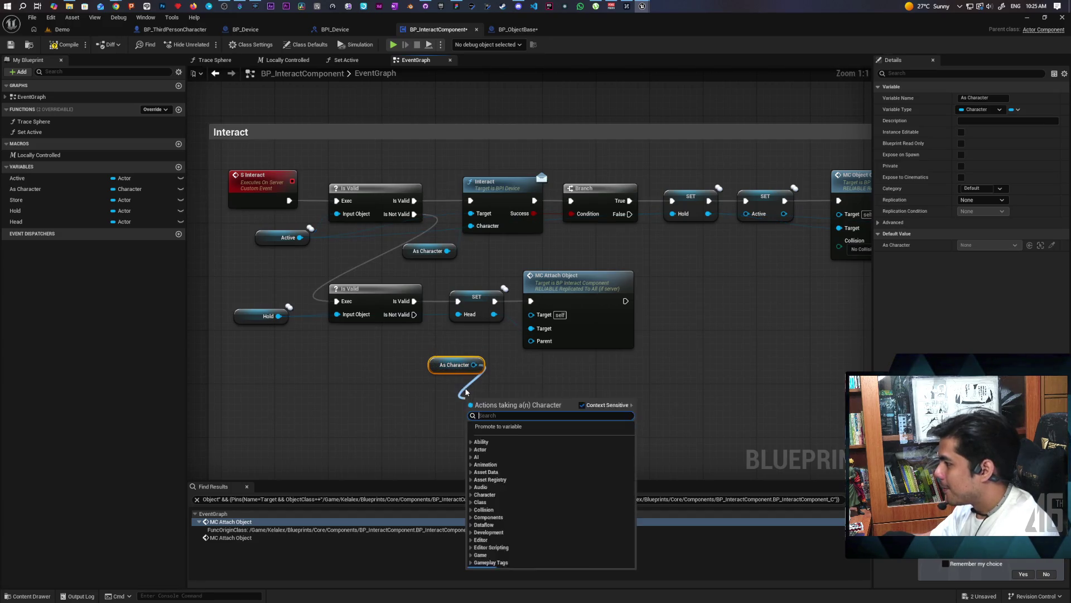
pyautogui.write('get mesh')
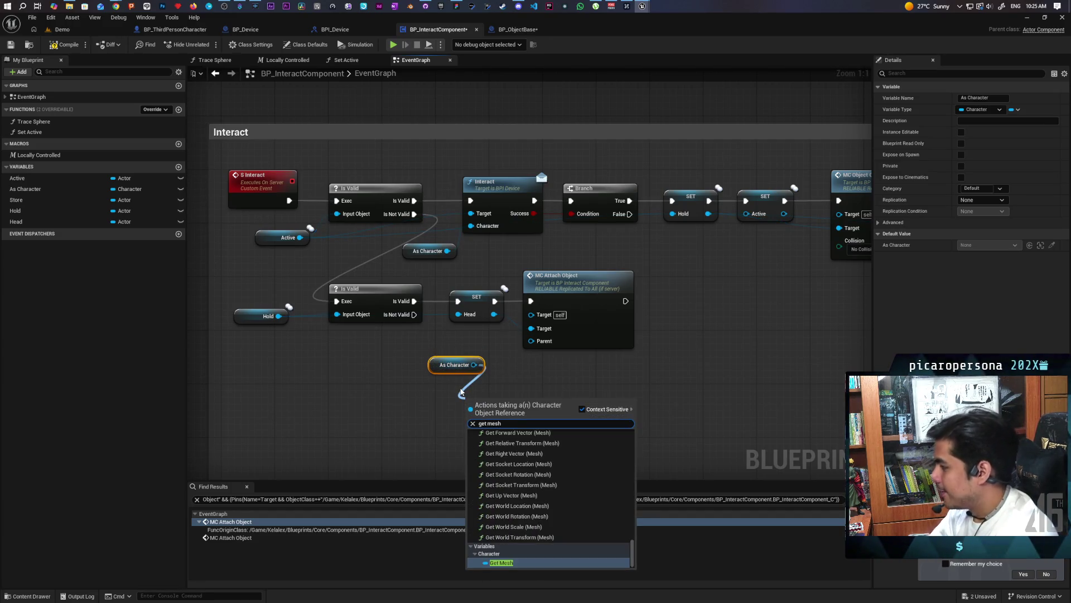
pyautogui.press('Return')
pyautogui.moveTo(499, 403)
pyautogui.mouseDown()
pyautogui.moveTo(461, 388)
pyautogui.moveTo(471, 436)
pyautogui.moveTo(453, 428)
pyautogui.mouseUp()
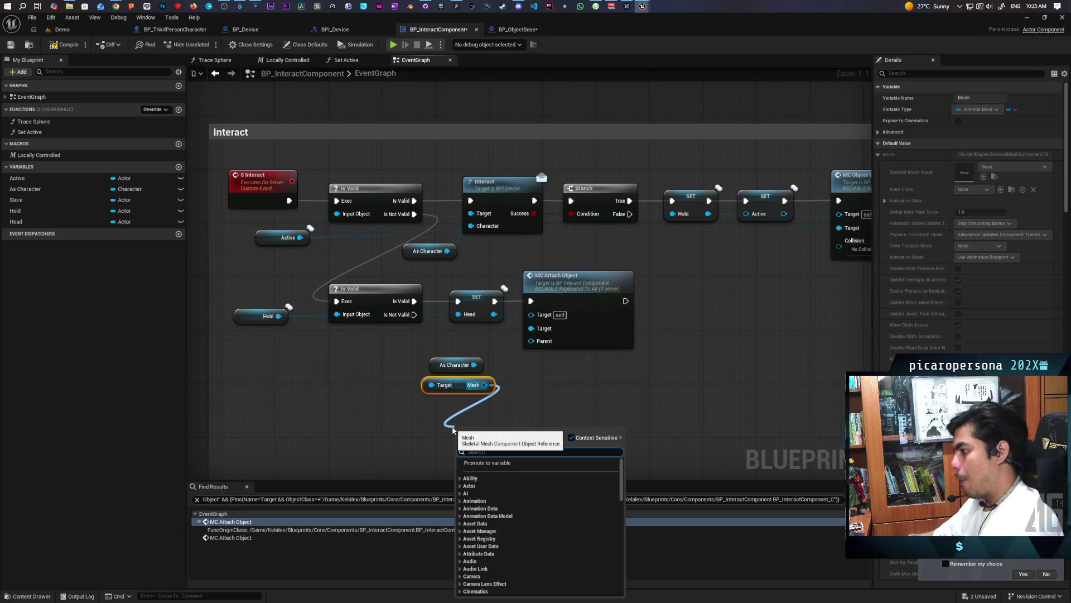
pyautogui.click(446, 424)
pyautogui.moveTo(484, 384); pyautogui.dragTo(531, 341)
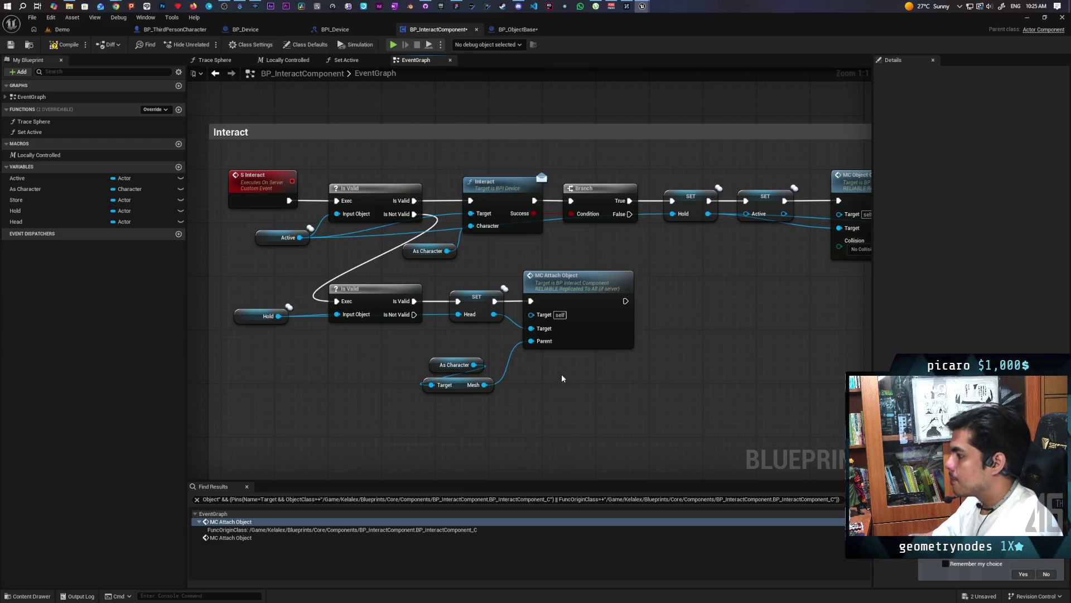
pyautogui.doubleClick(591, 336)
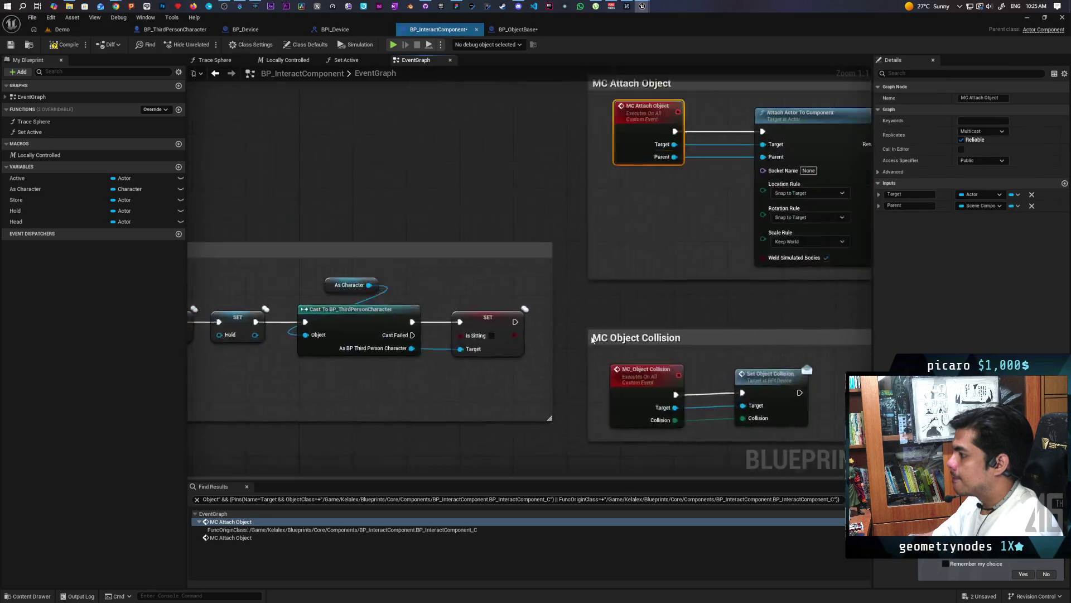
# Step: Add a Socket Name input to the MC Attach Object event and set the new call's socket to Piggyback
pyautogui.moveTo(643, 311); pyautogui.dragTo(519, 310)
pyautogui.scroll(-4, 540, 376)
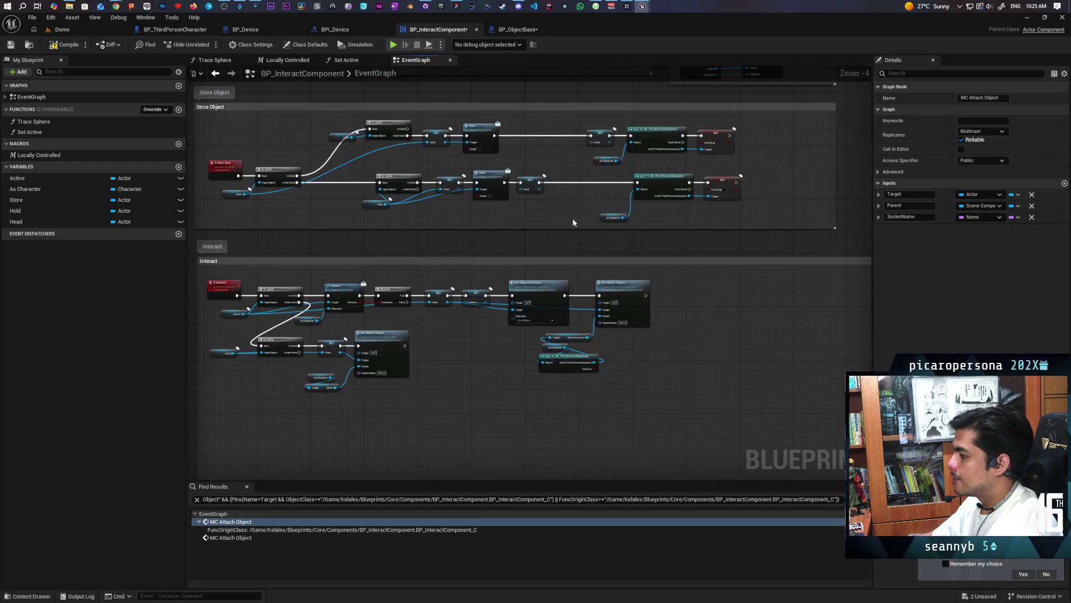
pyautogui.scroll(4, 478, 383)
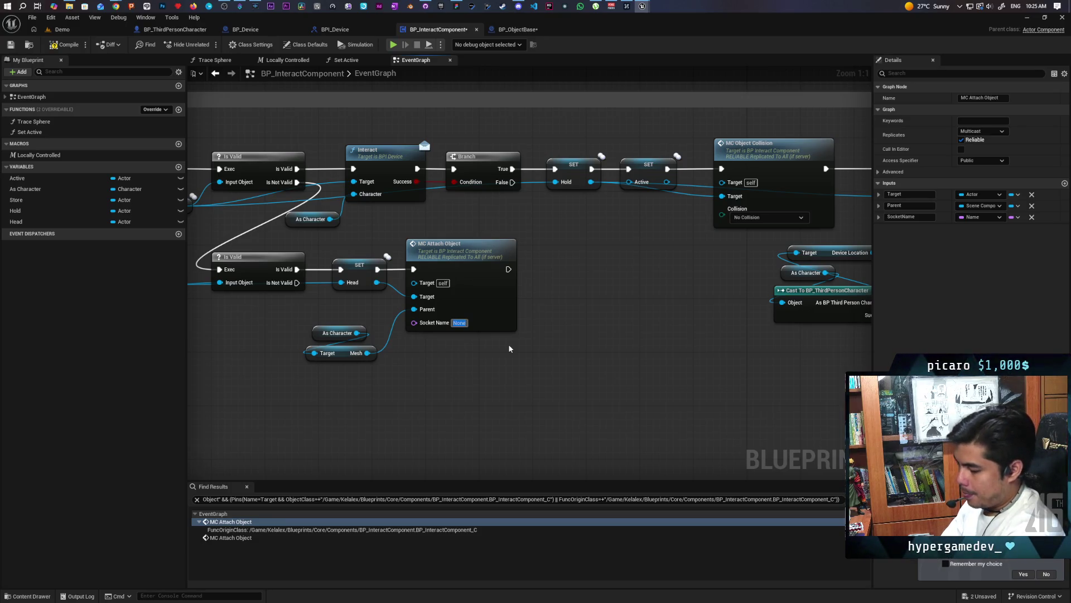
pyautogui.write('Piggy')
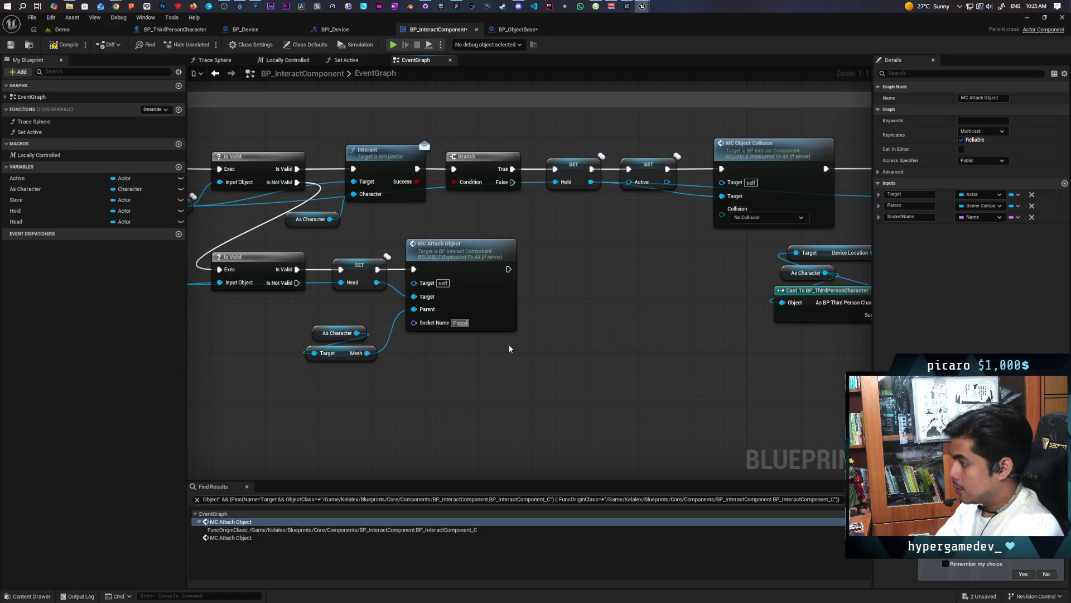
pyautogui.write('back')
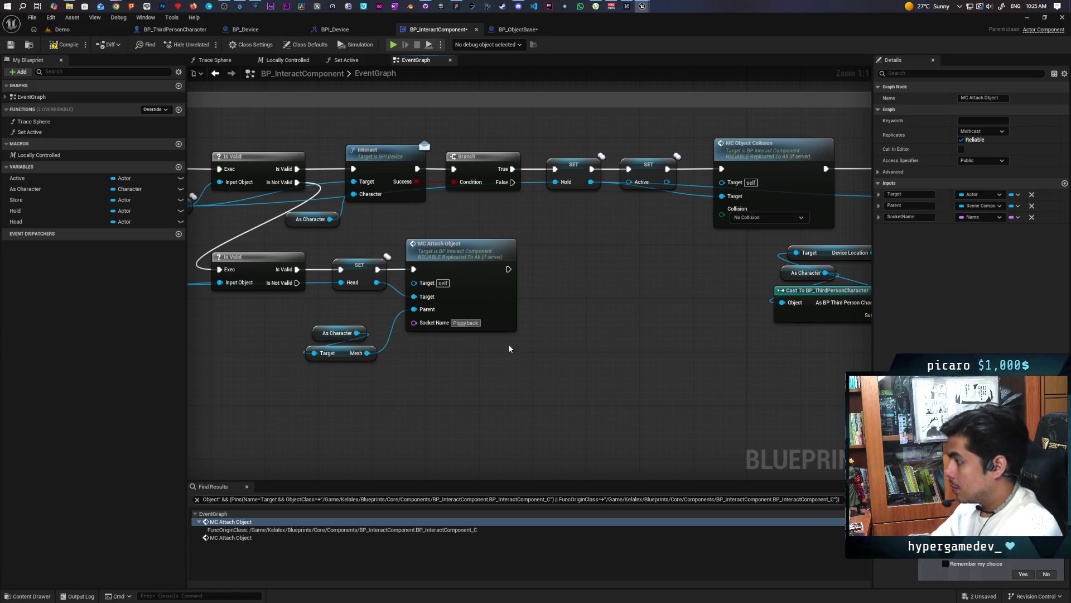
pyautogui.click(509, 346)
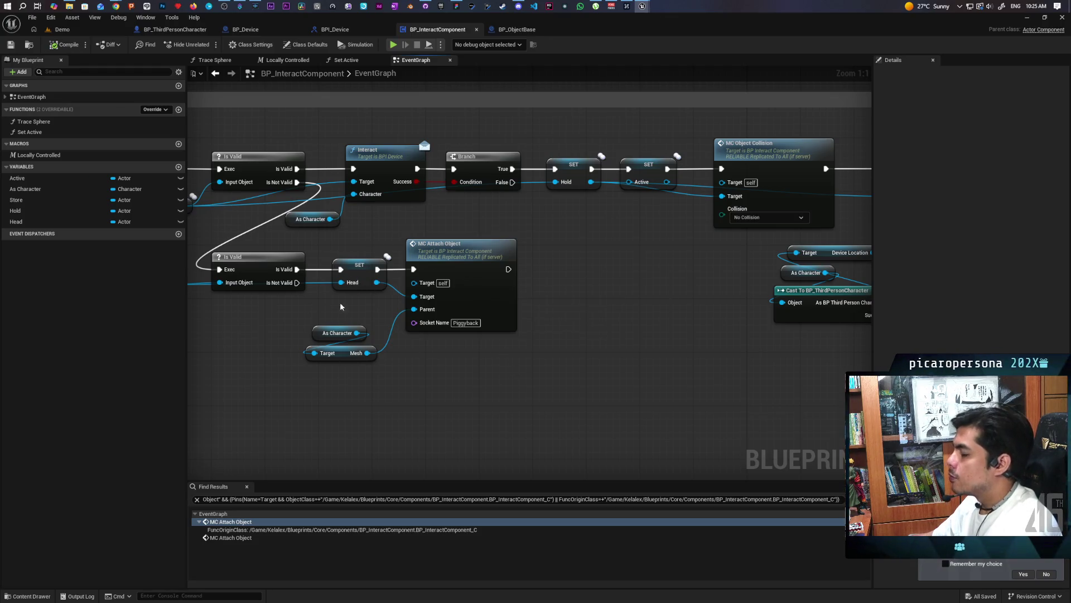
pyautogui.moveTo(343, 416); pyautogui.dragTo(475, 406)
pyautogui.moveTo(375, 354); pyautogui.dragTo(253, 358)
pyautogui.click(15, 211)
pyautogui.moveTo(477, 290)
pyautogui.mouseDown()
pyautogui.moveTo(544, 267)
pyautogui.moveTo(584, 282)
pyautogui.mouseUp()
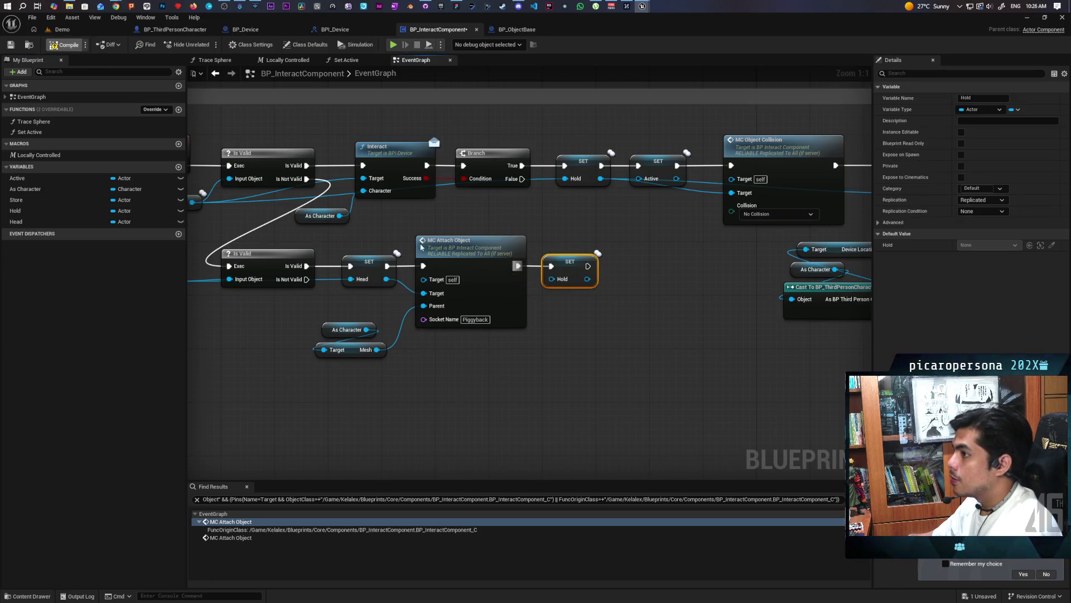
pyautogui.moveTo(592, 362)
pyautogui.mouseDown()
pyautogui.moveTo(635, 340)
pyautogui.moveTo(691, 394)
pyautogui.mouseUp()
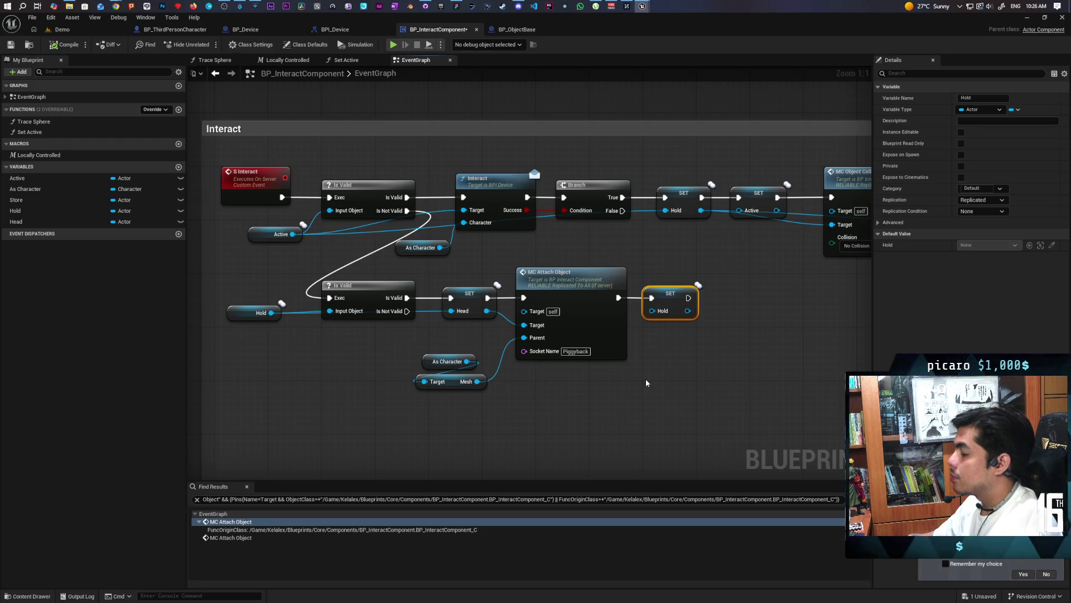
pyautogui.moveTo(645, 383)
pyautogui.mouseDown()
pyautogui.moveTo(422, 407)
pyautogui.moveTo(447, 399)
pyautogui.moveTo(420, 311)
pyautogui.moveTo(395, 330)
pyautogui.mouseUp()
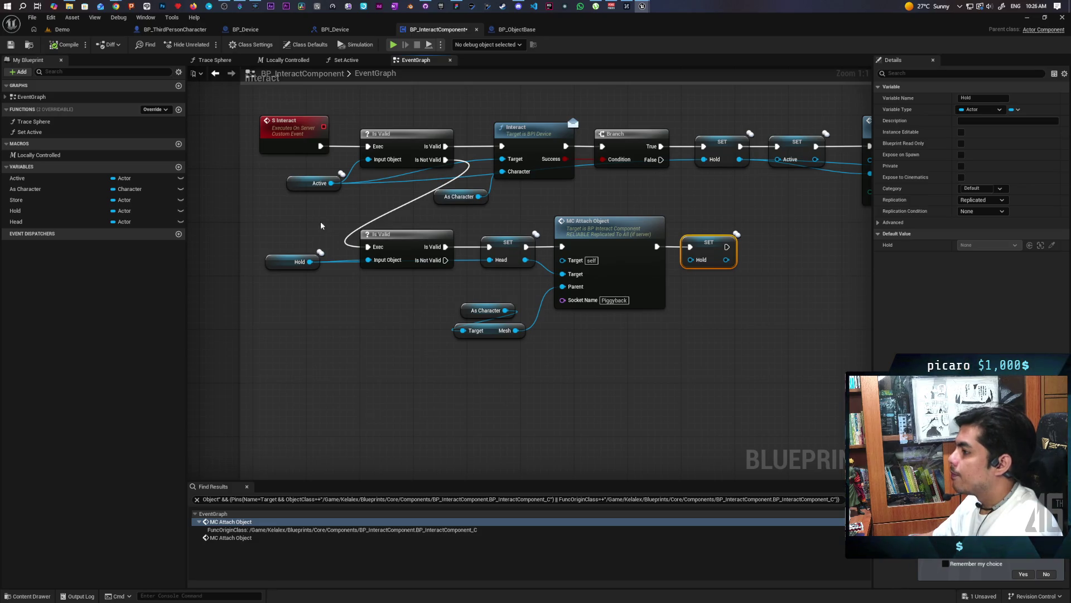
pyautogui.scroll(-2, 399, 327)
pyautogui.scroll(2, 399, 327)
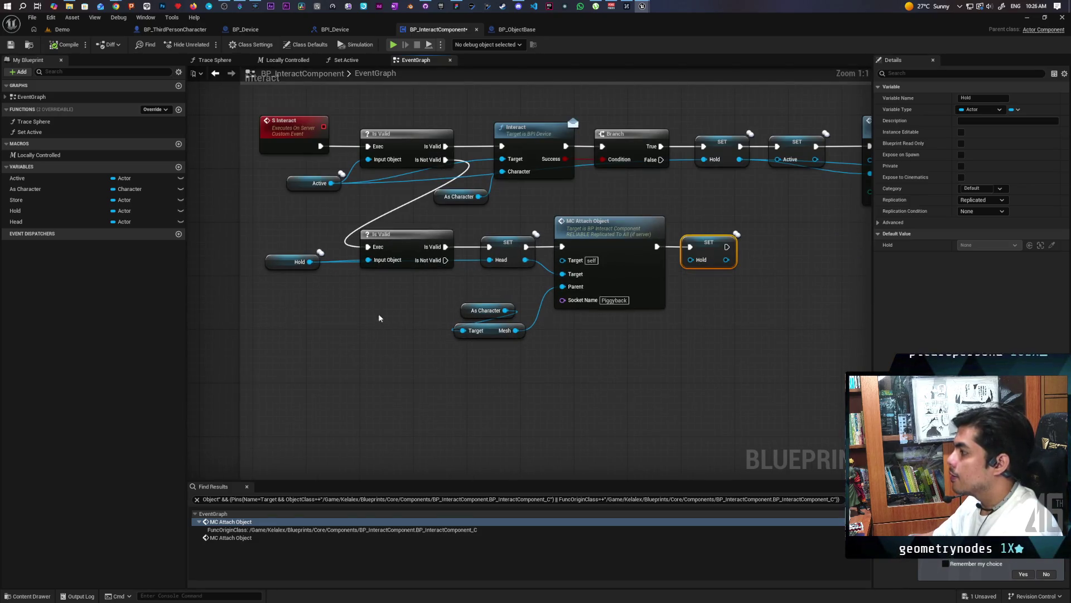
pyautogui.moveTo(383, 307); pyautogui.dragTo(360, 306)
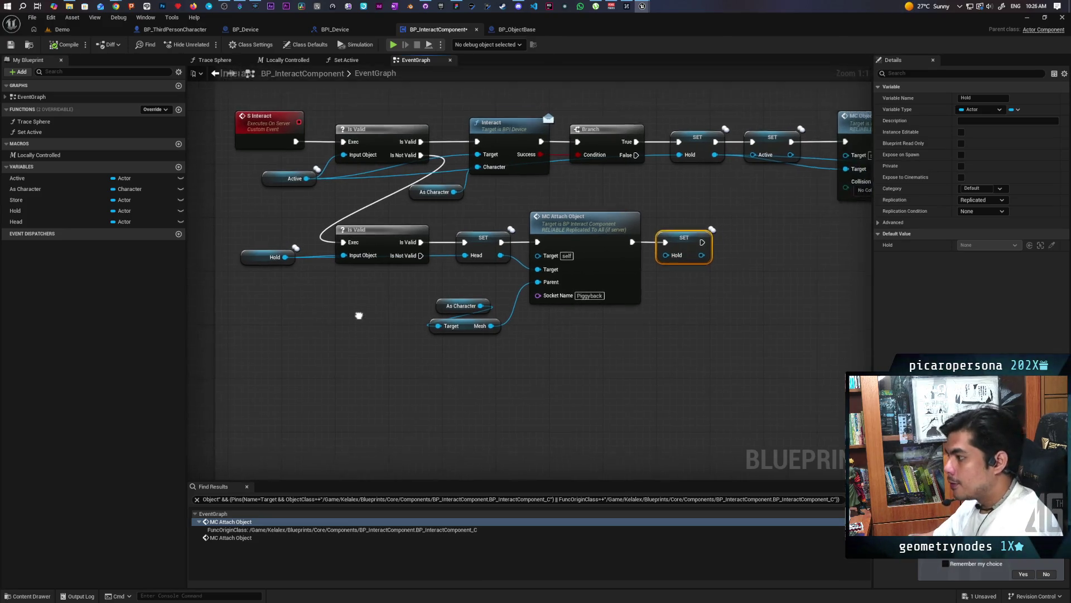
pyautogui.moveTo(280, 318); pyautogui.dragTo(318, 294)
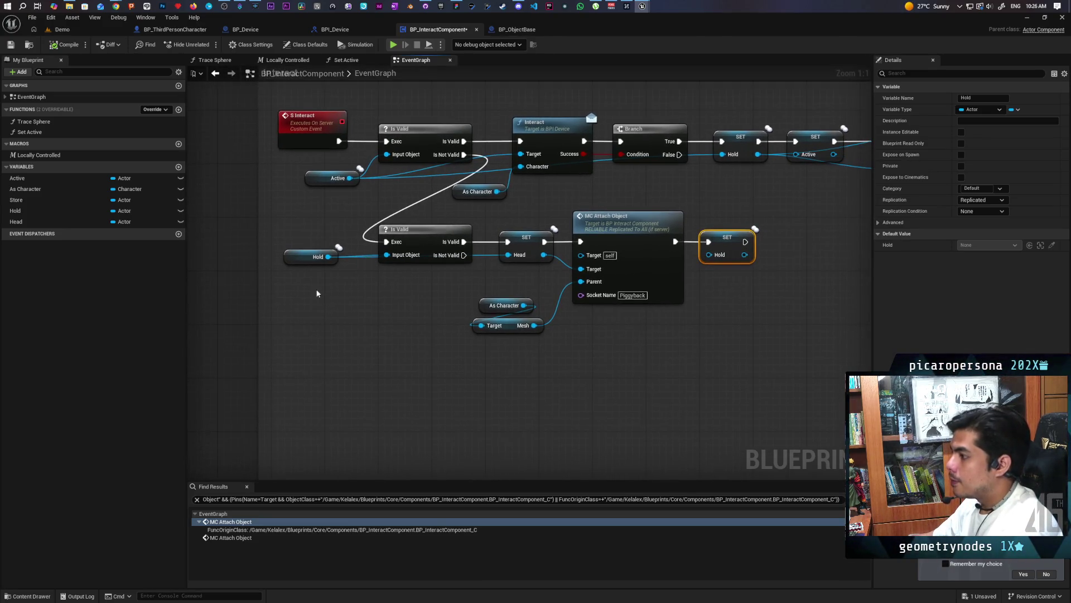
pyautogui.click(314, 258)
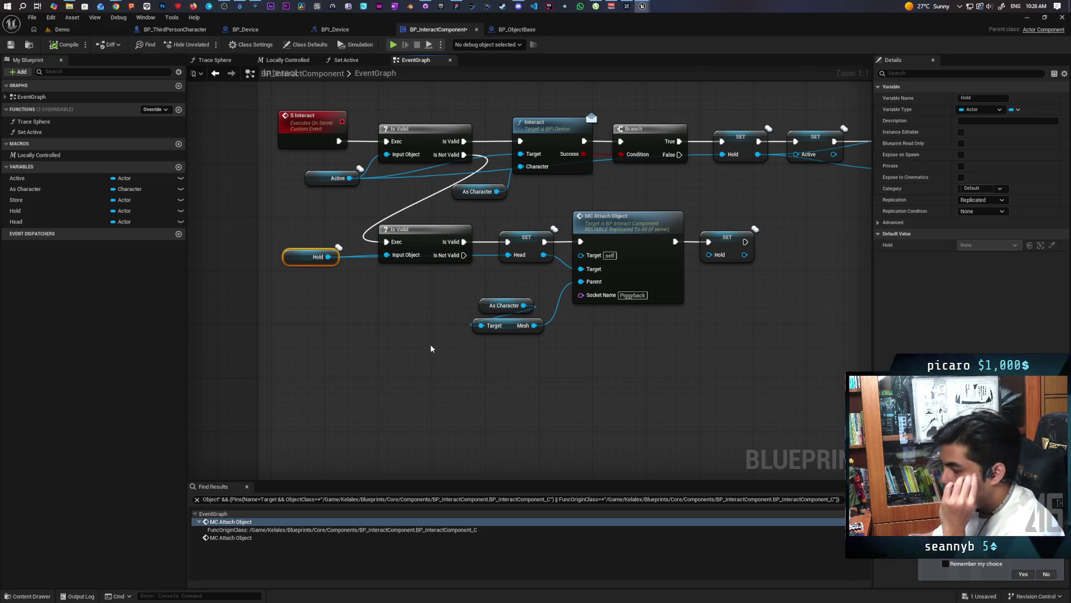
# Step: Shift the Head attach chain to the right to make room
pyautogui.moveTo(464, 338)
pyautogui.mouseDown()
pyautogui.moveTo(368, 365)
pyautogui.moveTo(511, 366)
pyautogui.mouseUp()
pyautogui.moveTo(434, 250); pyautogui.dragTo(672, 373)
pyautogui.moveTo(593, 291); pyautogui.dragTo(701, 290)
pyautogui.click(491, 301)
# Step: Add an Is Valid check on Head, wire Is Not Valid into SET Head, and compile
pyautogui.moveTo(16, 222)
pyautogui.mouseDown()
pyautogui.moveTo(137, 268)
pyautogui.moveTo(470, 335)
pyautogui.moveTo(497, 268)
pyautogui.mouseUp()
pyautogui.click(413, 342)
pyautogui.hotkey('ctrl', 'v')
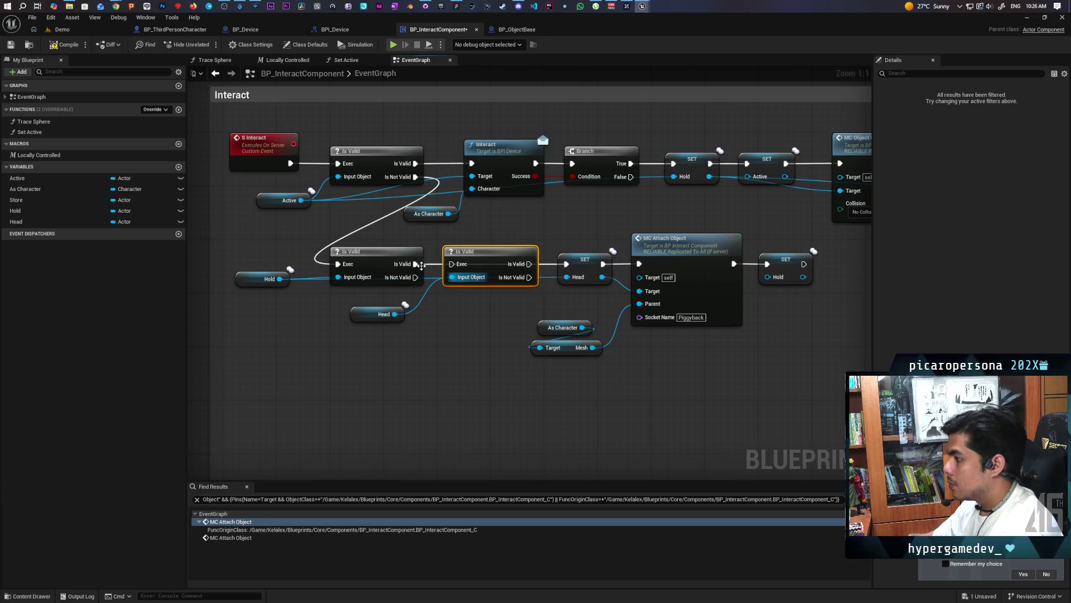
pyautogui.moveTo(529, 263)
pyautogui.mouseDown()
pyautogui.moveTo(562, 283)
pyautogui.moveTo(550, 266)
pyautogui.moveTo(566, 264)
pyautogui.mouseUp()
pyautogui.click(561, 284)
pyautogui.click(529, 277)
pyautogui.moveTo(368, 319)
pyautogui.mouseDown()
pyautogui.moveTo(412, 313)
pyautogui.moveTo(395, 313)
pyautogui.mouseUp()
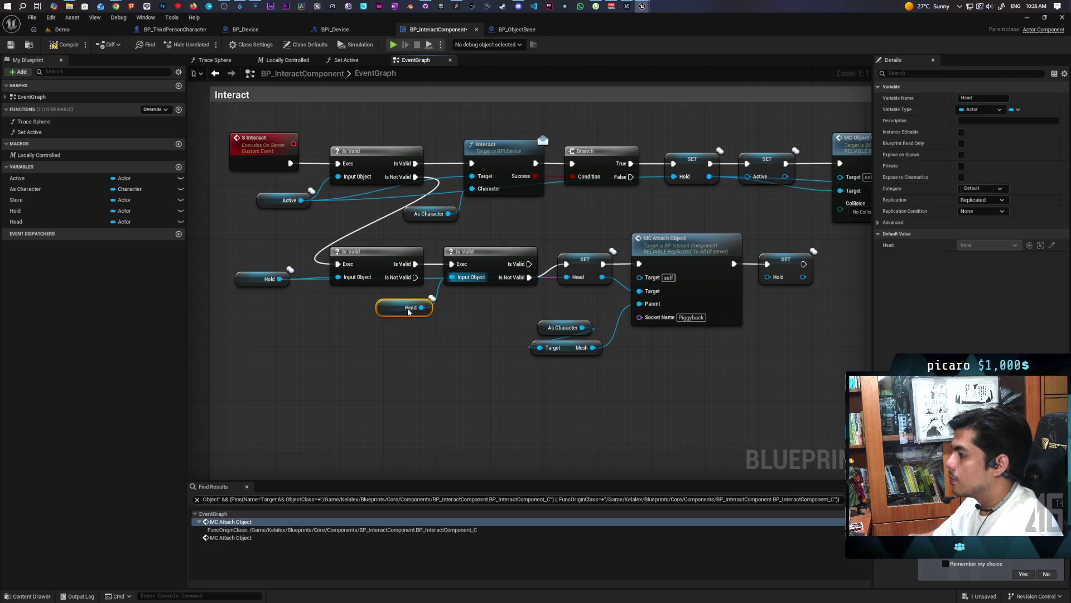
pyautogui.click(65, 47)
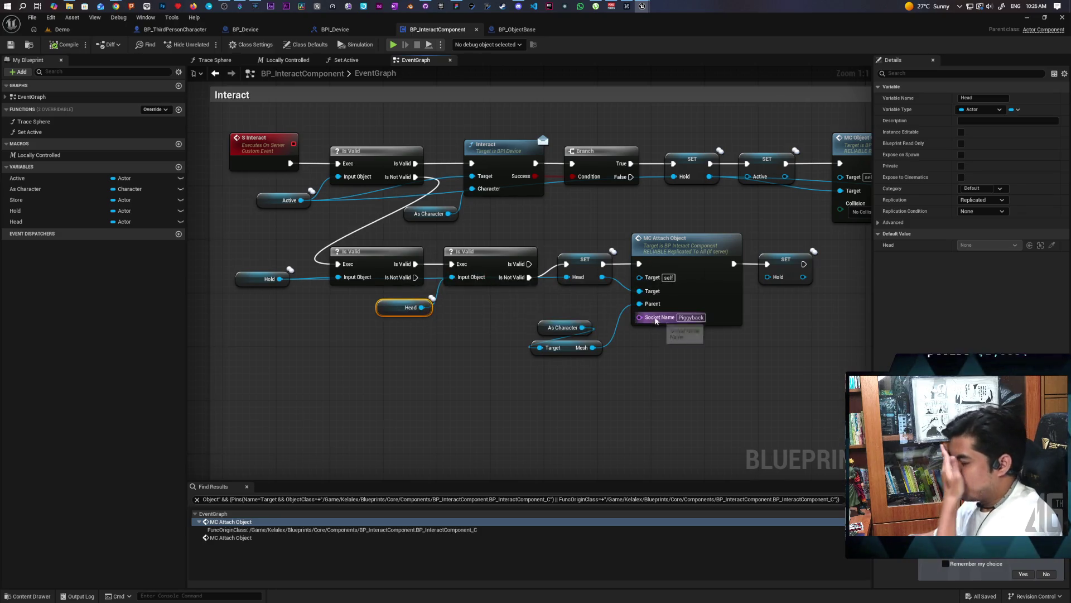
pyautogui.scroll(1, 482, 258)
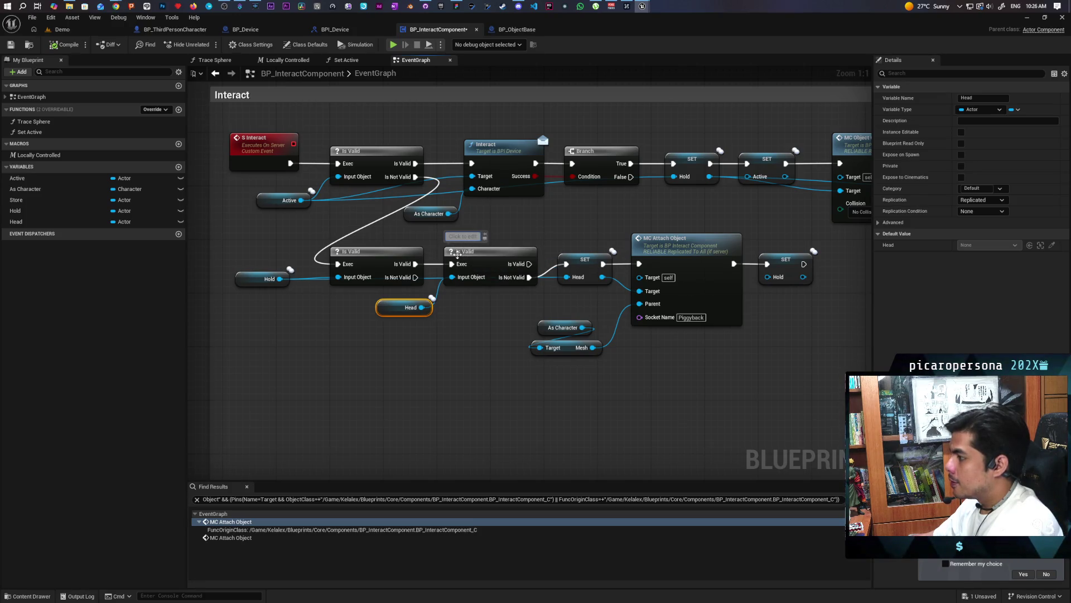
# Step: Label the Head Is Valid check with the comment 'Dont place on head if something already there'
pyautogui.write('a')
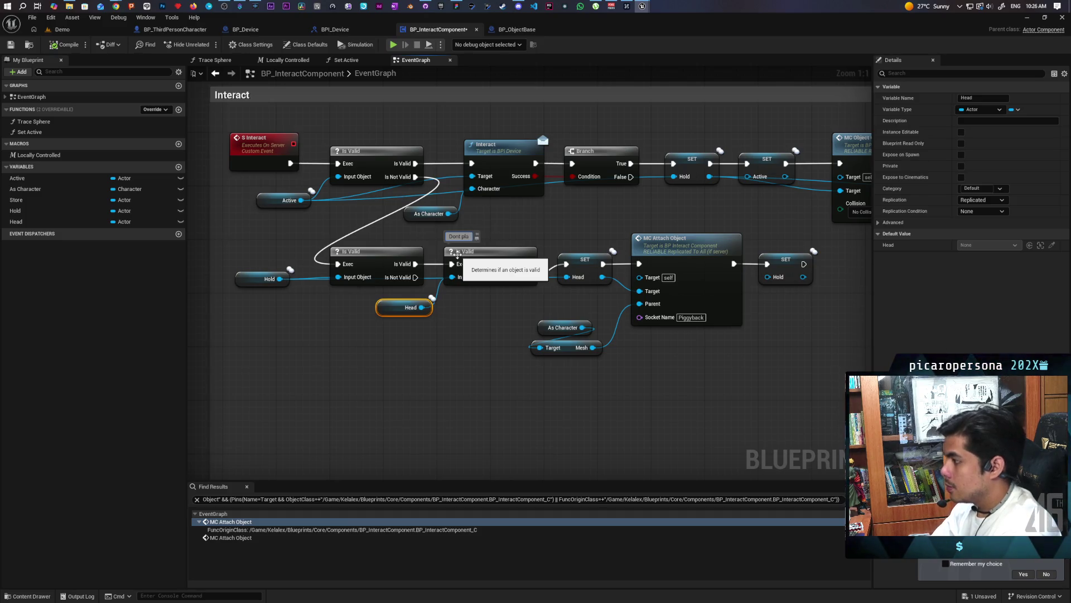
pyautogui.write('ye on head')
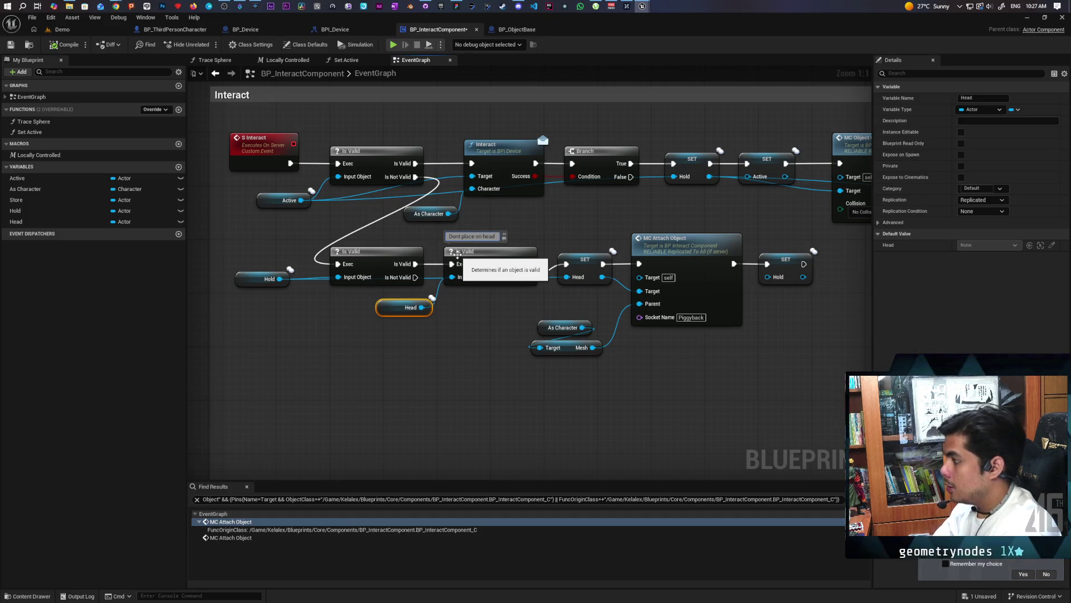
pyautogui.write('omething already ther')
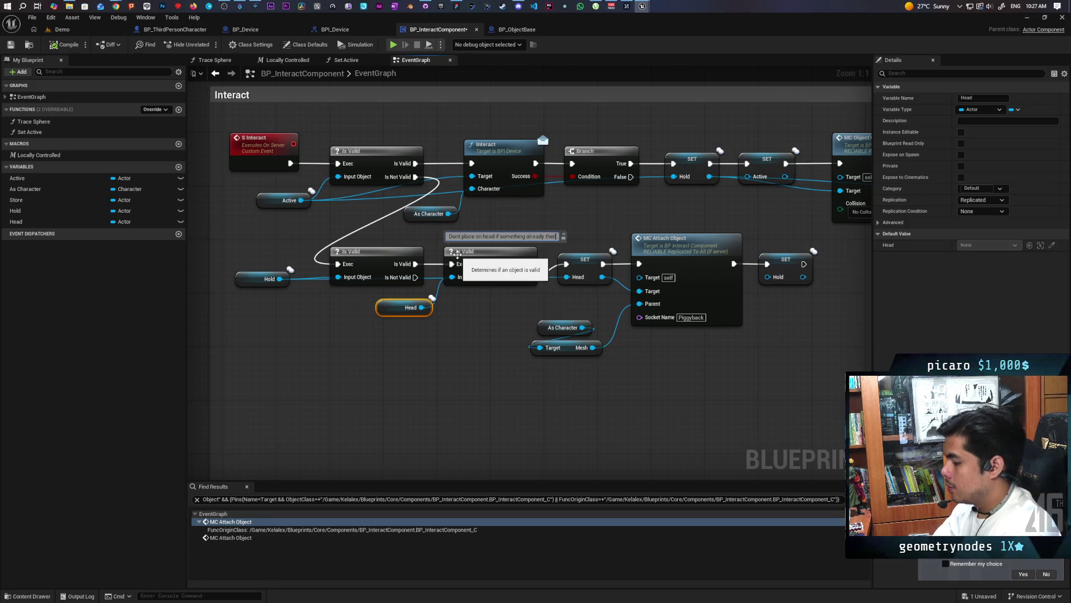
pyautogui.click(277, 421)
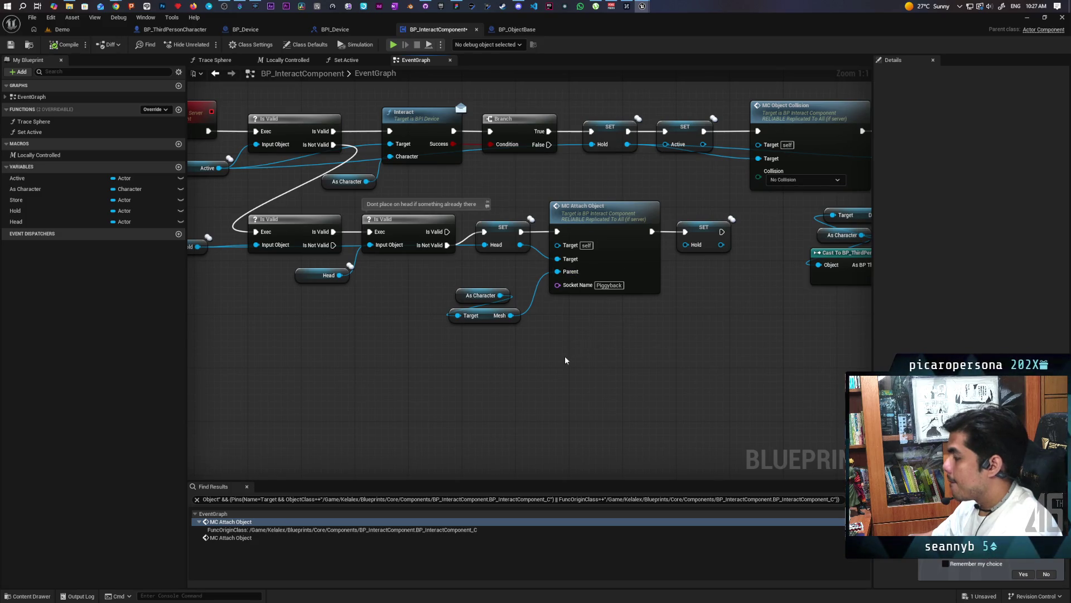
pyautogui.moveTo(567, 358); pyautogui.dragTo(610, 238)
pyautogui.moveTo(471, 375); pyautogui.dragTo(510, 263)
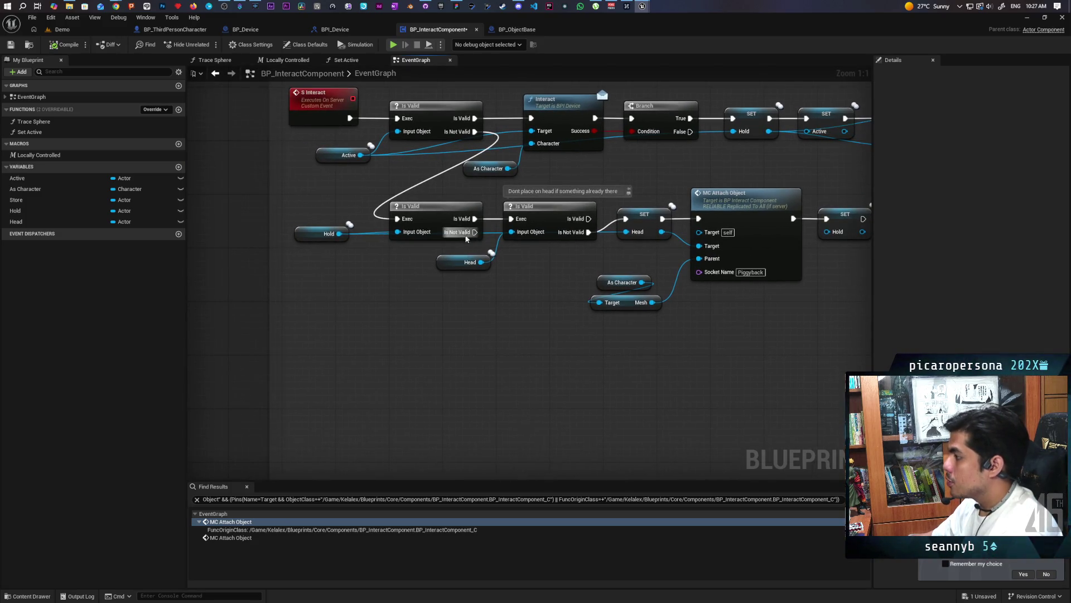
pyautogui.moveTo(462, 336); pyautogui.dragTo(420, 335)
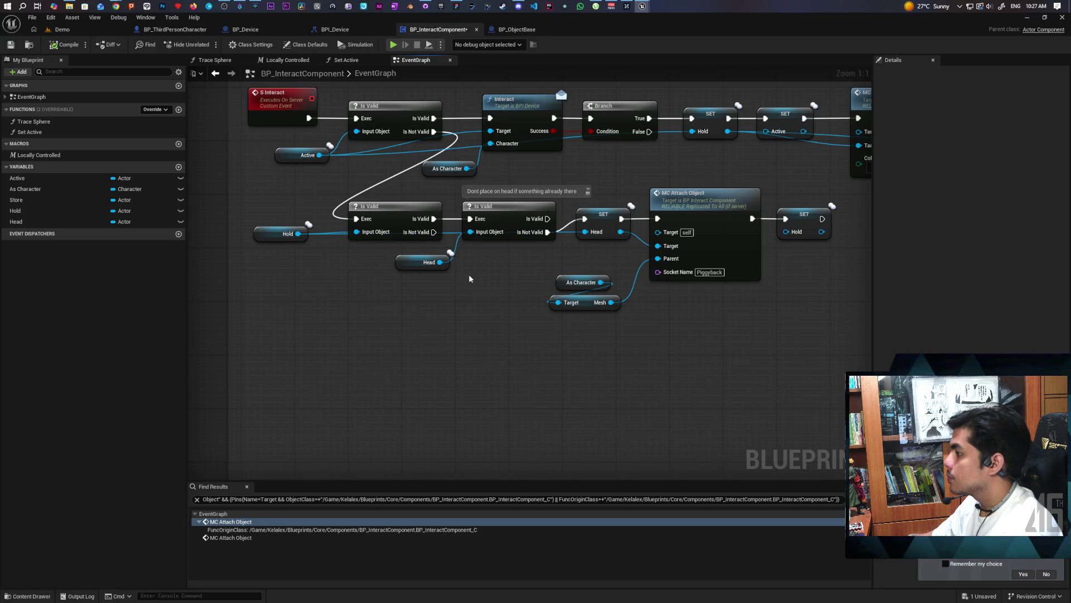
pyautogui.click(430, 262)
# Step: Paste a copy of the Head Is Valid check and wire execution and Head into it
pyautogui.keyDown('shift'); pyautogui.click(515, 221); pyautogui.keyUp('shift')
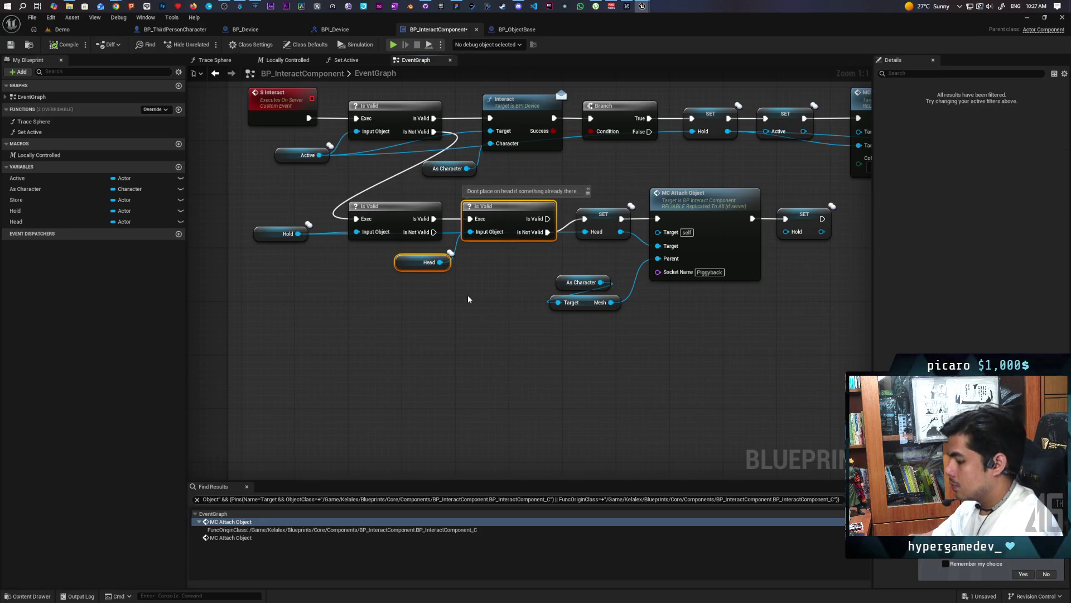
pyautogui.click(378, 314)
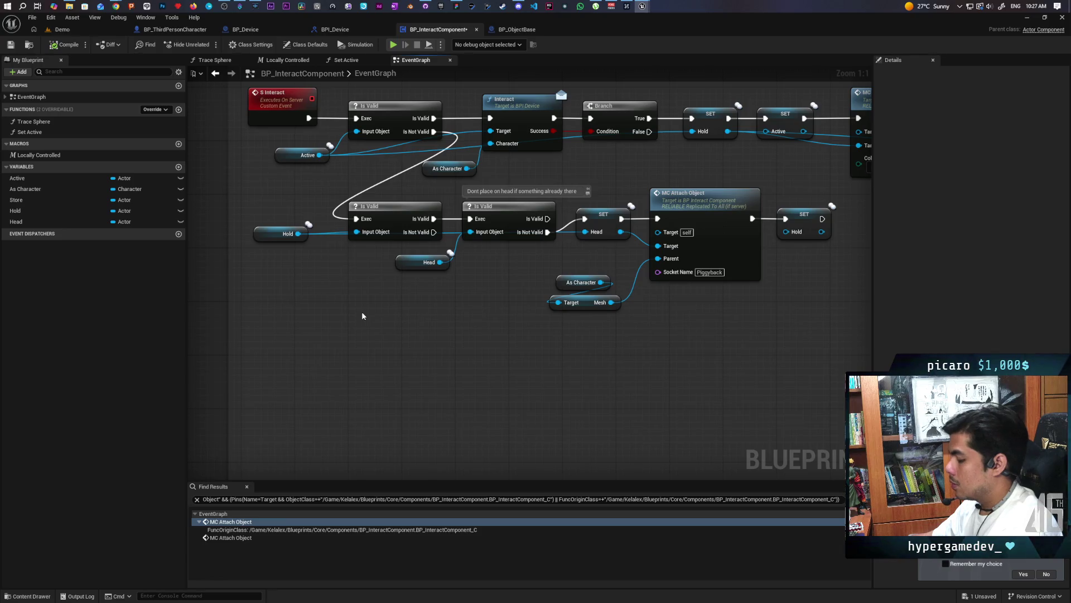
pyautogui.hotkey('ctrl', 'v')
pyautogui.moveTo(434, 232); pyautogui.dragTo(403, 299)
pyautogui.moveTo(373, 343)
pyautogui.mouseDown()
pyautogui.moveTo(403, 312)
pyautogui.moveTo(383, 346)
pyautogui.mouseUp()
pyautogui.moveTo(496, 349)
pyautogui.mouseDown()
pyautogui.moveTo(447, 344)
pyautogui.moveTo(429, 319)
pyautogui.mouseUp()
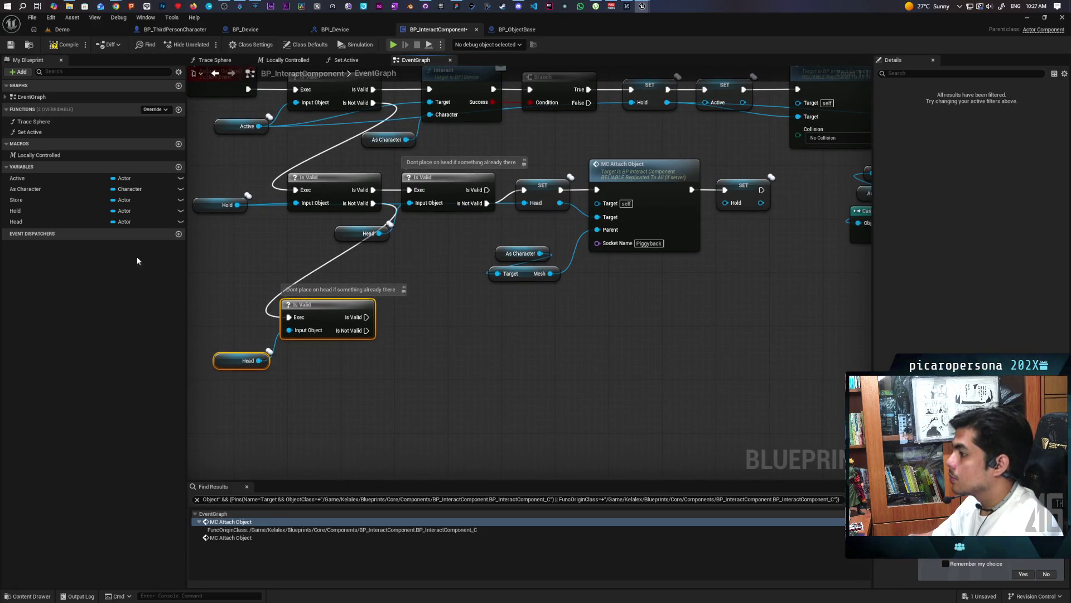
# Step: Add a SET Hold fed by Head, then paste the MC Attach Object group and wire SET Hold into it
pyautogui.moveTo(15, 210)
pyautogui.mouseDown()
pyautogui.moveTo(242, 287)
pyautogui.moveTo(411, 322)
pyautogui.mouseUp()
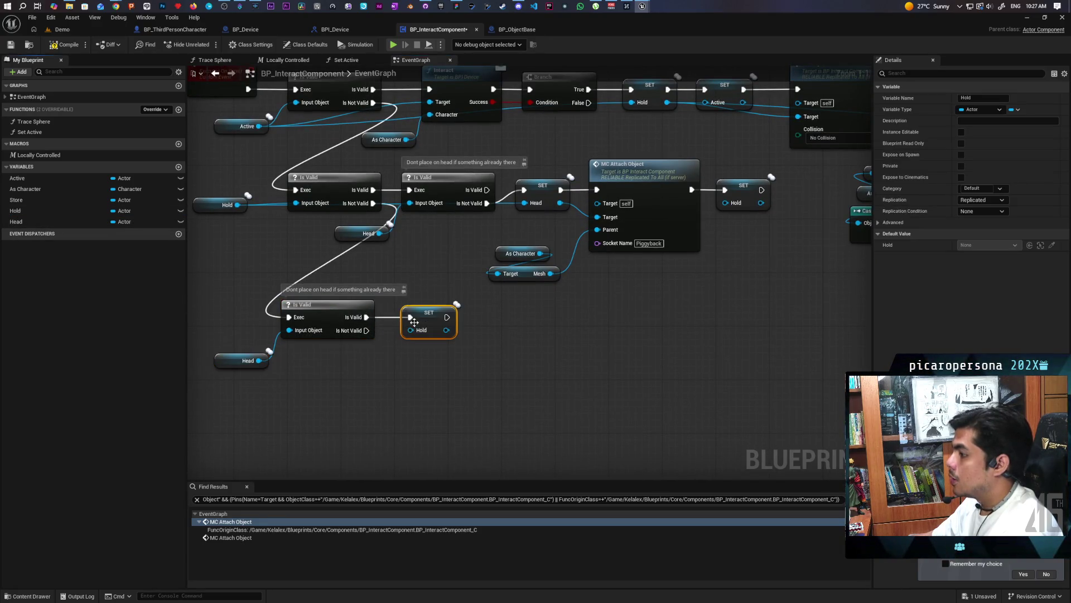
pyautogui.moveTo(258, 360); pyautogui.dragTo(410, 329)
pyautogui.moveTo(565, 320)
pyautogui.mouseDown()
pyautogui.moveTo(514, 324)
pyautogui.moveTo(479, 254)
pyautogui.mouseUp()
pyautogui.keyDown('ctrl'); pyautogui.click(612, 258); pyautogui.keyUp('ctrl')
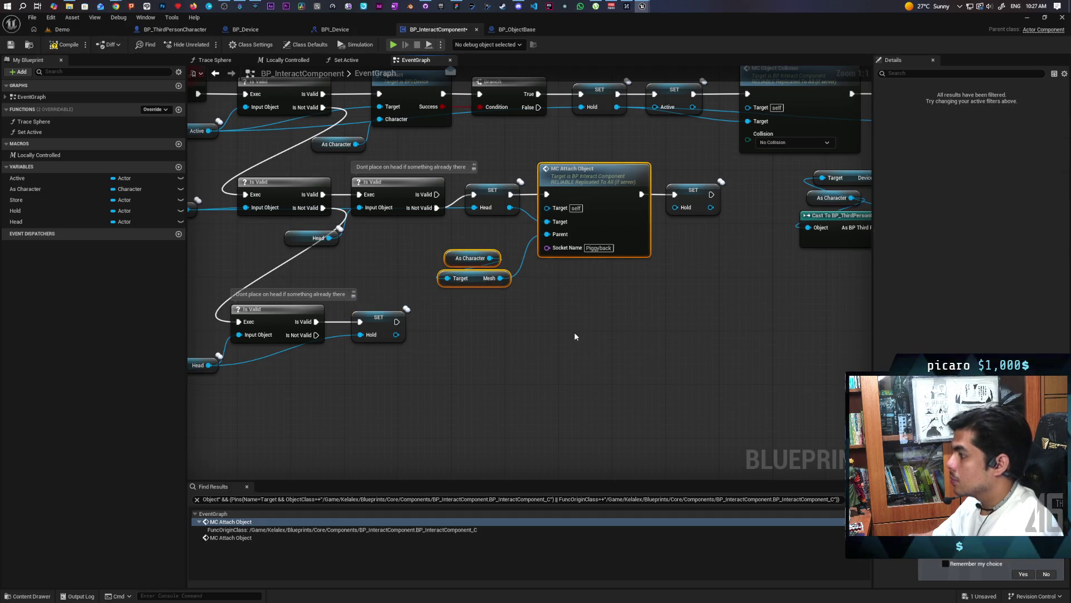
pyautogui.hotkey('ctrl', 'c')
pyautogui.hotkey('ctrl', 'v')
pyautogui.moveTo(604, 293); pyautogui.dragTo(483, 316)
pyautogui.moveTo(395, 322); pyautogui.dragTo(476, 321)
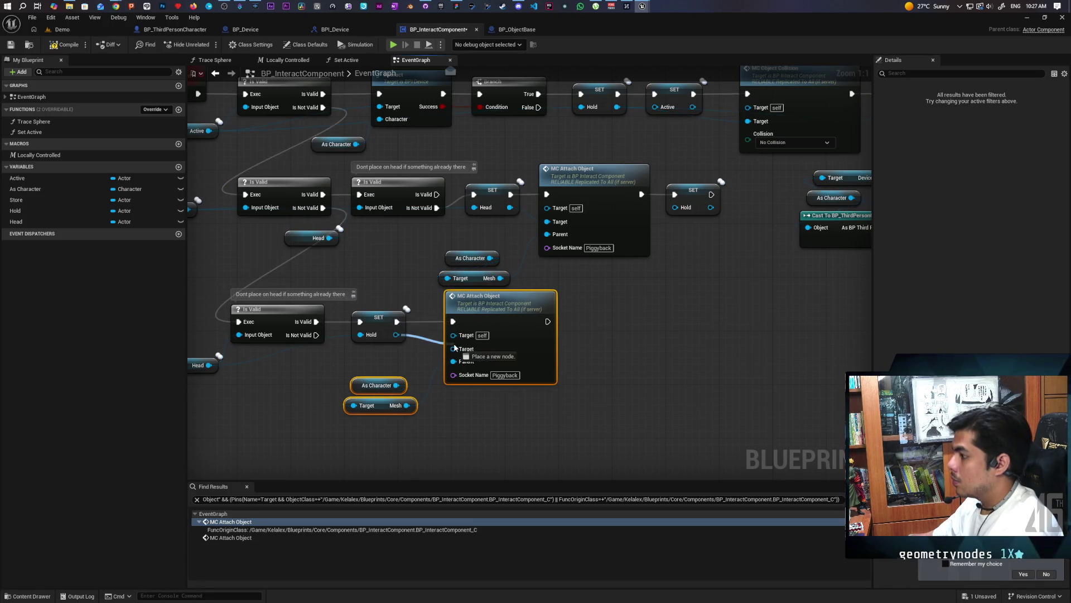
pyautogui.scroll(-3, 608, 371)
# Step: Duplicate the Device Location and cast nodes, deleting the extra As Character and Mesh nodes
pyautogui.scroll(1, 655, 360)
pyautogui.moveTo(620, 322)
pyautogui.mouseDown()
pyautogui.moveTo(708, 261)
pyautogui.moveTo(700, 246)
pyautogui.mouseUp()
pyautogui.hotkey('ctrl', 'v')
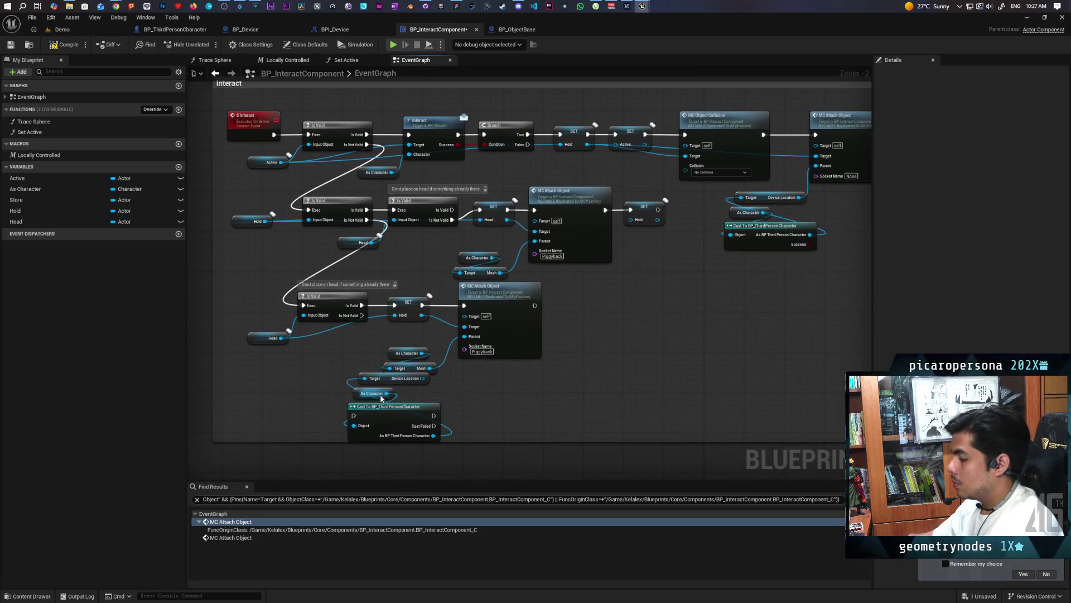
pyautogui.moveTo(389, 345); pyautogui.dragTo(412, 363)
pyautogui.press('Delete')
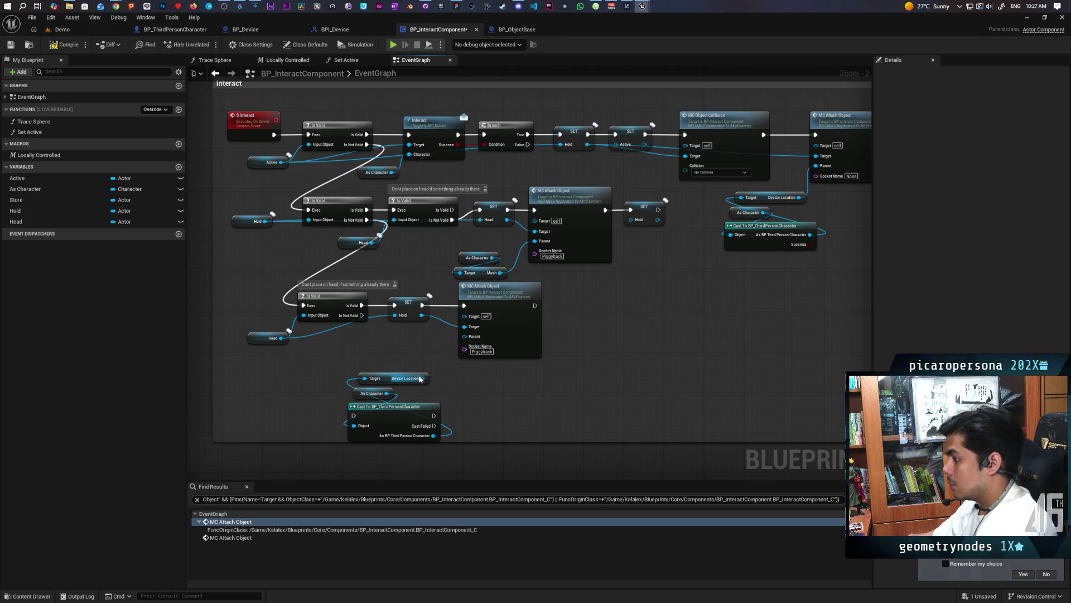
pyautogui.moveTo(341, 365); pyautogui.dragTo(452, 445)
pyautogui.moveTo(428, 419); pyautogui.dragTo(428, 390)
# Step: Change the lower call's Socket Name from Piggyback to None and start adding a SET Head after it
pyautogui.press('BackSpace')
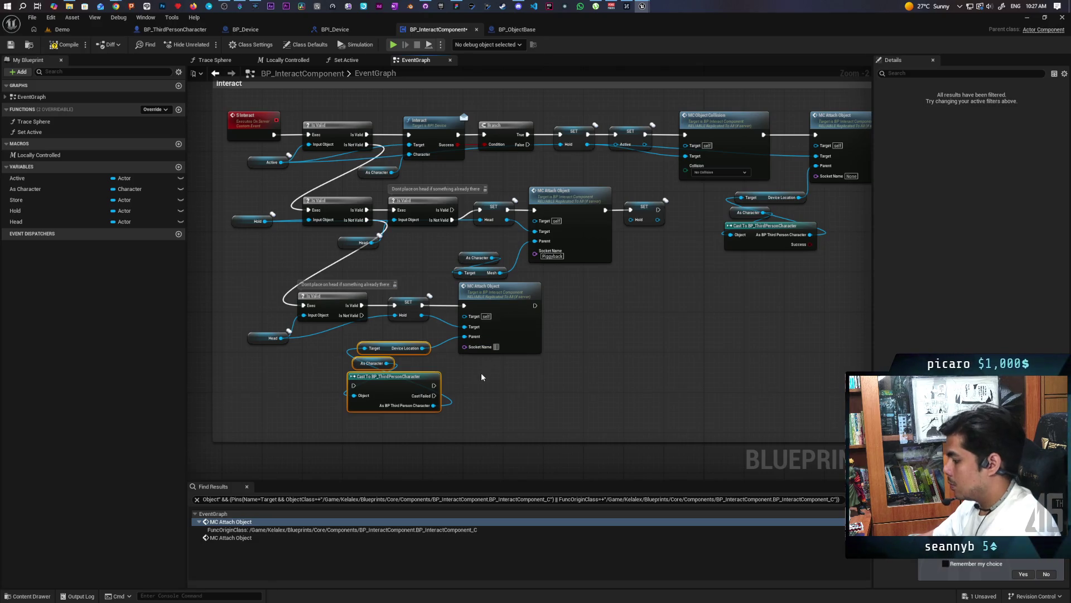
pyautogui.click(482, 378)
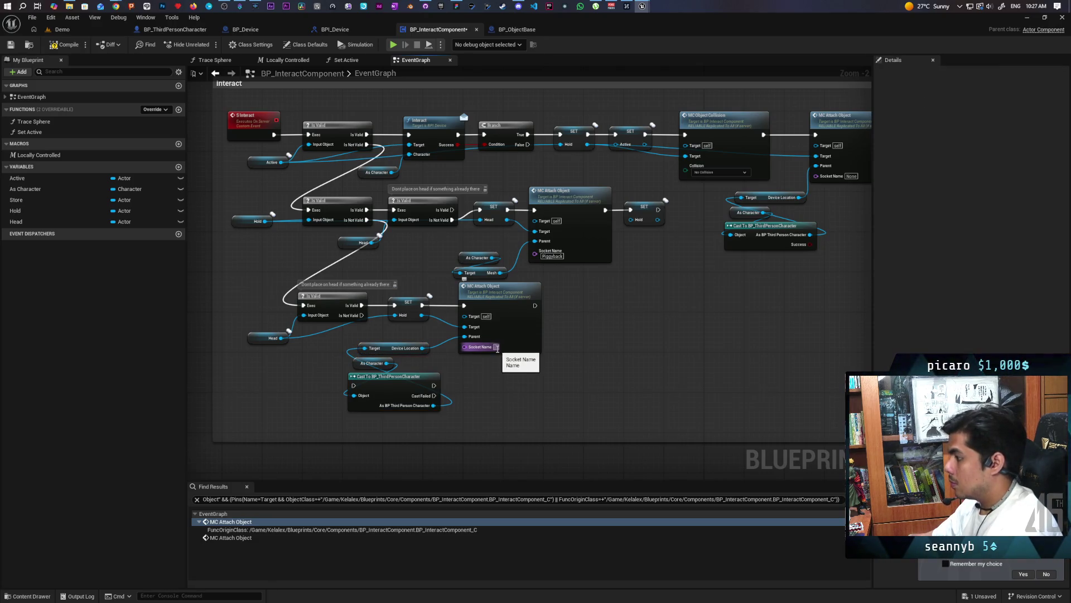
pyautogui.write('Non')
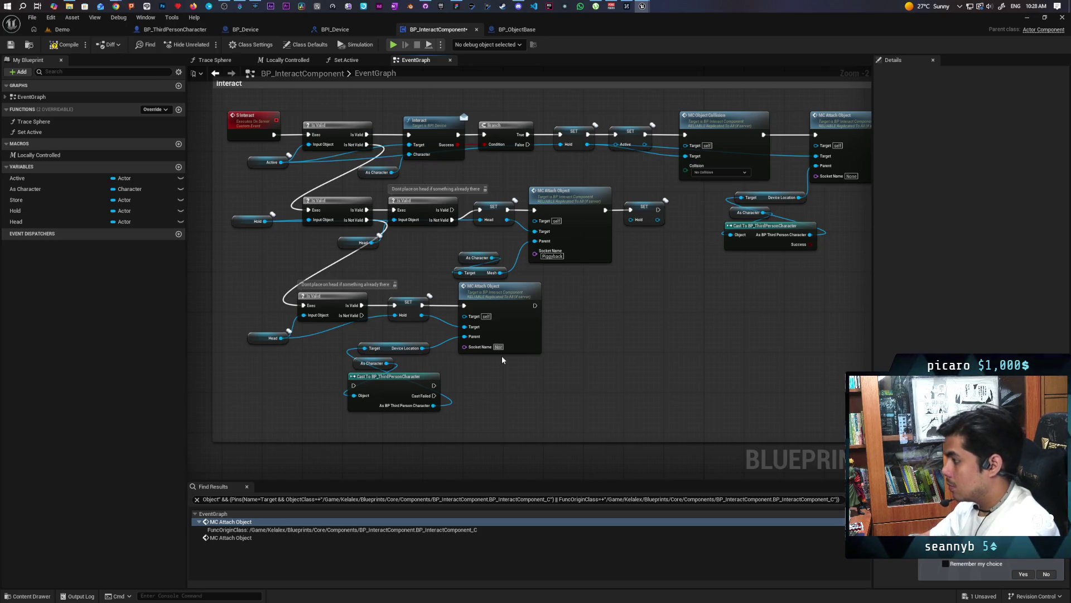
pyautogui.click(502, 351)
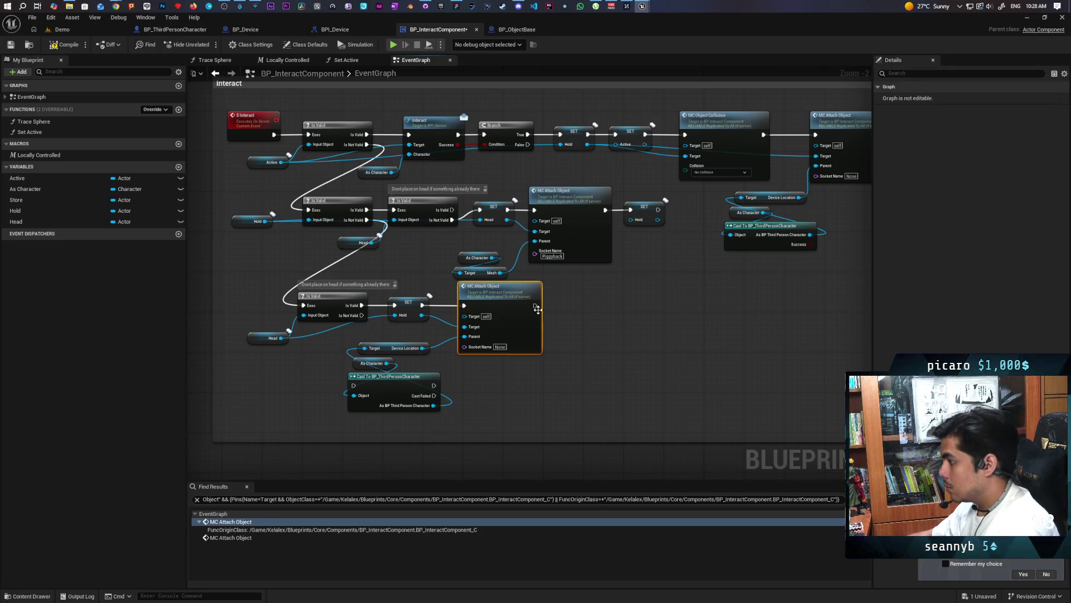
pyautogui.click(612, 357)
pyautogui.scroll(2, 513, 346)
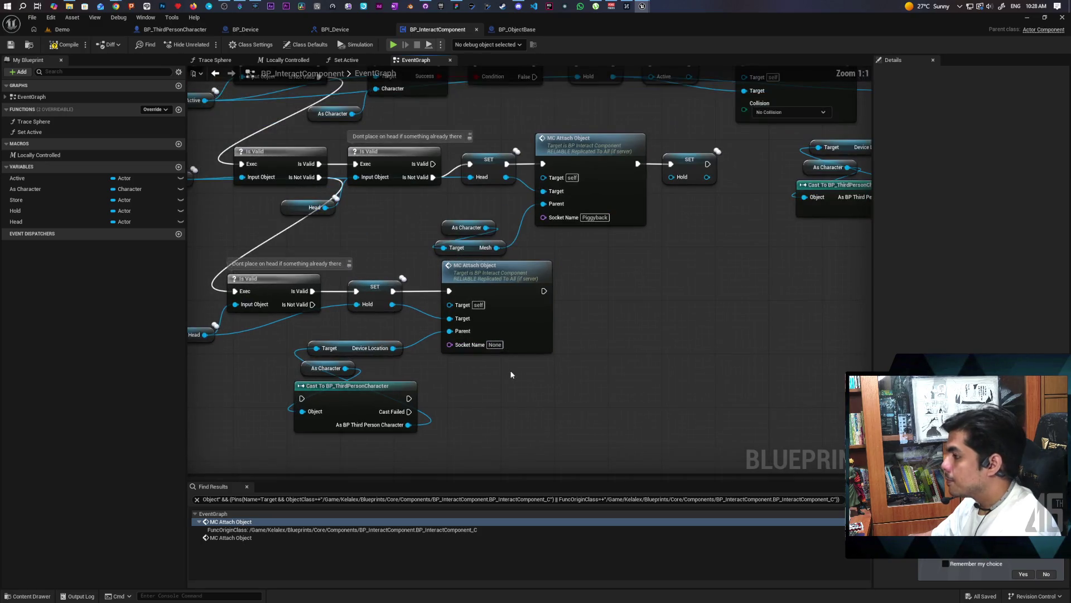
pyautogui.scroll(-1, 509, 374)
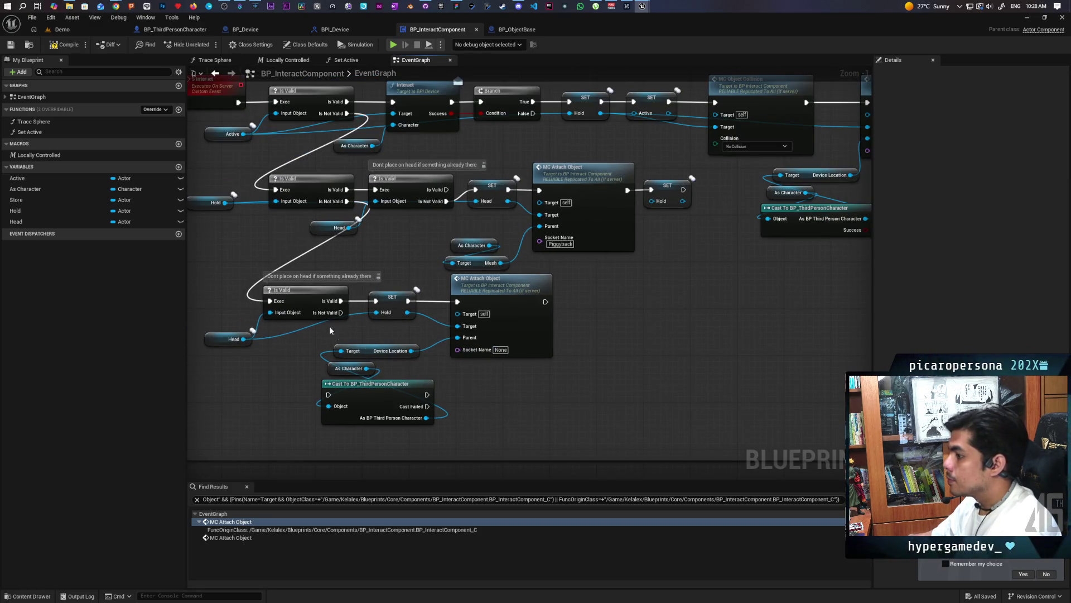
pyautogui.moveTo(22, 221)
pyautogui.mouseDown()
pyautogui.moveTo(563, 331)
pyautogui.moveTo(547, 304)
pyautogui.mouseUp()
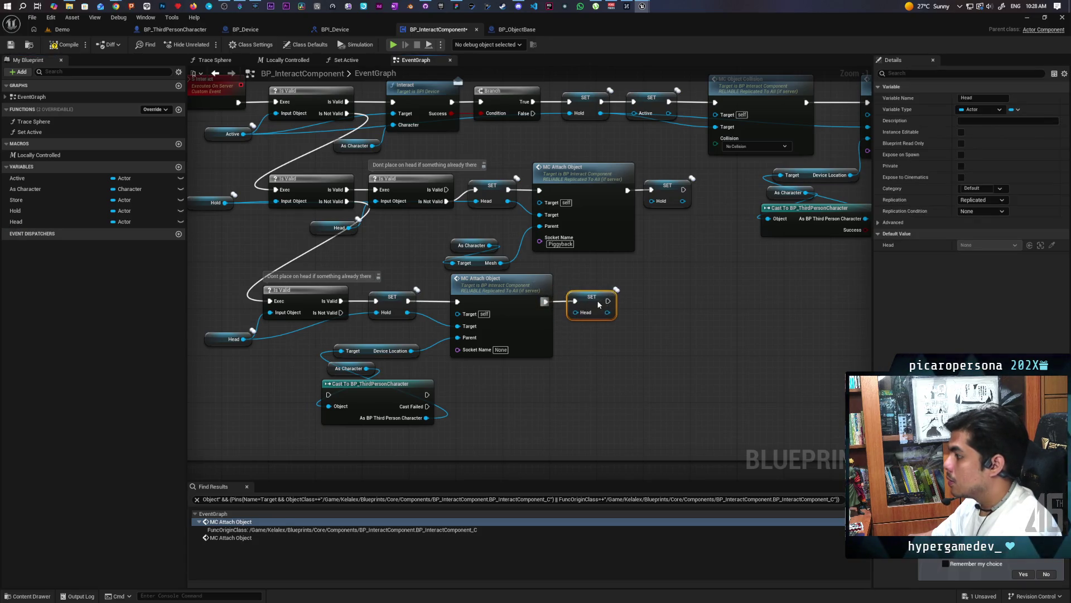
# Step: Compile, convert the character cast to a pure cast, and start a two-client Demo play session
pyautogui.click(66, 45)
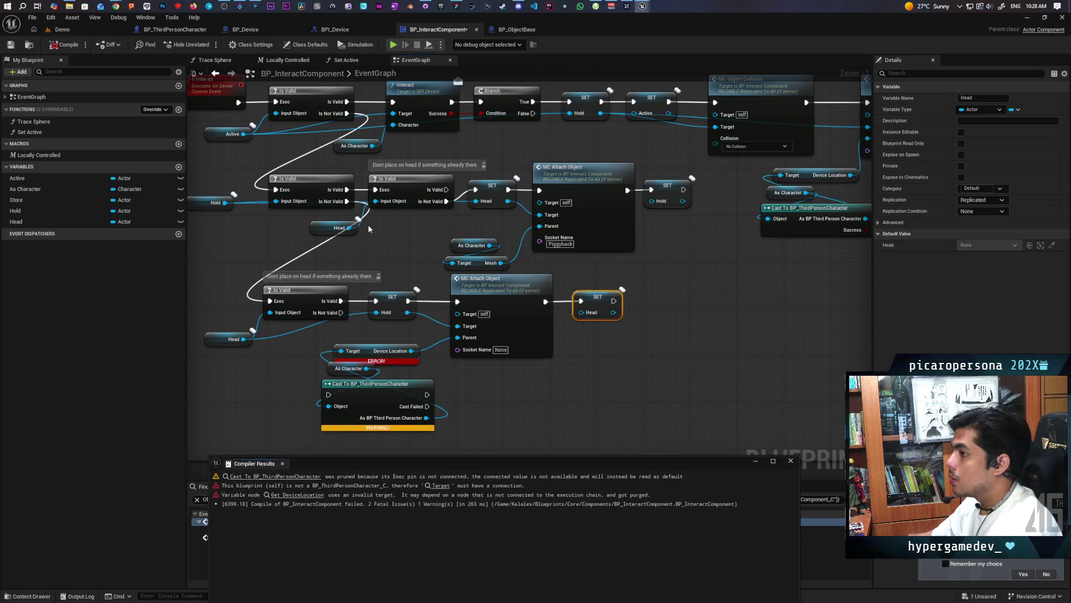
pyautogui.scroll(-2, 598, 311)
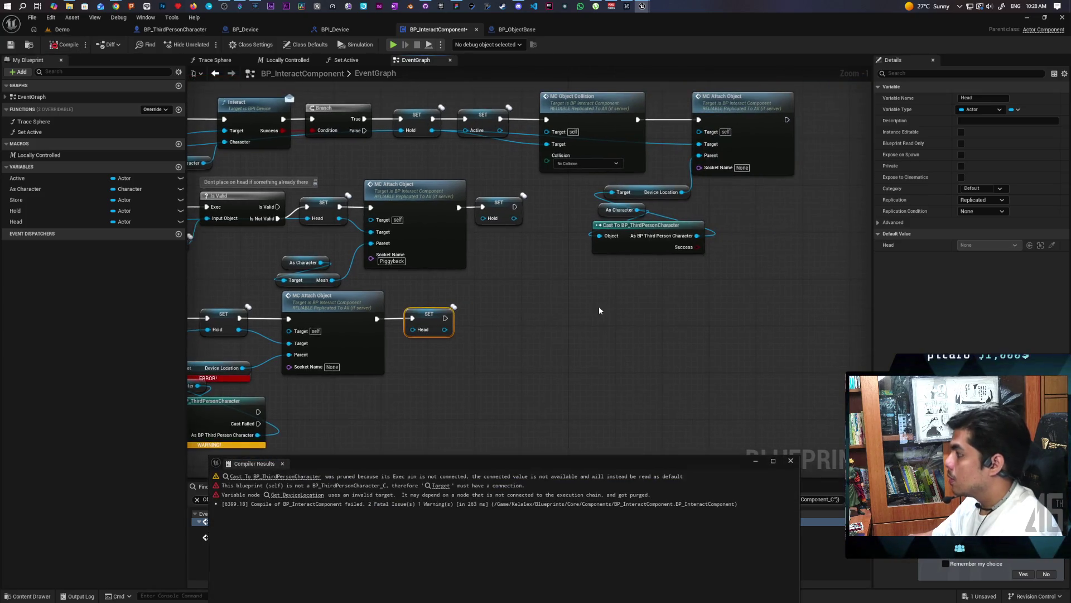
pyautogui.scroll(2, 357, 335)
pyautogui.rightClick(358, 350)
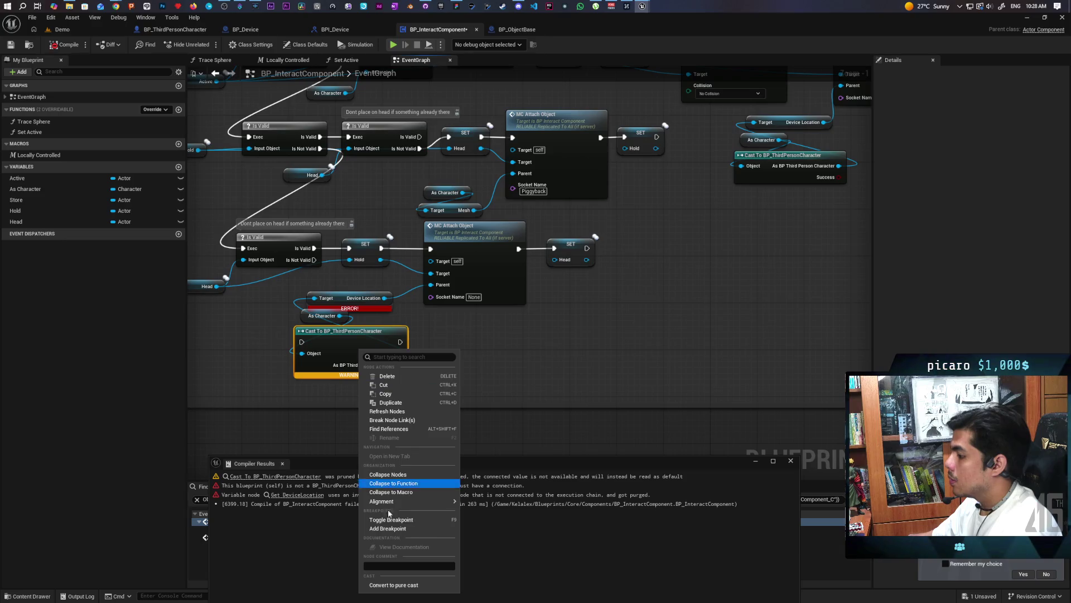
pyautogui.click(393, 584)
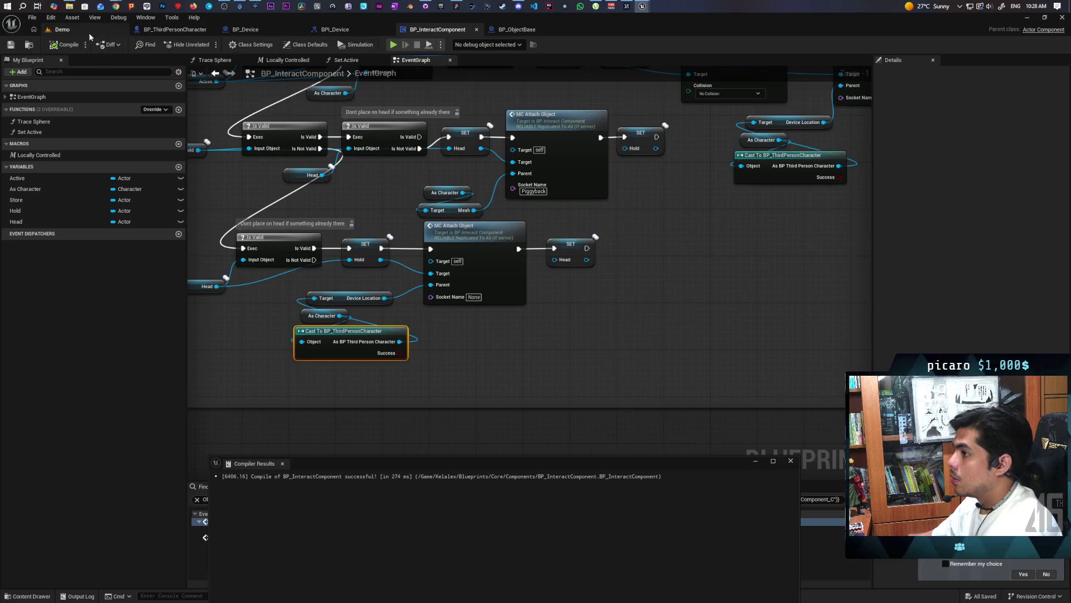
pyautogui.click(63, 29)
pyautogui.hotkey('alt', 'p')
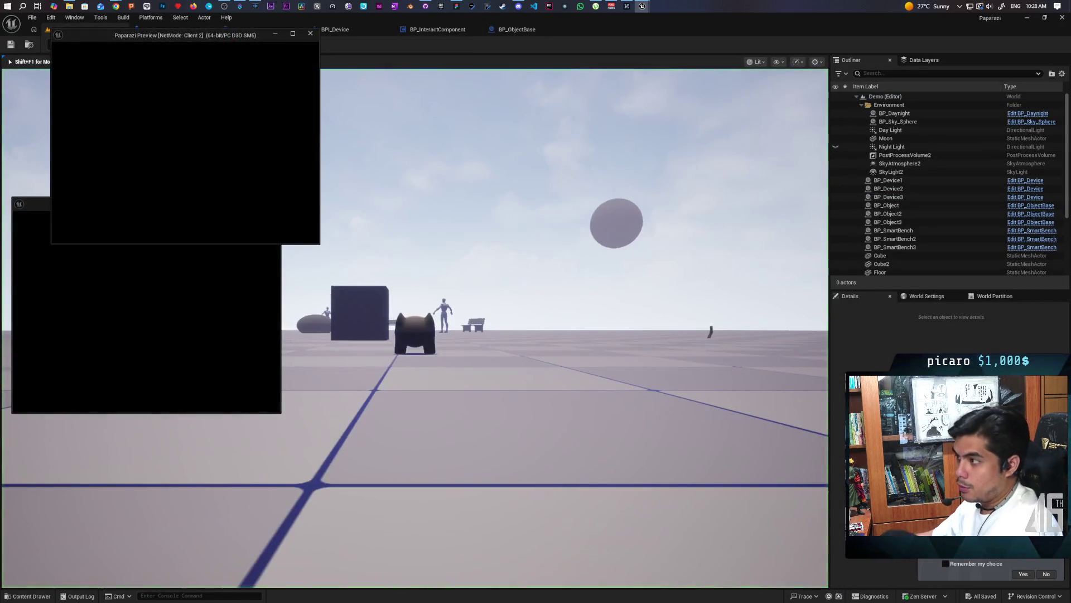
# Step: Walk the gremlin to the cubes, pick up a blue cube with F, carry it around, then stop playing
pyautogui.hotkey('alt', 'Tab')
pyautogui.click(355, 124)
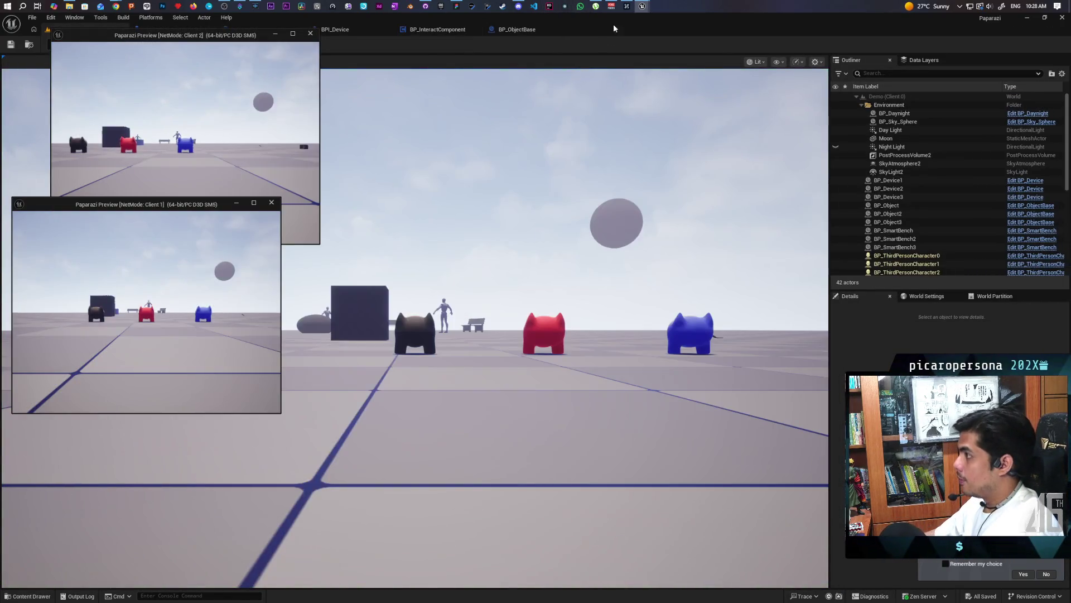
pyautogui.press('w')
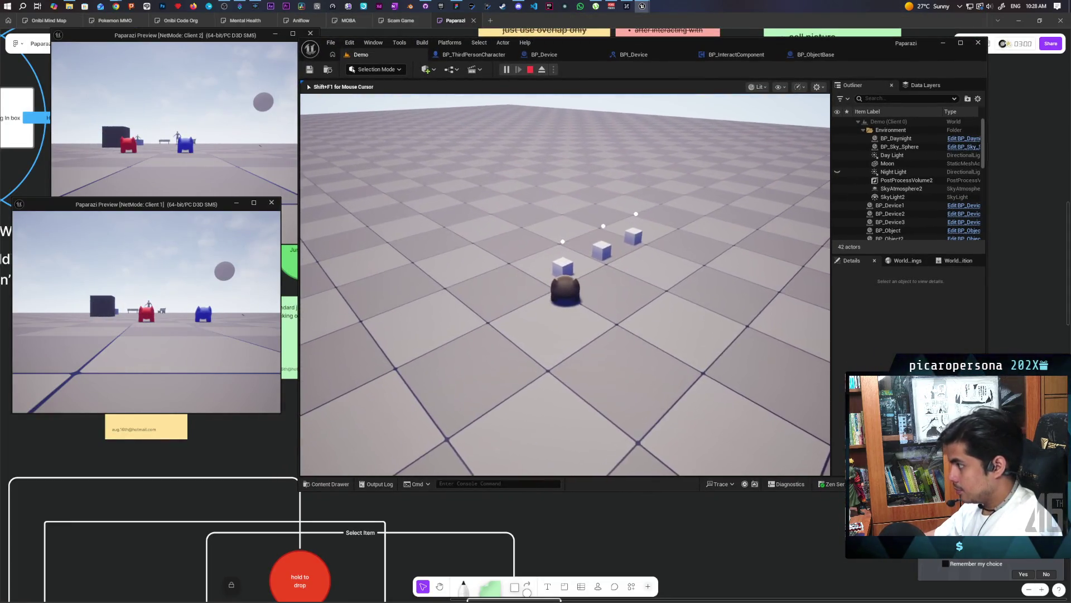
pyautogui.press('f')
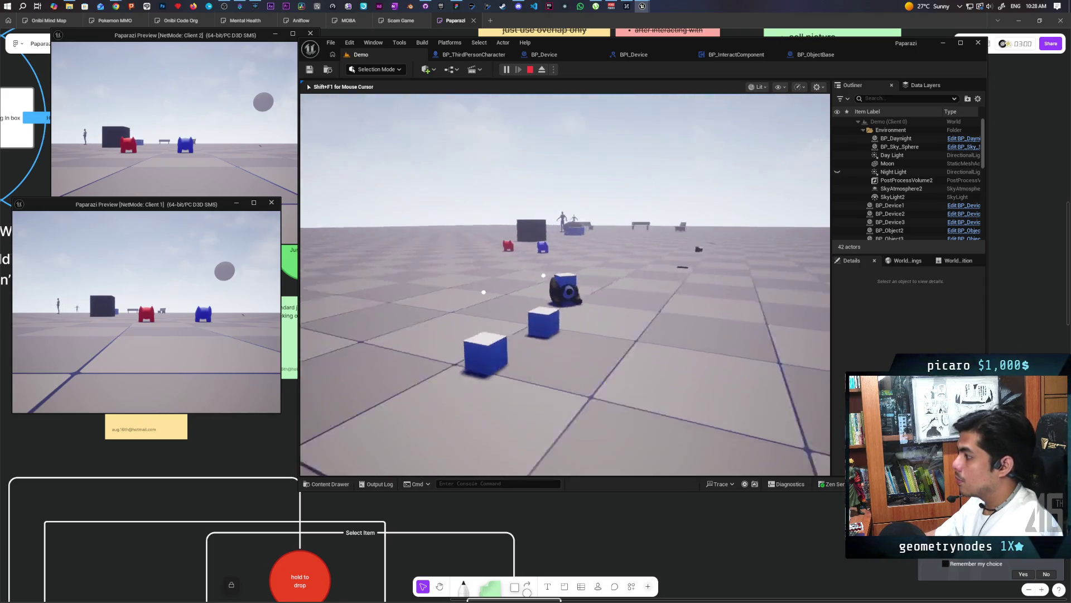
pyautogui.press('e')
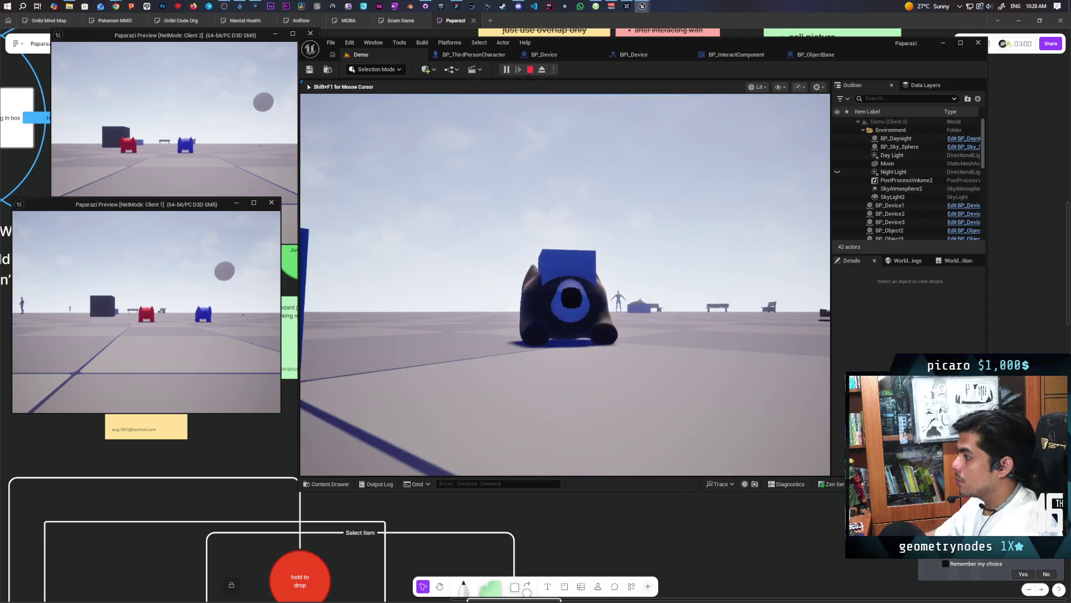
pyautogui.press('w')
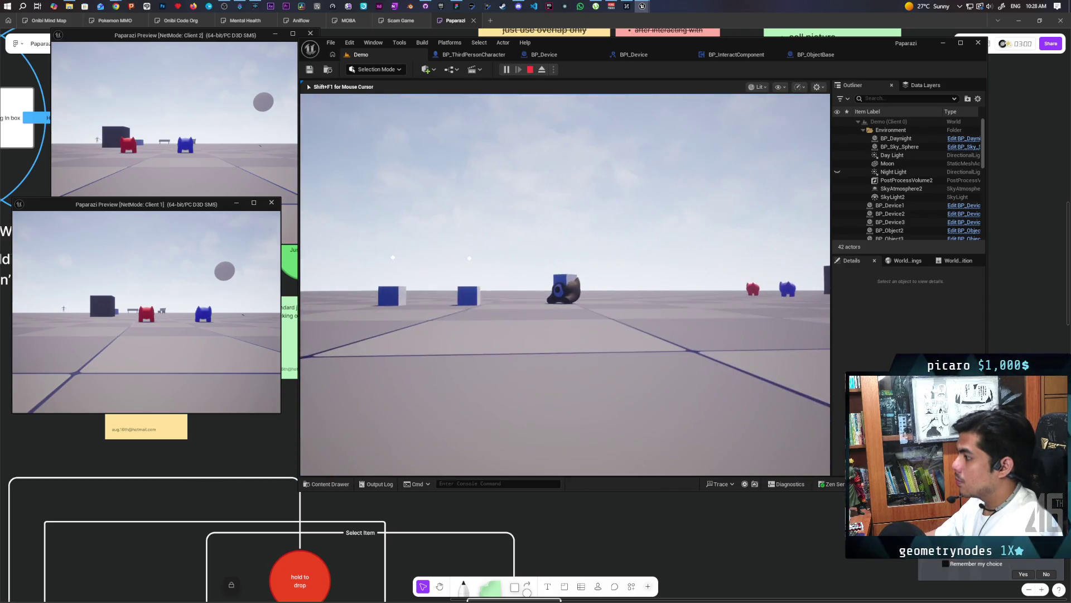
pyautogui.press('Escape')
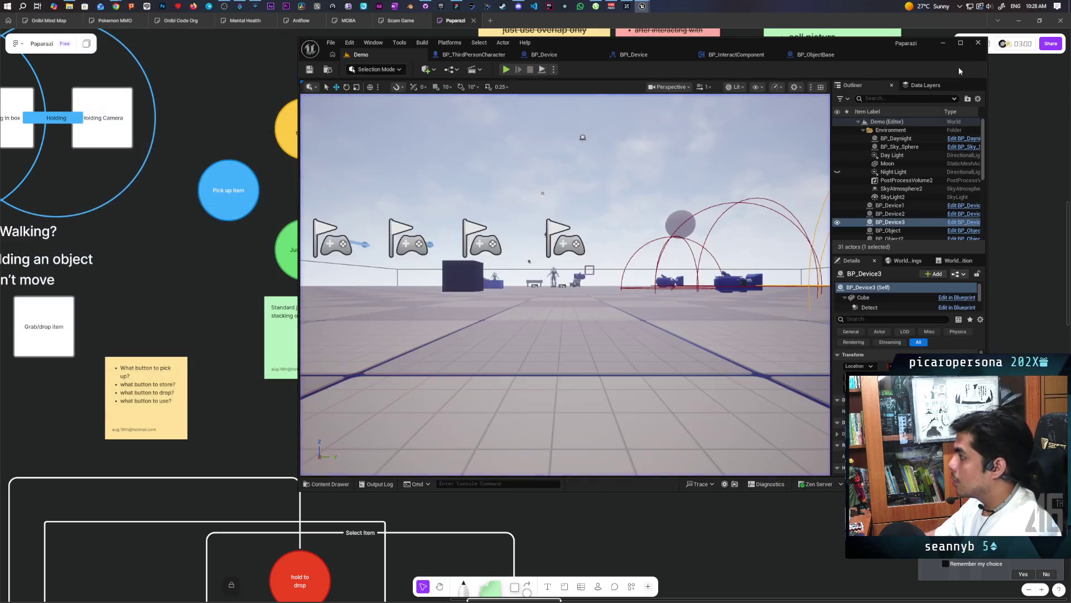
# Step: Back in BP_InteractComponent, arrange and select the cast, SET and As Character nodes
pyautogui.click(728, 55)
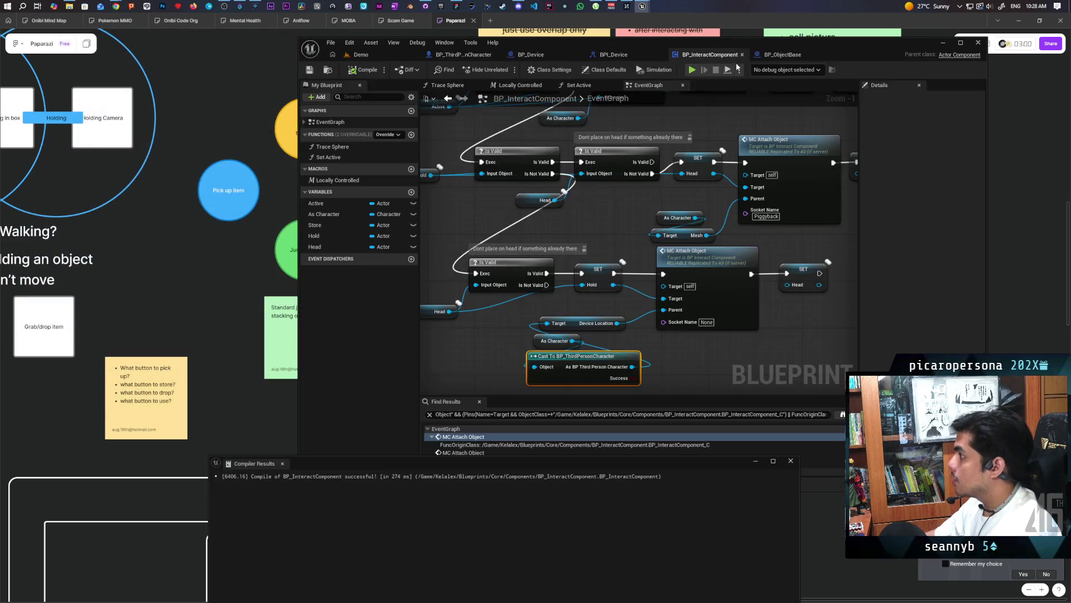
pyautogui.moveTo(750, 326)
pyautogui.mouseDown()
pyautogui.moveTo(737, 312)
pyautogui.moveTo(761, 286)
pyautogui.mouseUp()
pyautogui.scroll(-5, 761, 286)
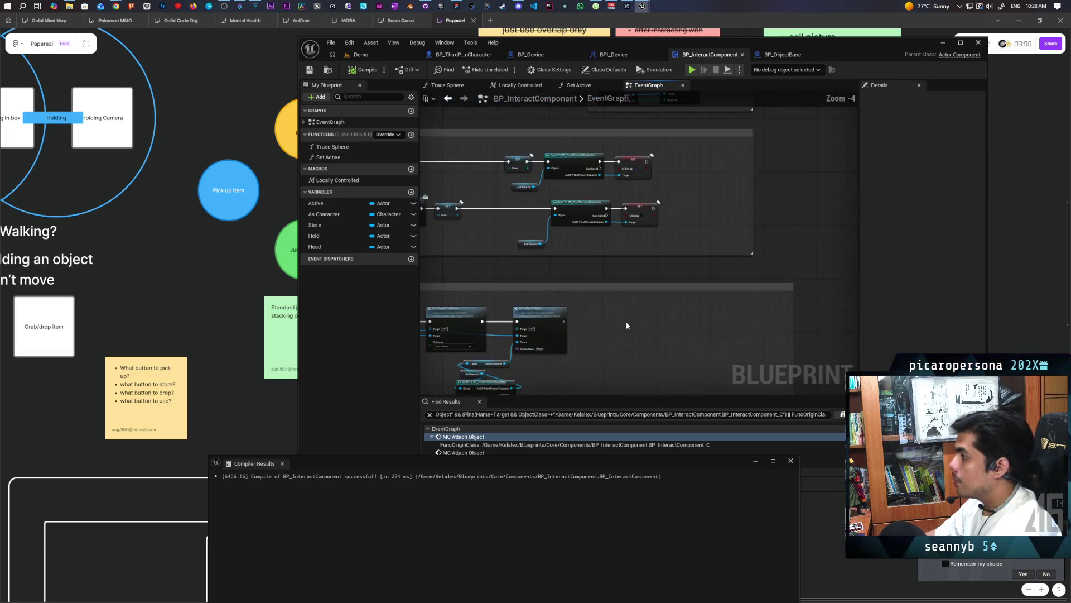
pyautogui.scroll(2, 626, 326)
pyautogui.moveTo(483, 222); pyautogui.dragTo(645, 273)
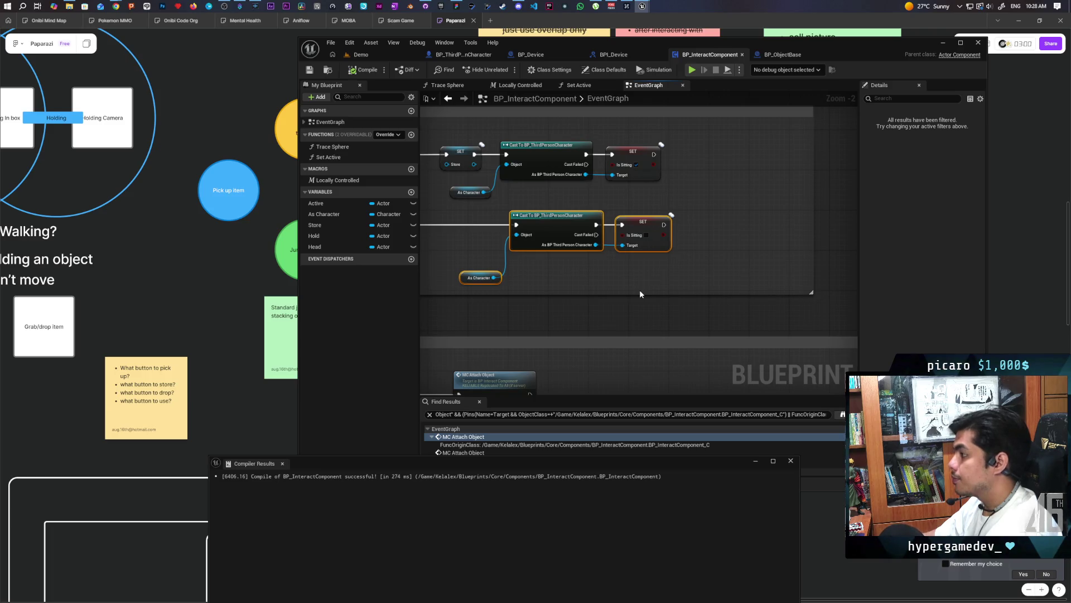
pyautogui.click(610, 271)
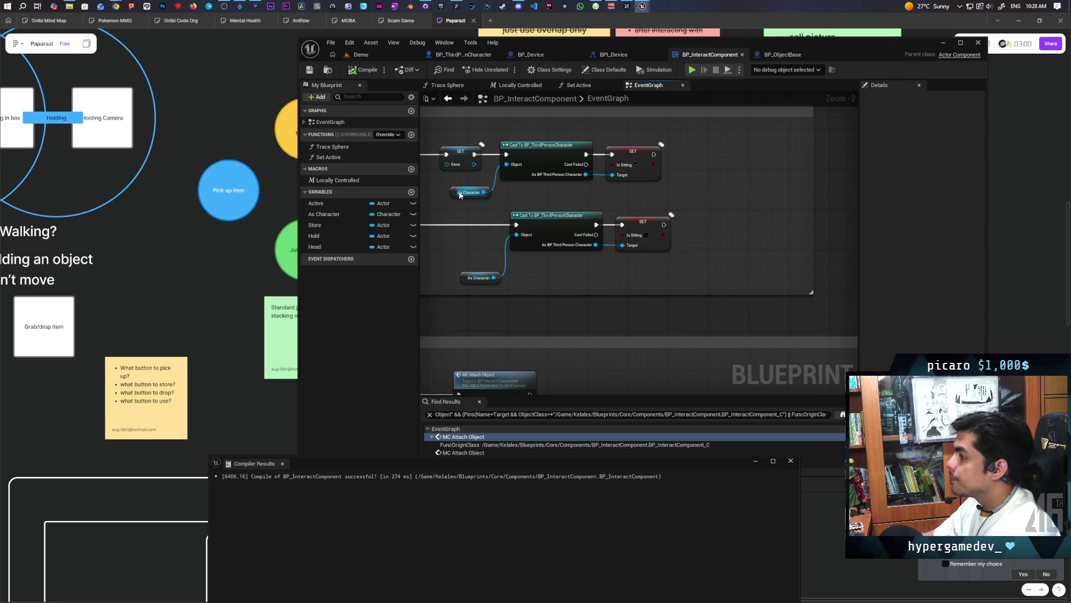
pyautogui.moveTo(457, 194); pyautogui.dragTo(511, 194)
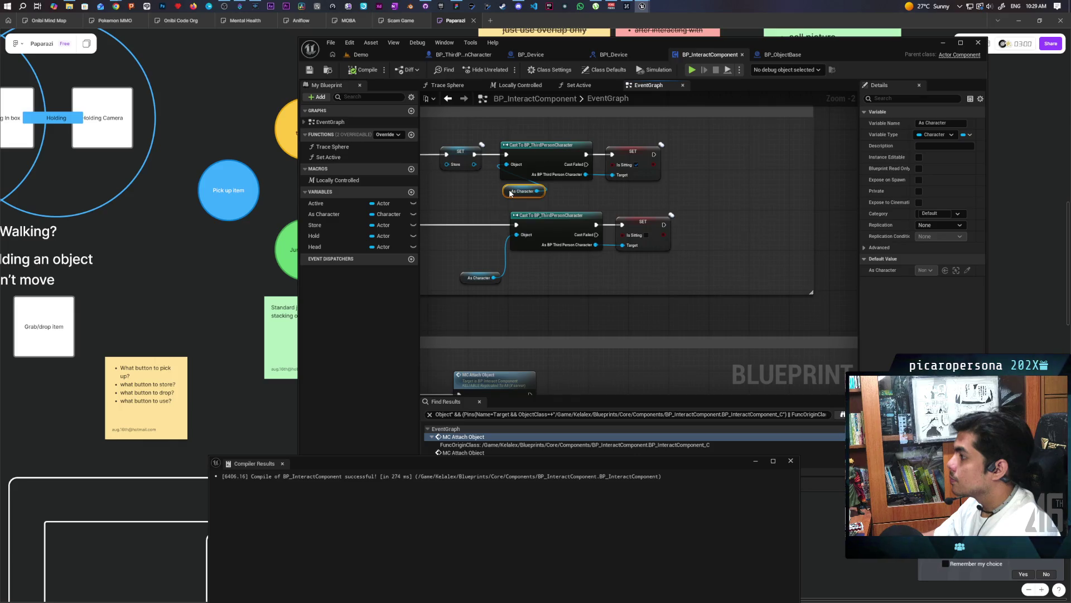
pyautogui.moveTo(680, 138); pyautogui.dragTo(535, 189)
pyautogui.rightClick(542, 161)
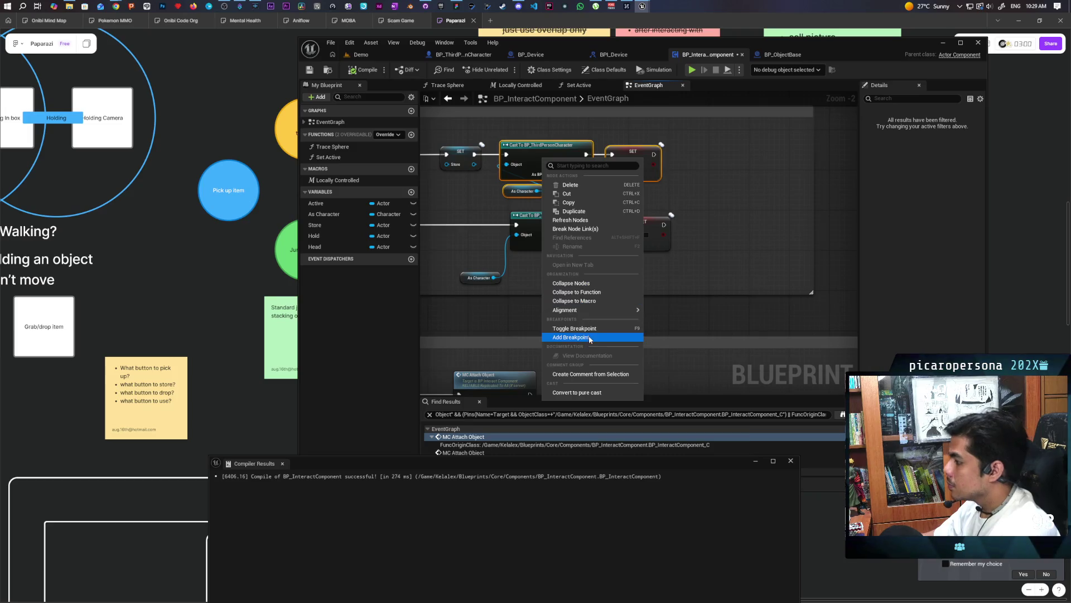
pyautogui.click(712, 212)
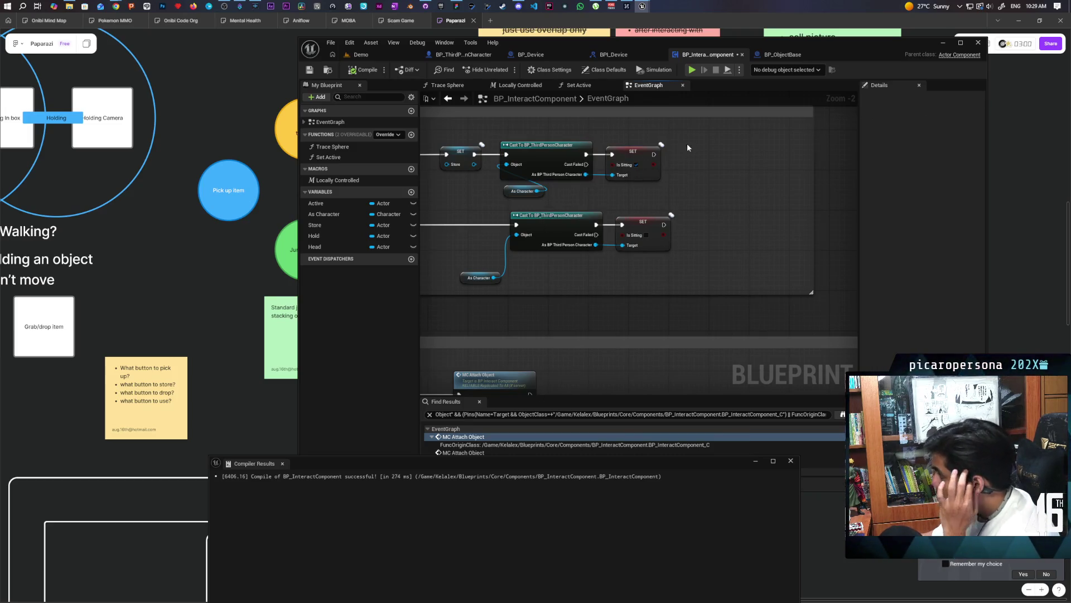
pyautogui.rightClick(543, 160)
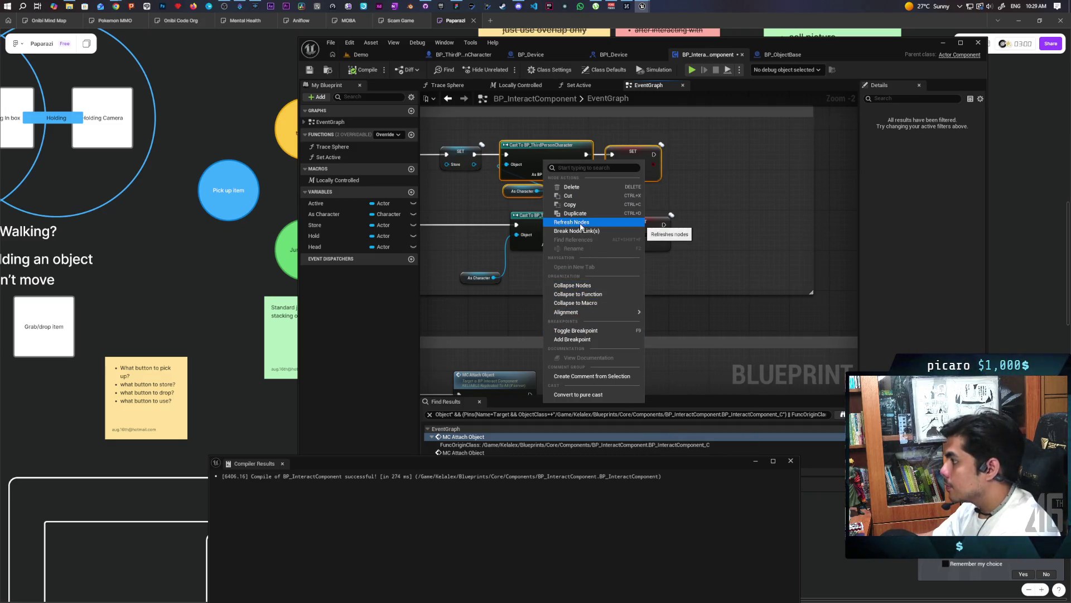
# Step: Collapse the selected nodes into a Set Sitting function with an Is Sitting input, and compile
pyautogui.click(598, 294)
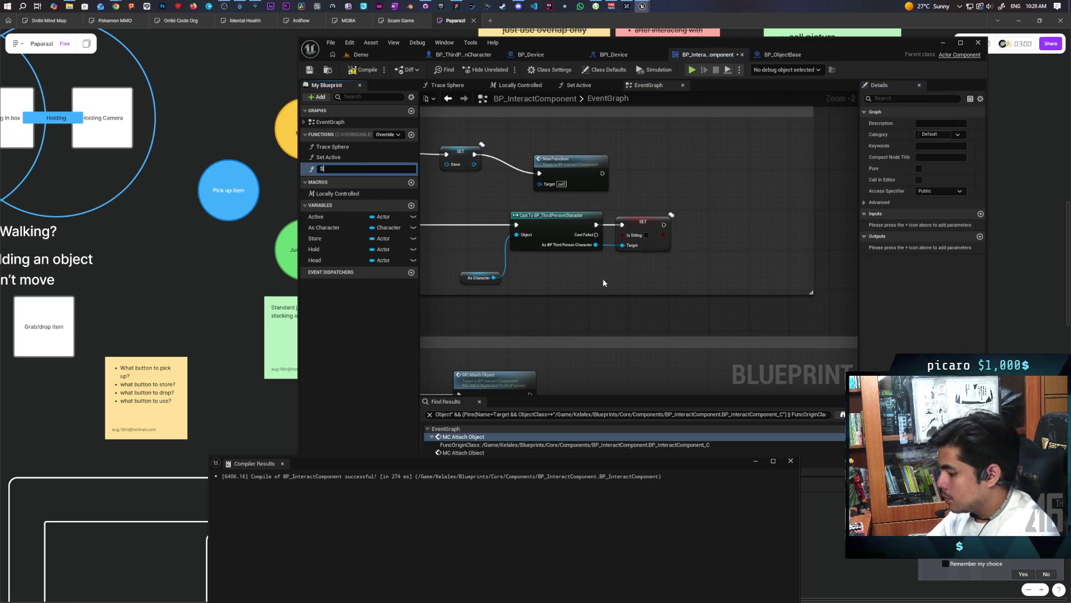
pyautogui.write('Set Sitting')
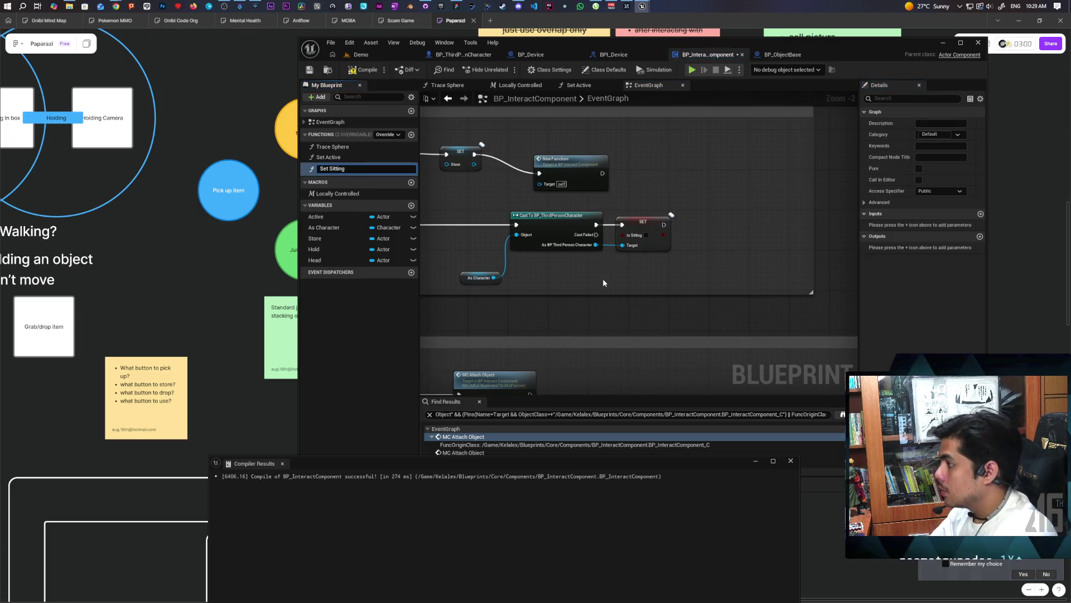
pyautogui.press('Return')
pyautogui.moveTo(577, 174); pyautogui.dragTo(522, 152)
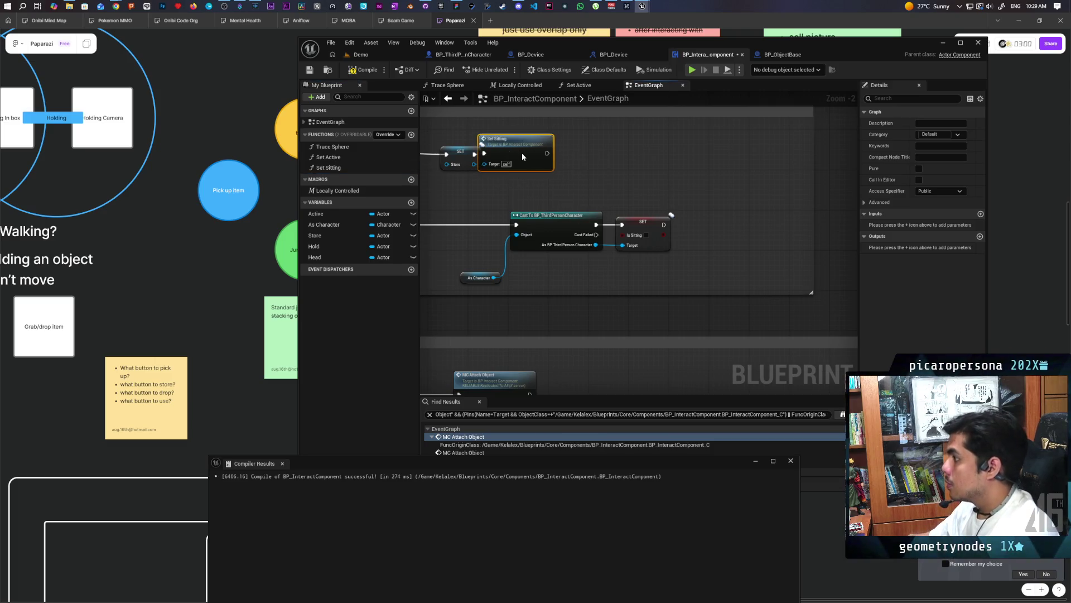
pyautogui.doubleClick(551, 156)
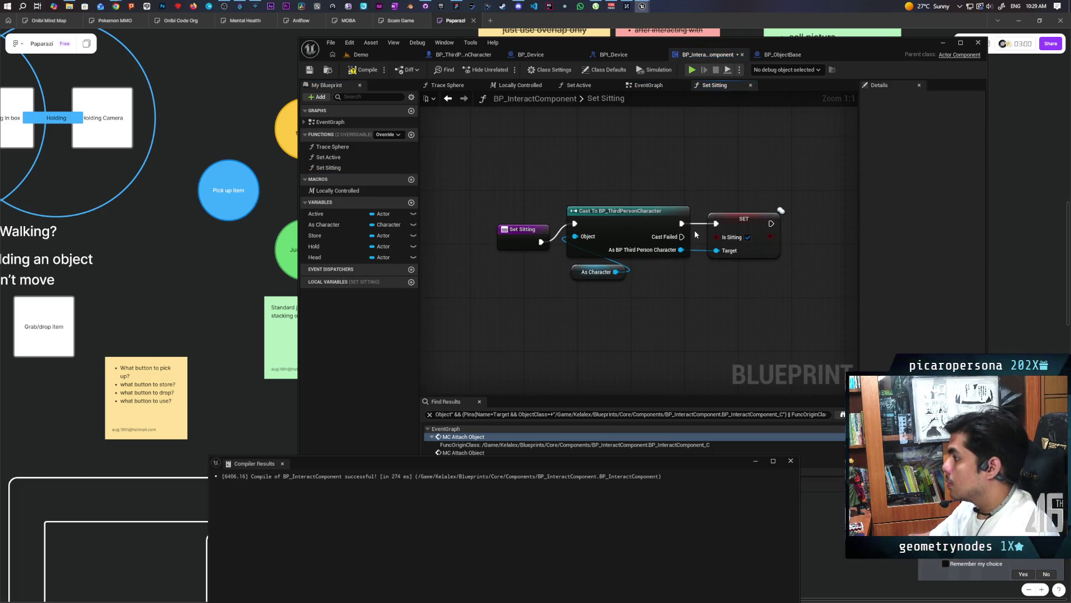
pyautogui.moveTo(723, 239); pyautogui.dragTo(522, 240)
pyautogui.click(507, 216)
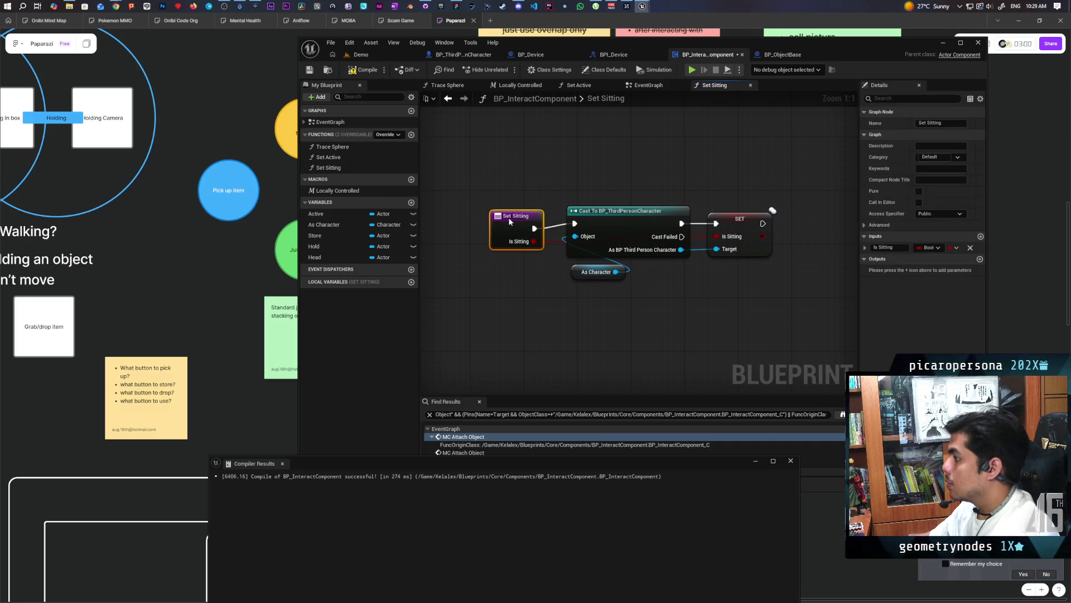
pyautogui.press('F7')
# Step: Call Set Sitting with Is Sitting true, and wire in a duplicate call with Is Sitting false
pyautogui.click(449, 98)
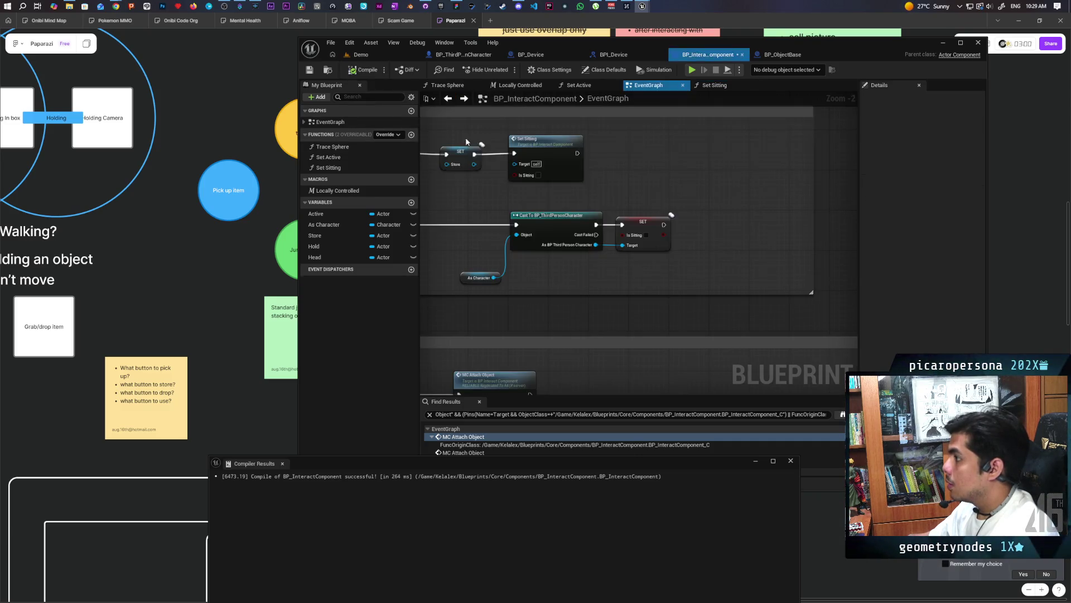
pyautogui.click(588, 178)
pyautogui.click(622, 150)
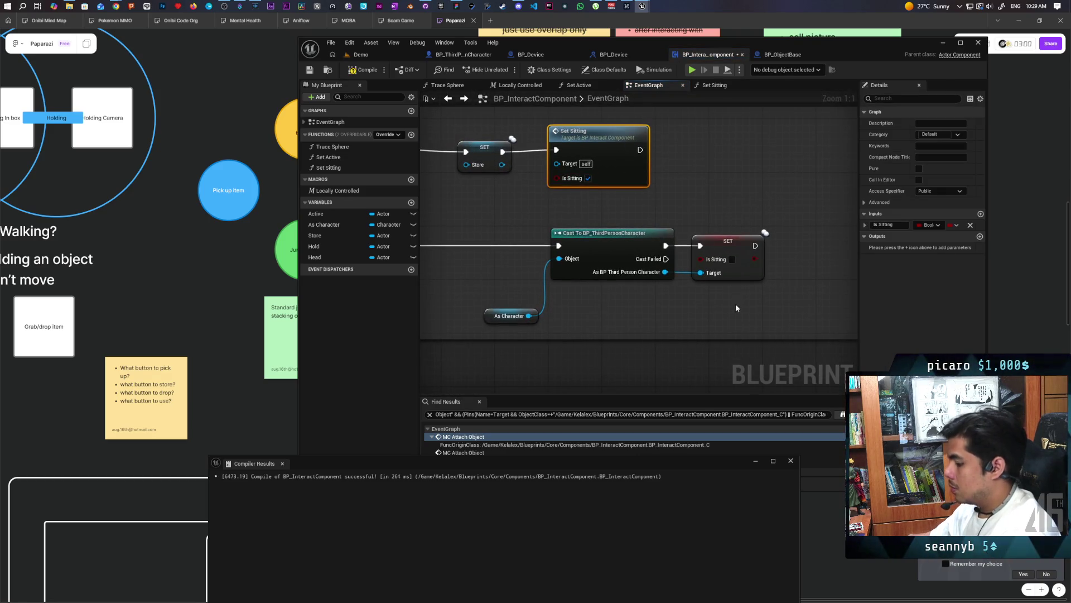
pyautogui.hotkey('ctrl', 'c')
pyautogui.hotkey('ctrl', 'v')
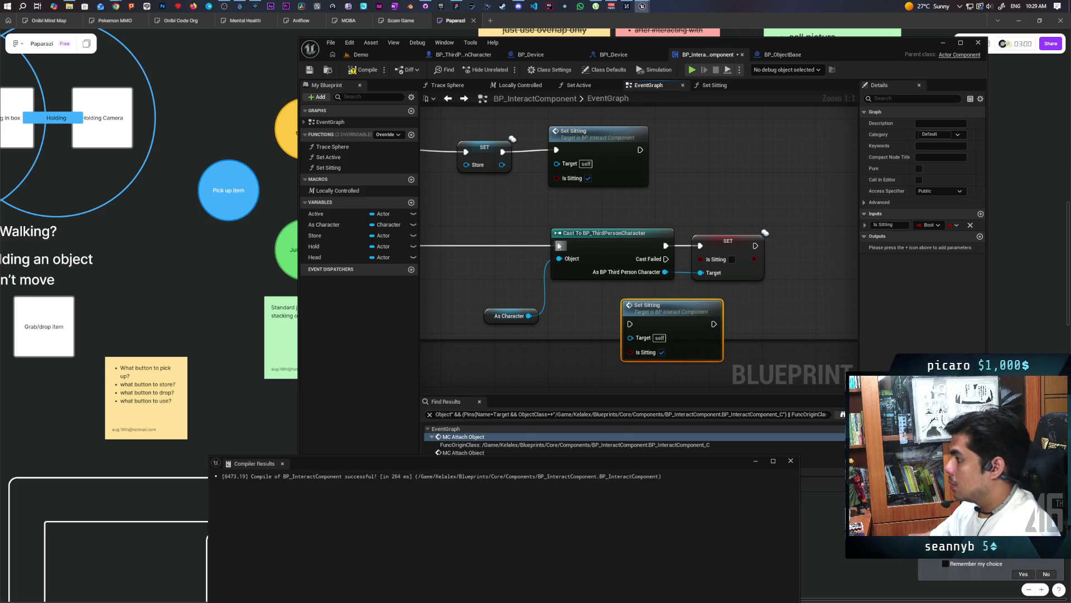
pyautogui.moveTo(558, 245); pyautogui.dragTo(630, 323)
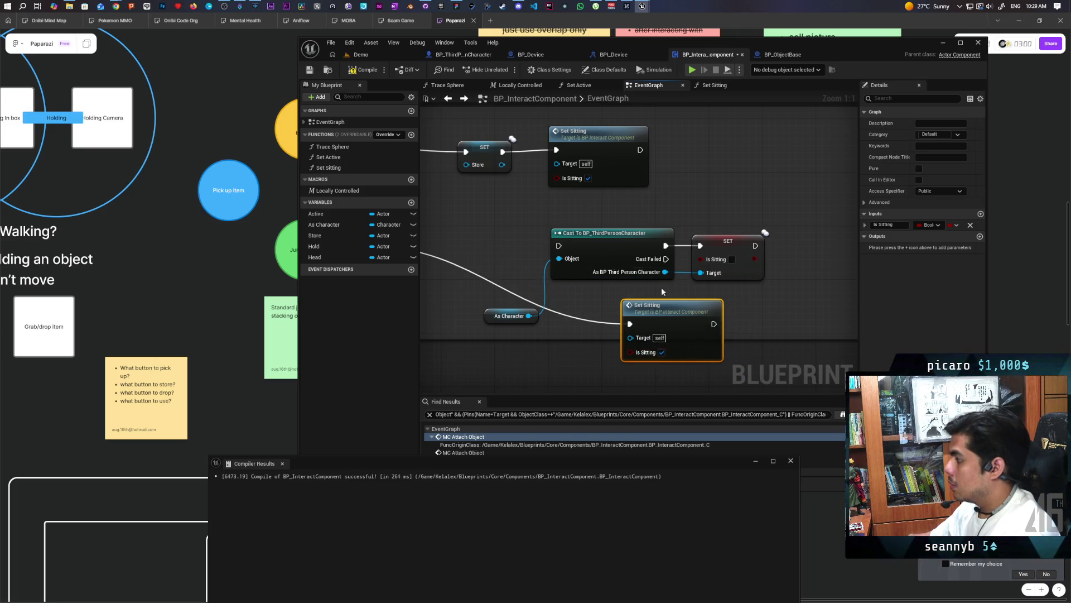
pyautogui.click(661, 352)
# Step: Delete the old cast, SET and As Character nodes and move the new Set Sitting call into place
pyautogui.moveTo(775, 223); pyautogui.dragTo(514, 281)
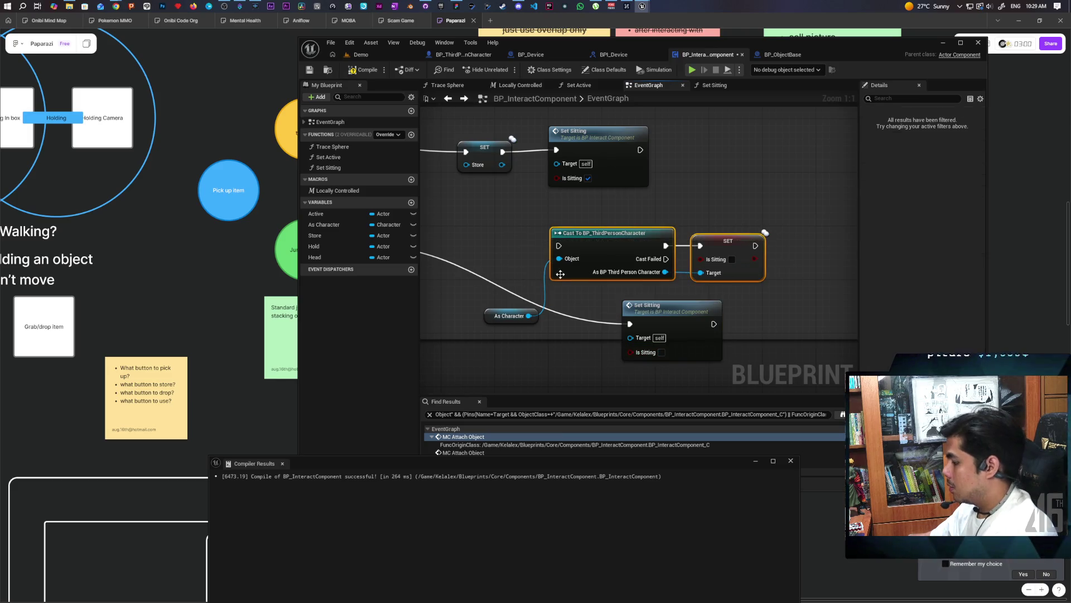
pyautogui.press('Delete')
pyautogui.click(508, 316)
pyautogui.press('Delete')
pyautogui.moveTo(659, 321); pyautogui.dragTo(584, 246)
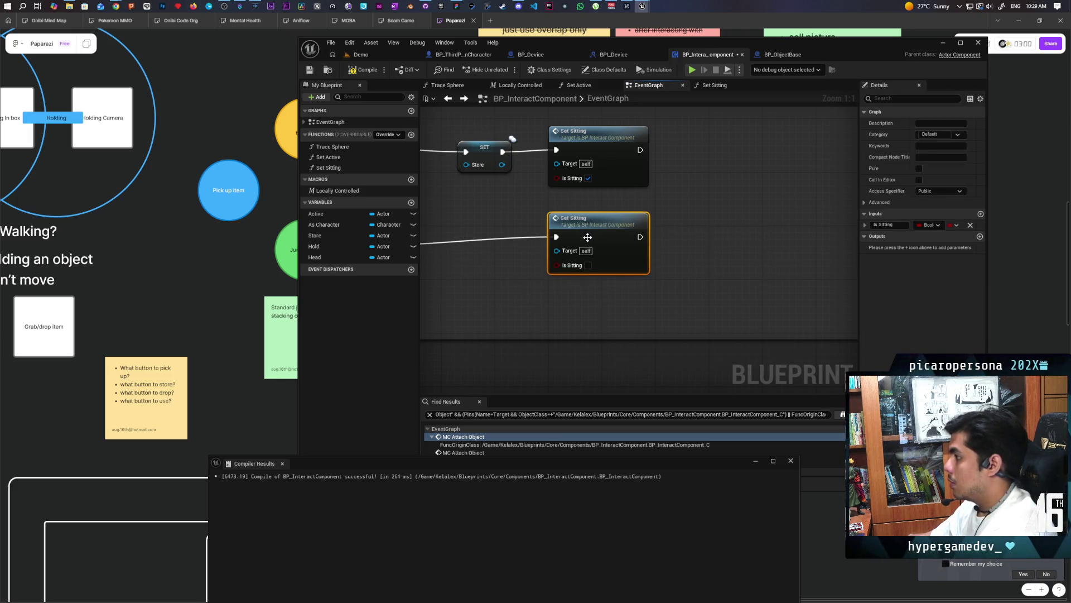
# Step: Move the SET Store node further left and select both Set Sitting nodes
pyautogui.scroll(-2, 586, 308)
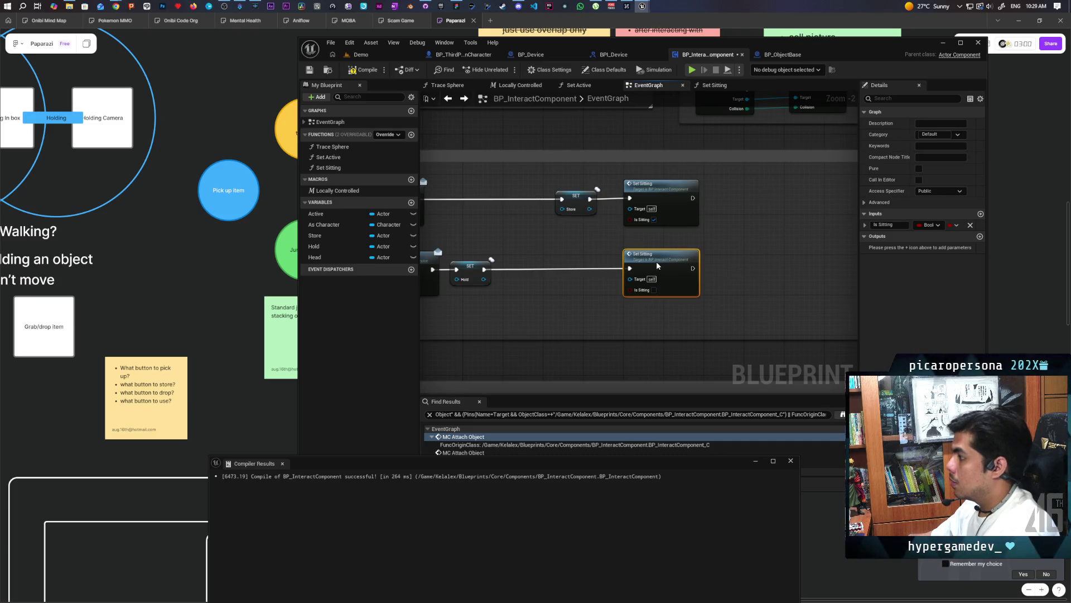
pyautogui.moveTo(575, 244); pyautogui.dragTo(711, 219)
pyautogui.moveTo(710, 161); pyautogui.dragTo(604, 169)
pyautogui.click(615, 266)
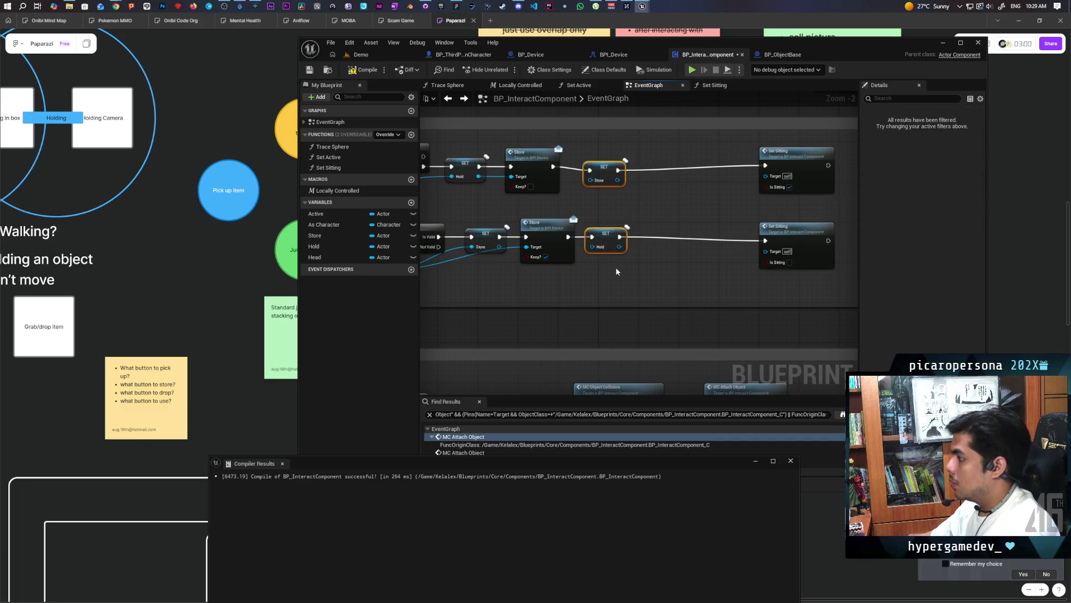
# Step: Move both Set Sitting nodes beside the SET nodes and paste another Set Sitting copy
pyautogui.moveTo(748, 276)
pyautogui.mouseDown()
pyautogui.moveTo(809, 164)
pyautogui.moveTo(698, 166)
pyautogui.mouseUp()
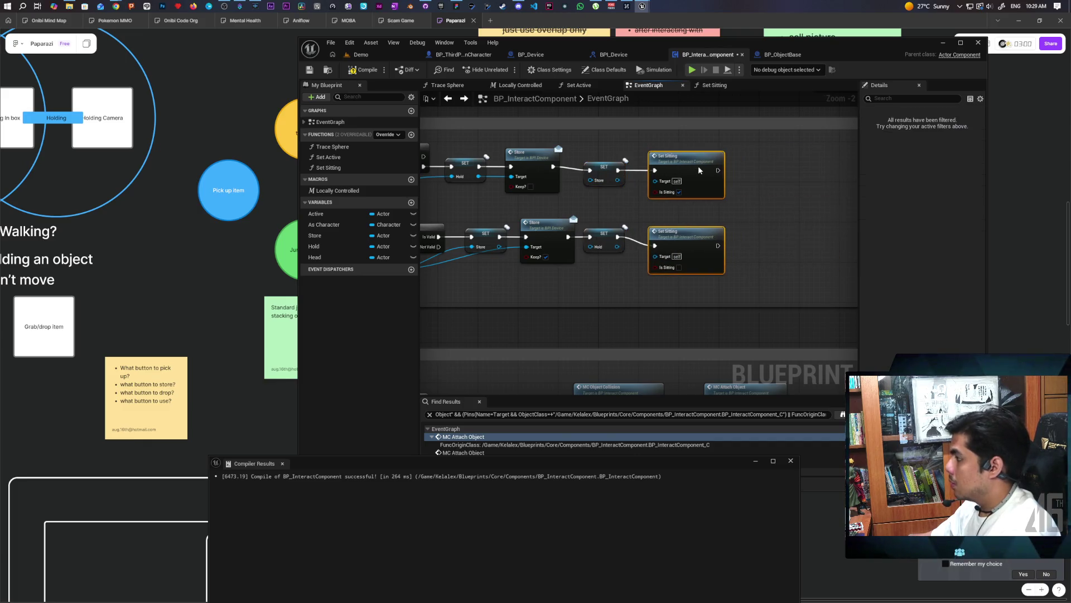
pyautogui.moveTo(791, 167); pyautogui.dragTo(538, 259)
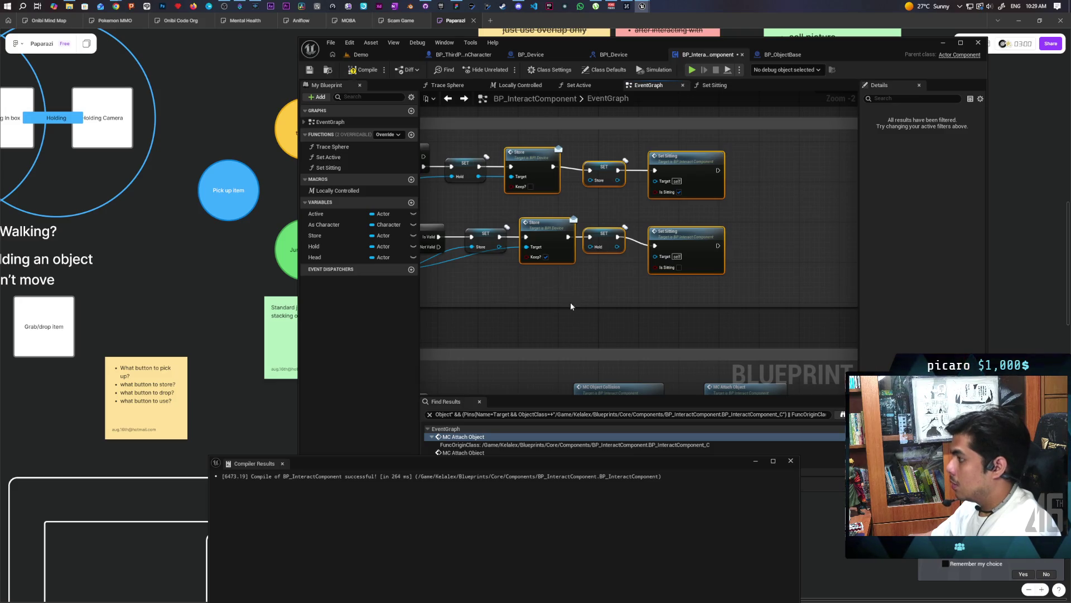
pyautogui.click(586, 300)
pyautogui.scroll(-2, 598, 296)
pyautogui.click(627, 245)
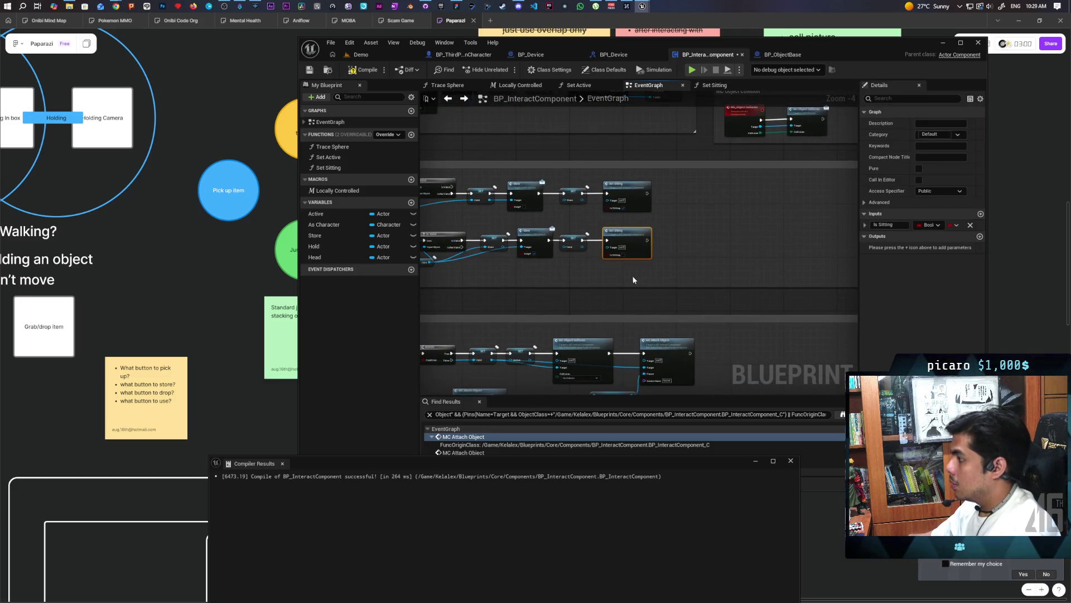
pyautogui.scroll(-2, 537, 303)
pyautogui.scroll(3, 575, 260)
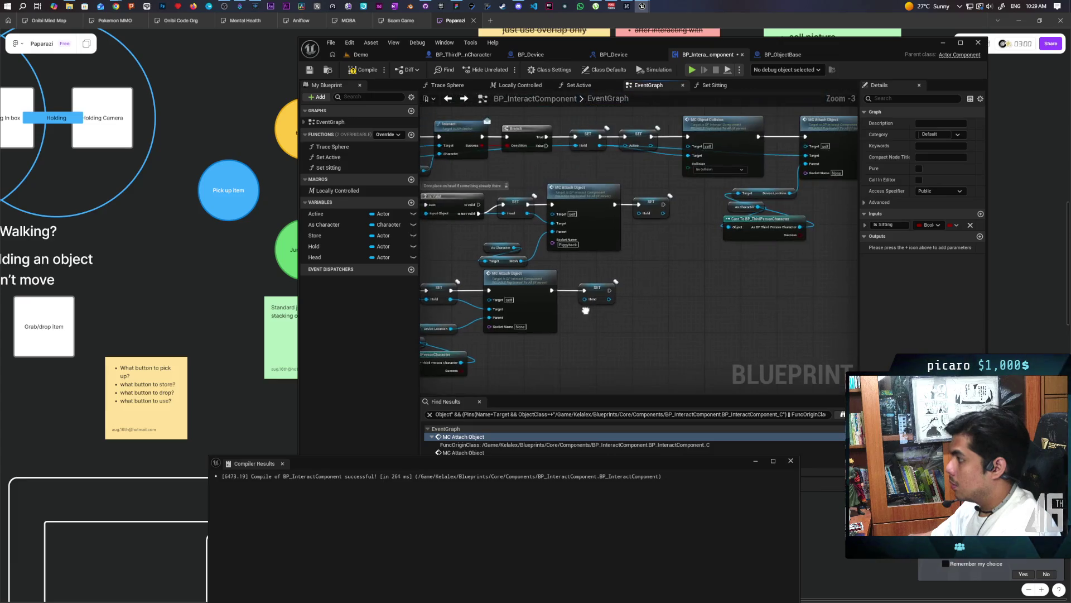
pyautogui.hotkey('ctrl', 'v')
pyautogui.moveTo(591, 263)
pyautogui.mouseDown()
pyautogui.moveTo(786, 261)
pyautogui.moveTo(773, 202)
pyautogui.mouseUp()
# Step: Wire the SET Head and Hold SET exec outputs into Set Sitting calls, then return to the Demo level
pyautogui.moveTo(441, 310); pyautogui.dragTo(773, 202)
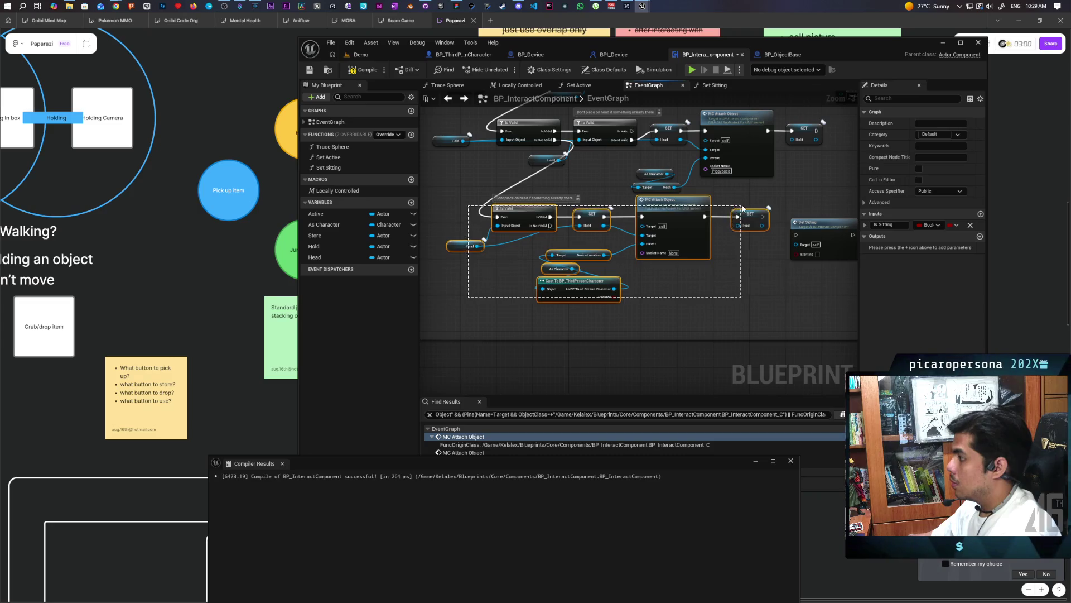
pyautogui.moveTo(674, 219); pyautogui.dragTo(675, 242)
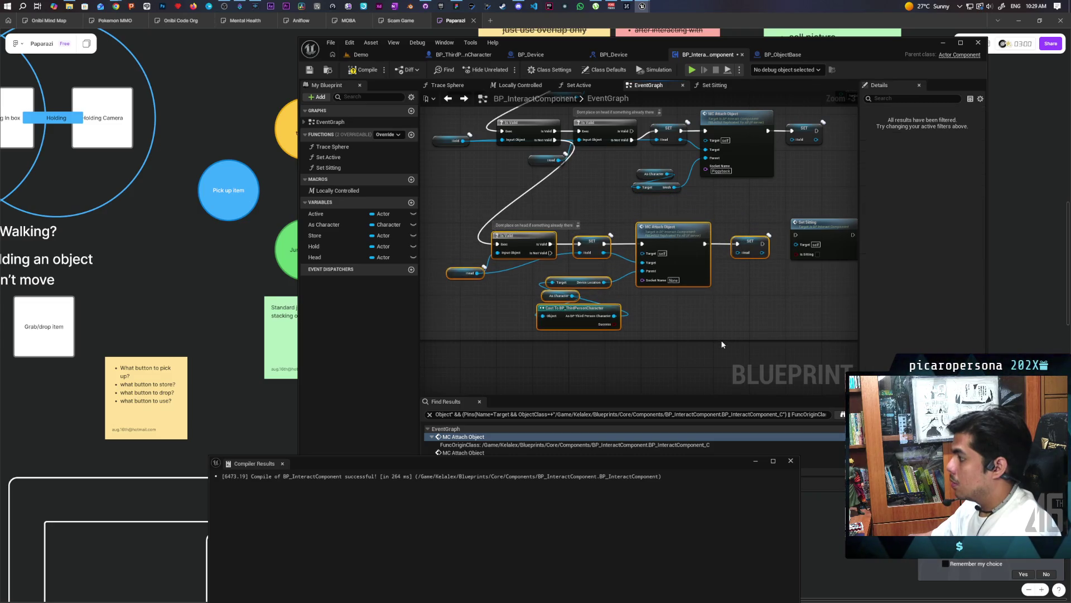
pyautogui.scroll(4, 684, 290)
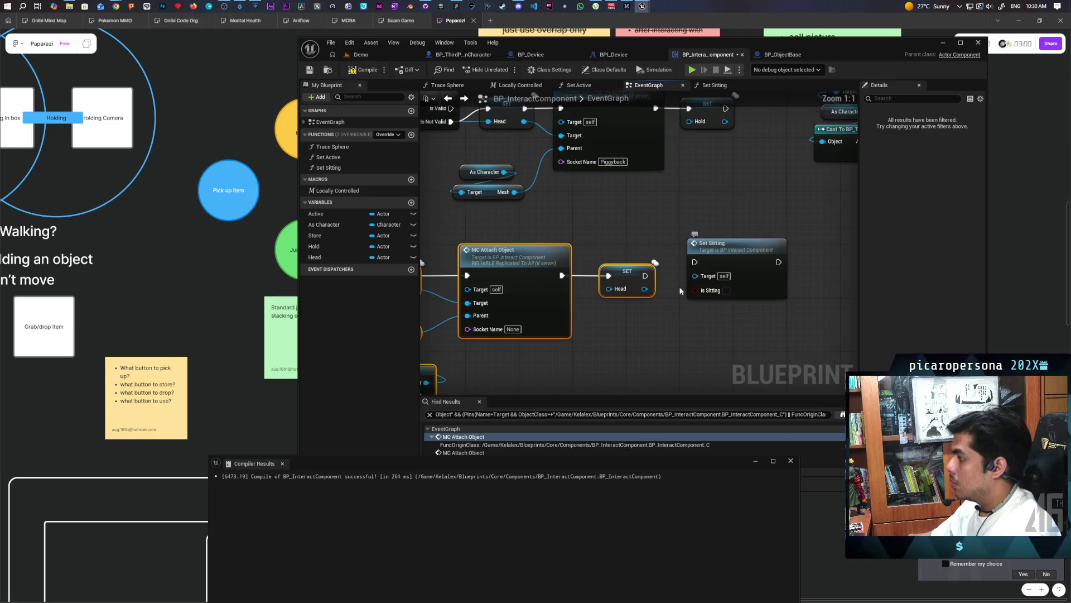
pyautogui.moveTo(645, 275)
pyautogui.mouseDown()
pyautogui.moveTo(696, 263)
pyautogui.moveTo(725, 266)
pyautogui.moveTo(727, 279)
pyautogui.mouseUp()
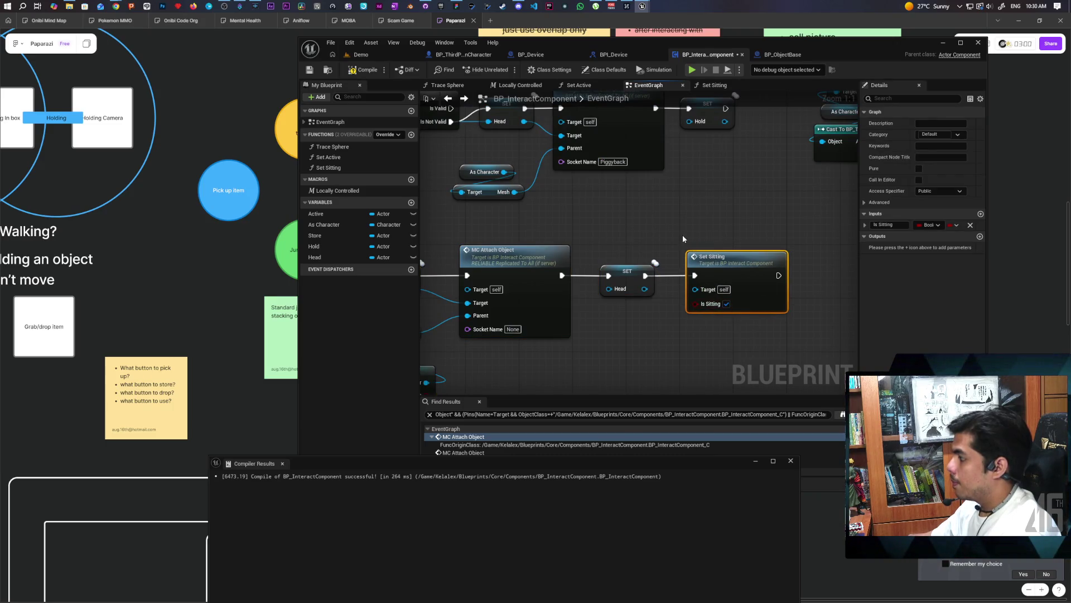
pyautogui.scroll(-5, 682, 240)
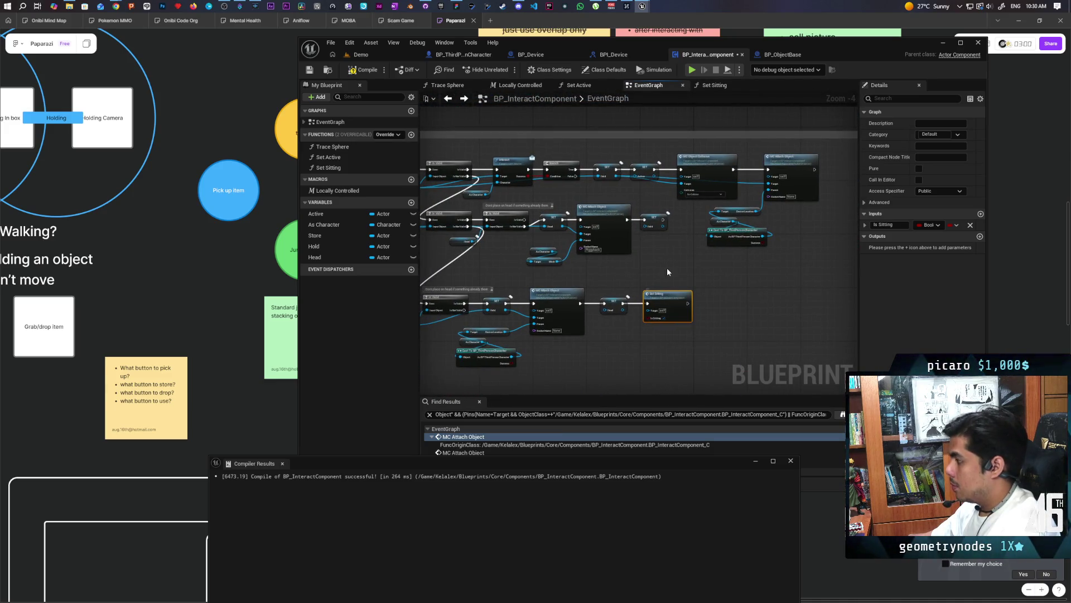
pyautogui.scroll(5, 664, 261)
pyautogui.moveTo(660, 178); pyautogui.dragTo(667, 281)
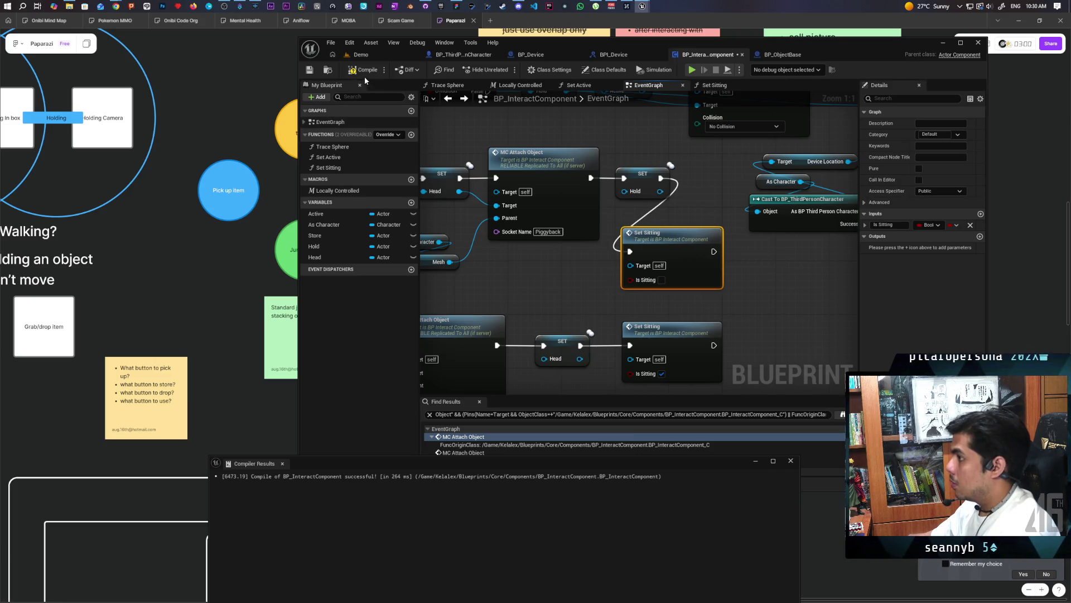
pyautogui.click(380, 55)
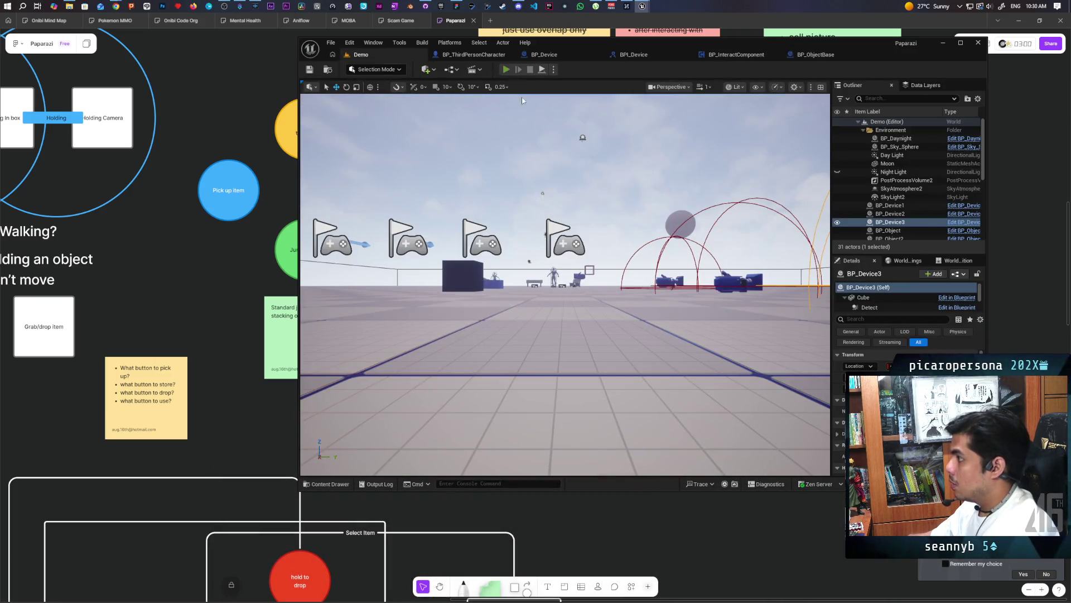
# Step: Start a two-client play session and walk the black cat around, picking up and dropping the white cube
pyautogui.click(506, 69)
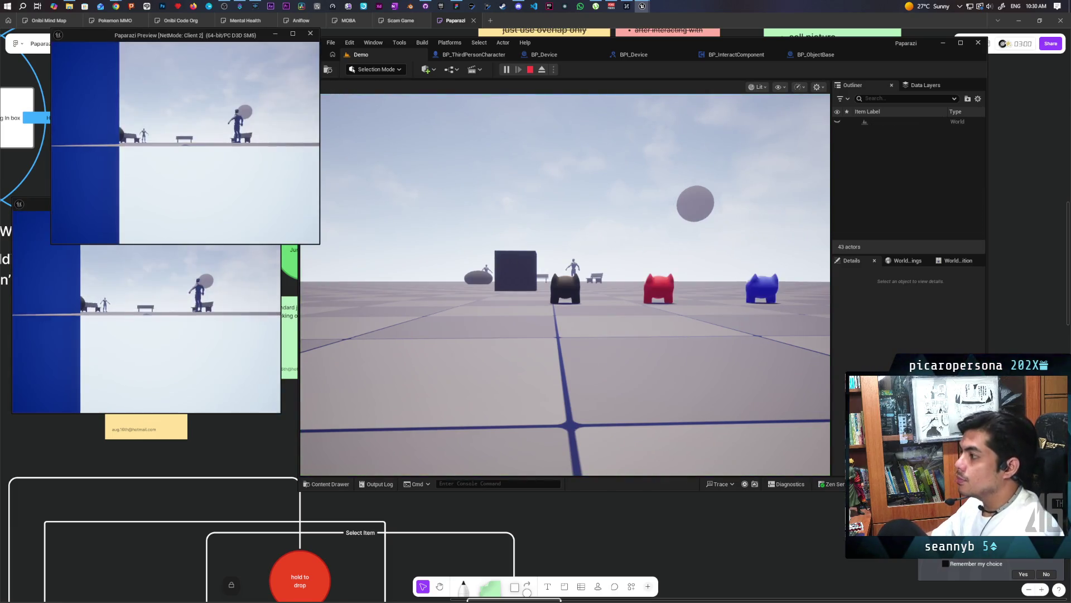
pyautogui.press('w')
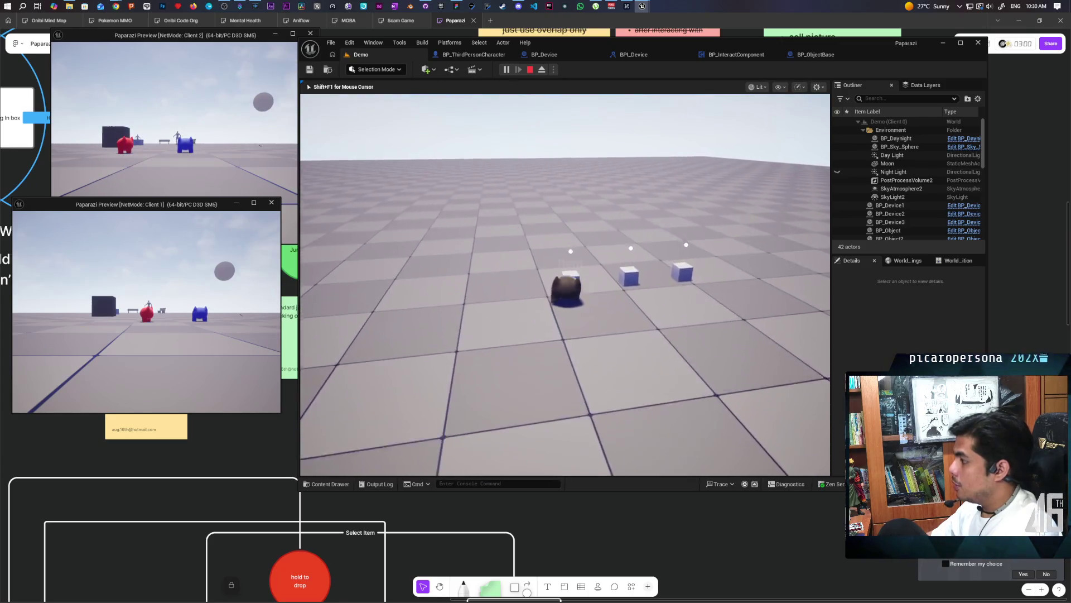
pyautogui.press('w')
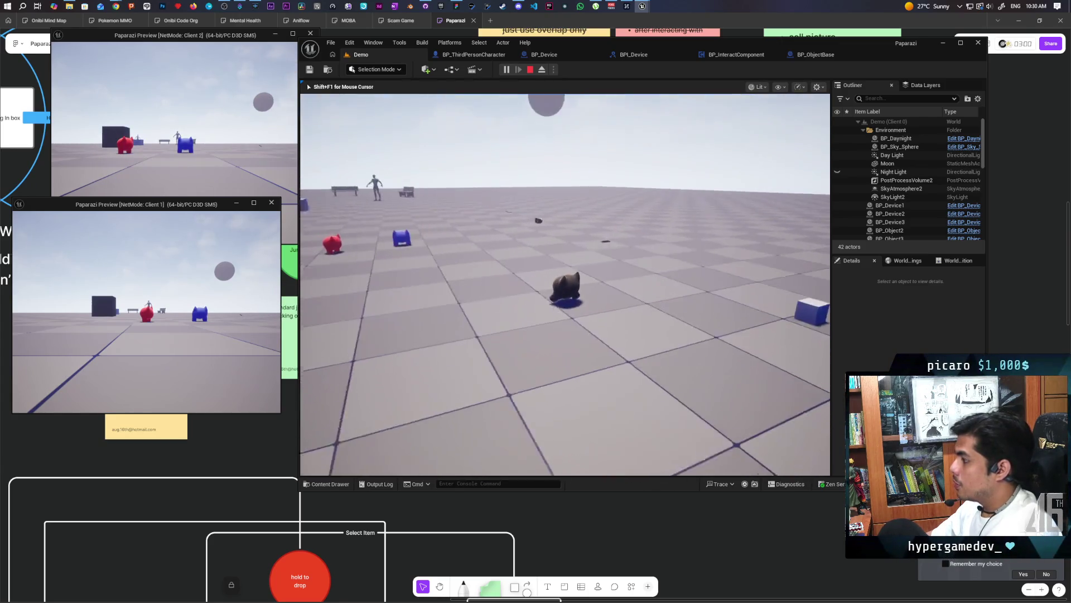
pyautogui.press('e')
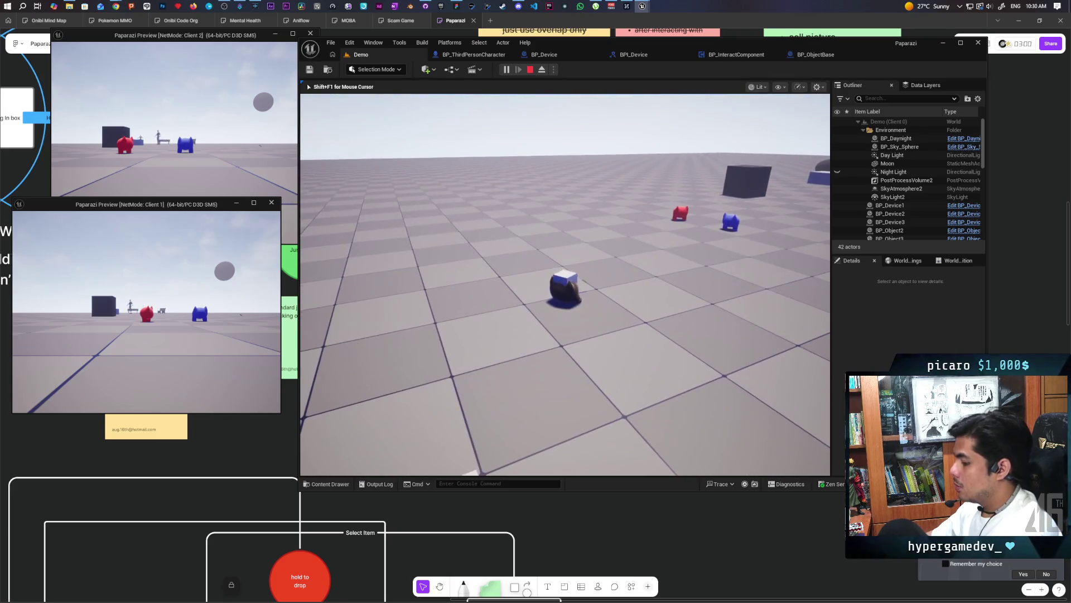
pyautogui.press('w')
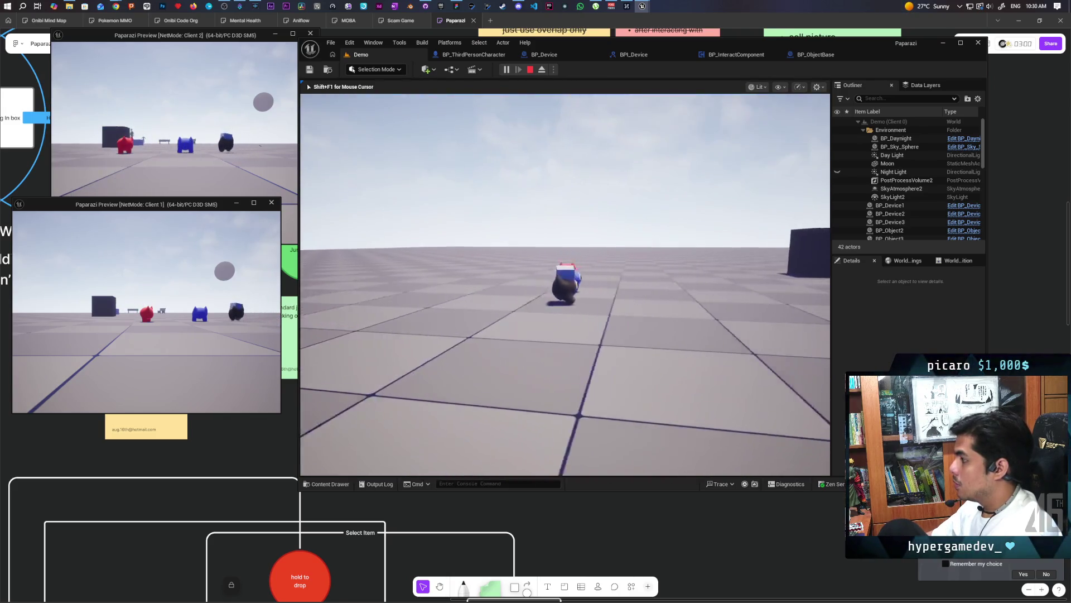
pyautogui.press('e')
pyautogui.press('e')
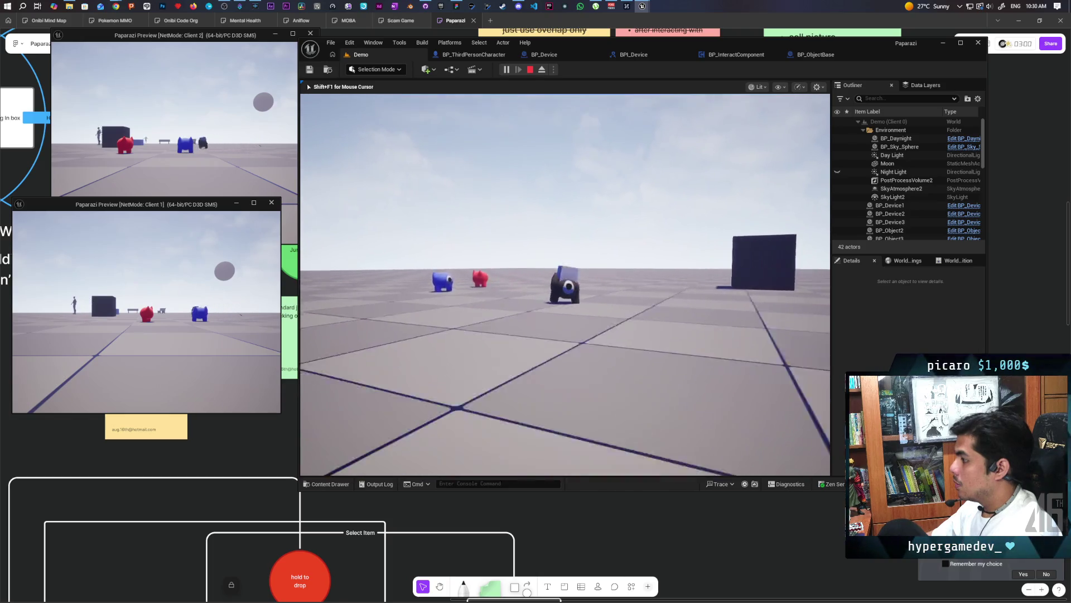
pyautogui.press('w')
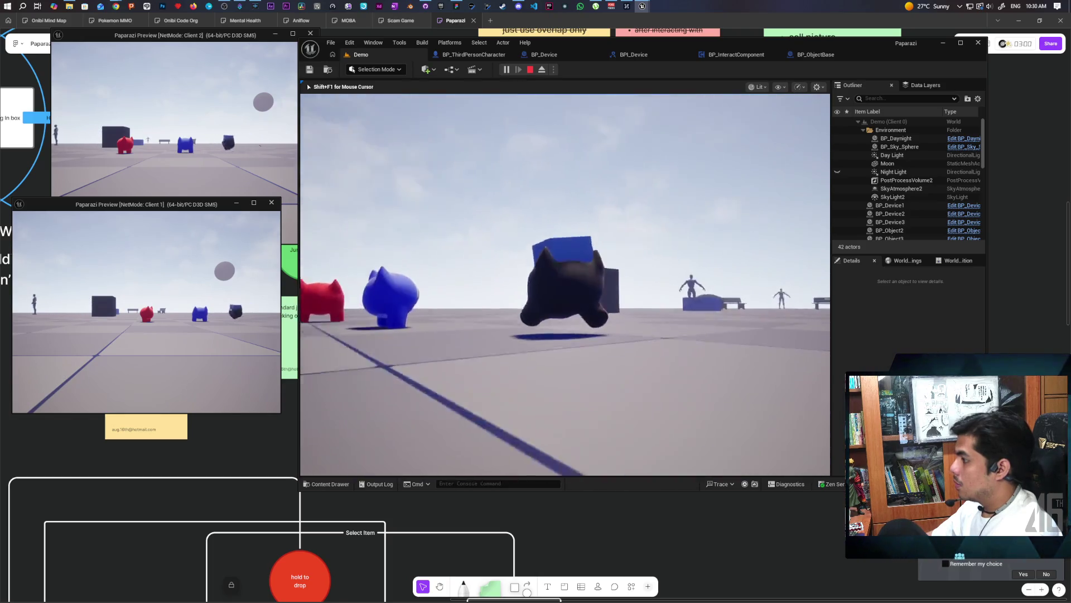
pyautogui.press('w')
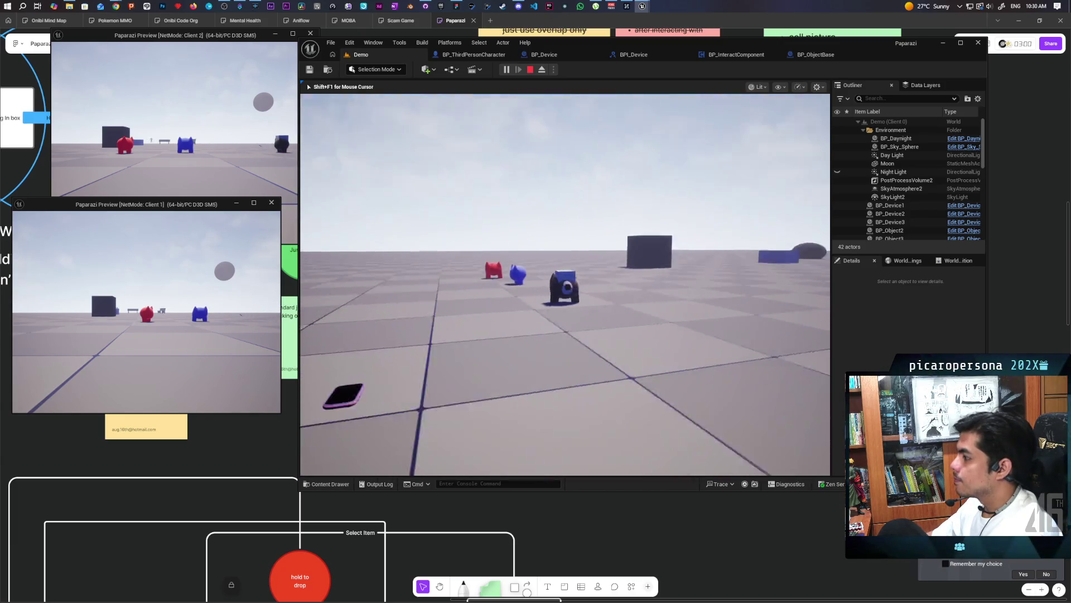
pyautogui.press('w')
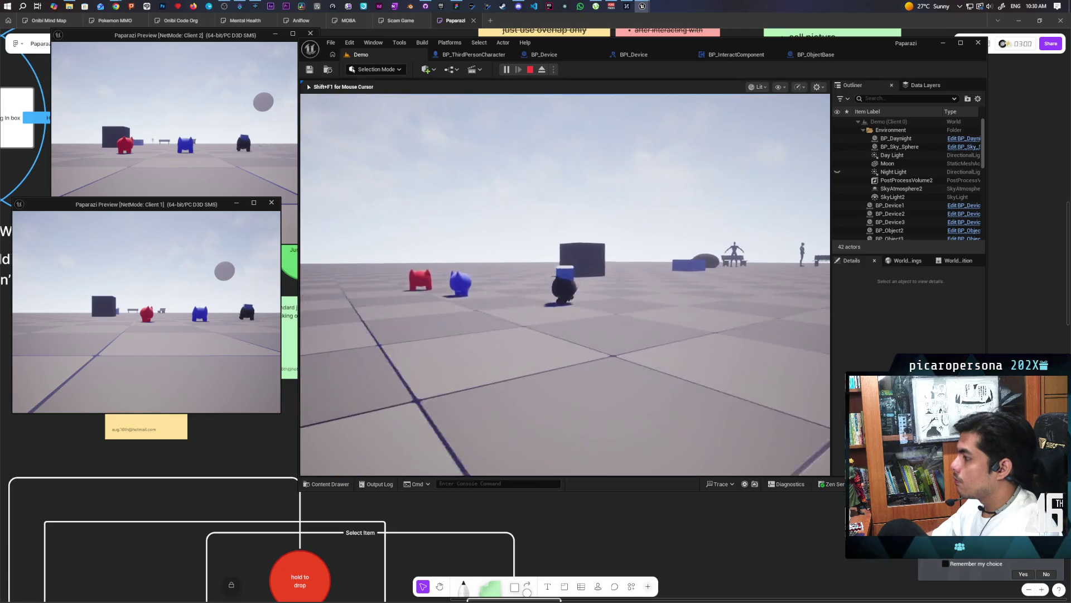
pyautogui.press('w')
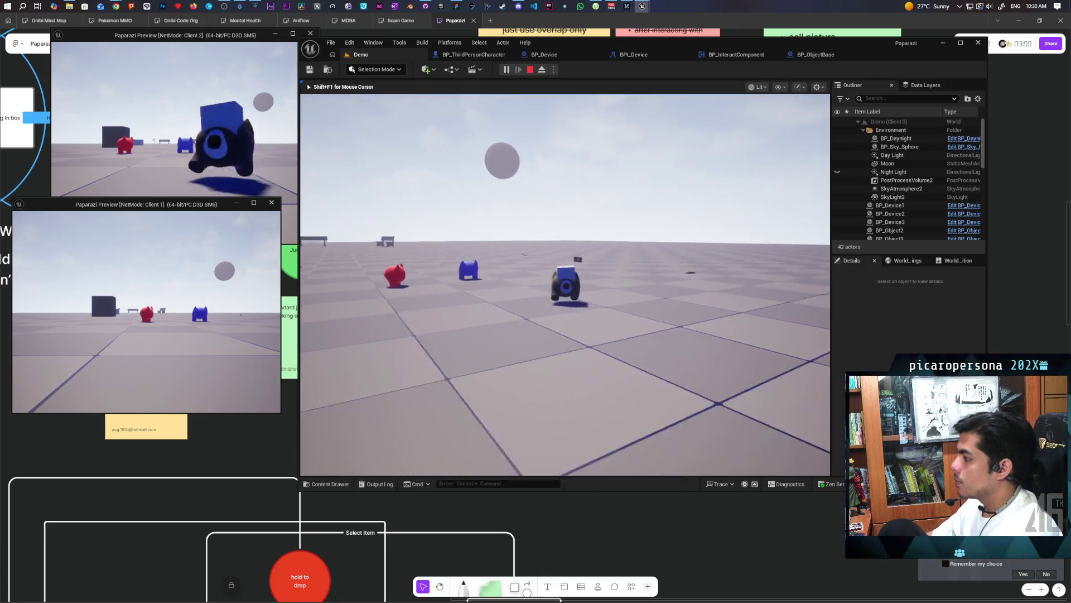
pyautogui.press('w')
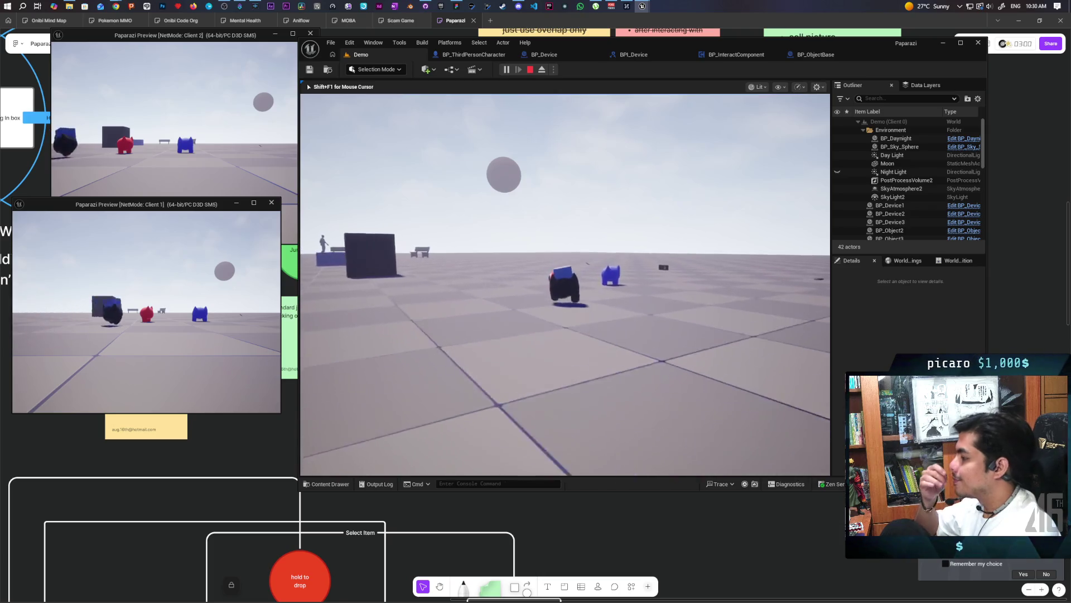
pyautogui.press('w')
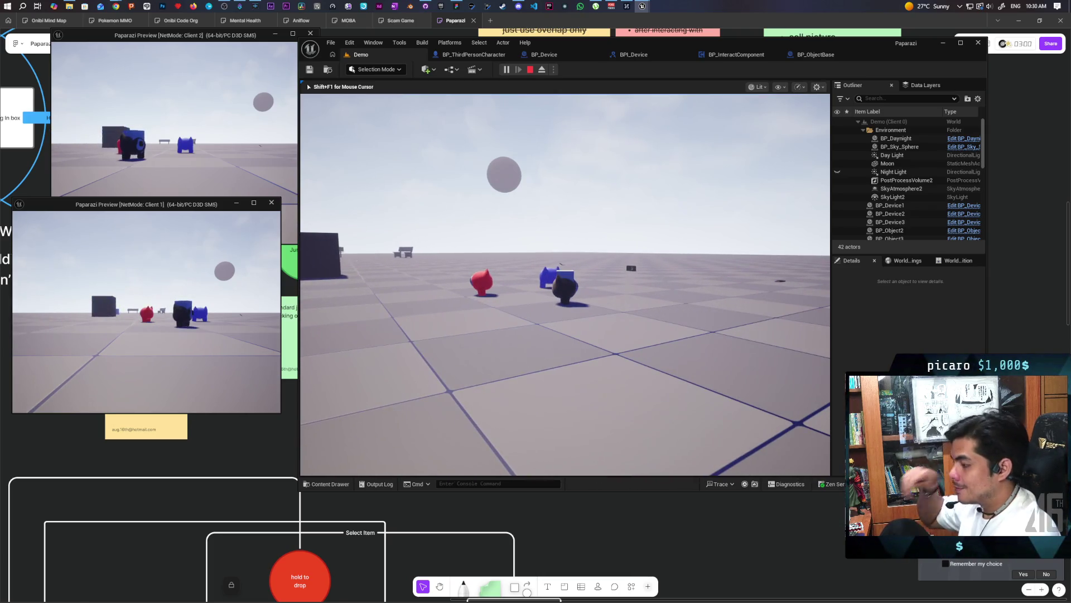
pyautogui.press('w')
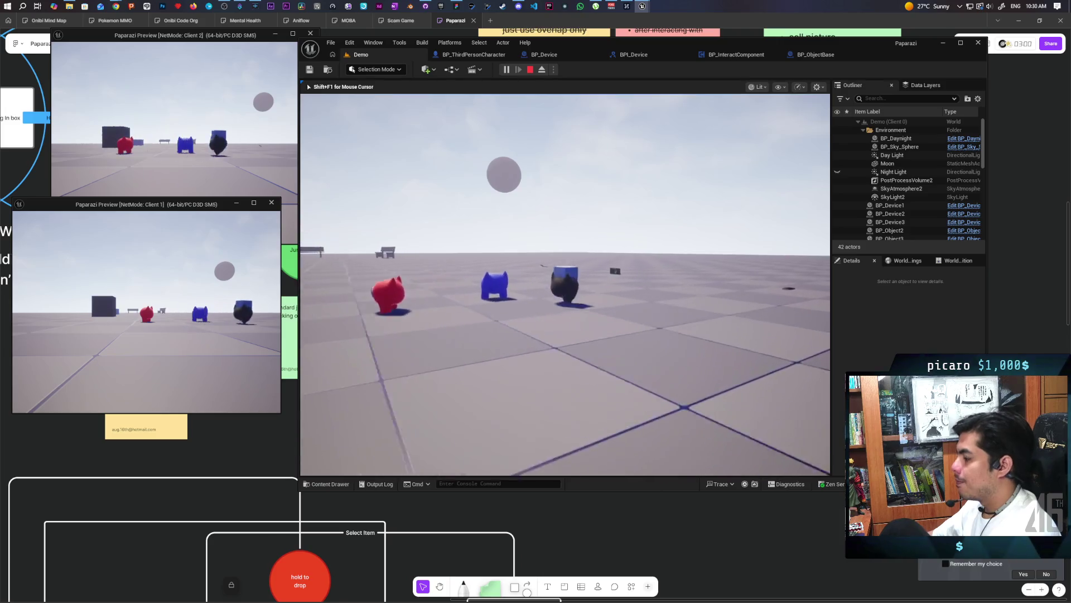
pyautogui.press('w')
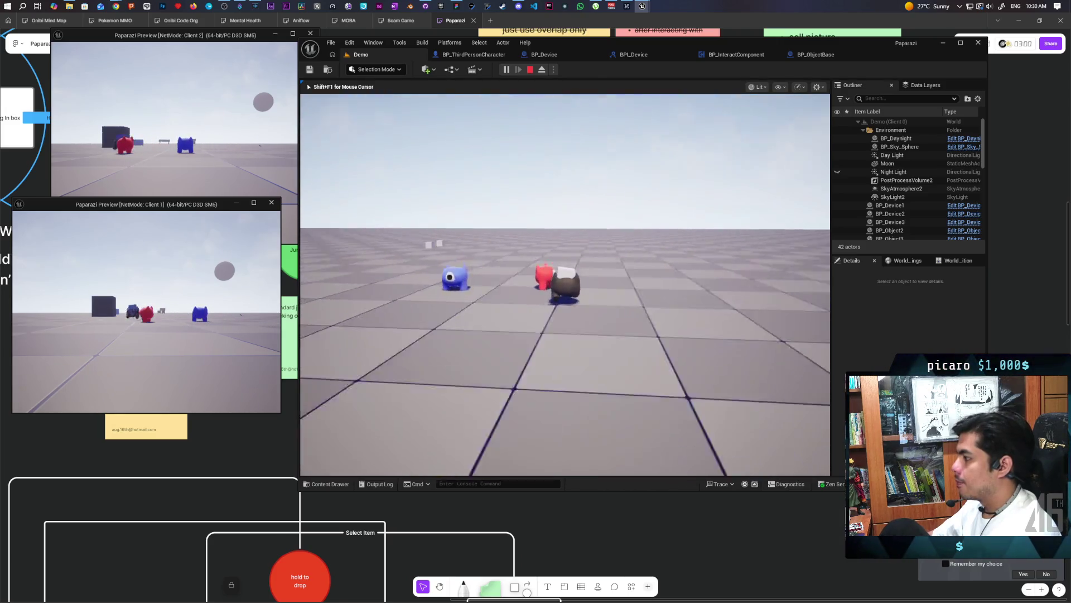
pyautogui.press('w')
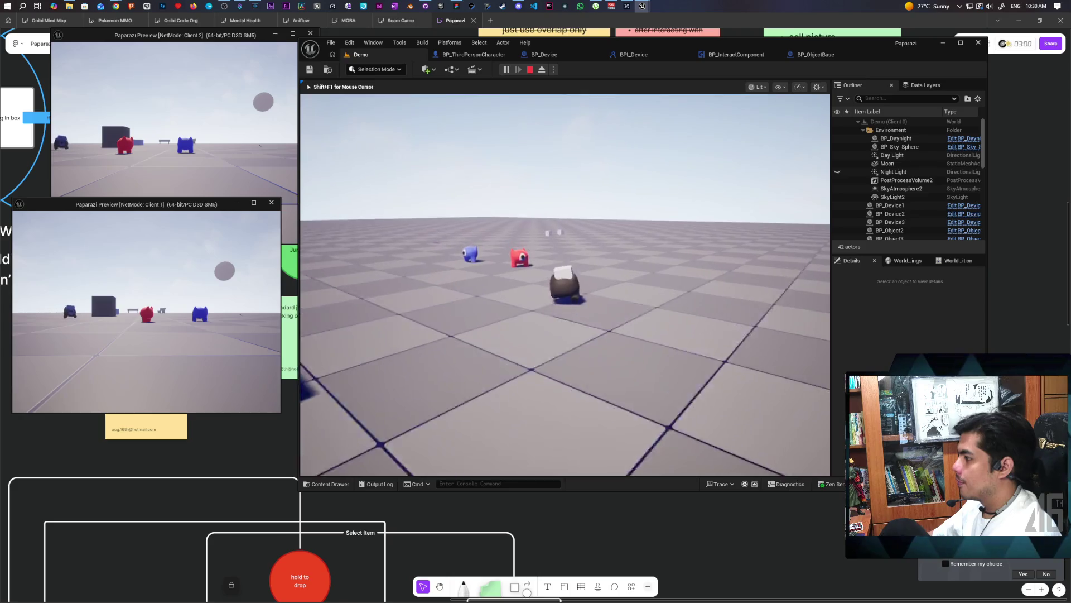
pyautogui.press('w')
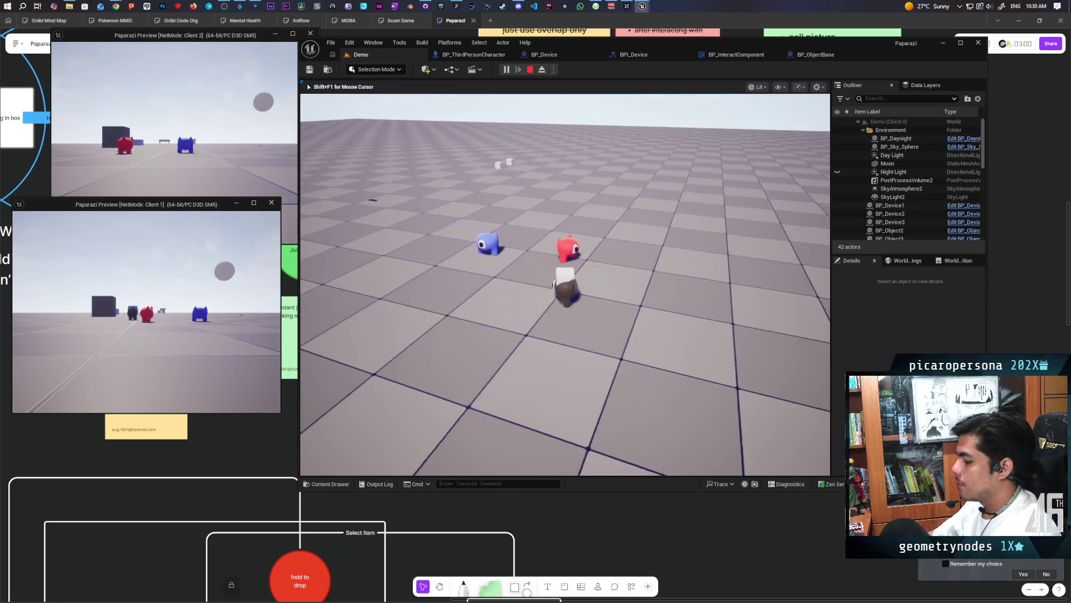
pyautogui.moveTo(565, 285)
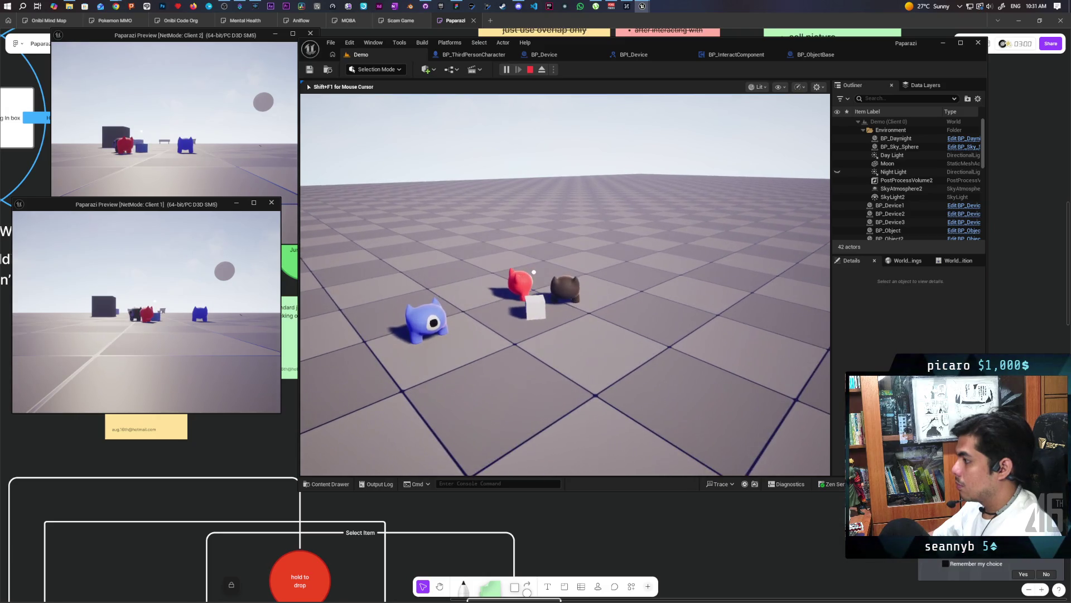
# Step: Pick up the white box onto the cat's head with F, carry it toward the others, then stop
pyautogui.press('w')
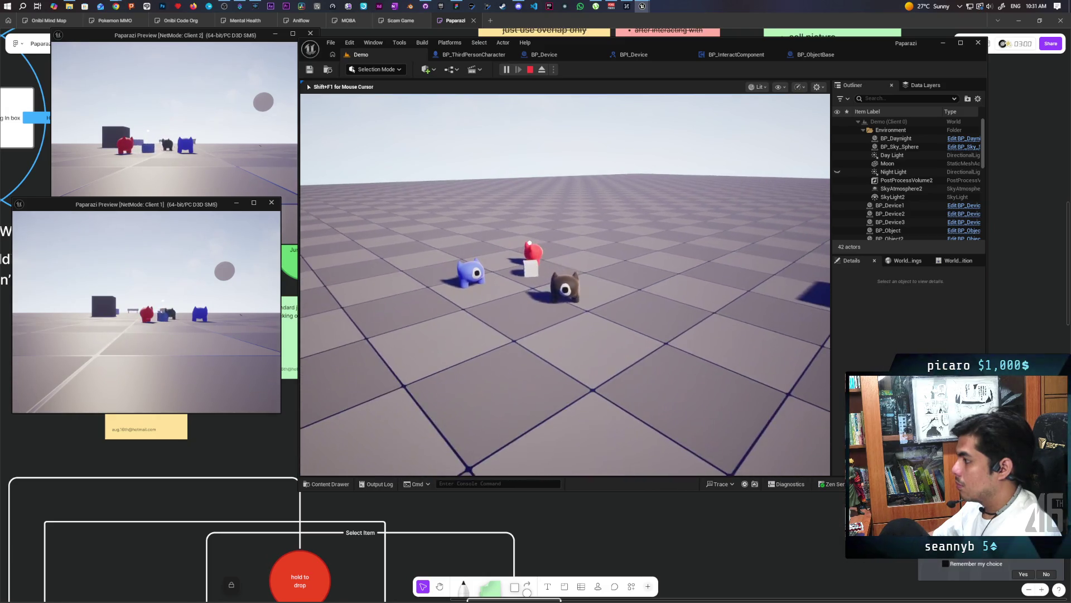
pyautogui.press('w')
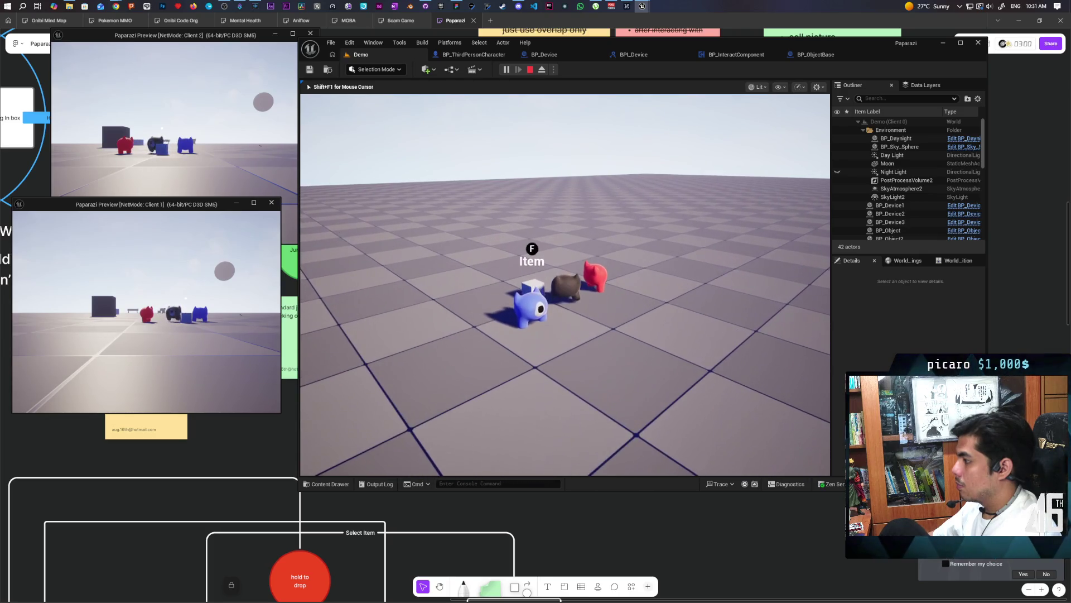
pyautogui.press('f')
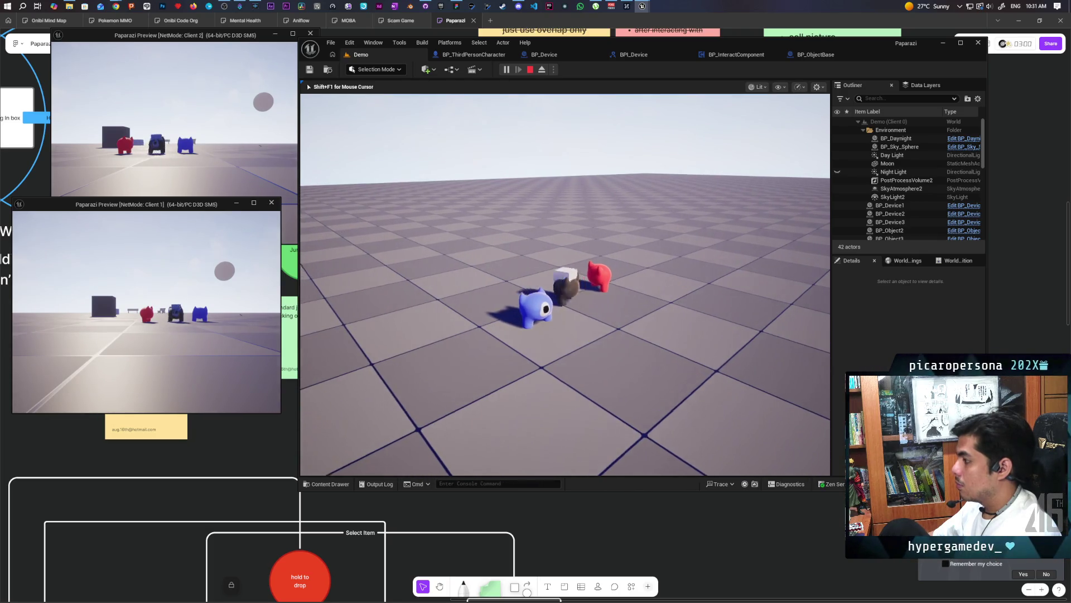
pyautogui.press('w')
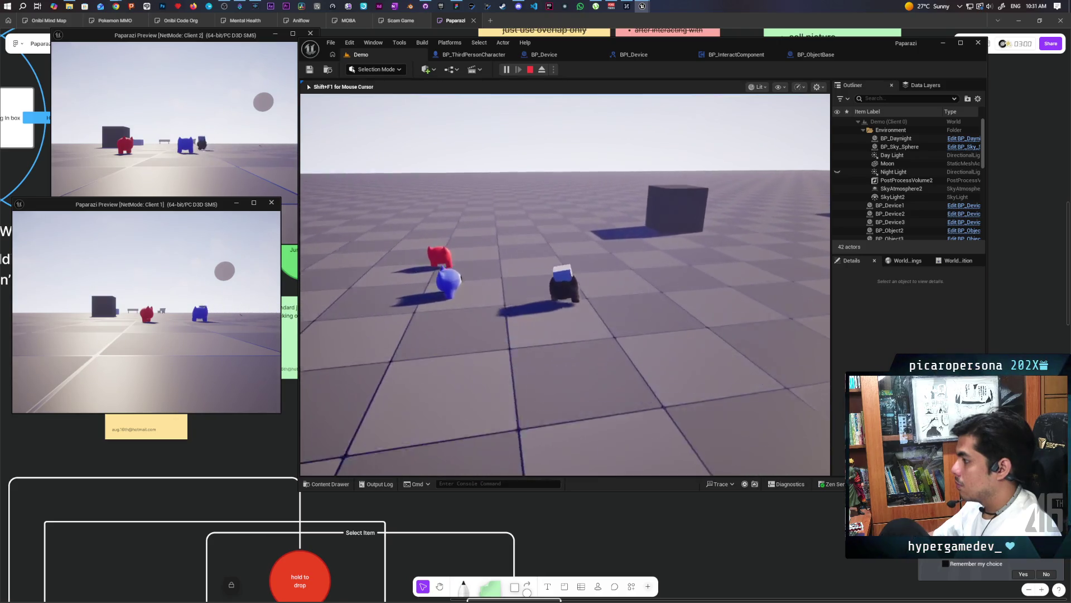
pyautogui.press('w')
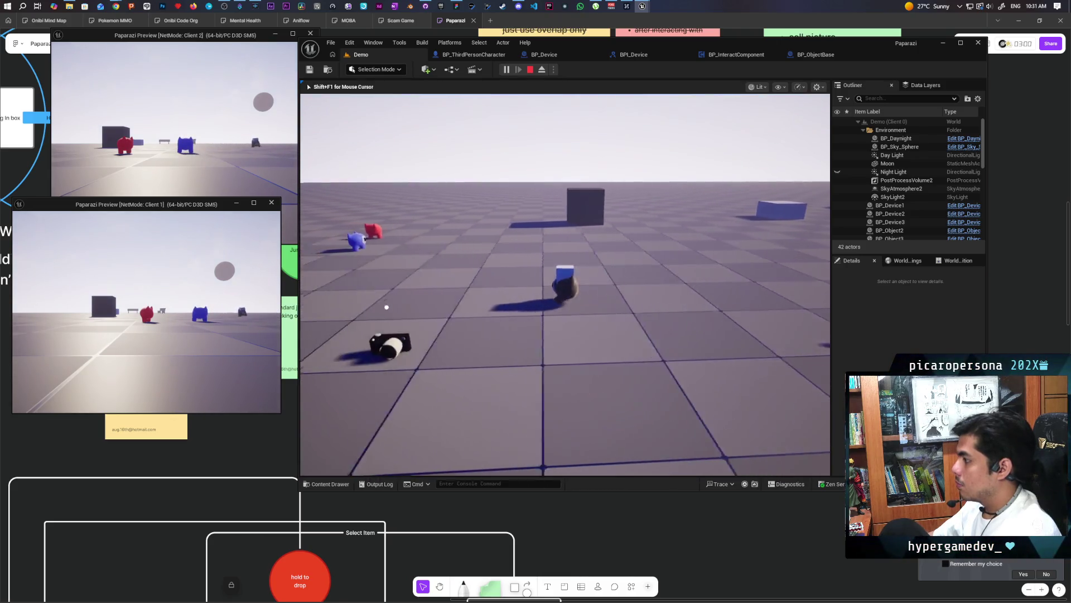
pyautogui.press('w')
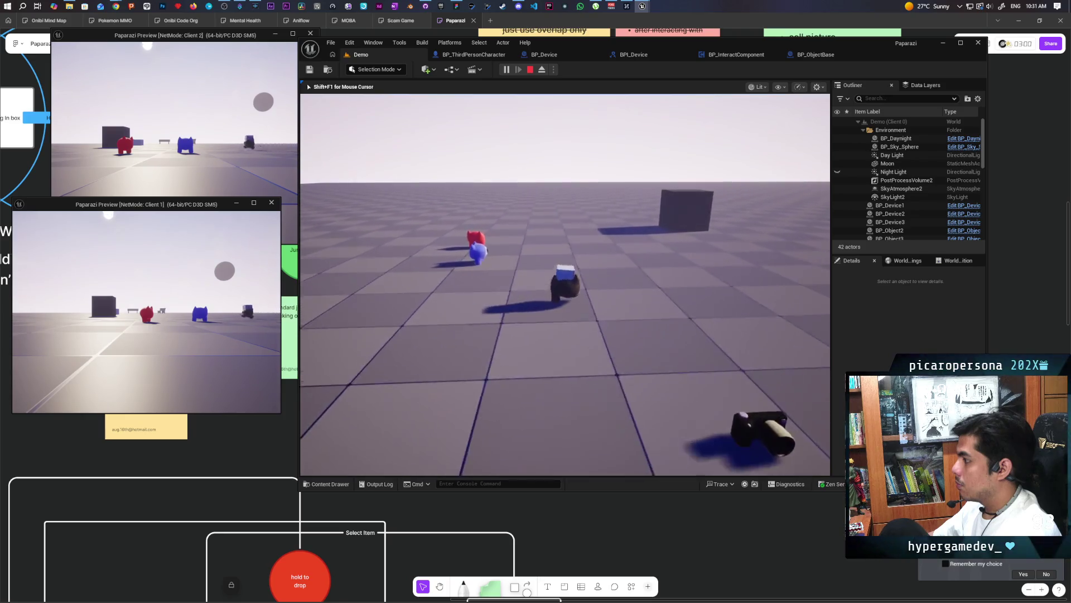
pyautogui.press('w')
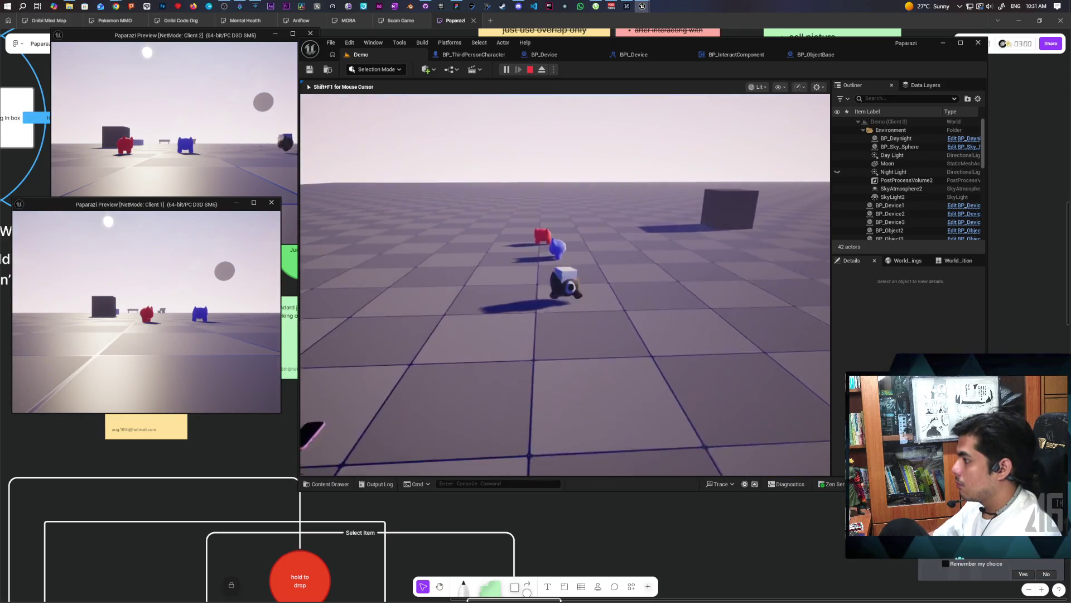
pyautogui.press('w')
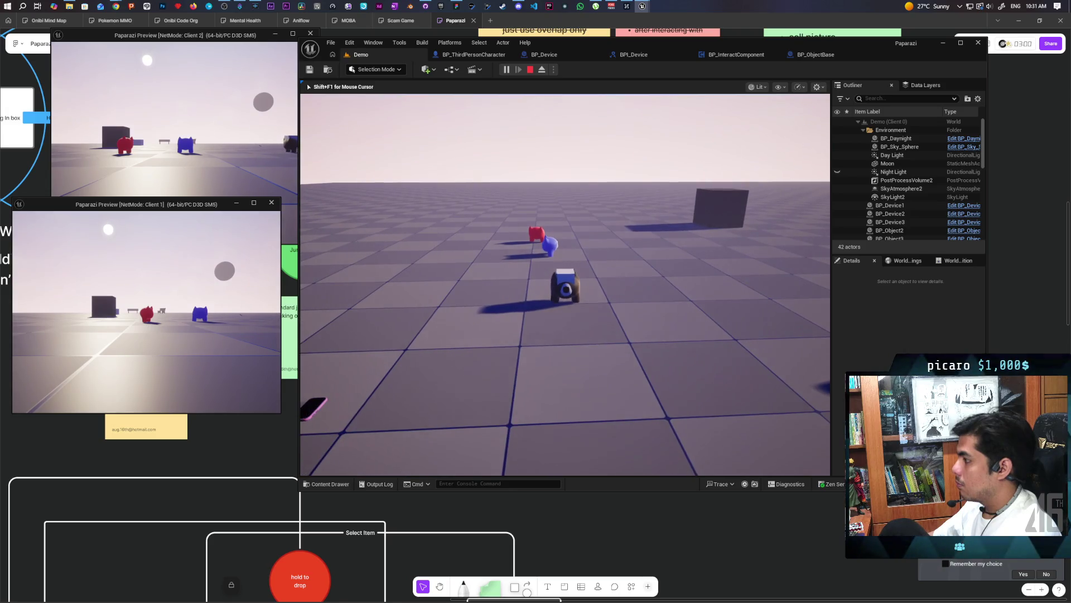
pyautogui.press('w')
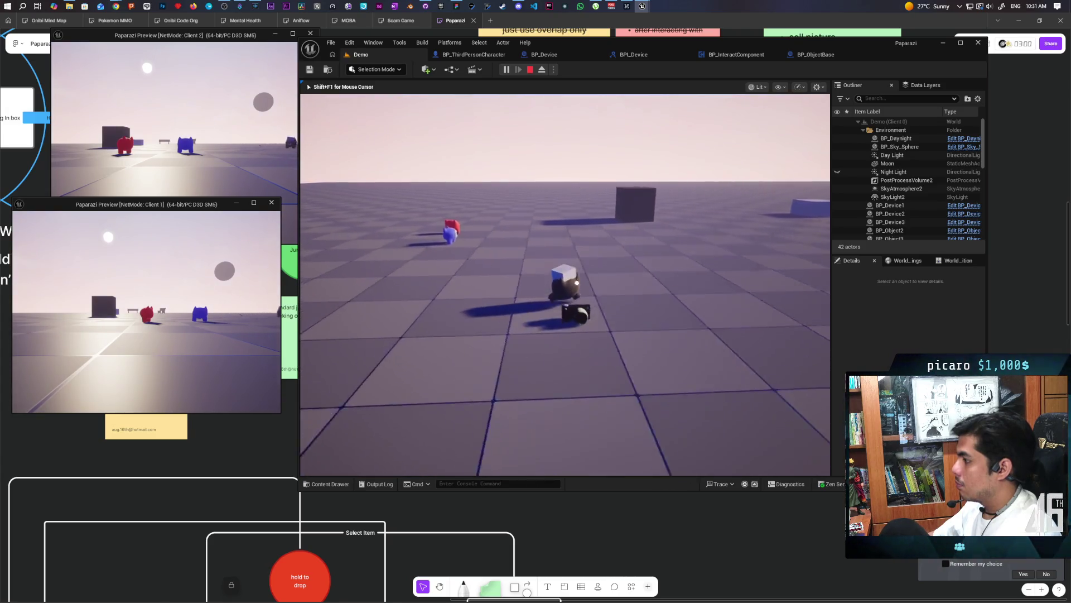
pyautogui.press('w')
pyautogui.hotkey('shift', 'F1')
pyautogui.press('Escape')
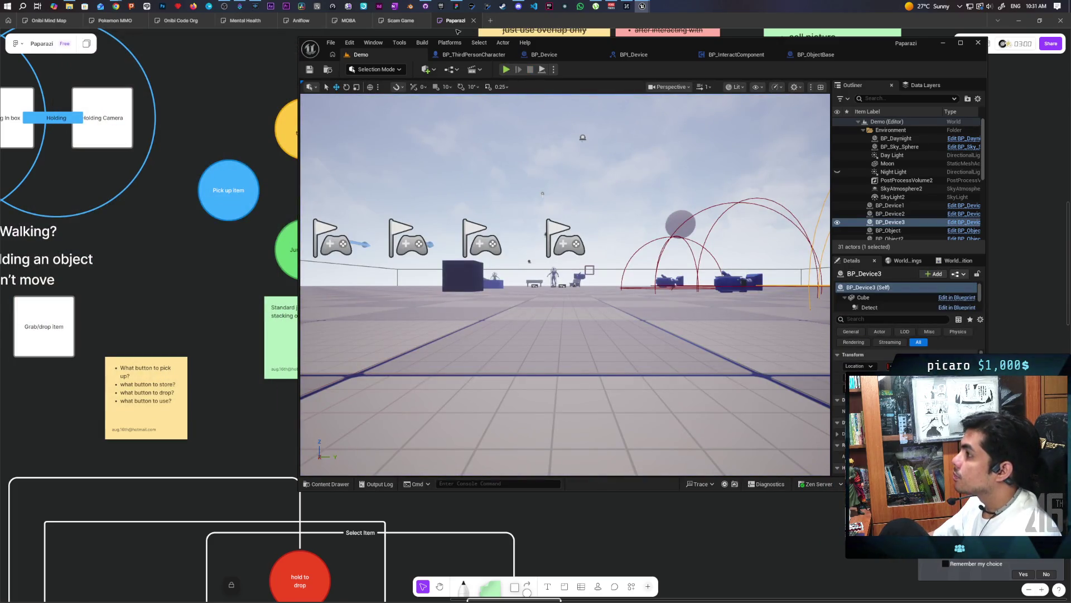
# Step: Play again, pick up the camera with the black cat, then stop the session
pyautogui.click(506, 69)
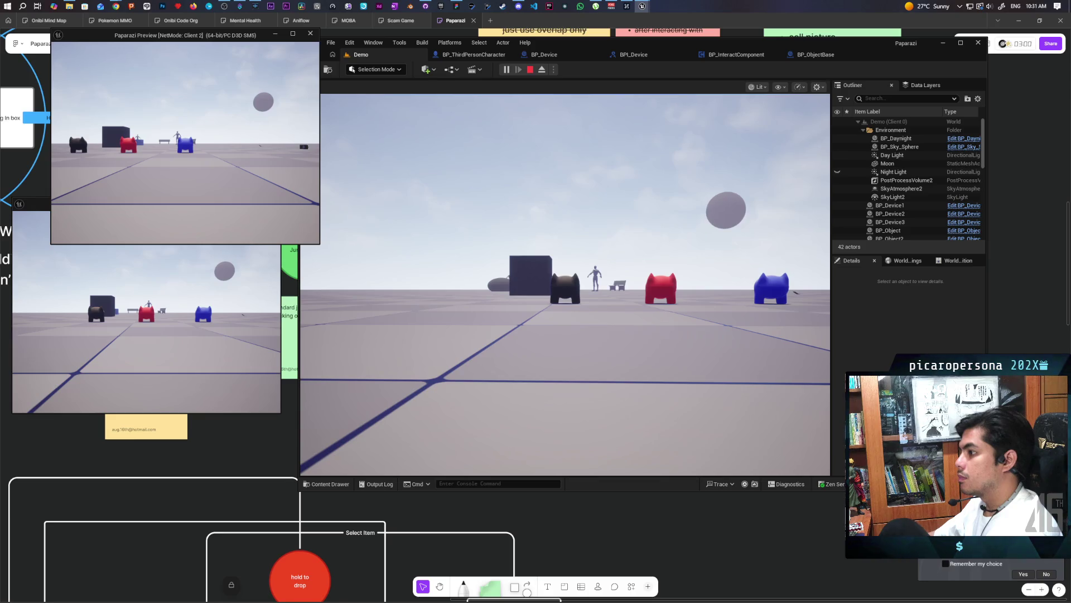
pyautogui.click(565, 284)
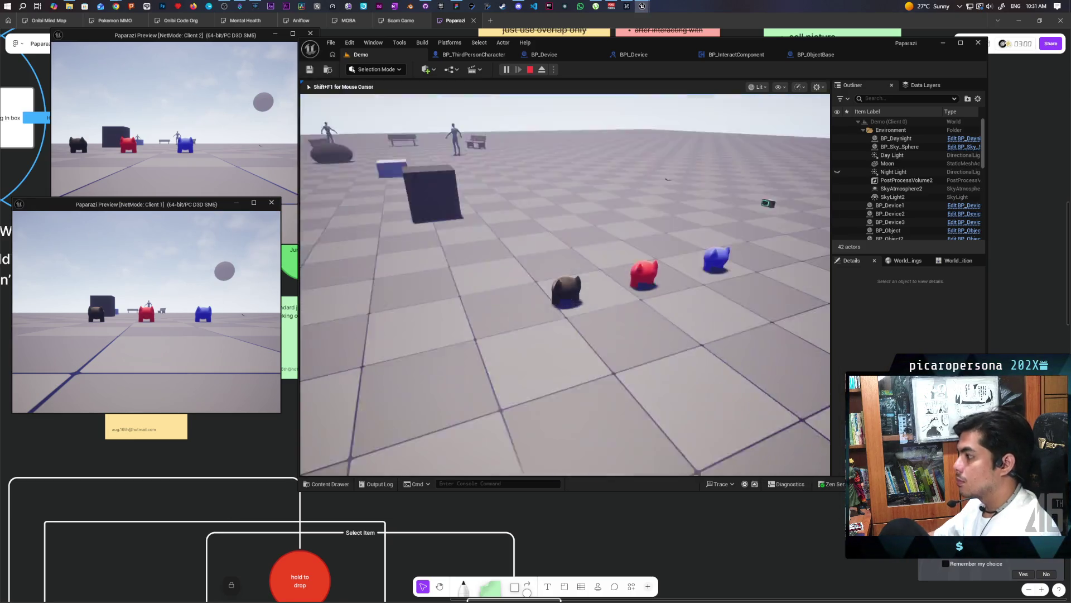
pyautogui.press('w')
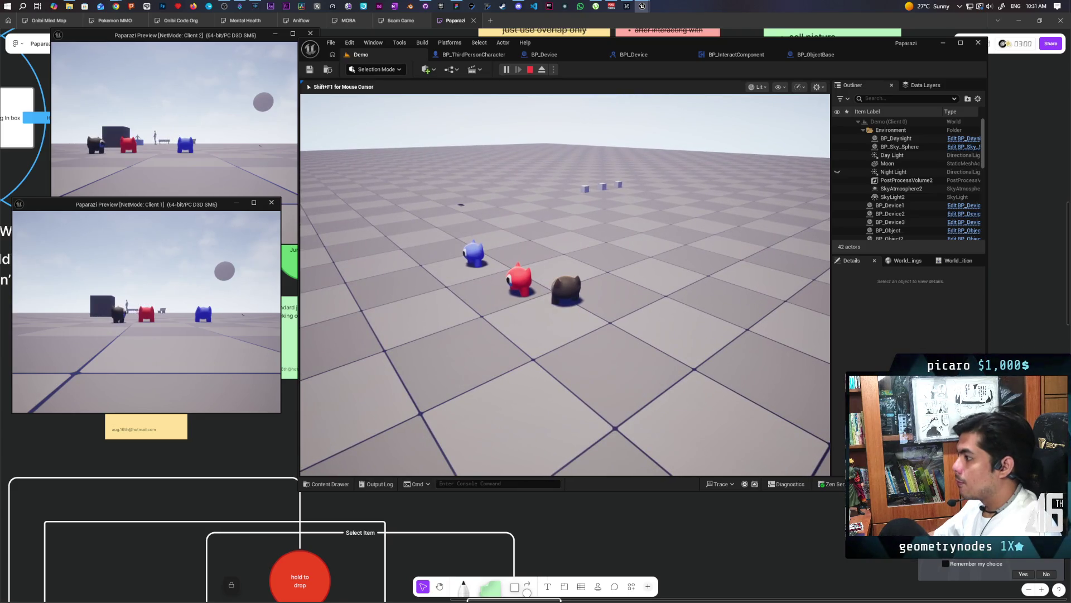
pyautogui.press('e')
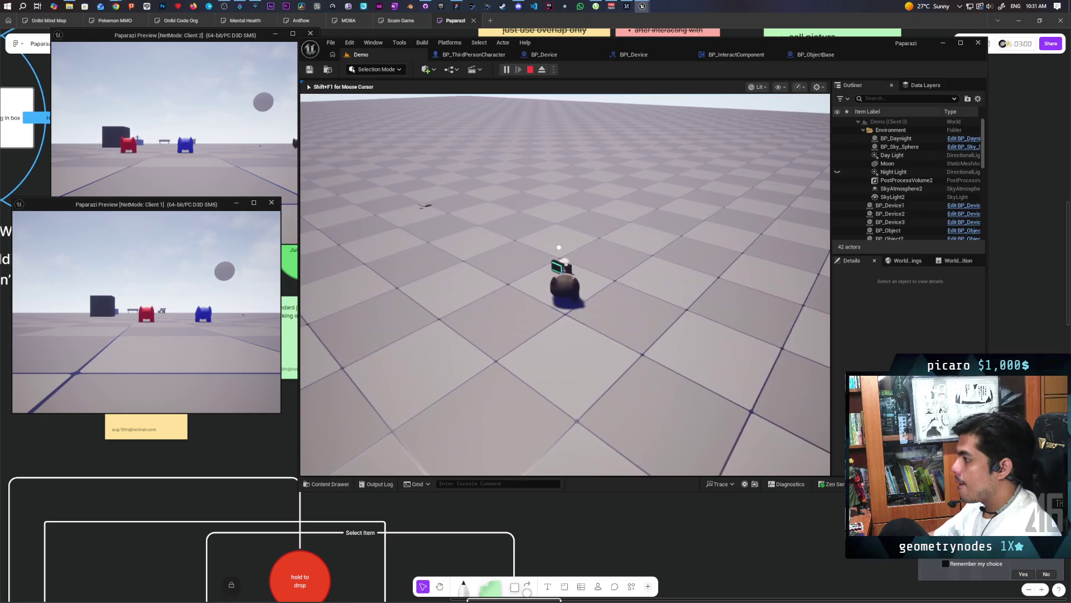
pyautogui.press('w')
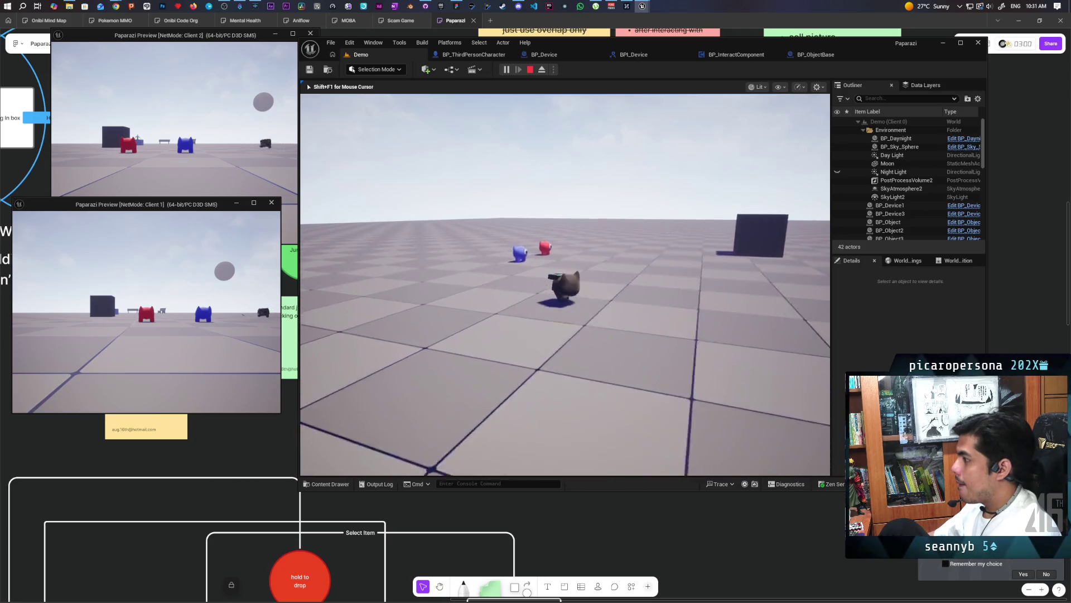
pyautogui.press('Escape')
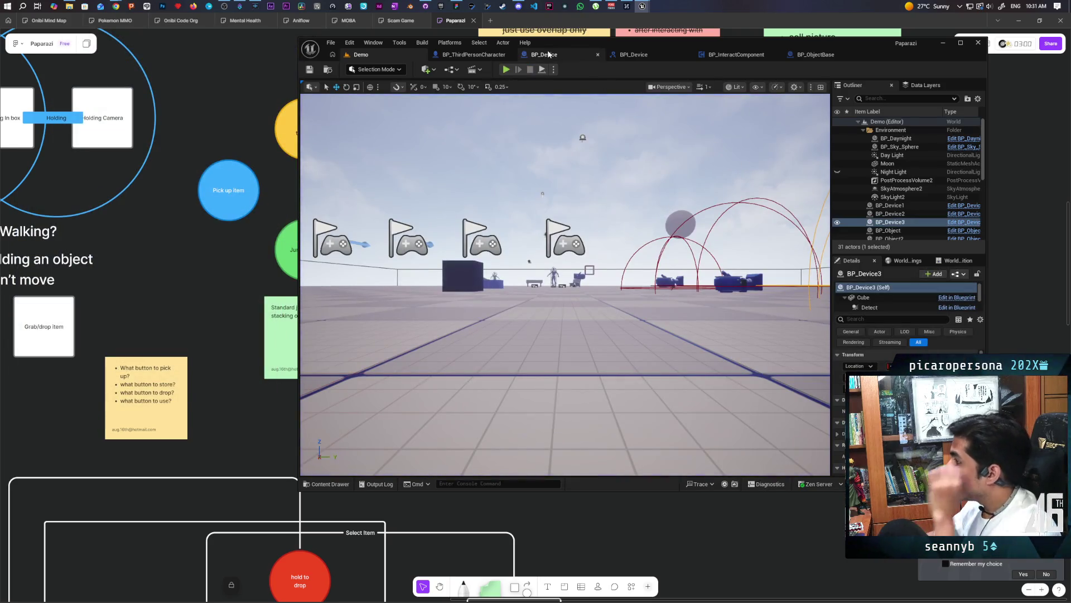
# Step: Review the MC Attach Object event in BP_InteractComponent, then bring the SKM_Oni_Walk editor forward
pyautogui.click(724, 55)
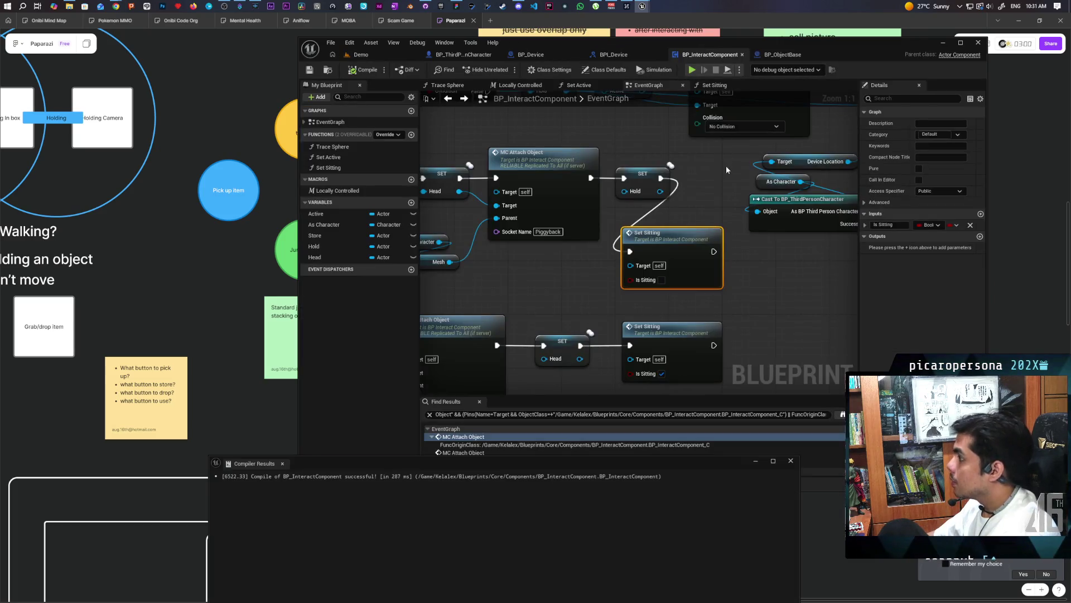
pyautogui.scroll(-7, 725, 165)
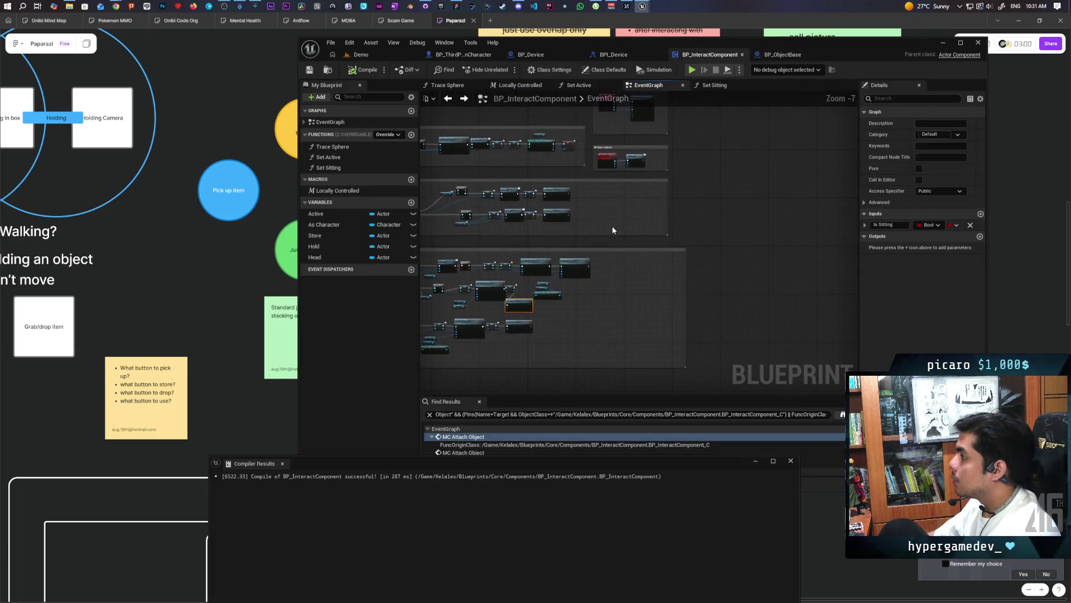
pyautogui.scroll(3, 578, 313)
pyautogui.scroll(-3, 614, 226)
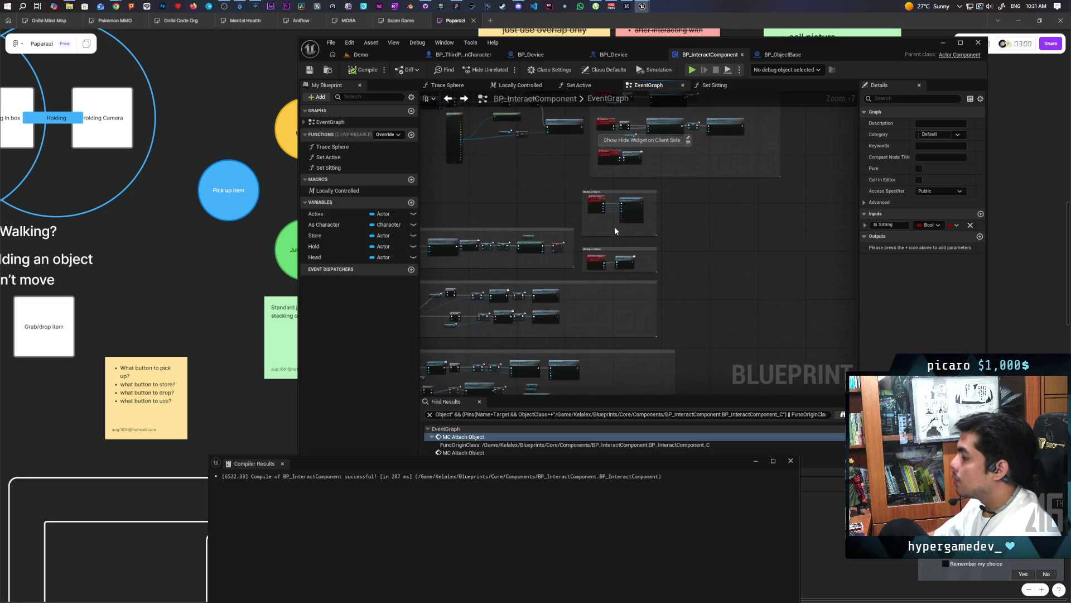
pyautogui.scroll(4, 614, 226)
pyautogui.scroll(2, 614, 226)
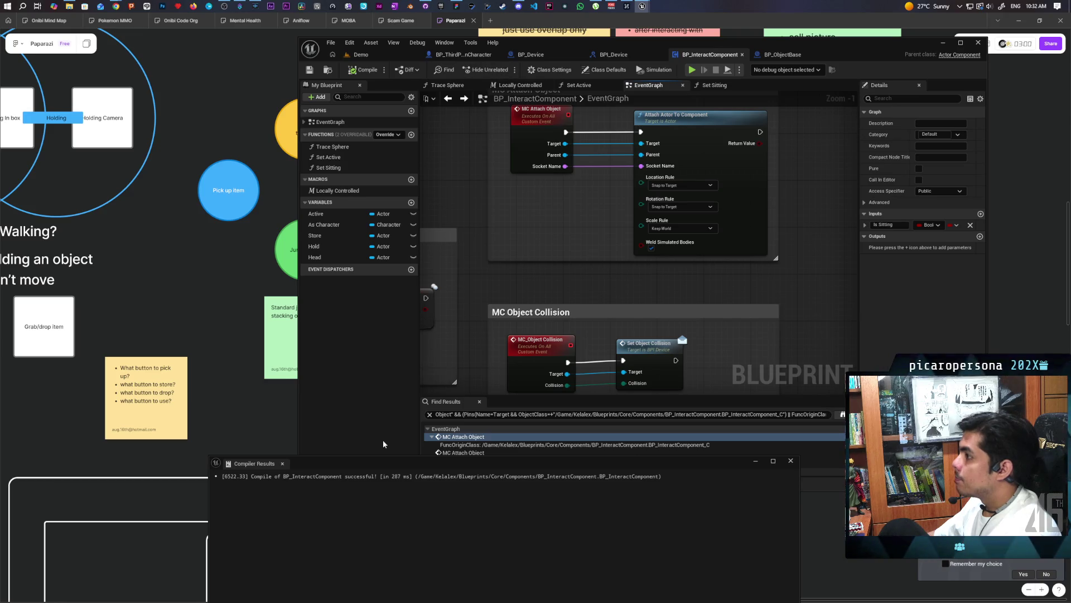
pyautogui.moveTo(642, 6)
pyautogui.click(659, 50)
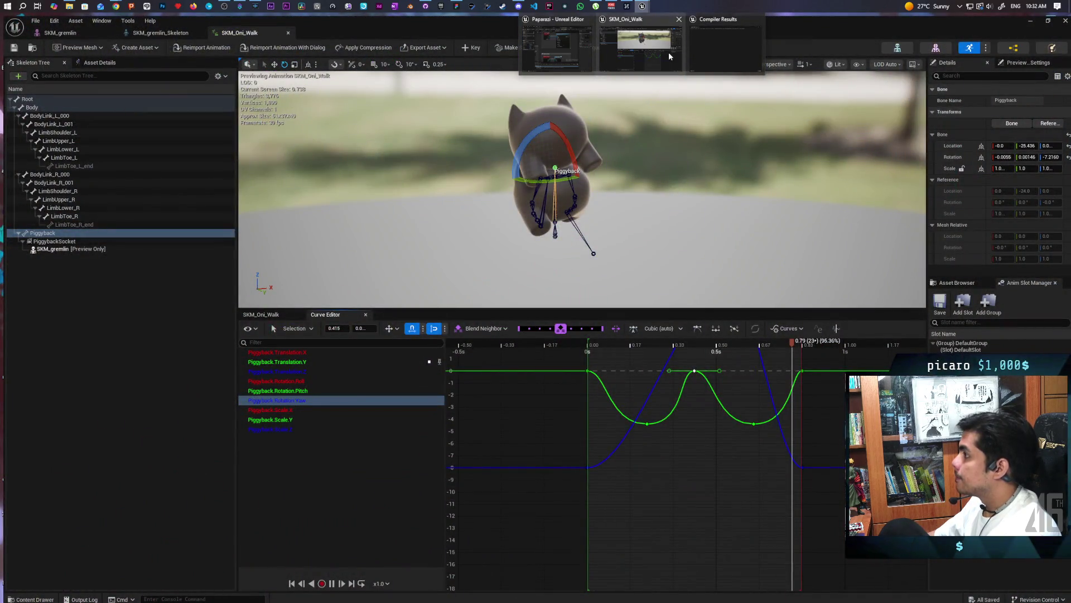
# Step: Open the SKM_gremlin_Skeleton editor and remove all attached assets from PiggybackSocket
pyautogui.click(668, 52)
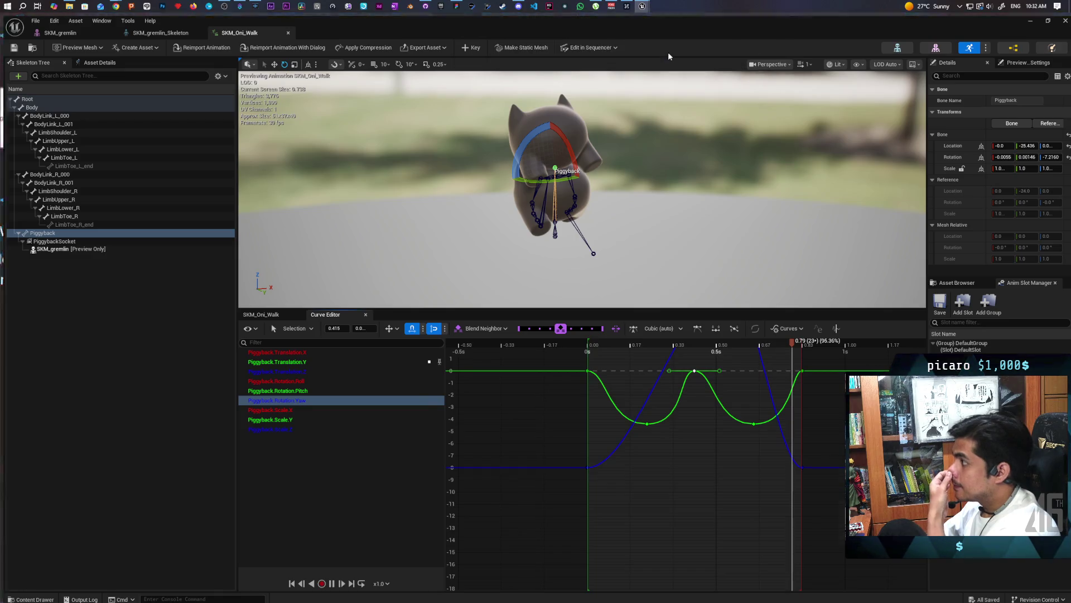
pyautogui.click(61, 30)
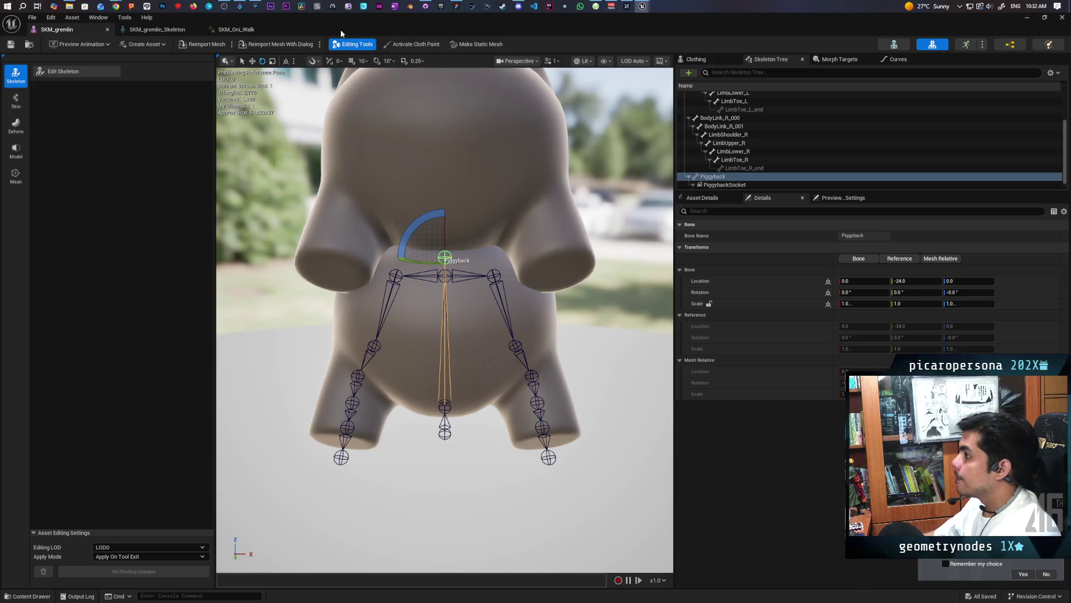
pyautogui.click(166, 31)
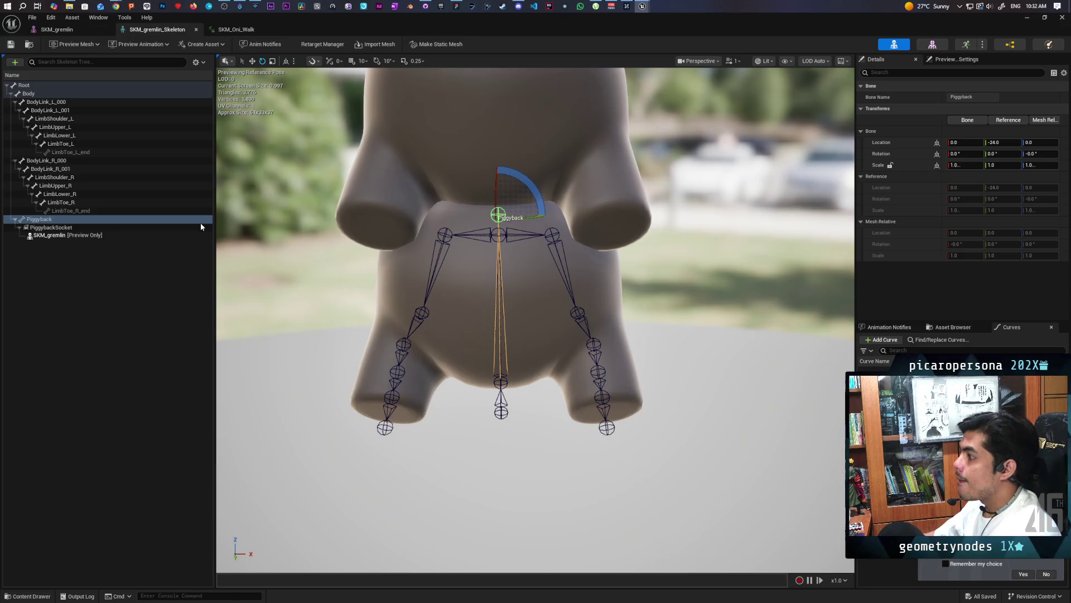
pyautogui.click(60, 228)
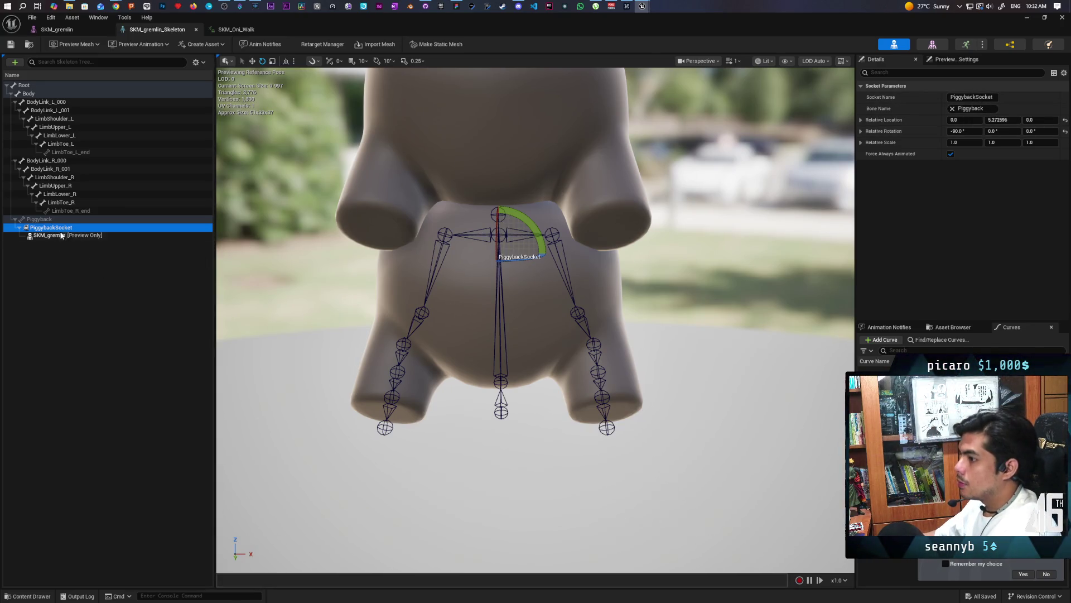
pyautogui.rightClick(36, 240)
pyautogui.click(36, 242)
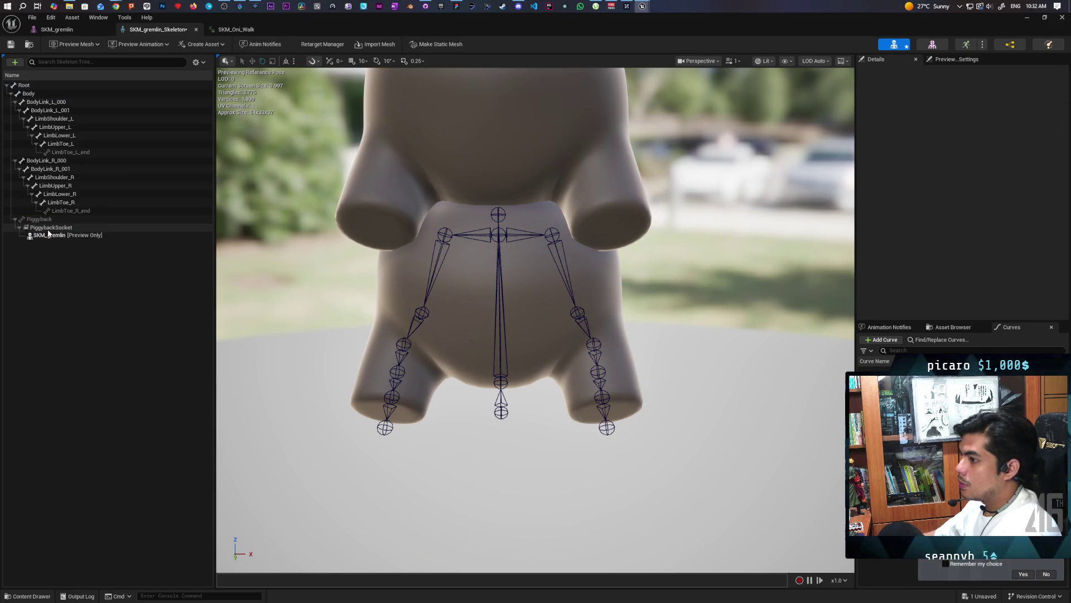
pyautogui.rightClick(47, 227)
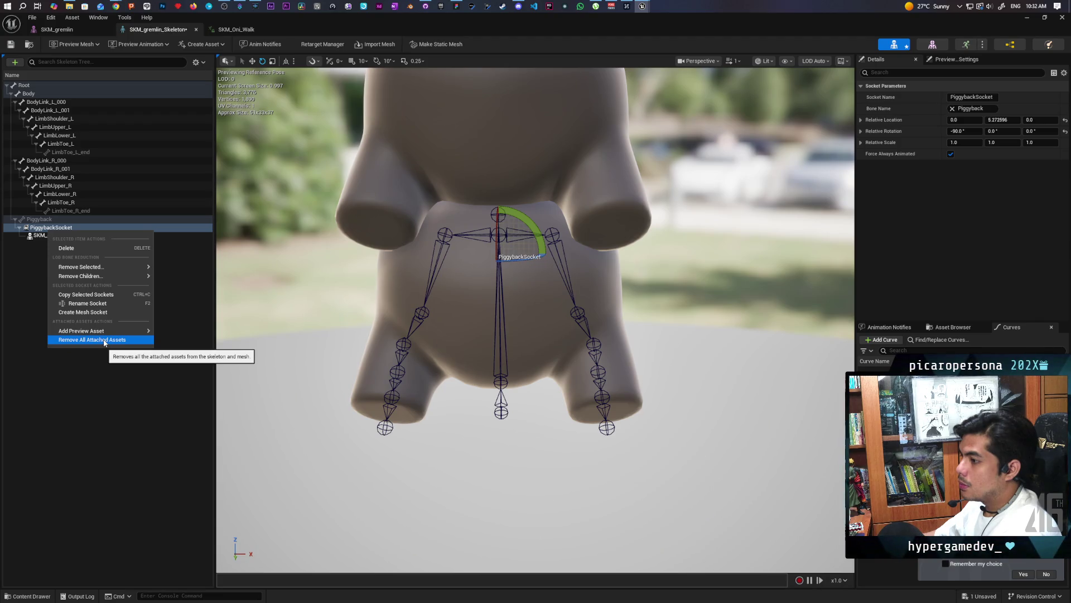
pyautogui.click(104, 341)
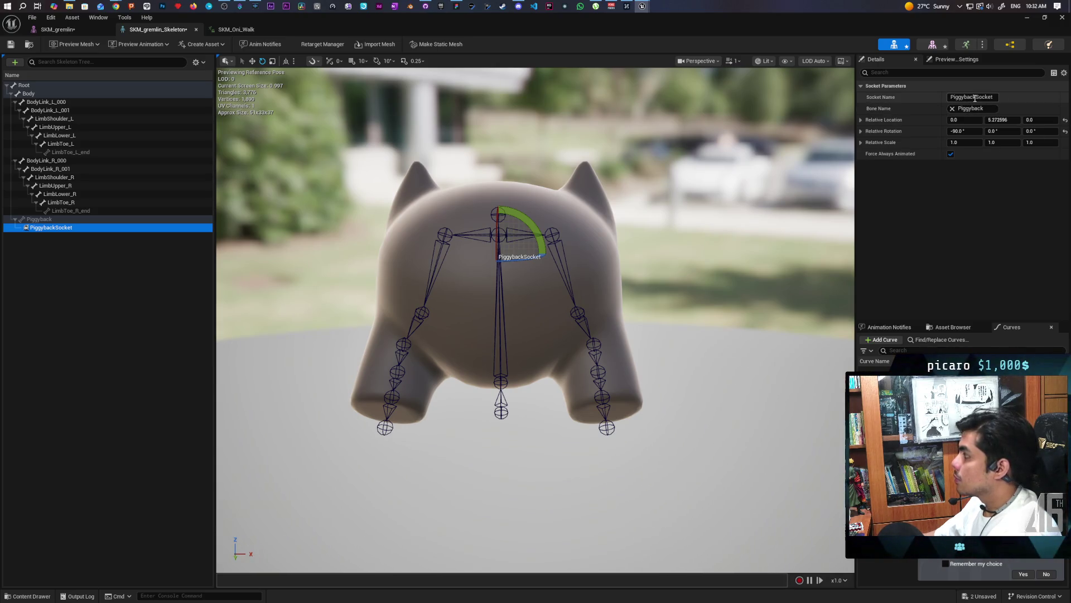
# Step: Rename the socket to HeadSocket and raise it above the gremlin's head
pyautogui.click(974, 98)
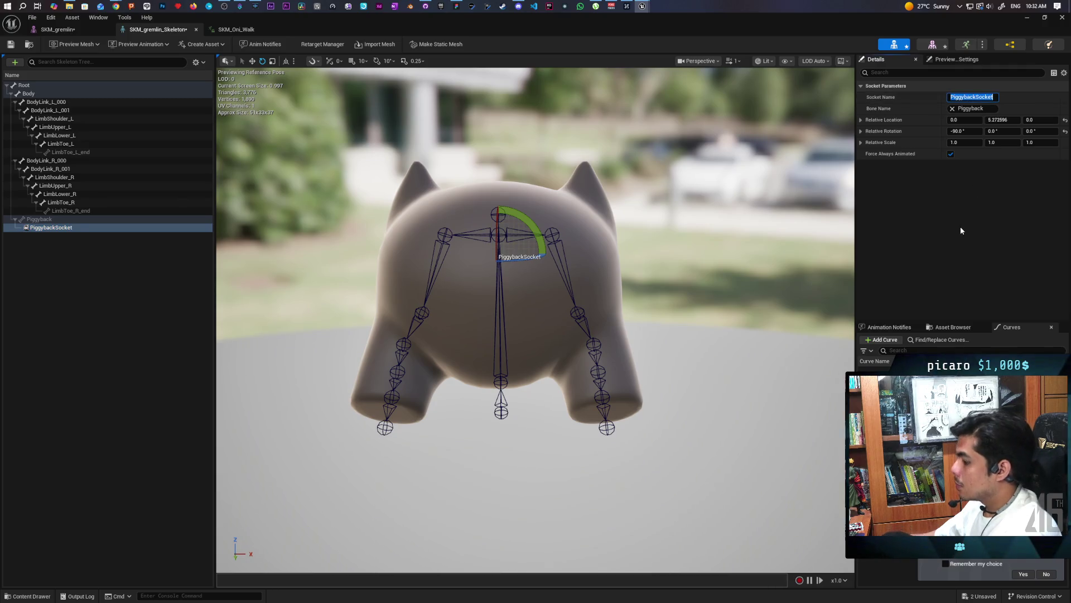
pyautogui.write('HeadS')
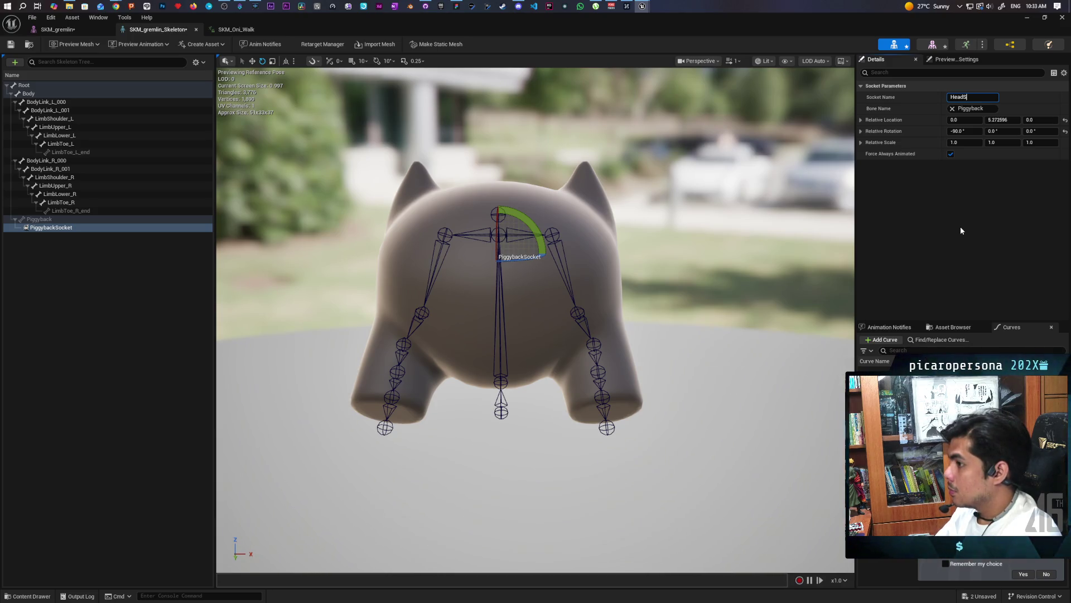
pyautogui.write('ocket')
pyautogui.press('Return')
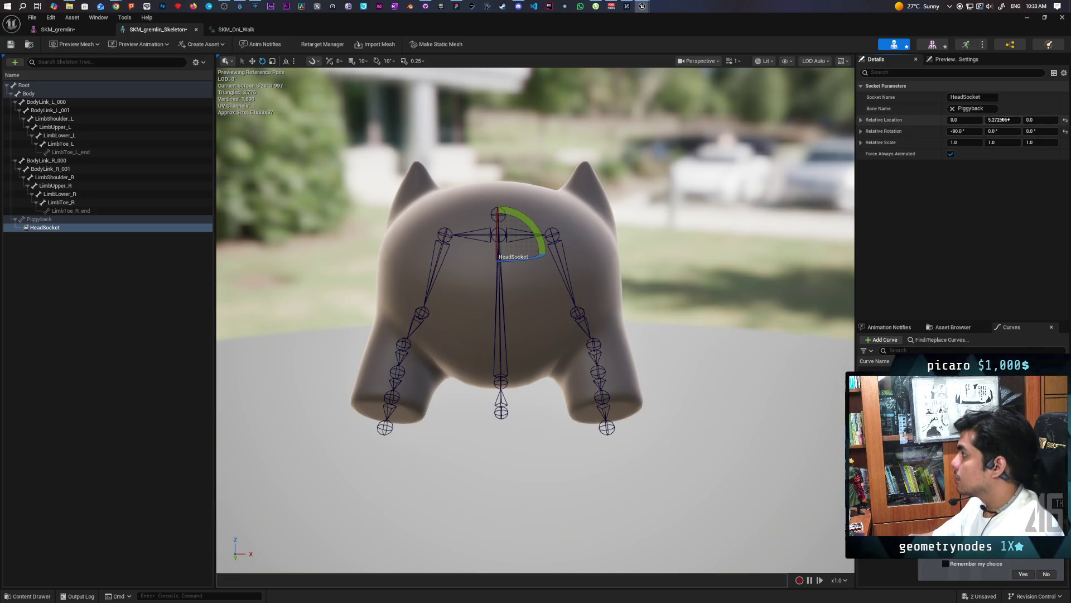
pyautogui.moveTo(997, 120); pyautogui.dragTo(963, 120)
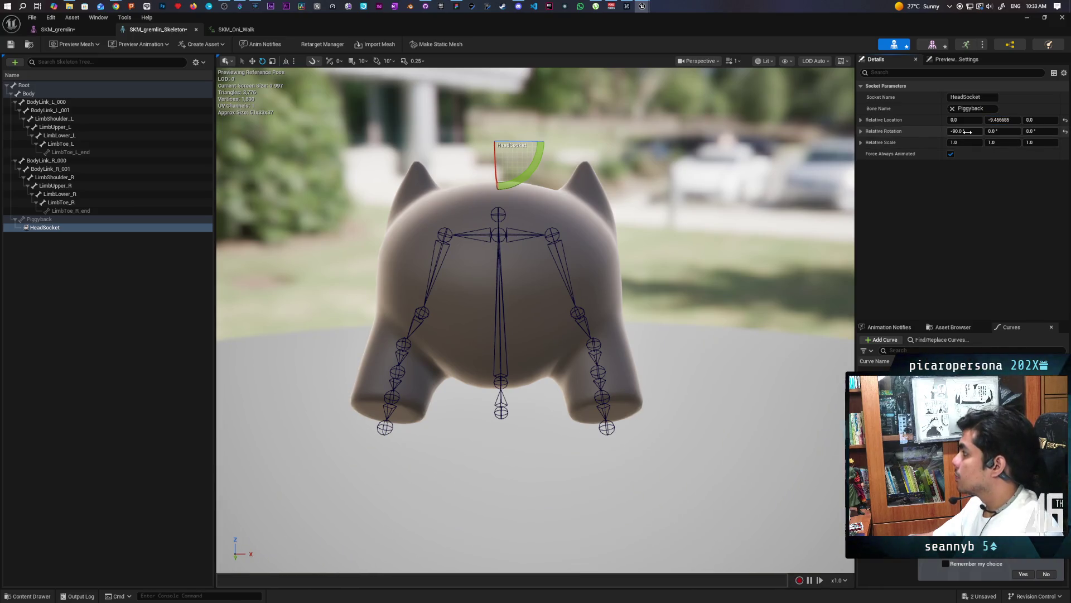
pyautogui.moveTo(967, 132); pyautogui.dragTo(948, 131)
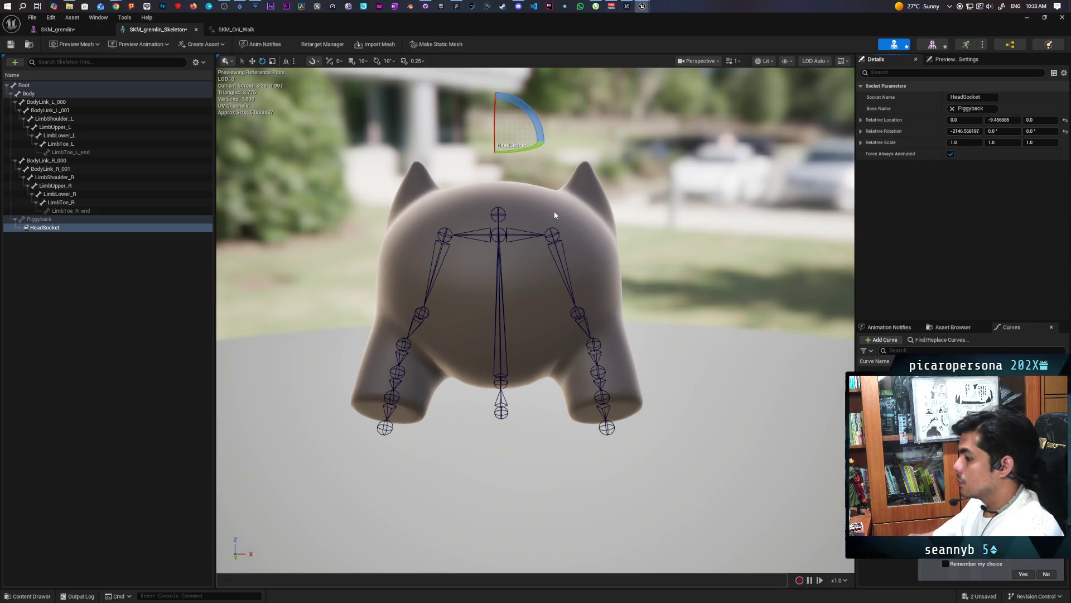
# Step: Set HeadSocket's rotation to -90 and 90 degrees and save the skeleton
pyautogui.press('w')
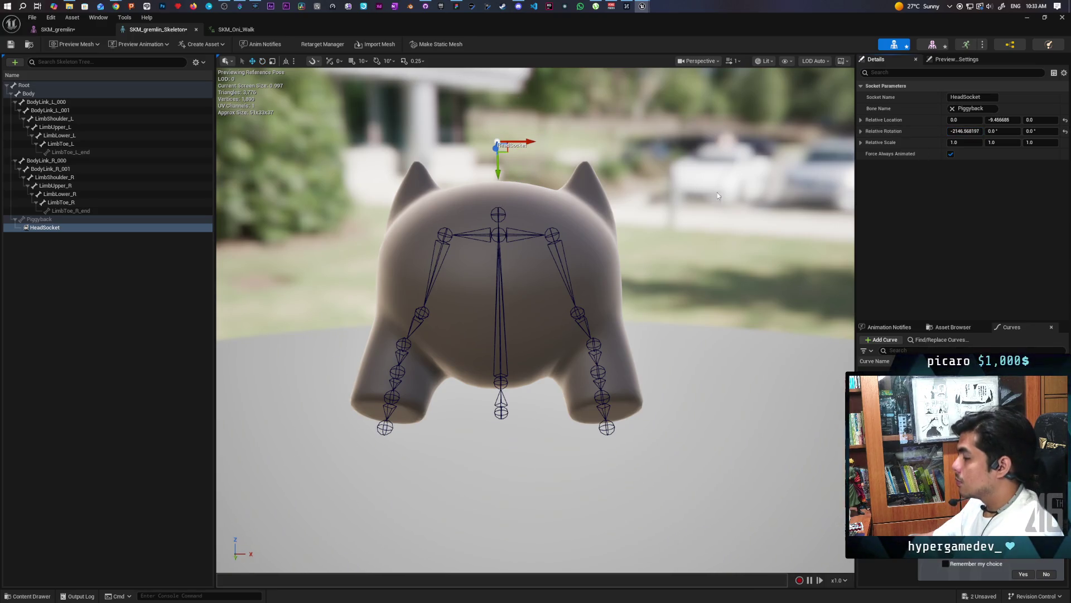
pyautogui.click(1064, 134)
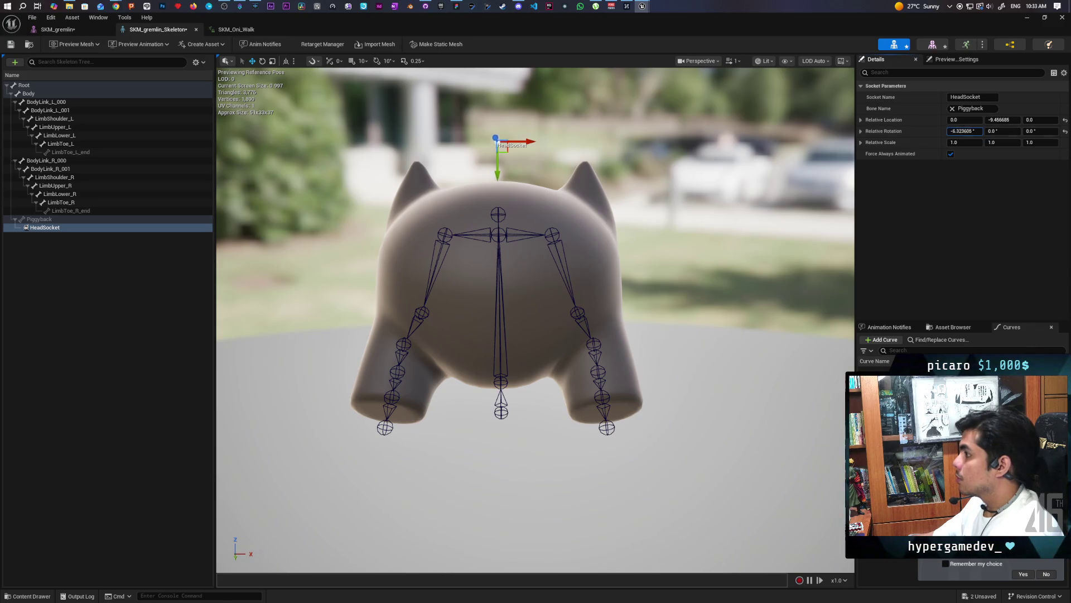
pyautogui.write('-90')
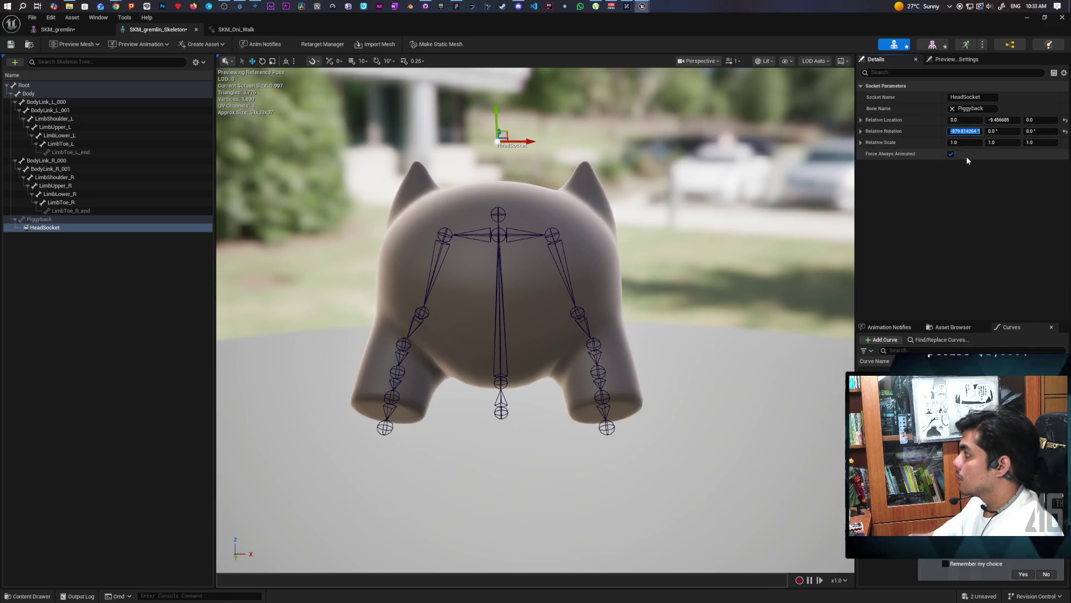
pyautogui.press('Return')
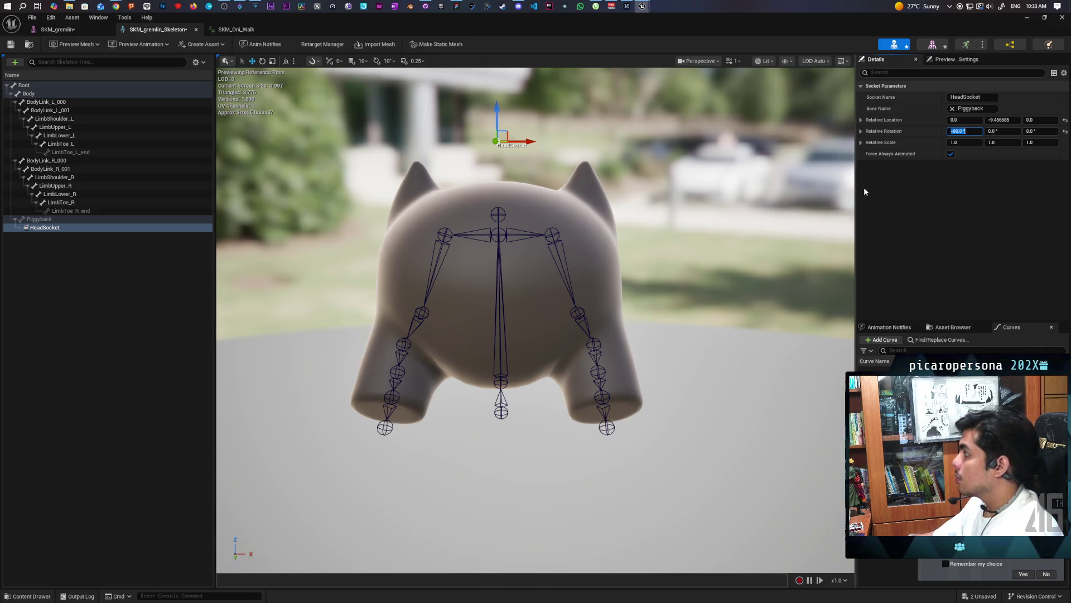
pyautogui.moveTo(1003, 131); pyautogui.dragTo(1010, 131)
pyautogui.write('90')
pyautogui.press('Return')
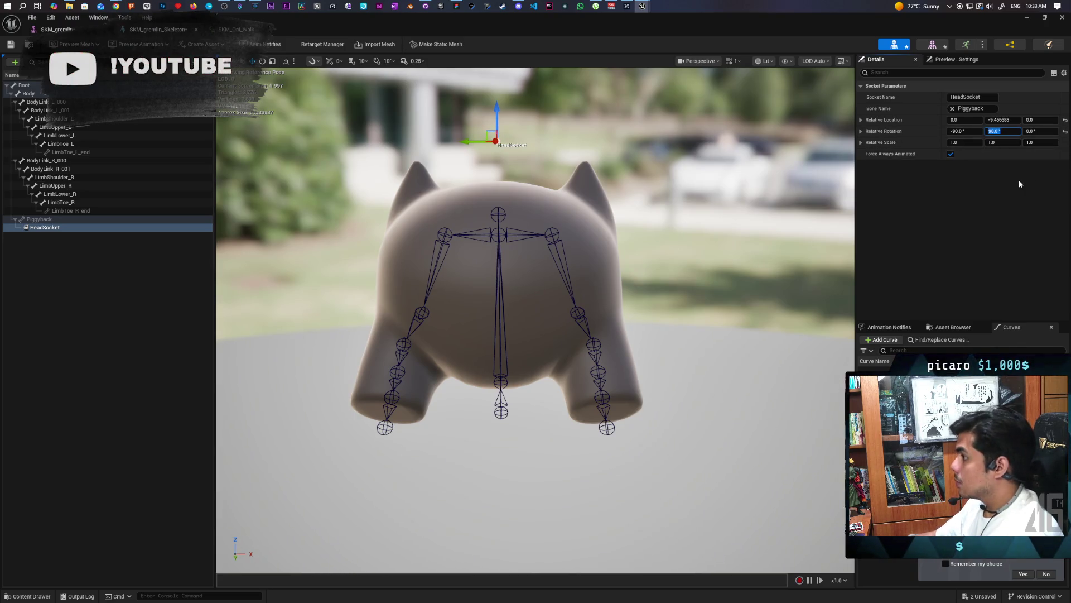
pyautogui.click(11, 45)
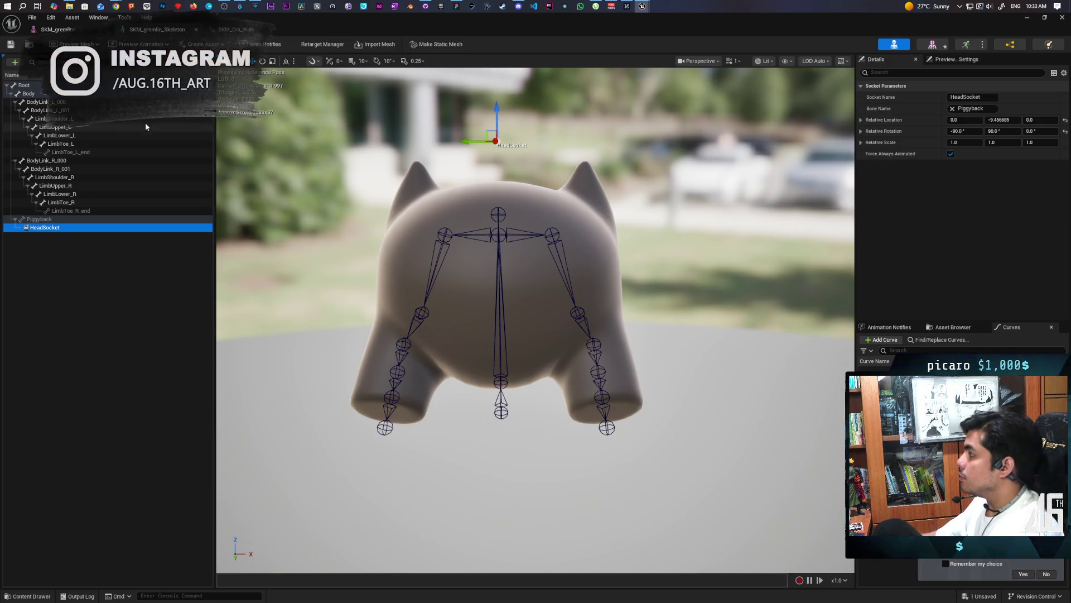
# Step: Minimize the gremlin editor, change MC Attach Object's socket name to HeadSocket, and go to the Demo level
pyautogui.click(65, 32)
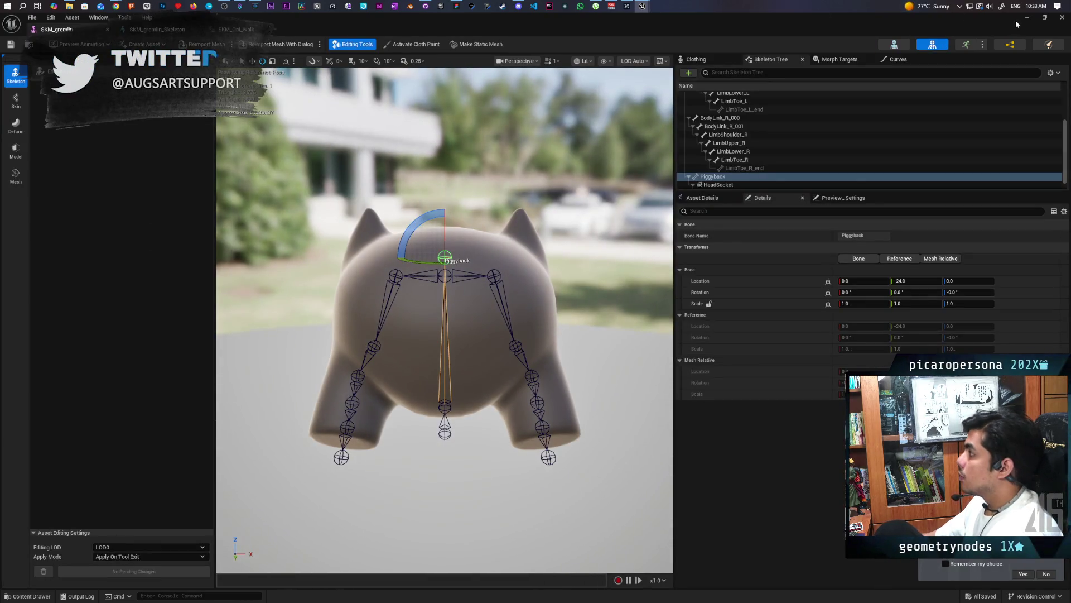
pyautogui.click(1026, 17)
pyautogui.scroll(3, 520, 275)
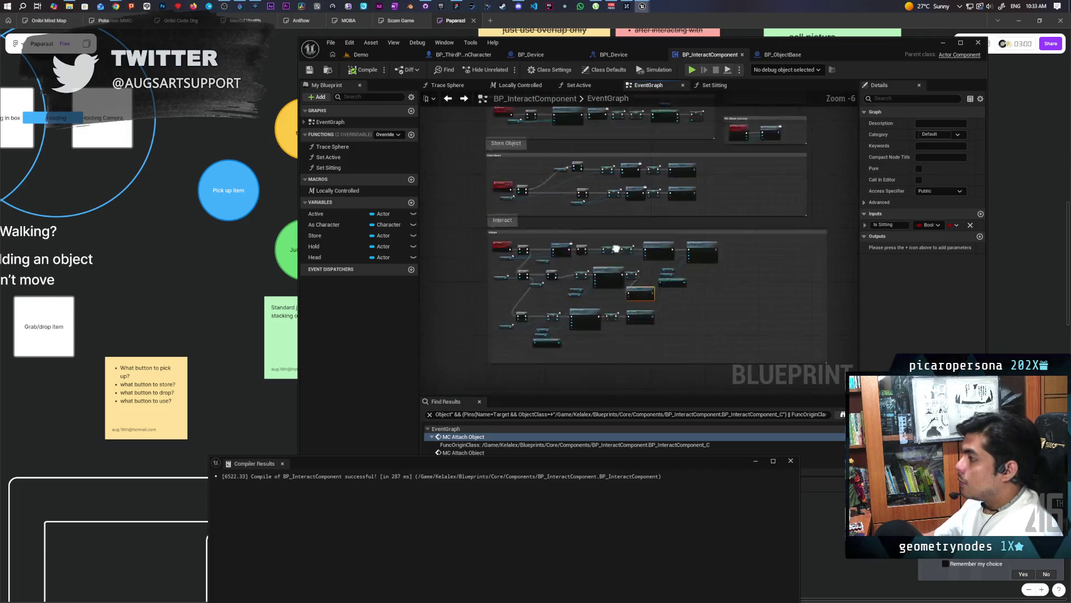
pyautogui.moveTo(636, 289)
pyautogui.mouseDown()
pyautogui.moveTo(658, 273)
pyautogui.moveTo(653, 233)
pyautogui.mouseUp()
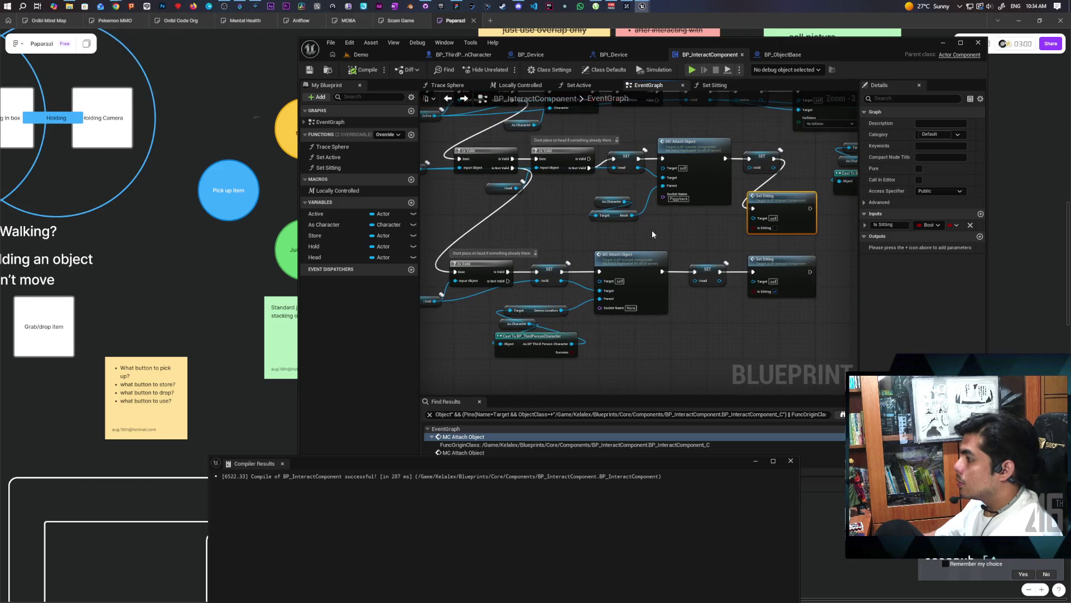
pyautogui.write('Head')
pyautogui.press('Return')
pyautogui.write('ocket')
pyautogui.press('Return')
pyautogui.click(701, 216)
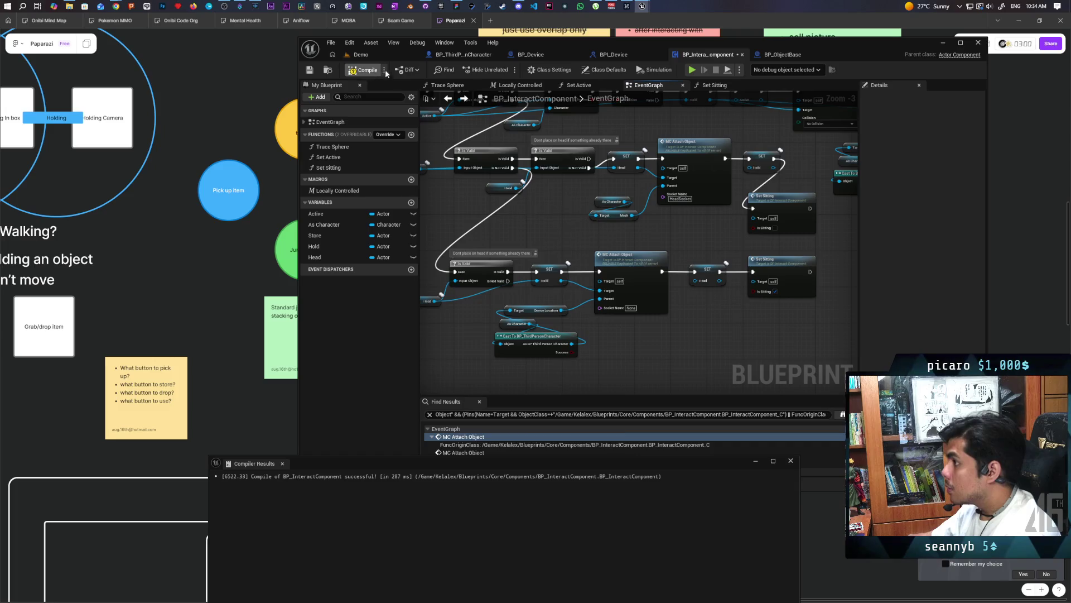
pyautogui.click(369, 56)
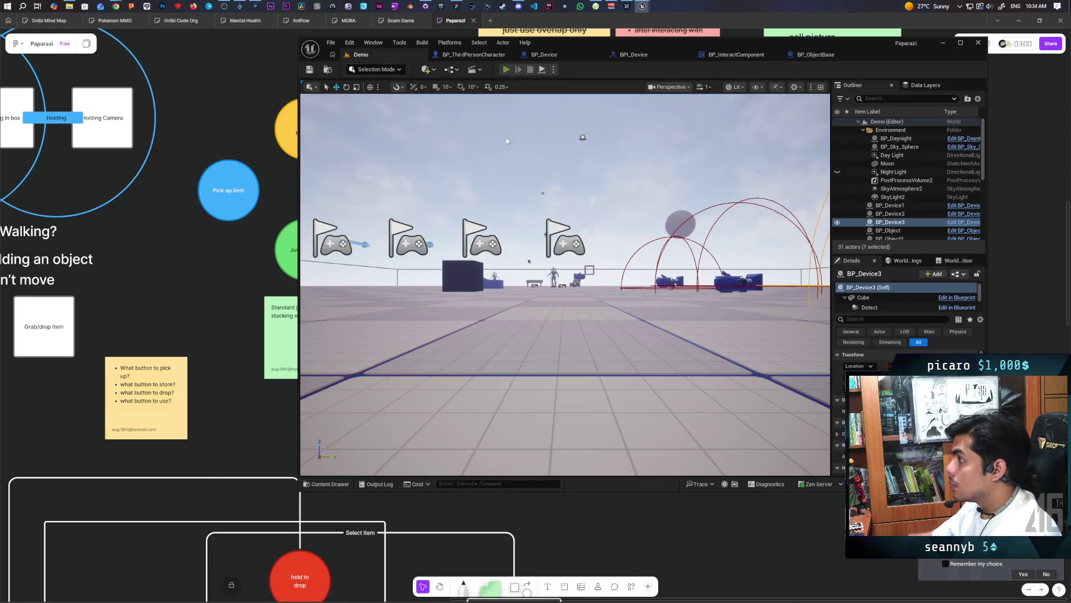
pyautogui.click(506, 69)
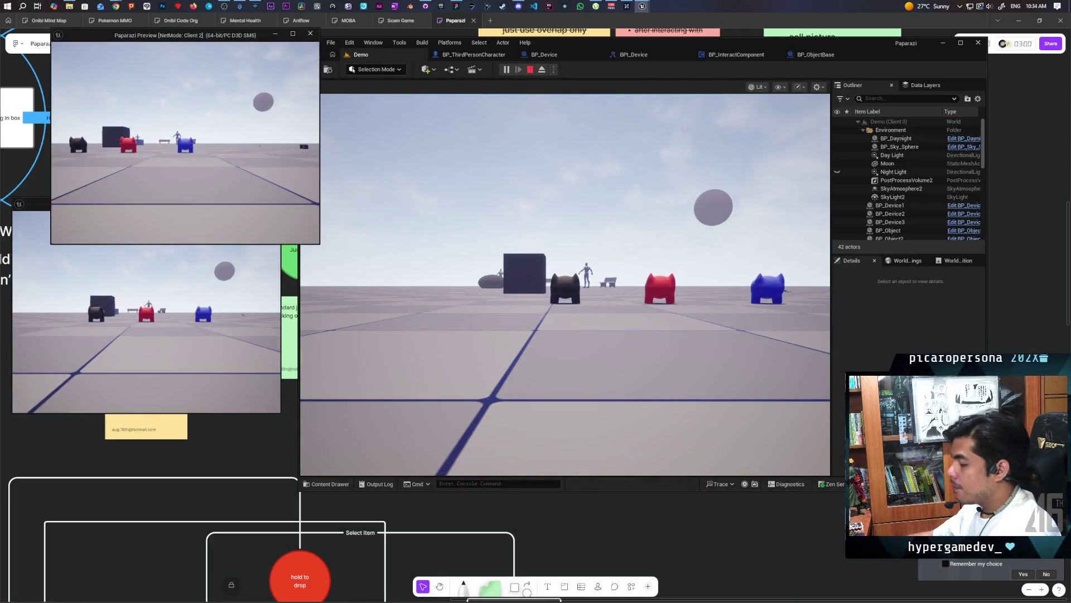
pyautogui.press('w')
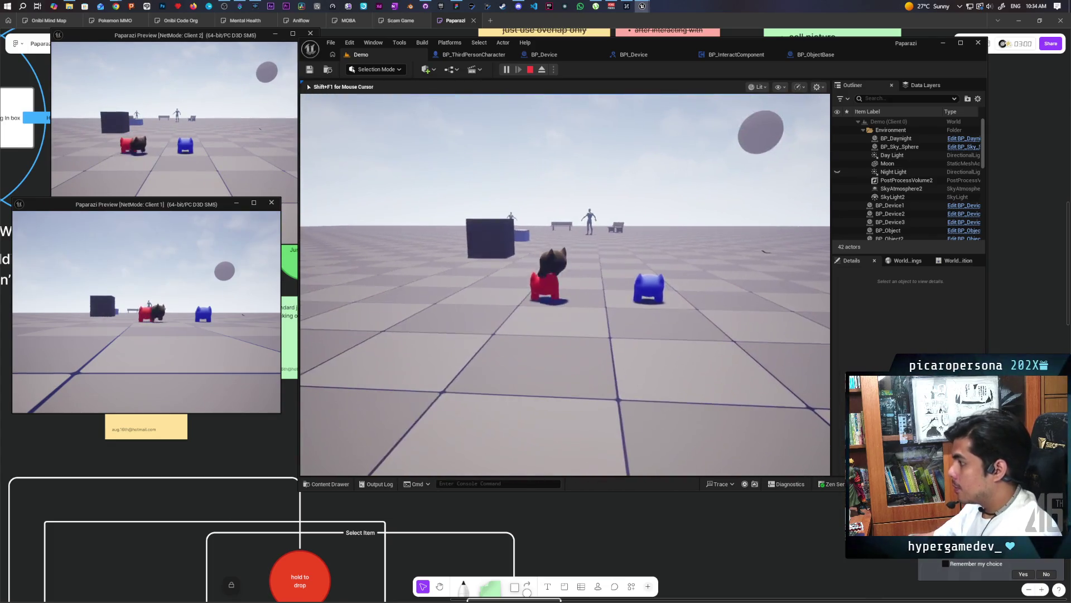
pyautogui.press('space')
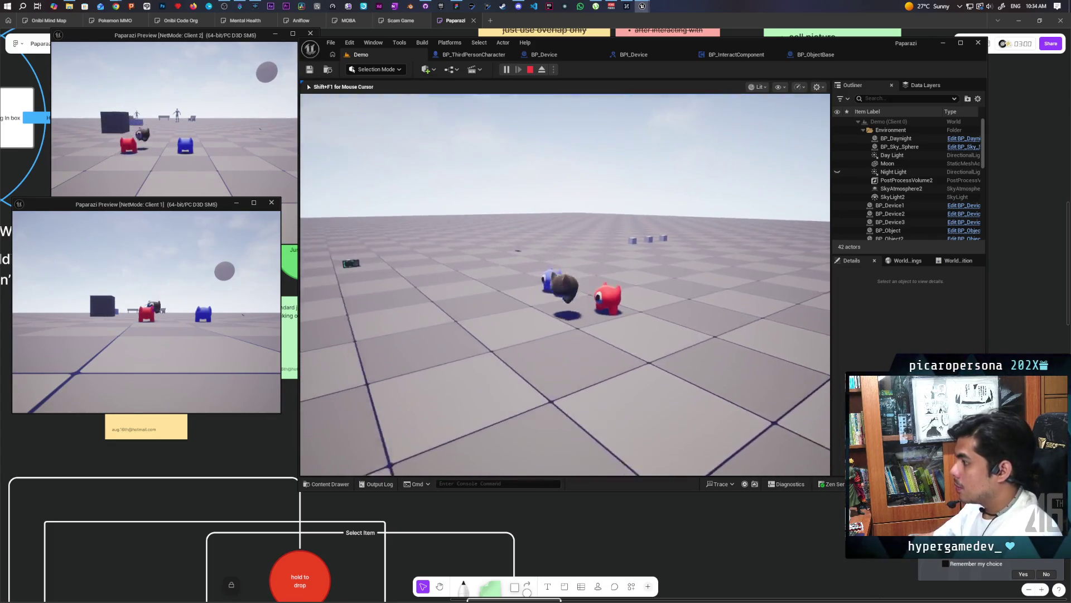
pyautogui.press('w')
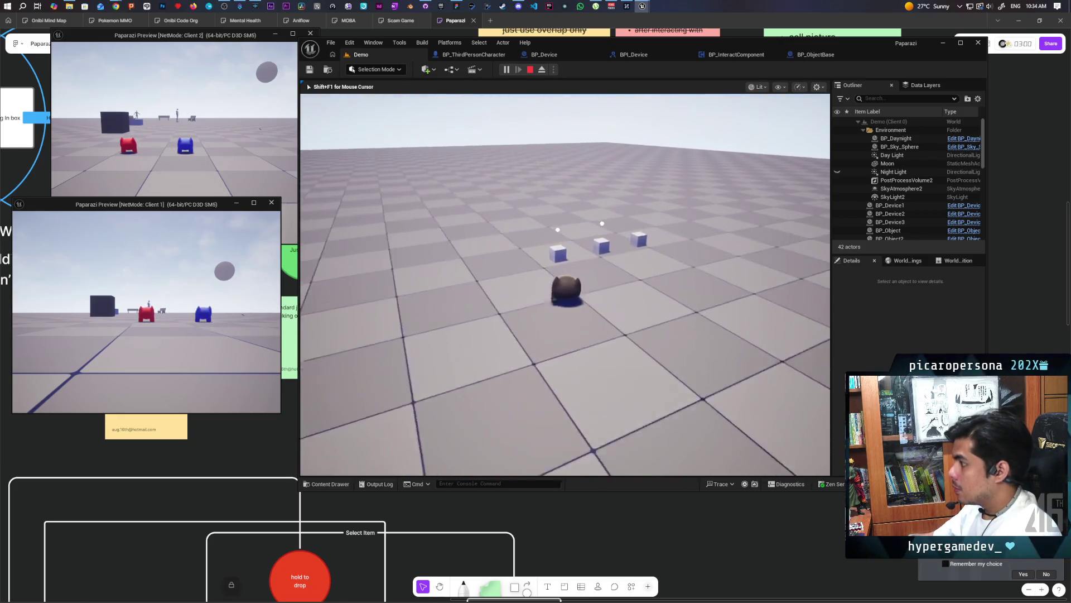
pyautogui.press('e')
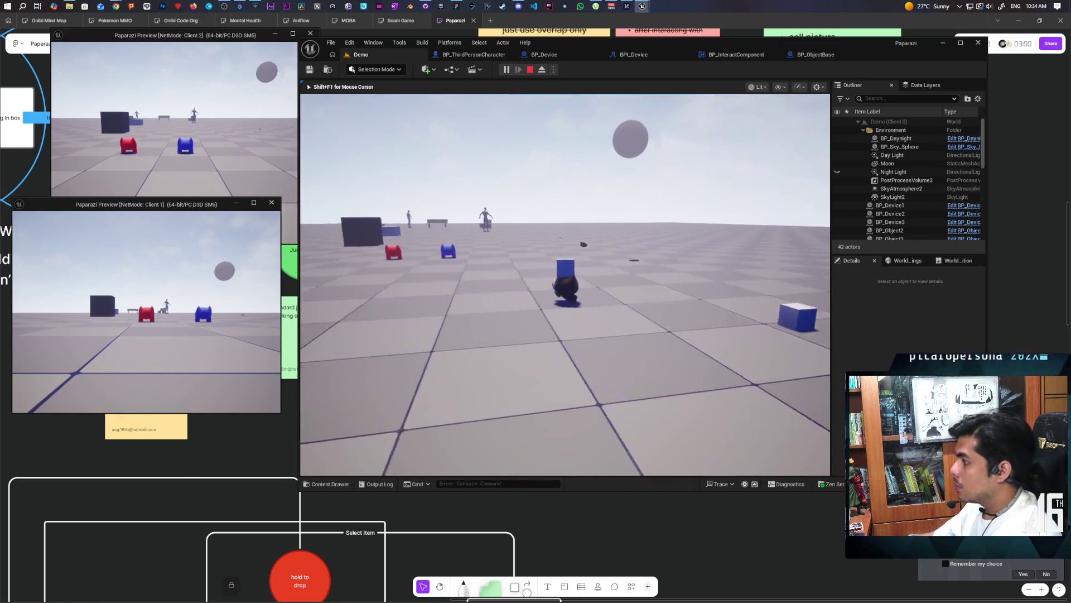
pyautogui.press('w')
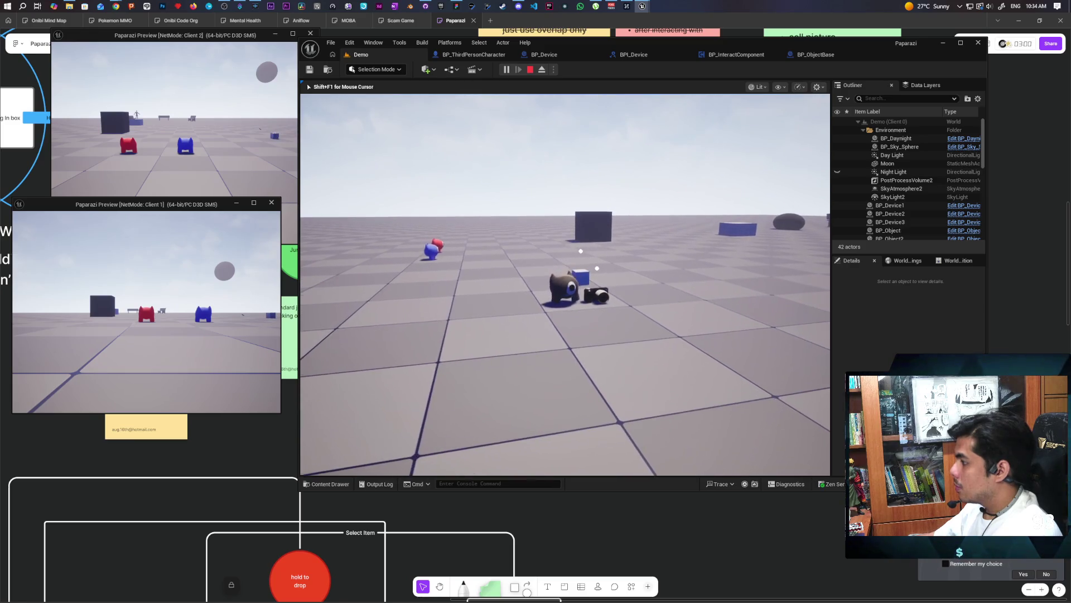
pyautogui.press('e')
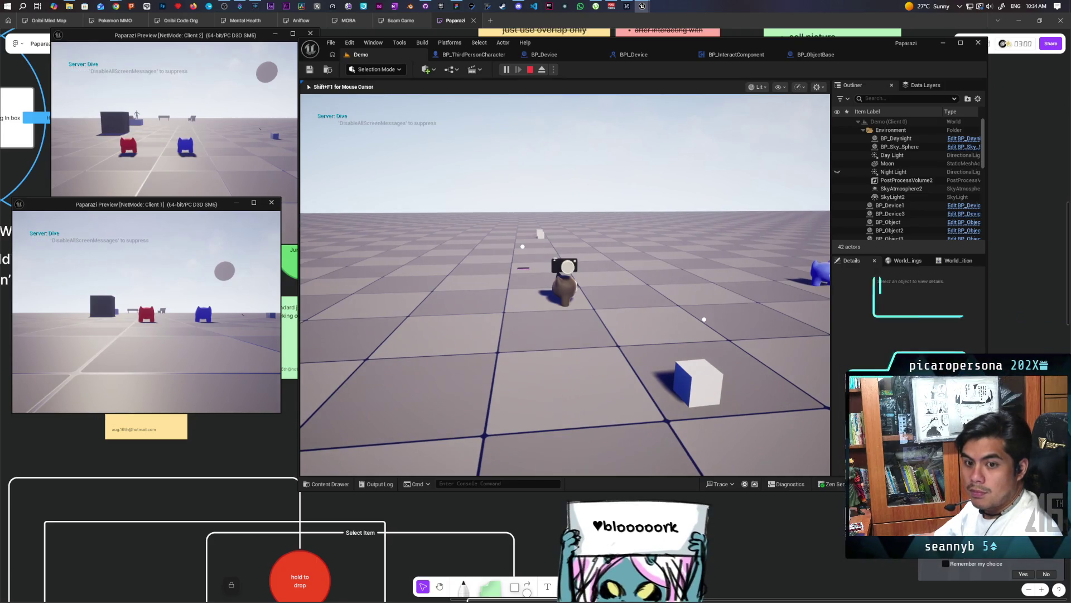
pyautogui.press('w')
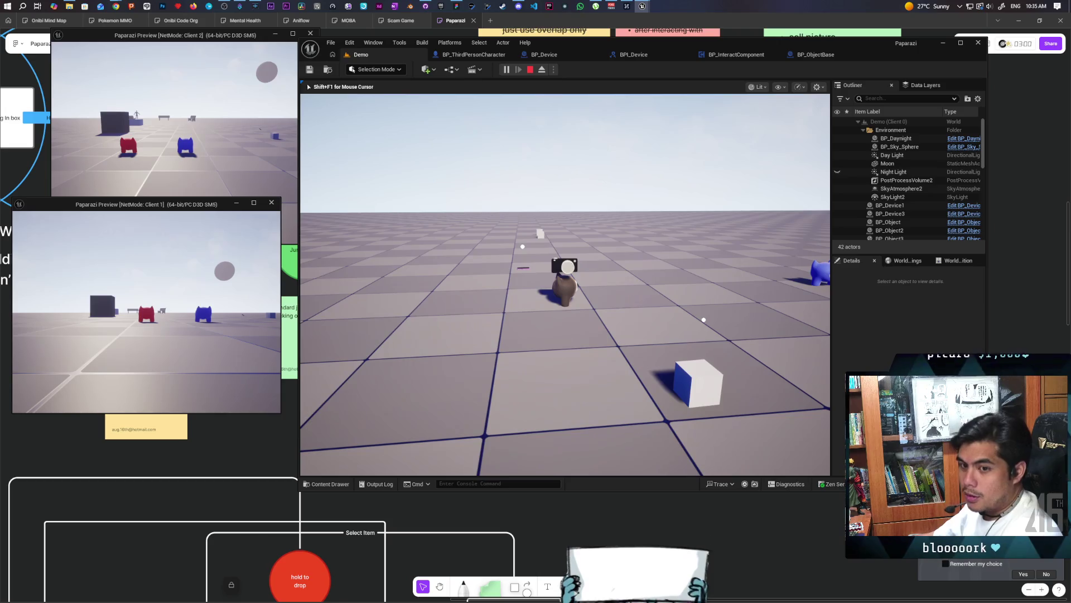
pyautogui.press('w')
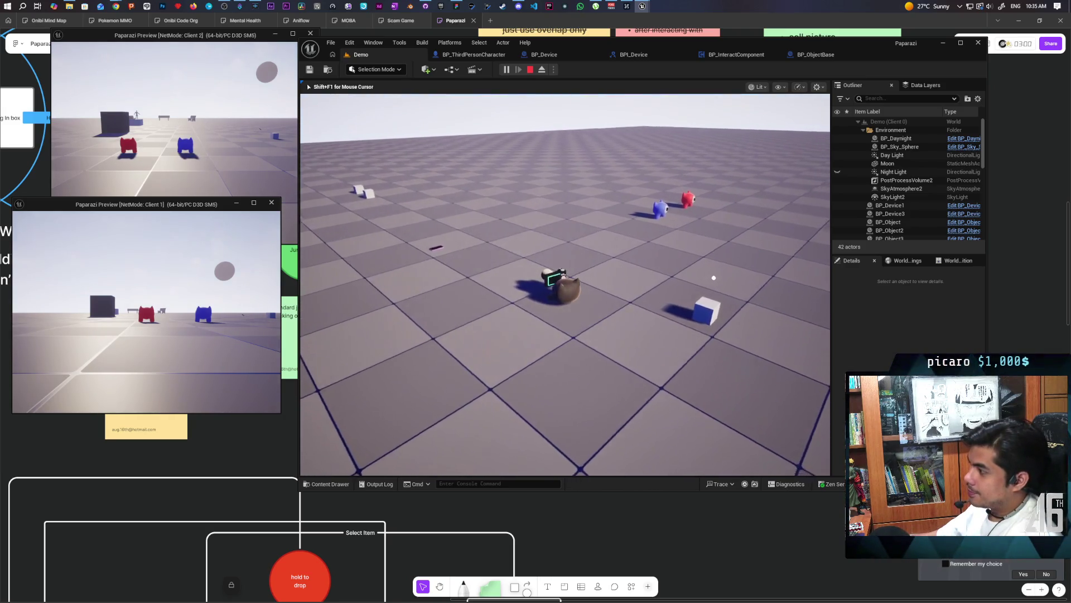
pyautogui.press('w')
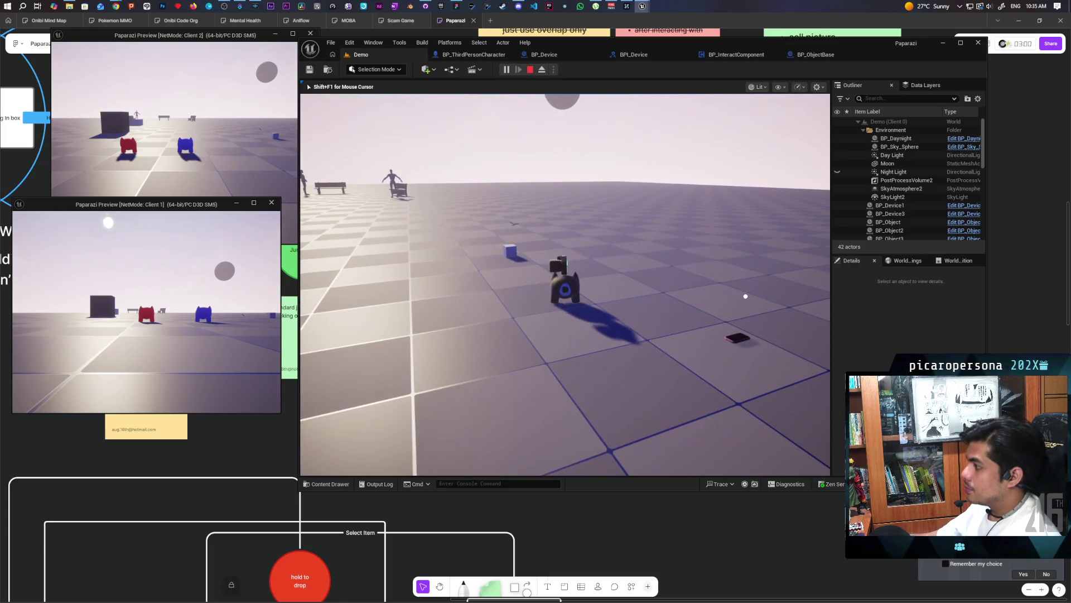
pyautogui.press('Escape')
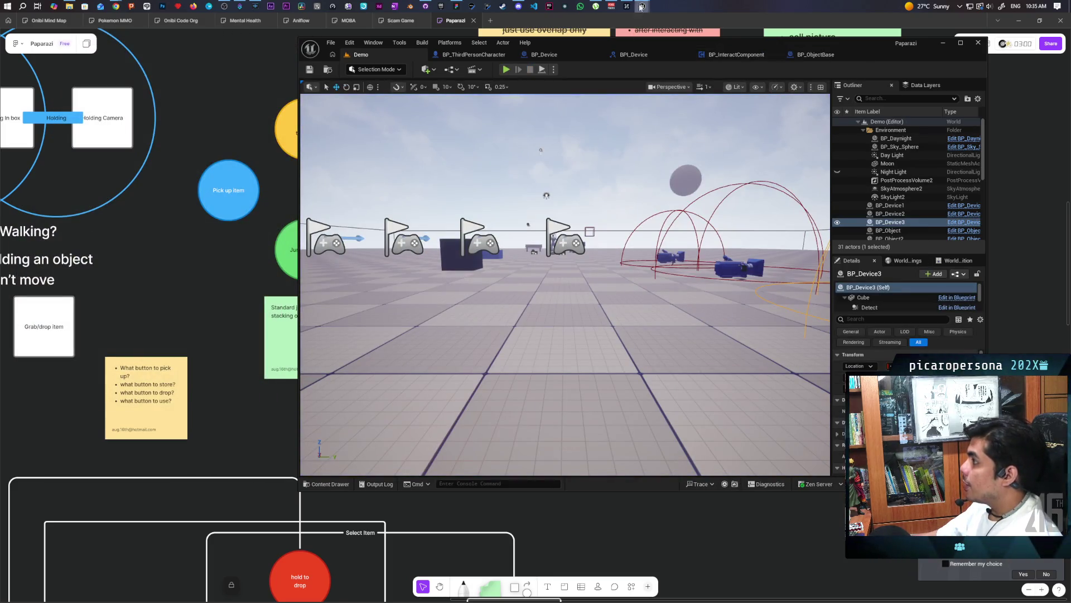
# Step: Check HeadSocket in the gremlin skeleton, minimize the editor, and start another multiplayer session
pyautogui.moveTo(641, 10)
pyautogui.click(681, 47)
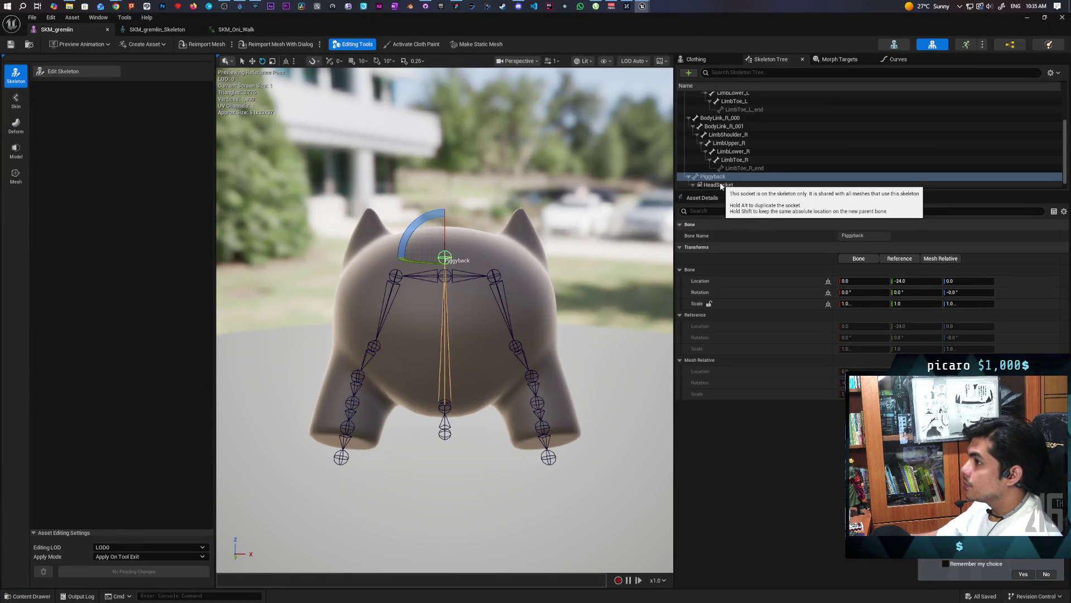
pyautogui.click(165, 32)
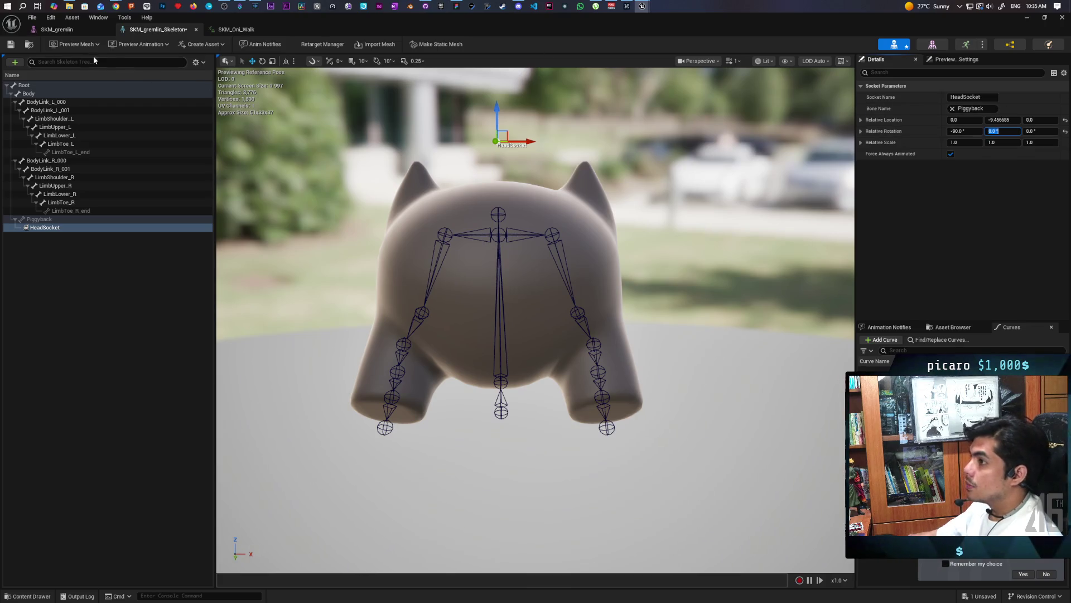
pyautogui.click(1028, 16)
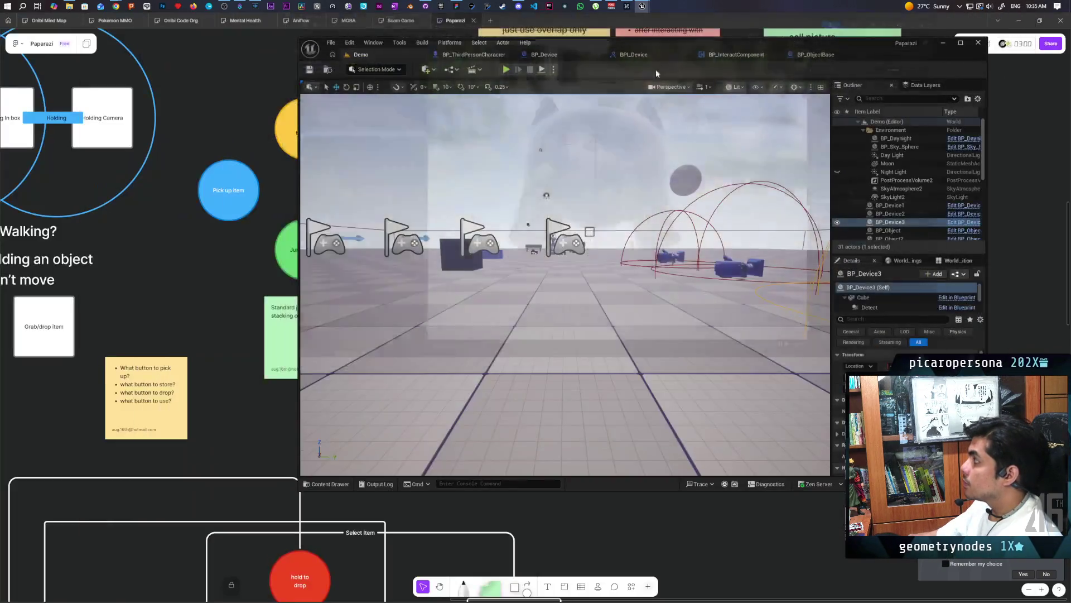
pyautogui.click(506, 70)
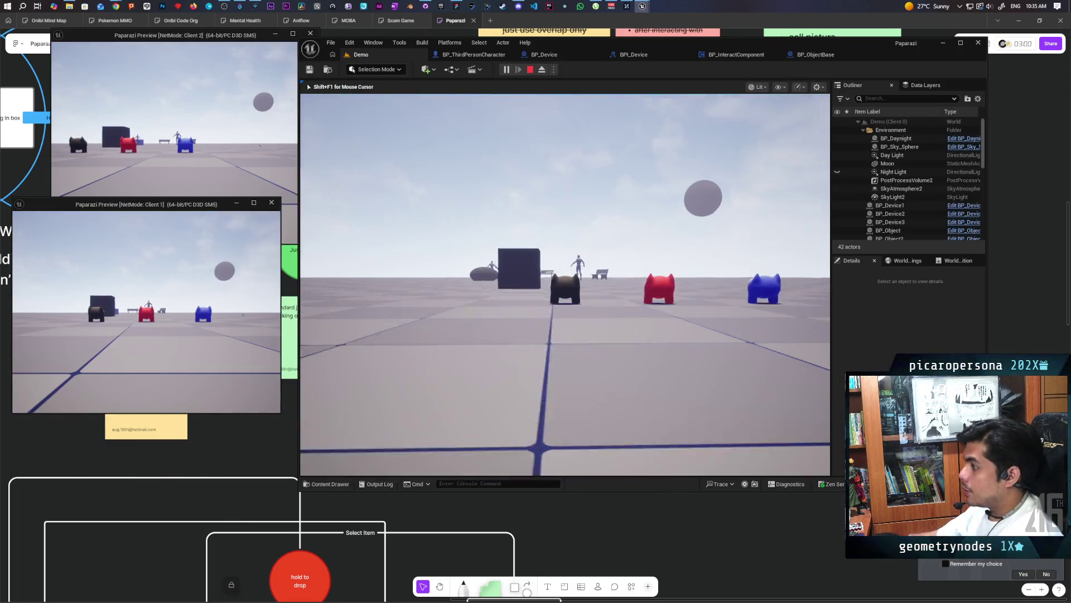
# Step: Pick up the camera, jump over and land the gremlin beside the blue and red cats
pyautogui.press('w')
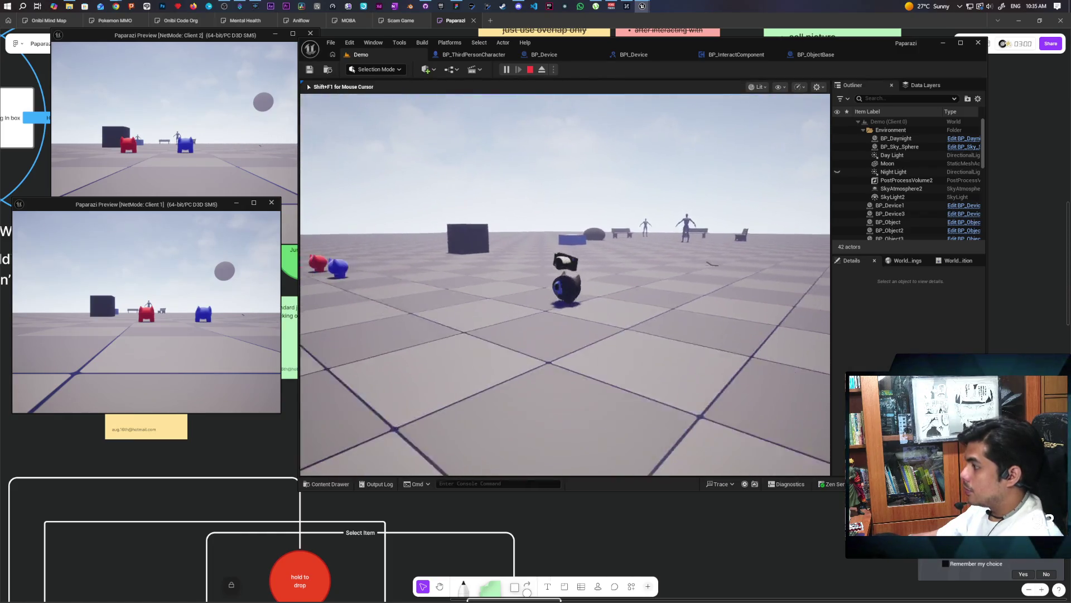
pyautogui.press('space')
pyautogui.press('w')
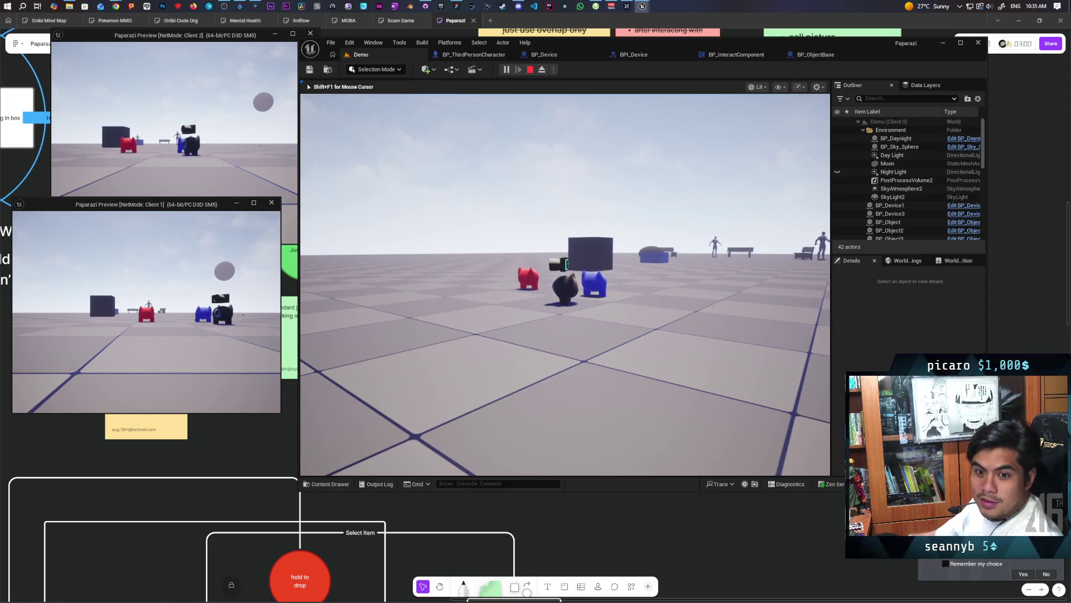
pyautogui.press('w')
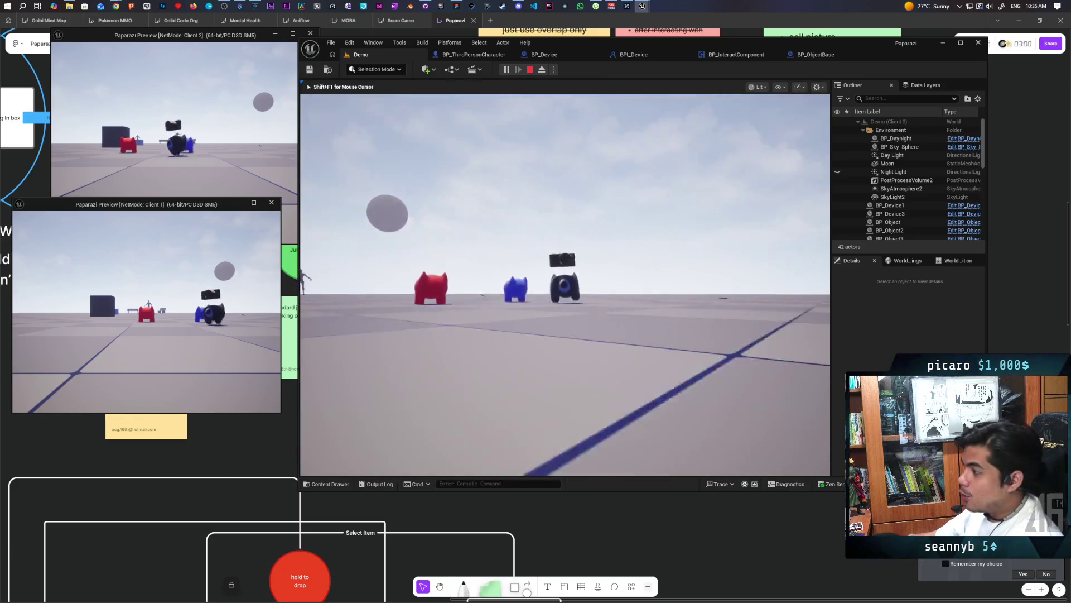
pyautogui.press('w')
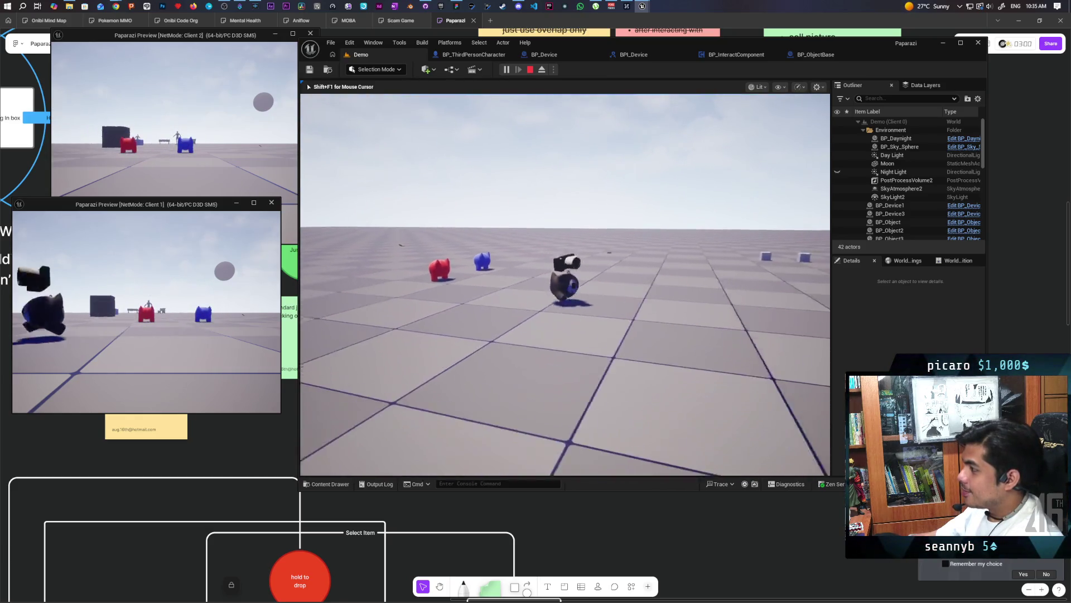
pyautogui.press('w')
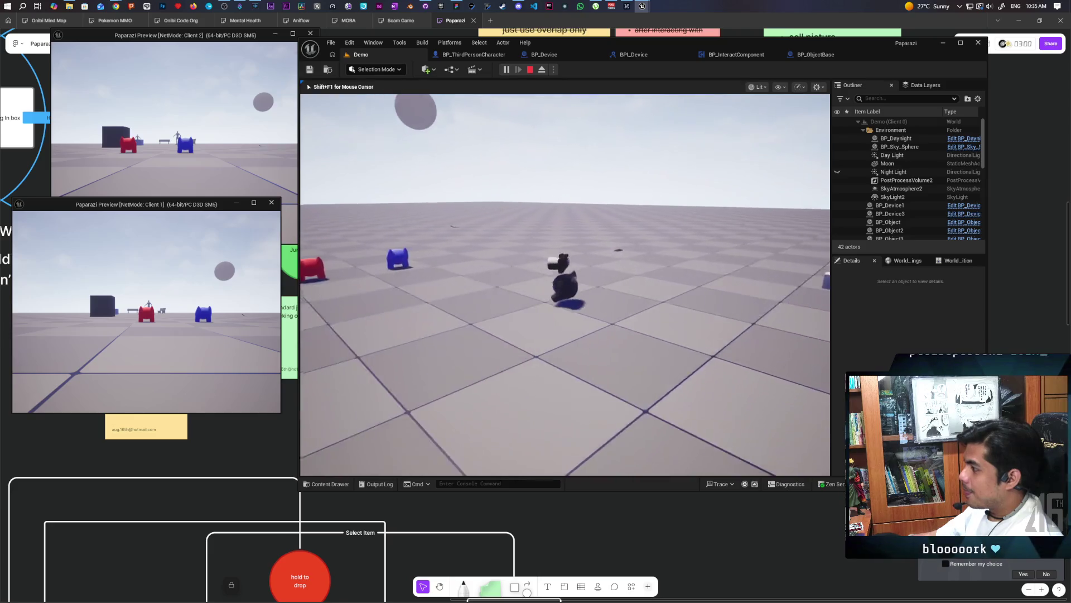
pyautogui.press('w')
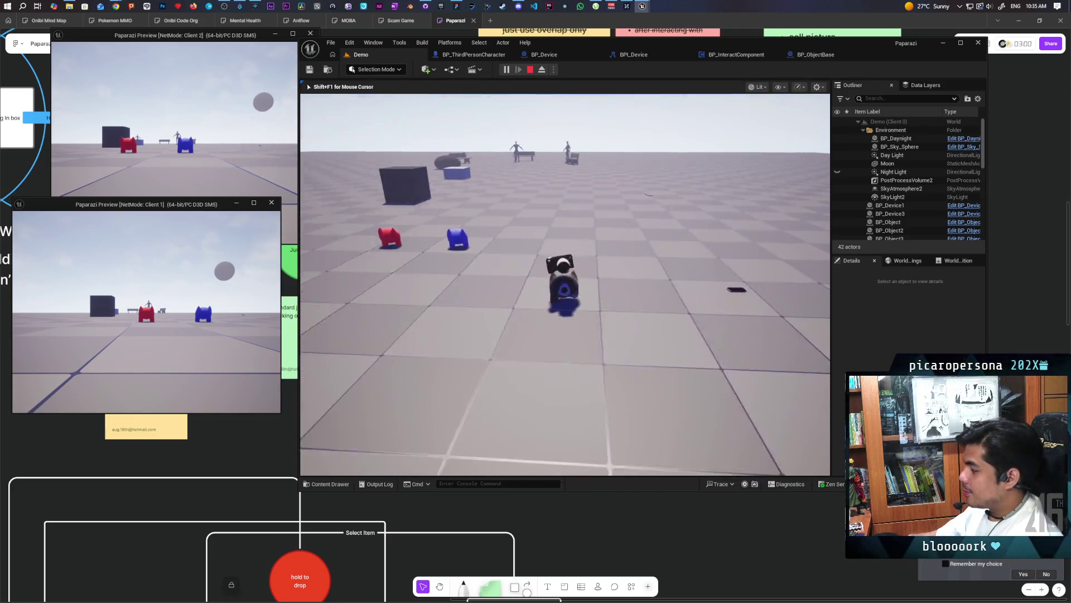
pyautogui.press('w')
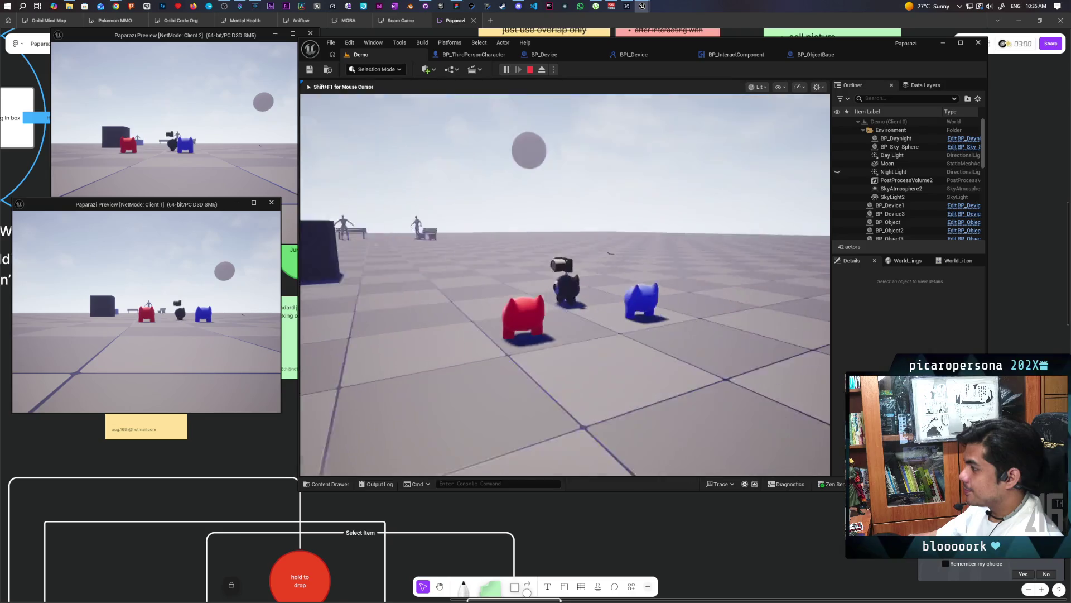
# Step: Walk the gremlin past the camera item and around the cats and cube, then turn it back
pyautogui.press('w')
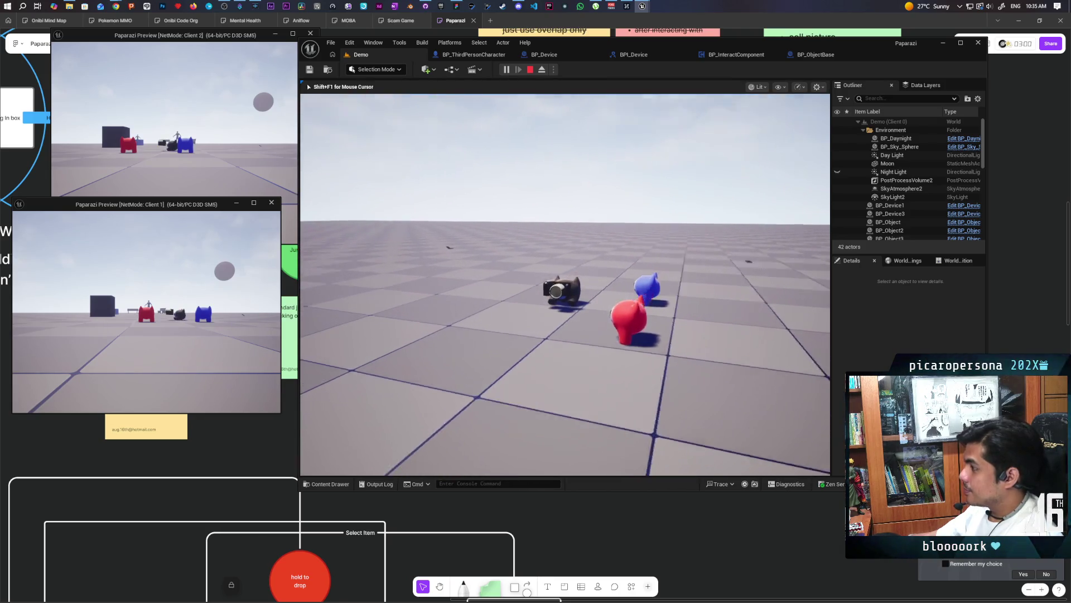
pyautogui.press('w')
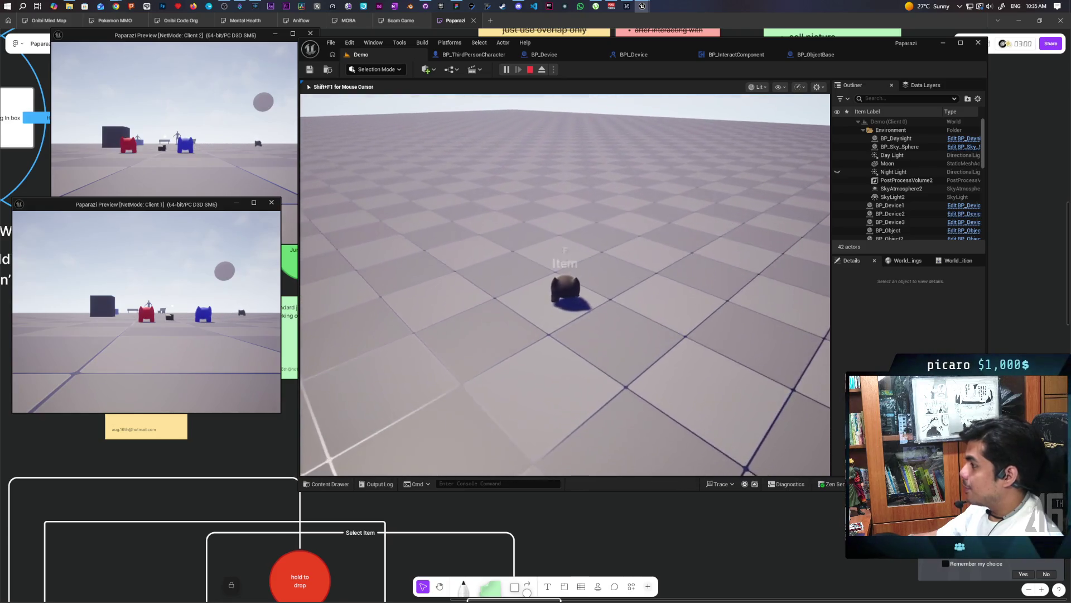
pyautogui.press('w')
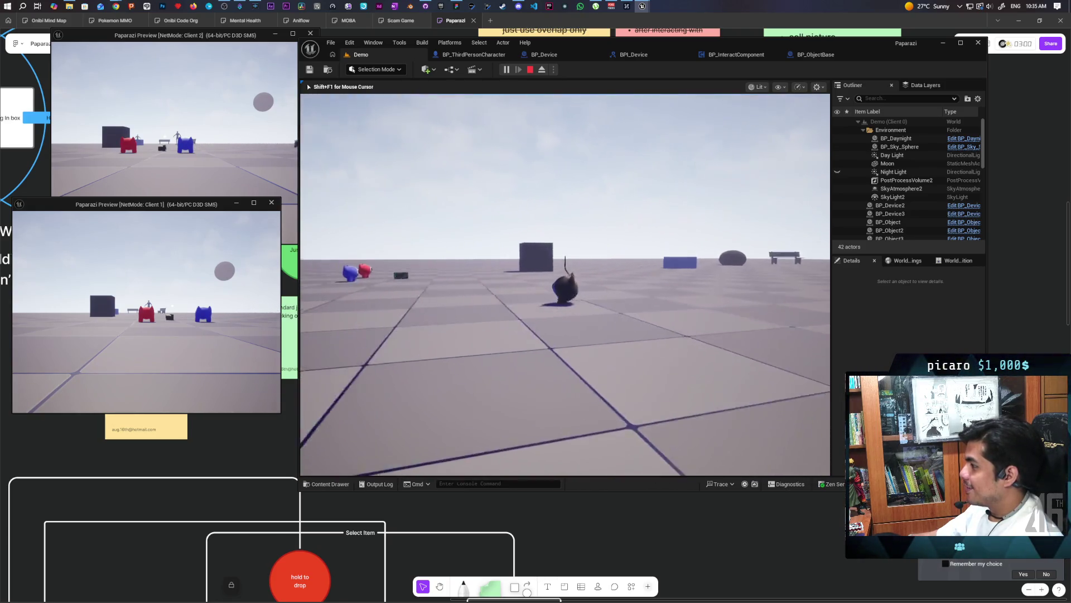
pyautogui.press('w')
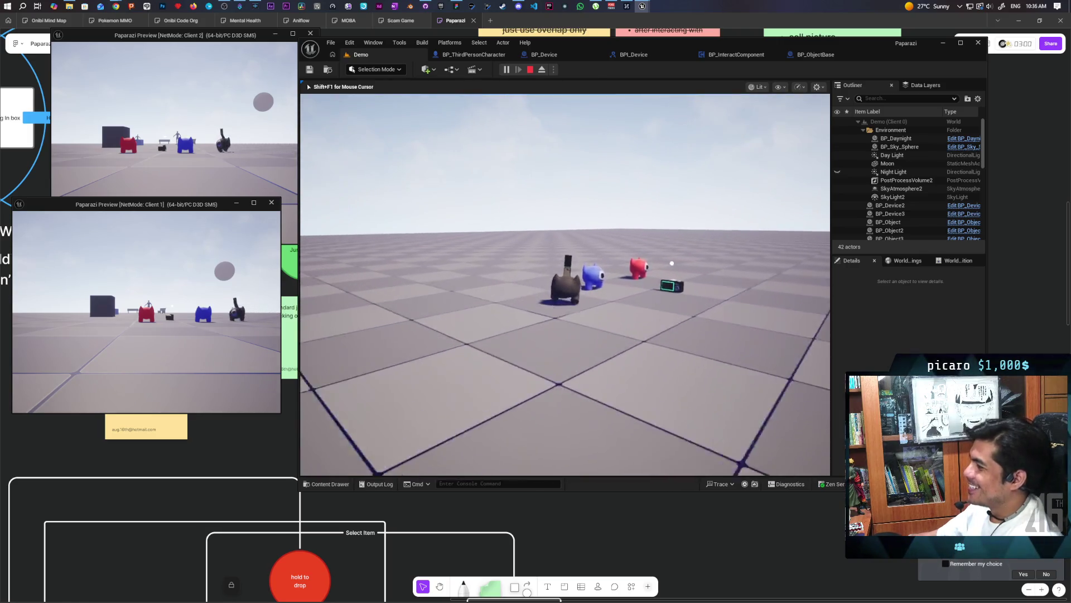
pyautogui.press('w')
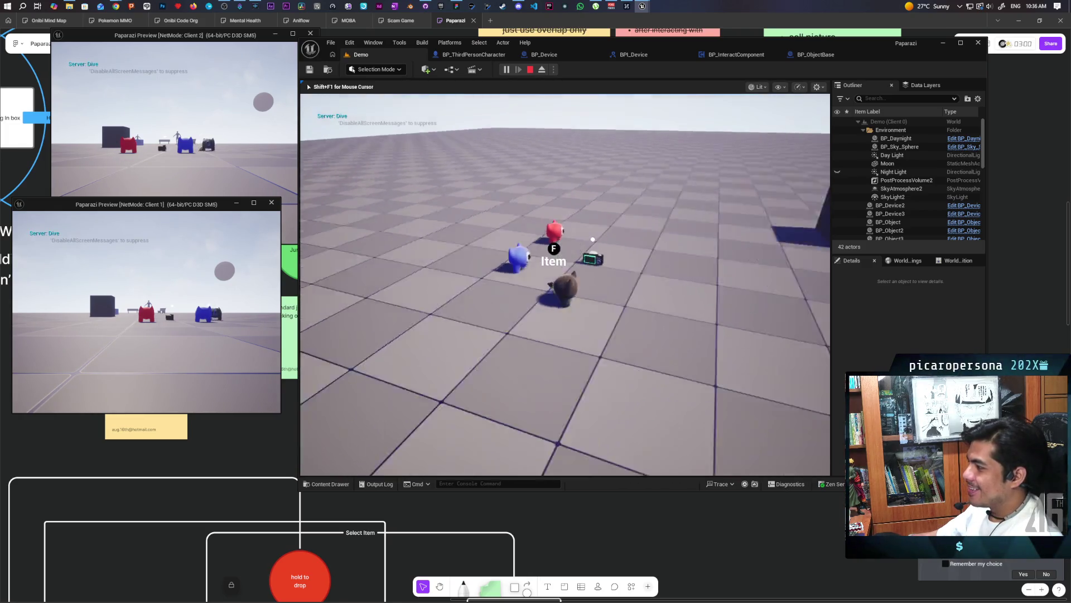
pyautogui.press('w')
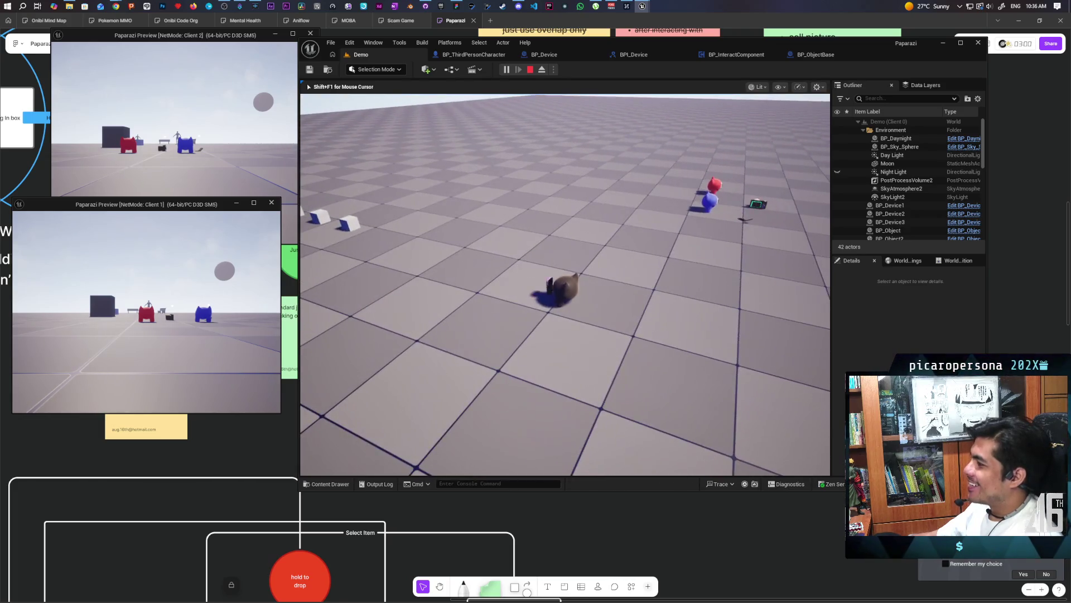
pyautogui.press('w')
pyautogui.press('w')
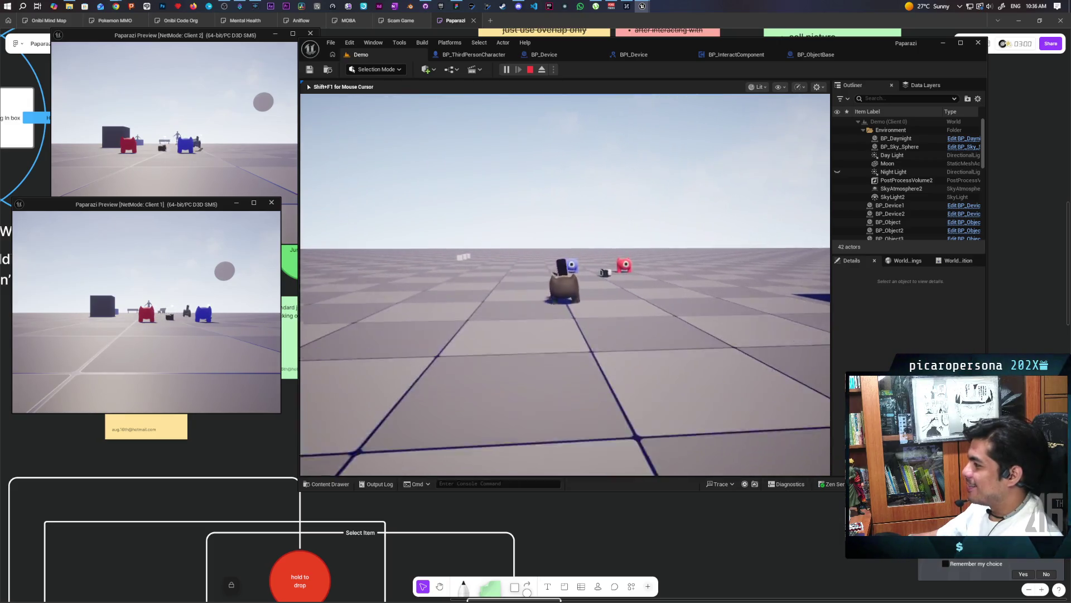
pyautogui.press('w')
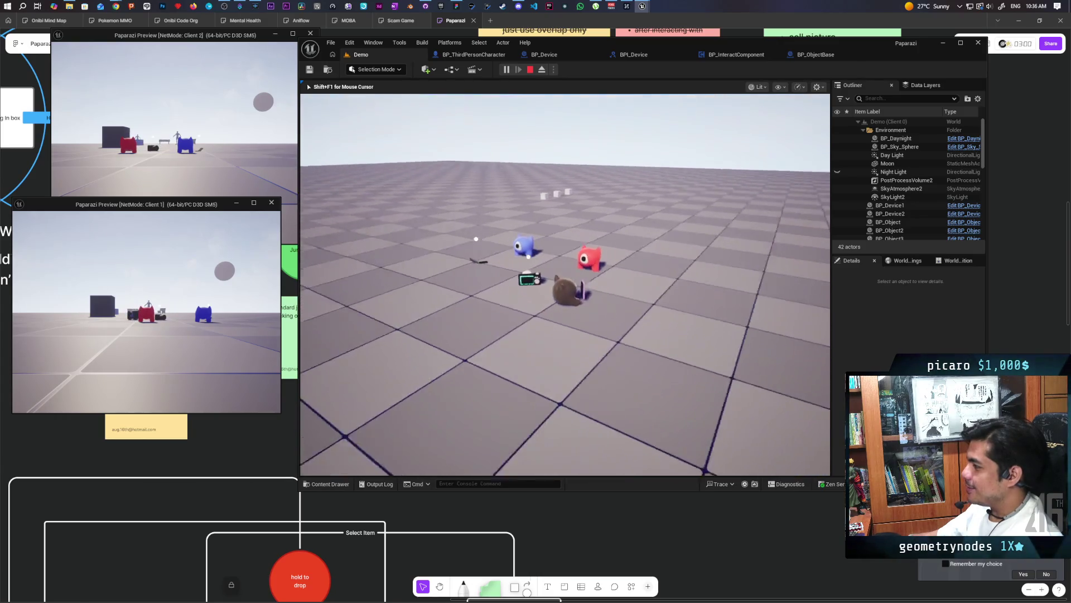
pyautogui.press('s')
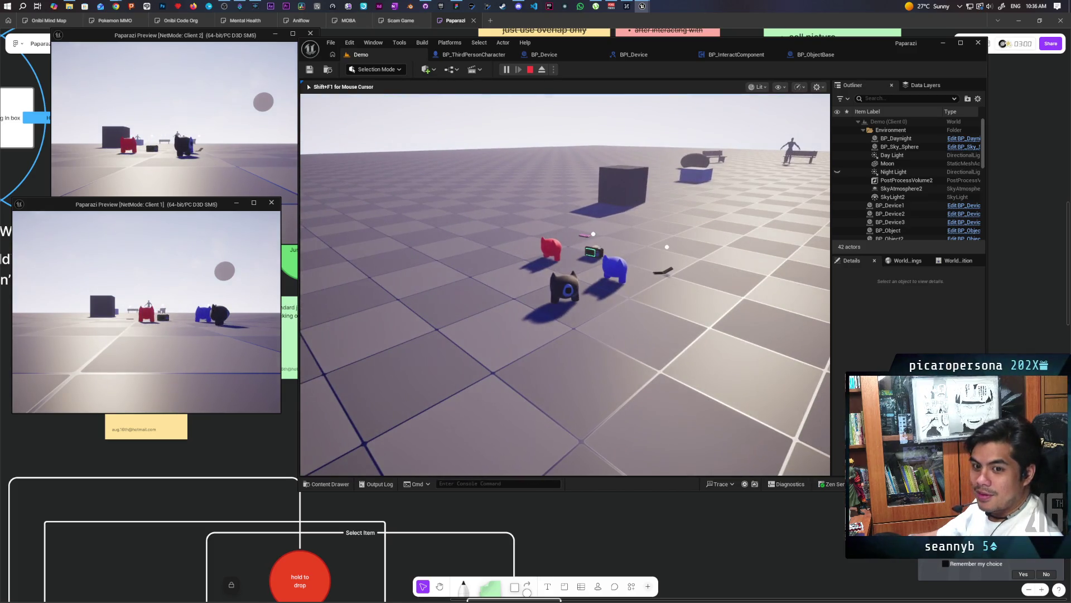
# Step: Carry the camera on the gremlin's head between the red and blue cats and across the floor
pyautogui.press('w')
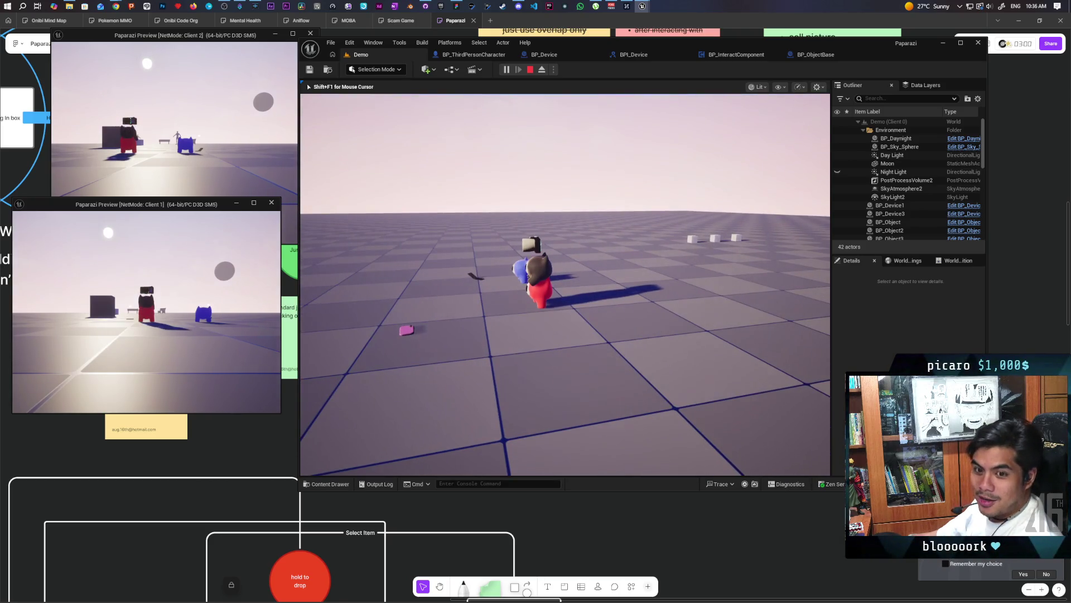
pyautogui.press('w')
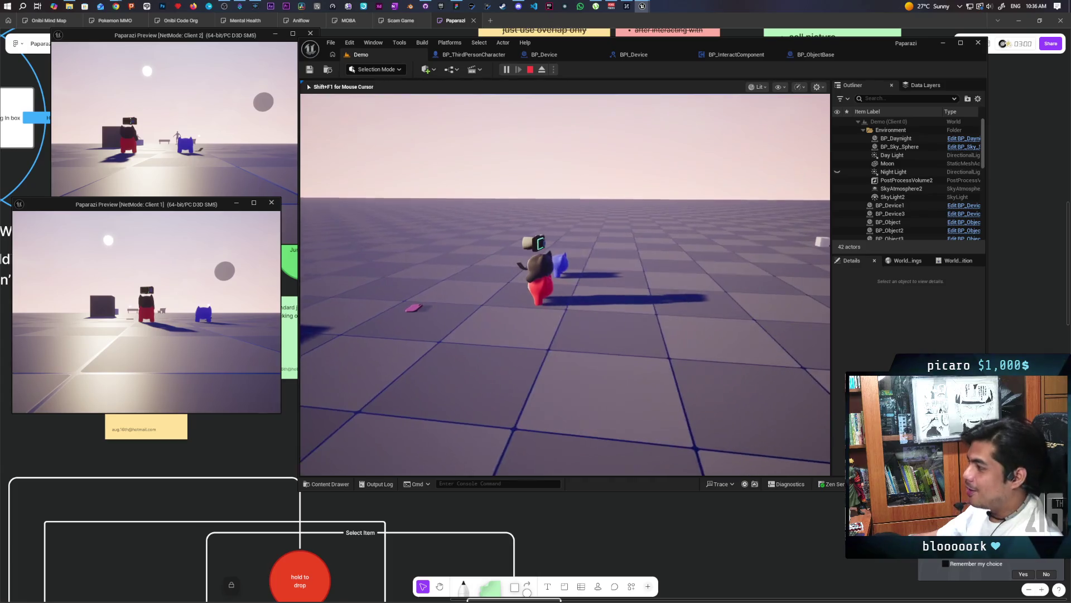
pyautogui.press('w')
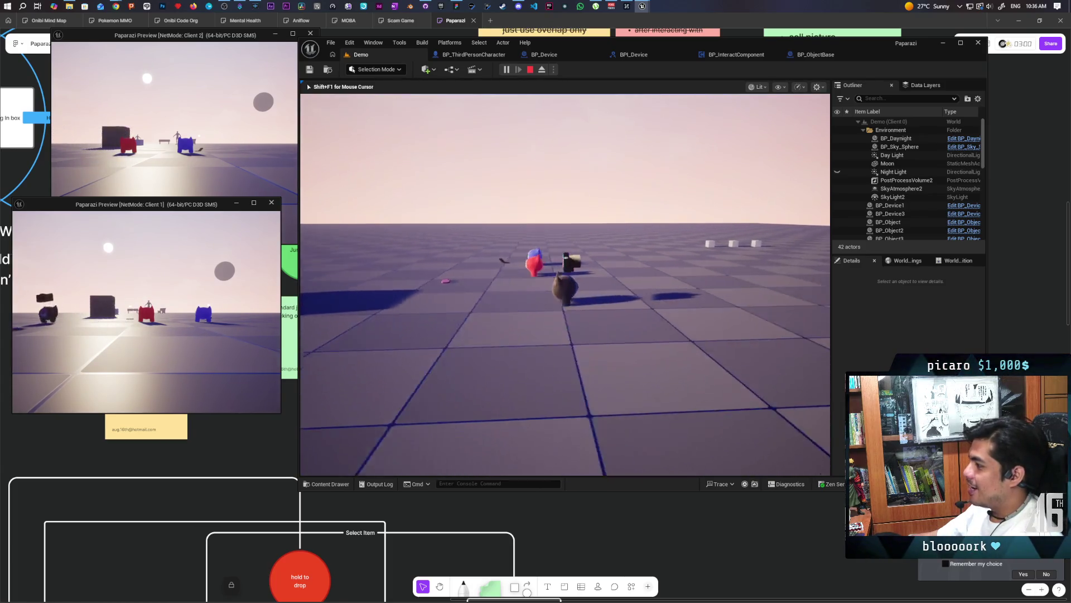
pyautogui.press('w')
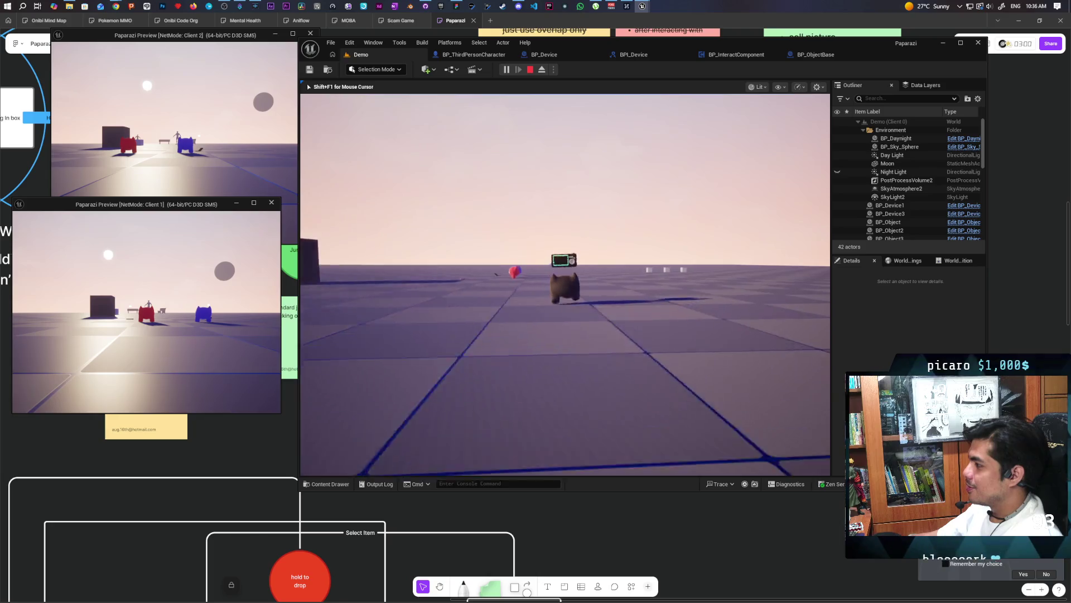
pyautogui.press('w')
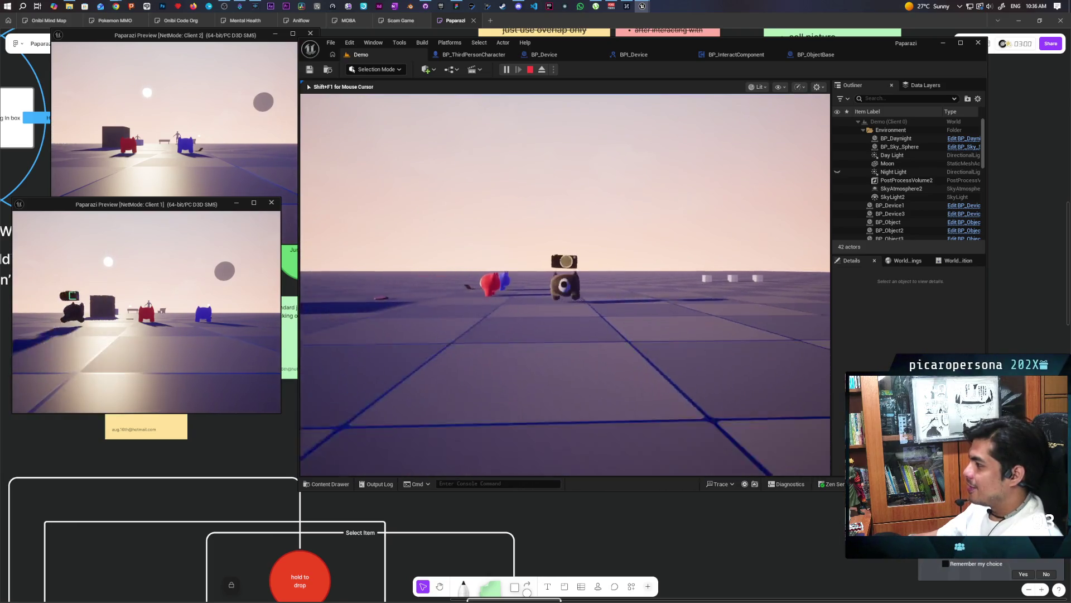
pyautogui.press('s')
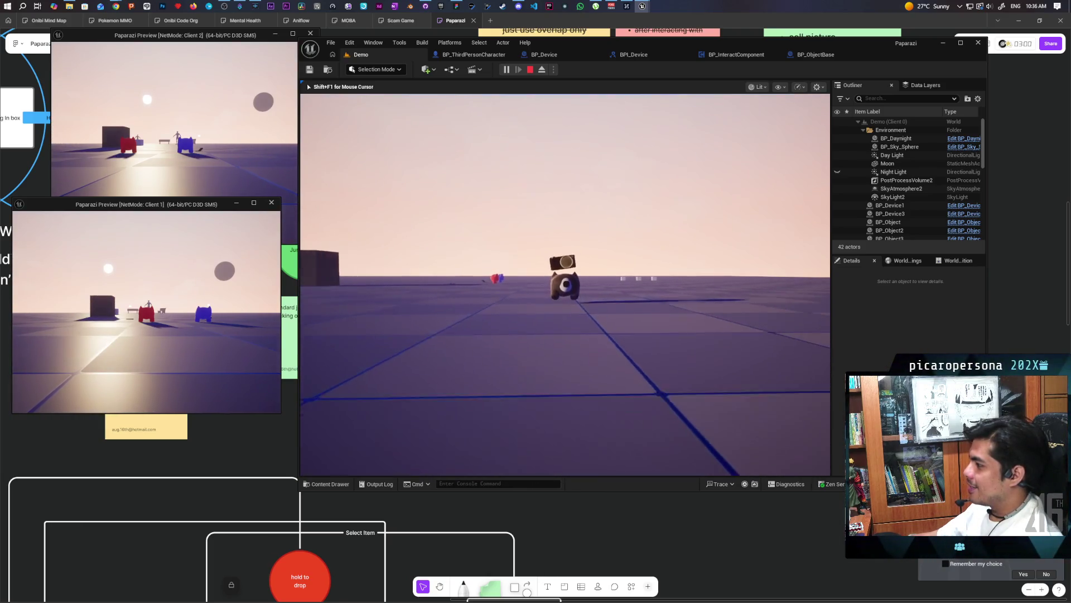
pyautogui.press('w')
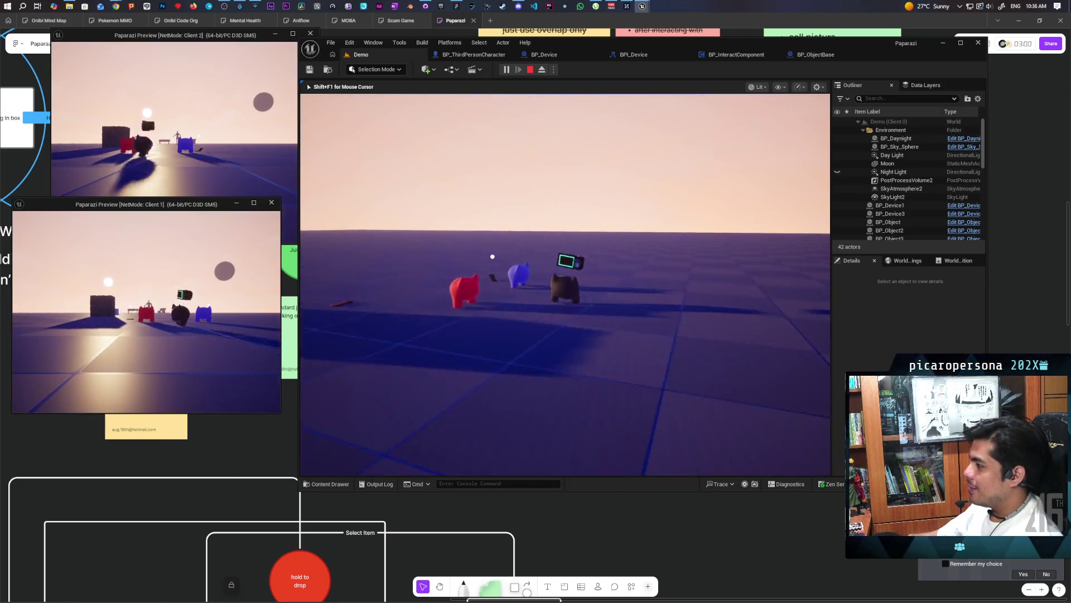
# Step: Turn the gremlin back and walk it up to the red and blue creatures for a close-up
pyautogui.press('s')
pyautogui.press('w')
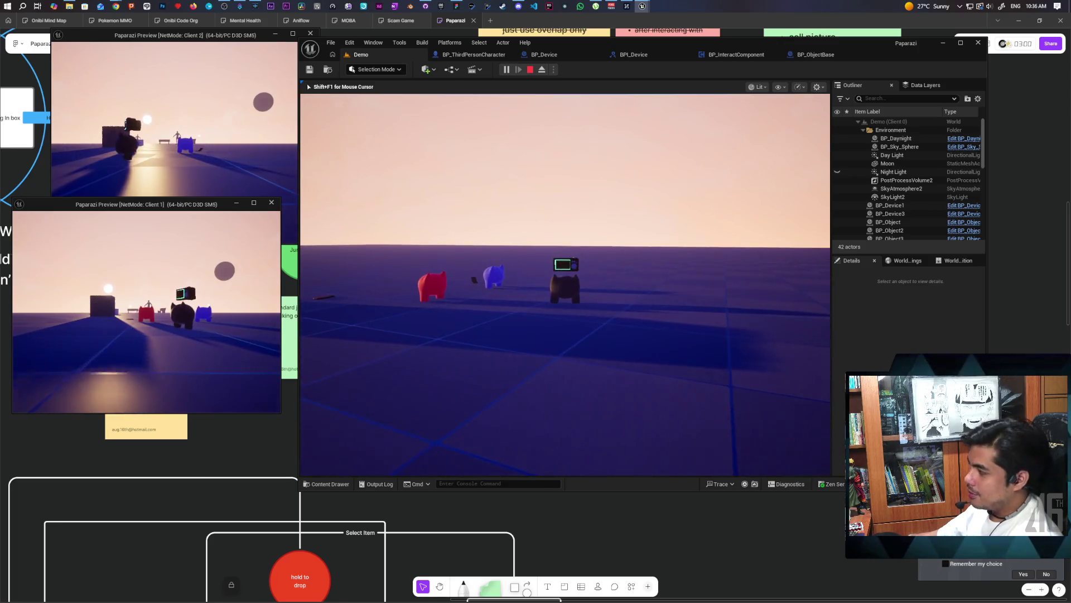
pyautogui.press('s')
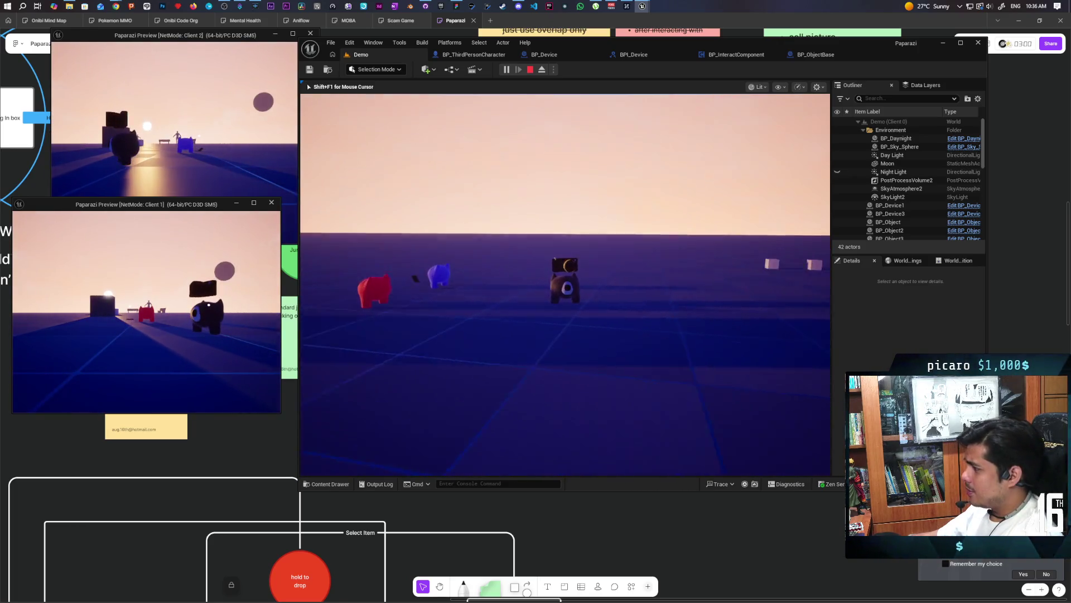
pyautogui.press('w')
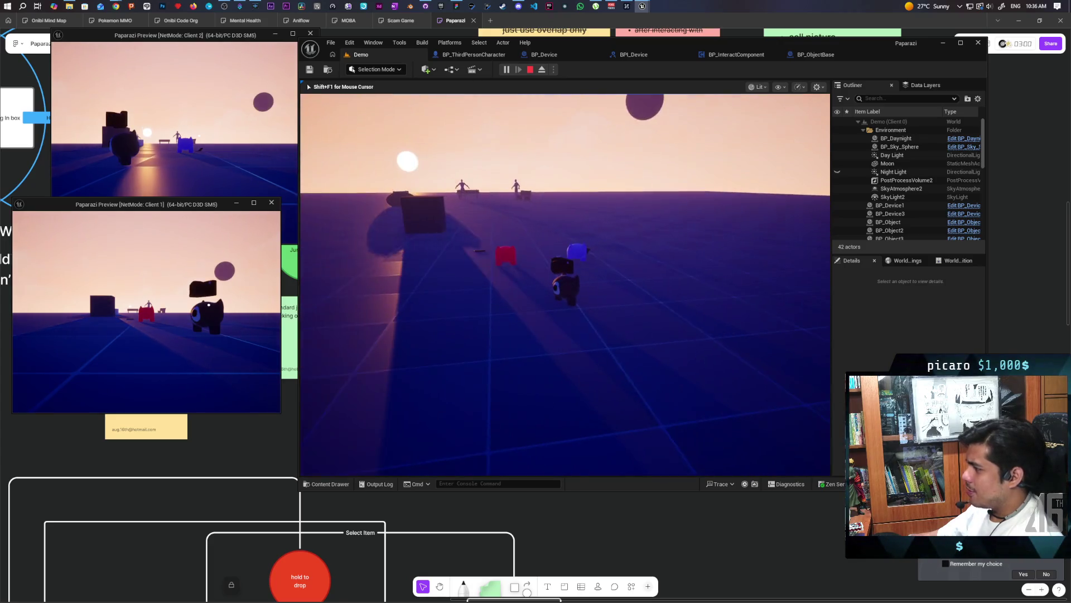
pyautogui.press('w')
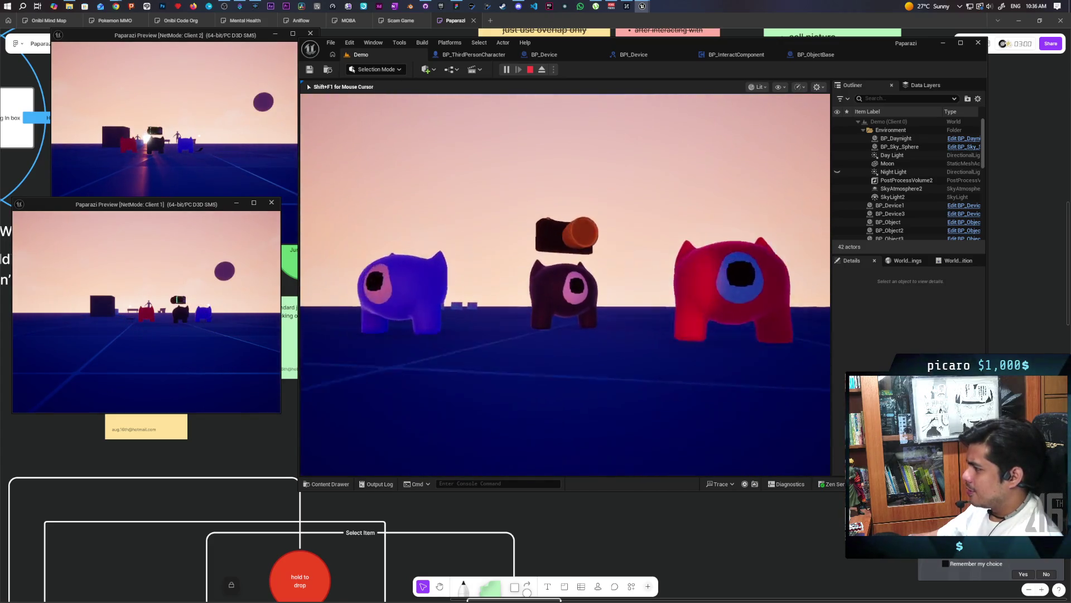
pyautogui.press('w')
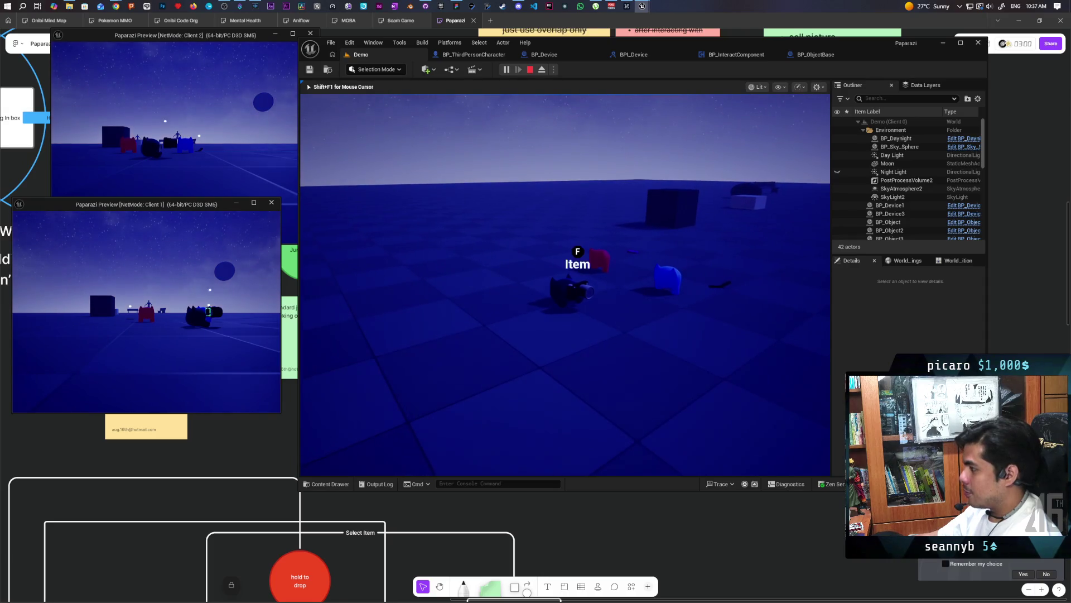
# Step: Release game control with Shift+F1, then return focus to the game view and walk forward
pyautogui.hotkey('shift', 'F1')
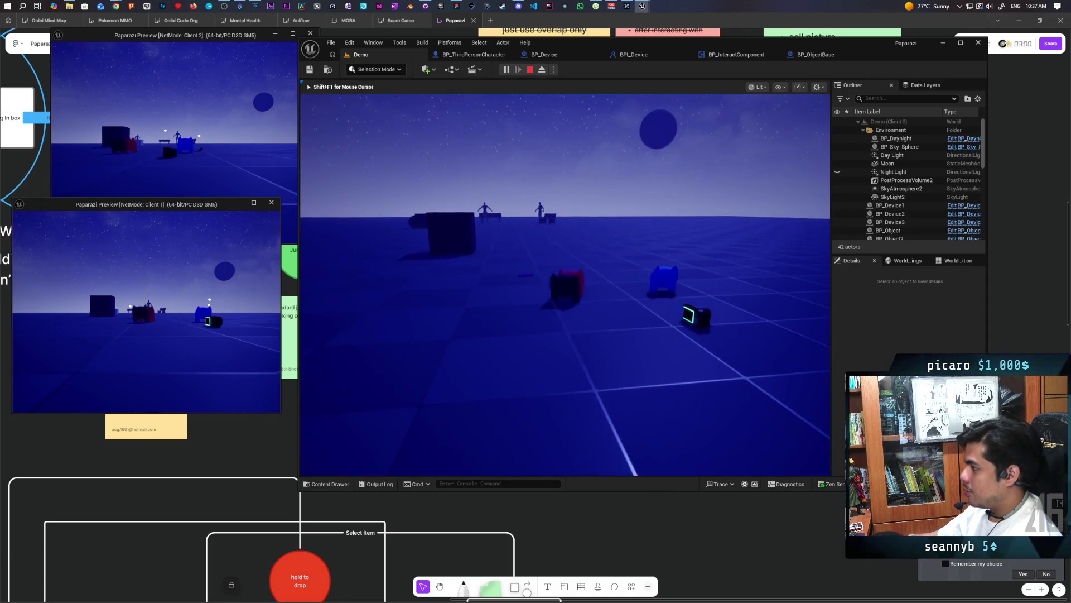
pyautogui.hotkey('alt', 'Tab')
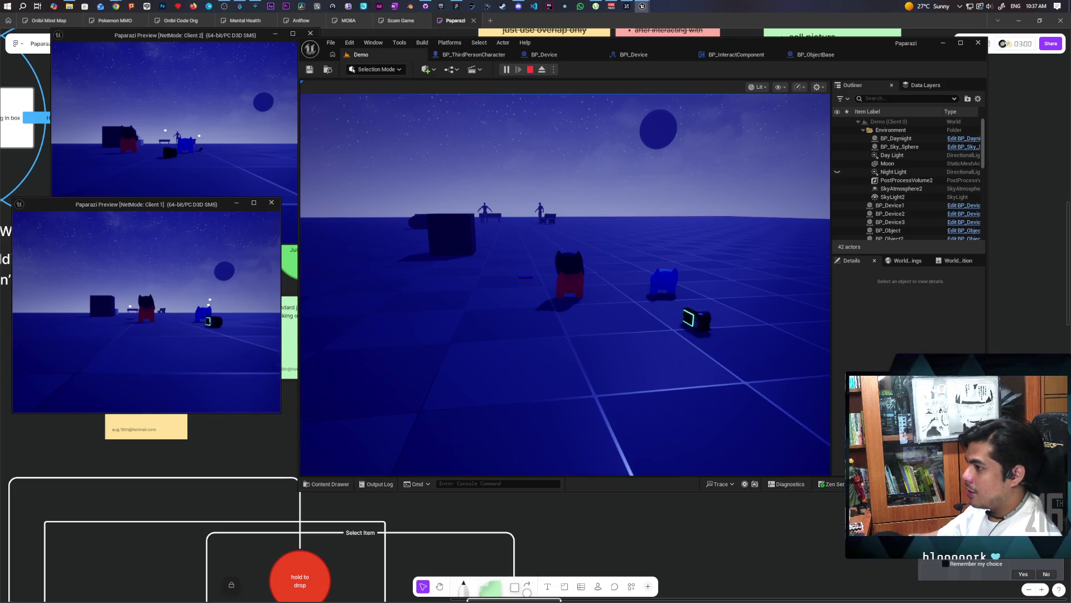
pyautogui.click(641, 317)
pyautogui.press('w')
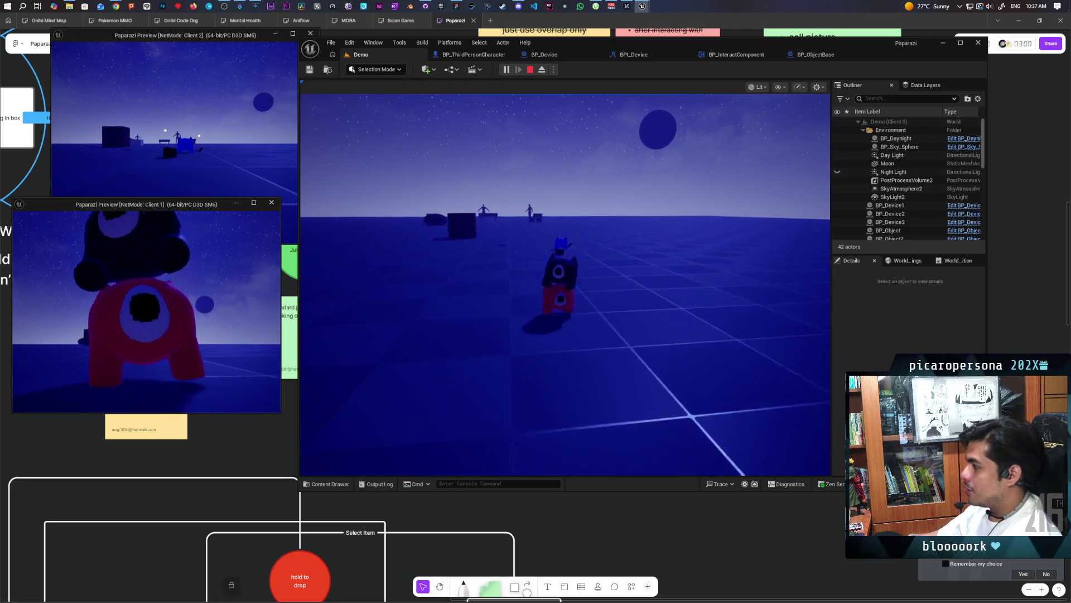
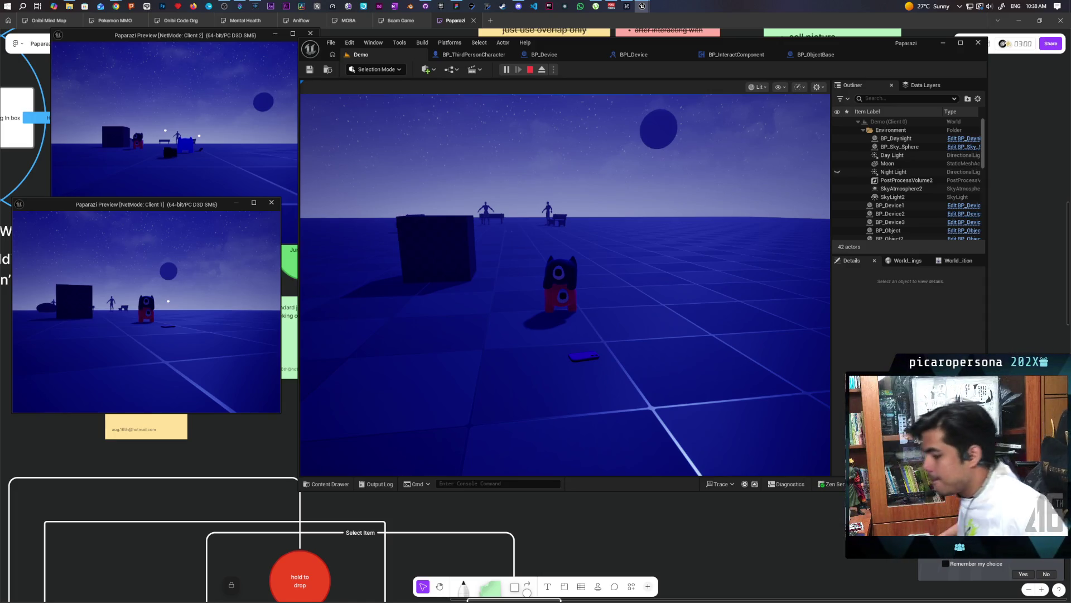
# Step: Stop the multiplayer play test and bring up GitHub Desktop's four changed files
pyautogui.press('Escape')
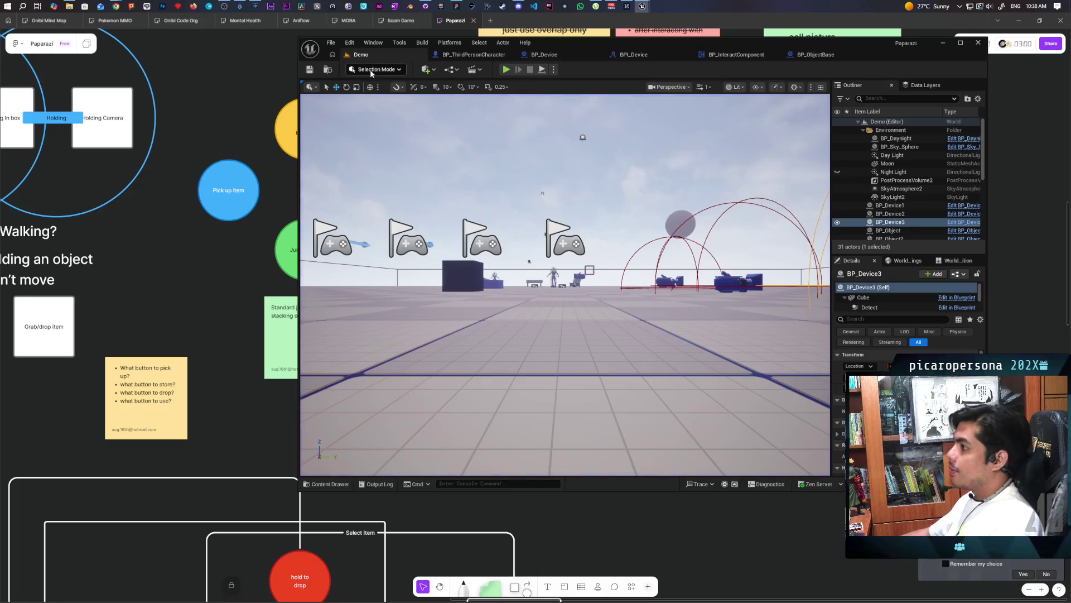
pyautogui.click(430, 9)
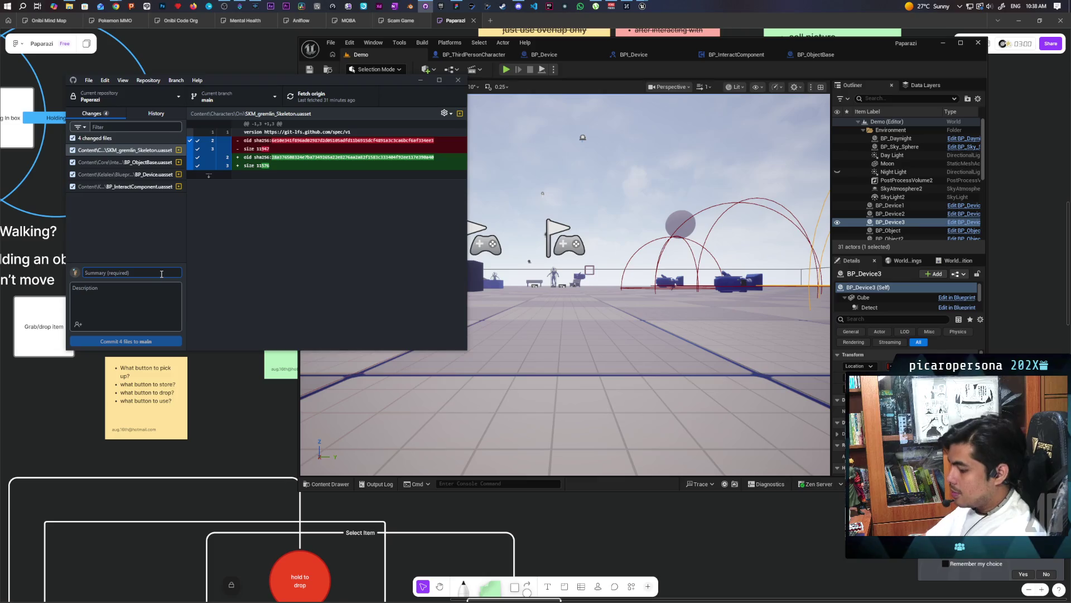
# Step: Commit the four files to main as 'added basic place item on head' and push to origin
pyautogui.write('added basic place item on head')
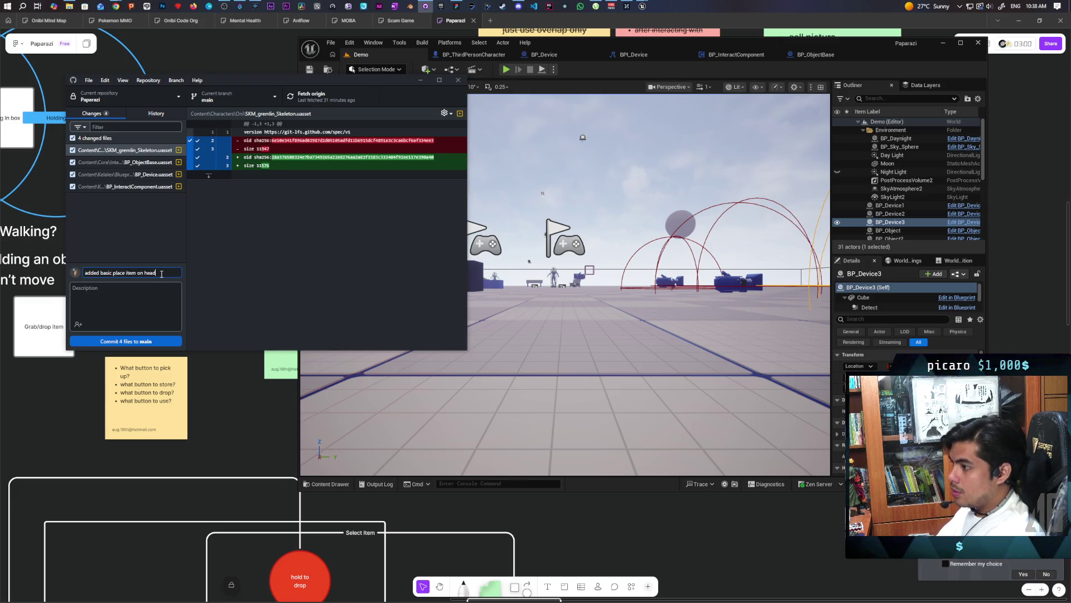
pyautogui.click(162, 340)
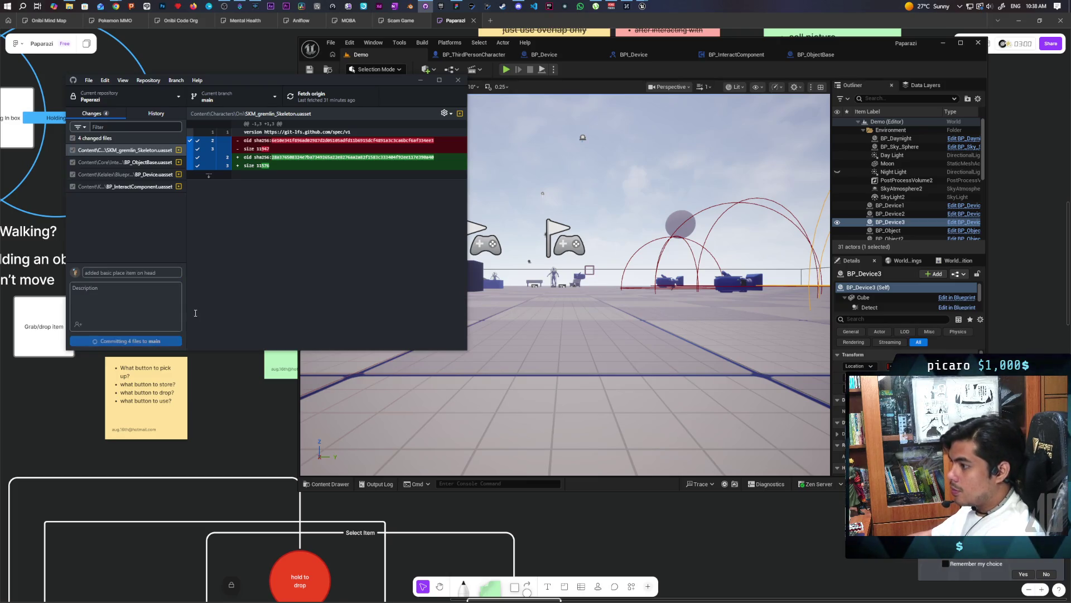
pyautogui.hotkey('ctrl', 'p')
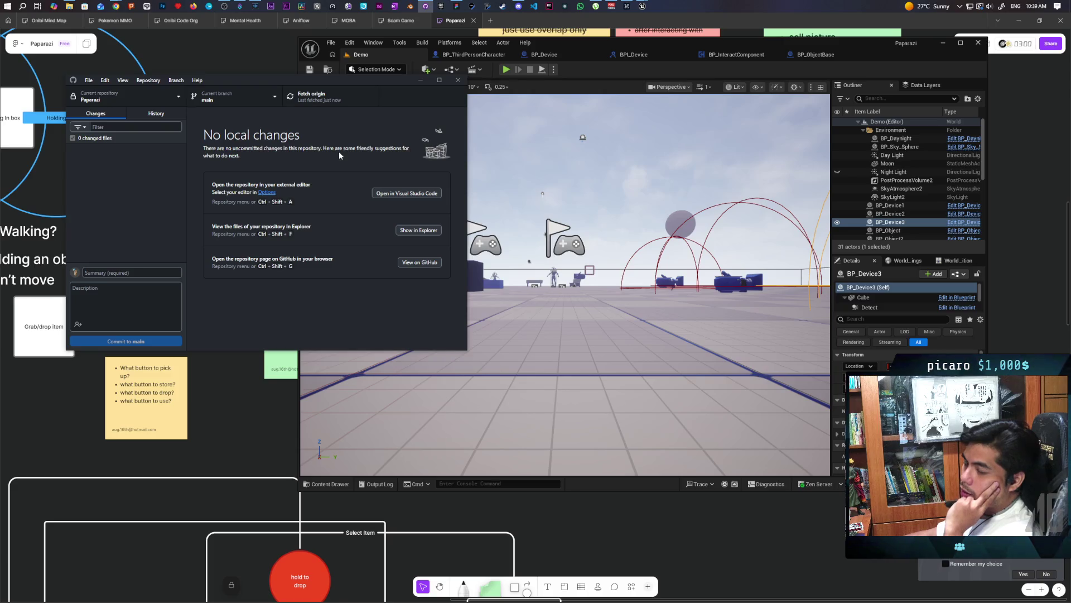
pyautogui.click(456, 6)
pyautogui.scroll(-10, 391, 407)
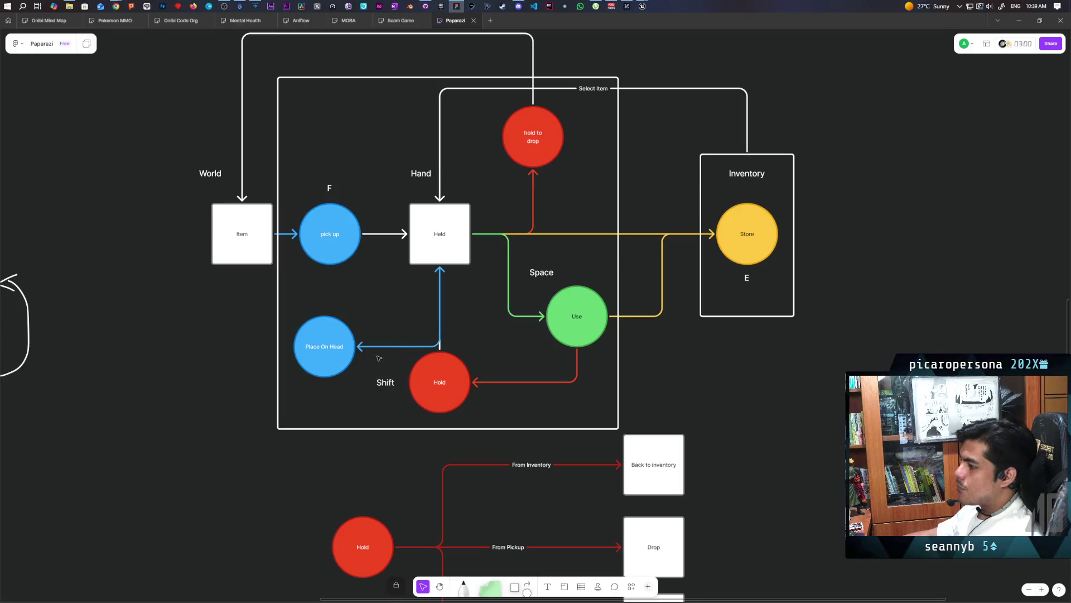
# Step: Nudge the Place On Head node upward and select the Hold node with its red arrow
pyautogui.click(329, 367)
pyautogui.moveTo(329, 367)
pyautogui.mouseDown()
pyautogui.moveTo(348, 329)
pyautogui.moveTo(334, 323)
pyautogui.moveTo(333, 331)
pyautogui.mouseUp()
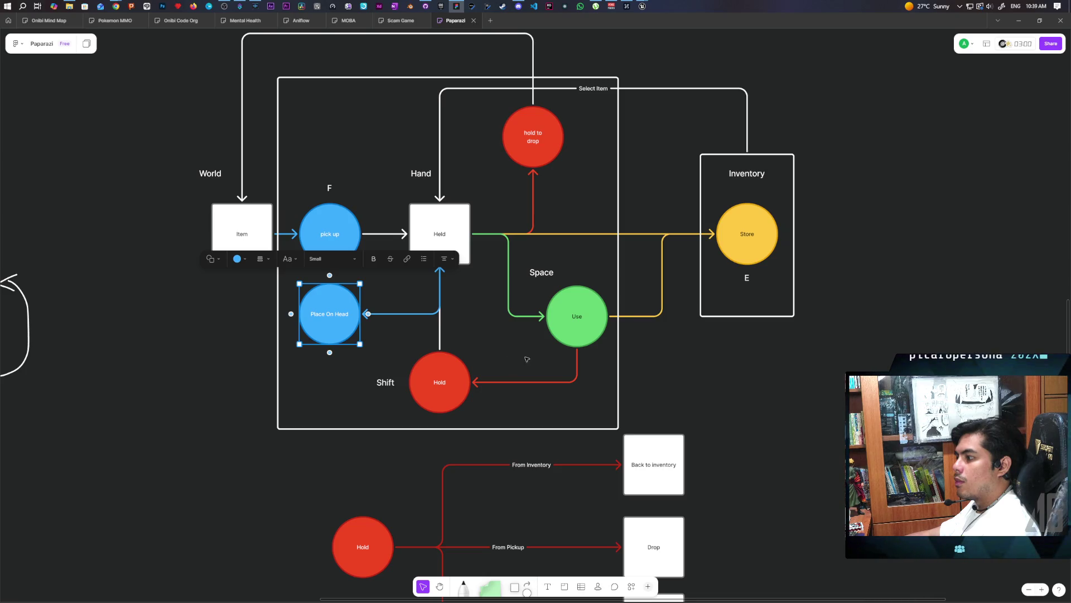
pyautogui.moveTo(499, 367); pyautogui.dragTo(424, 411)
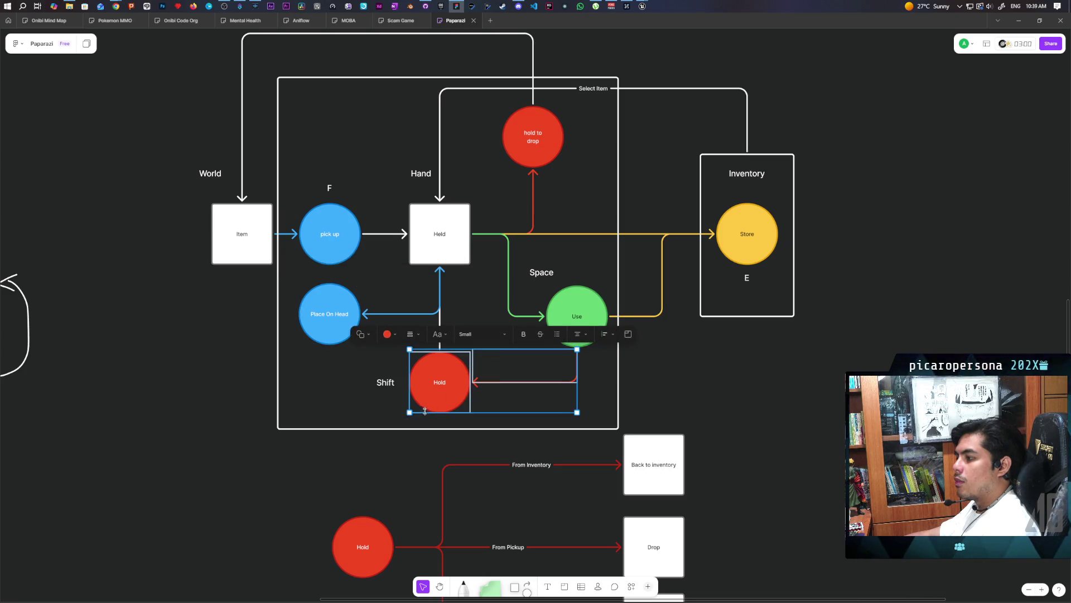
pyautogui.click(374, 414)
pyautogui.click(487, 381)
pyautogui.moveTo(583, 357); pyautogui.dragTo(457, 401)
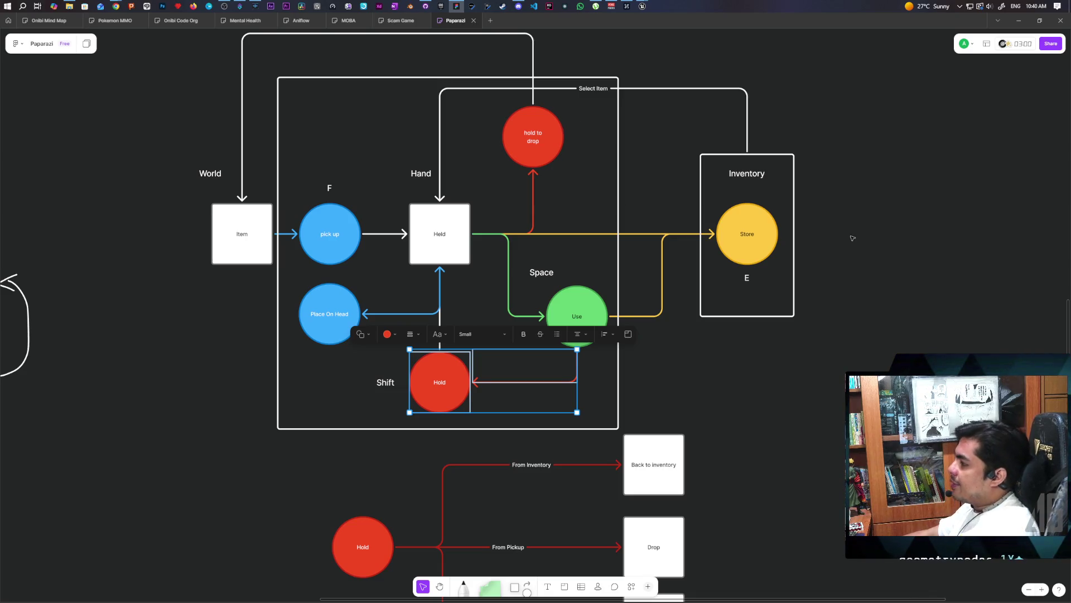
pyautogui.scroll(10, 852, 238)
pyautogui.hscroll(10, 852, 238)
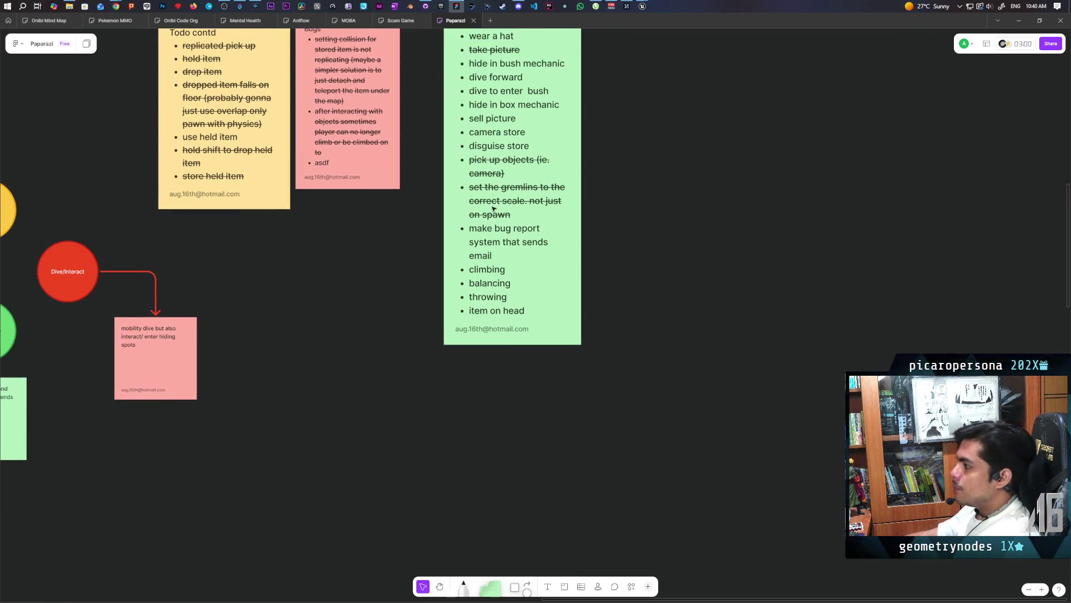
# Step: Add a 'dive' bullet below 'item on head' in the green to-do note
pyautogui.click(510, 302)
pyautogui.click(535, 307)
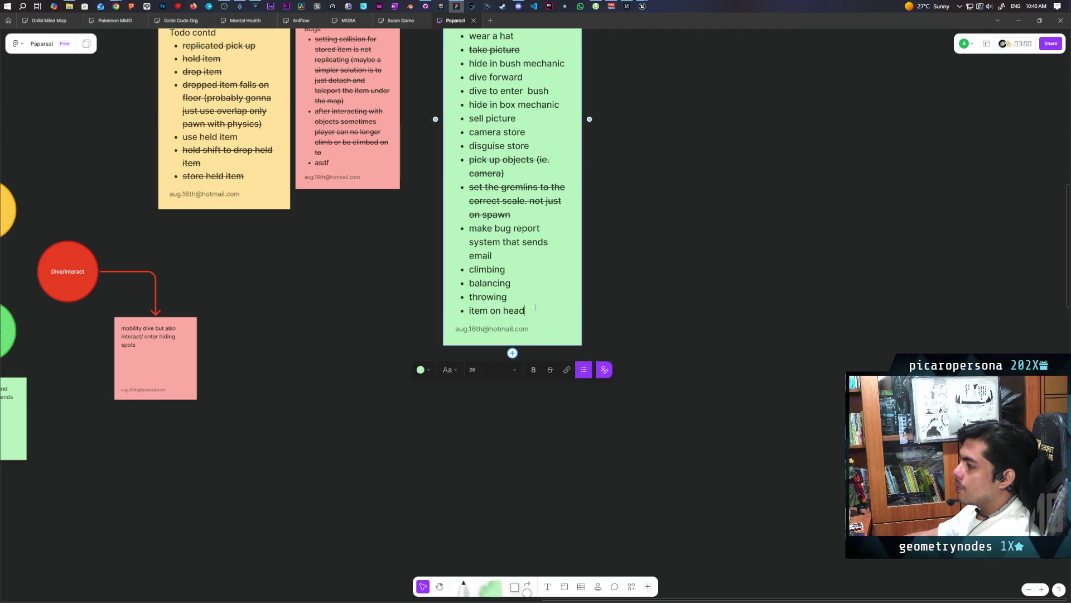
pyautogui.press('Return')
pyautogui.write('dive')
pyautogui.click(652, 285)
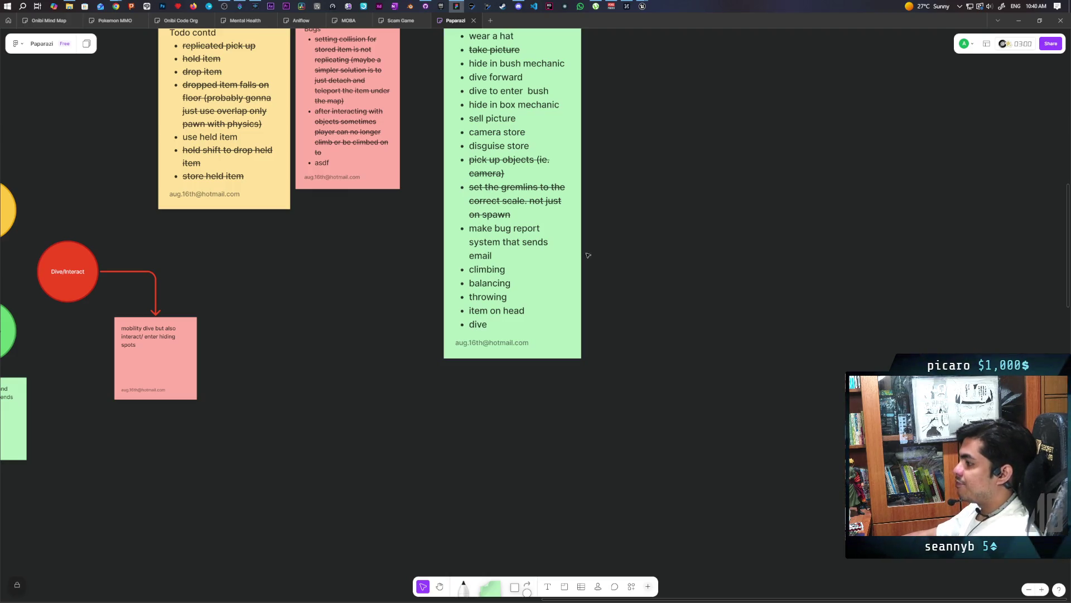
# Step: Strike through 'item on head' in the green note to mark it done
pyautogui.tripleClick(487, 311)
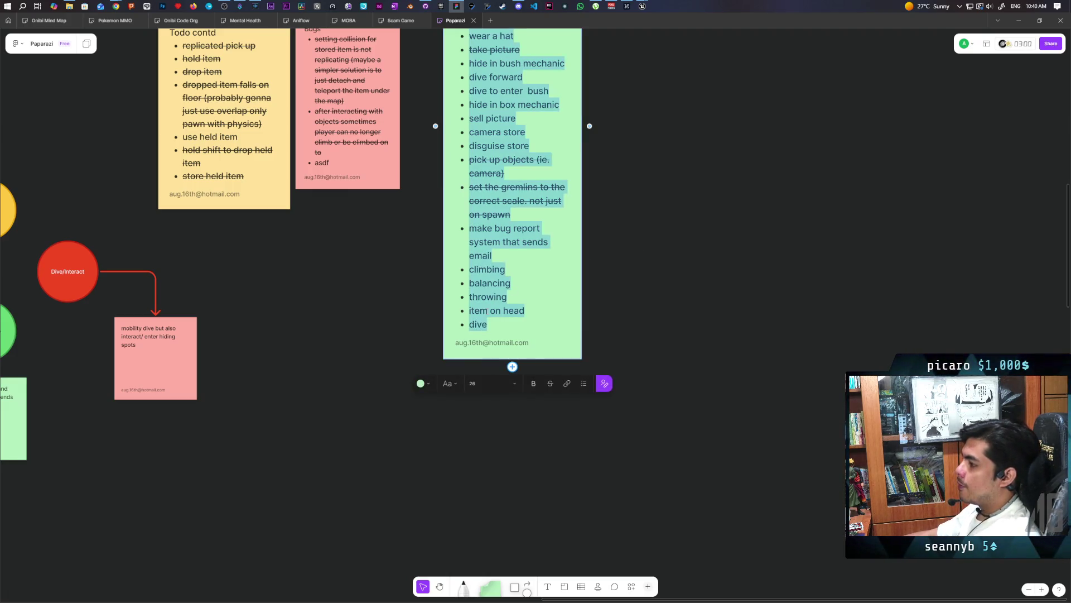
pyautogui.click(551, 383)
pyautogui.click(608, 349)
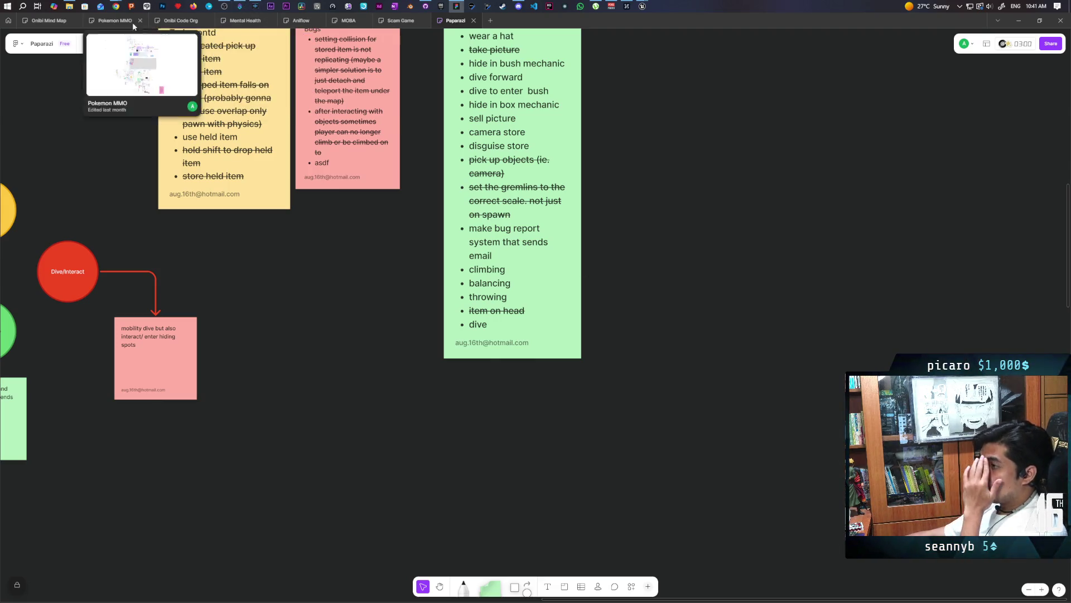
# Step: Search Google for 'roll ue5' and open the Directional Dodge/Roll System on UE5 tutorial
pyautogui.moveTo(118, 9)
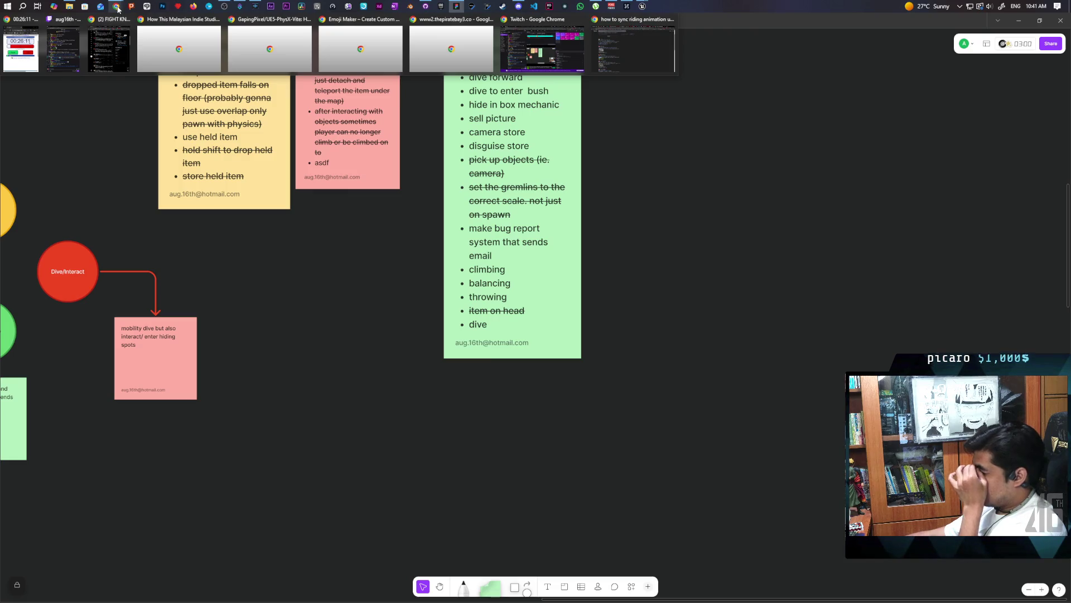
pyautogui.click(614, 59)
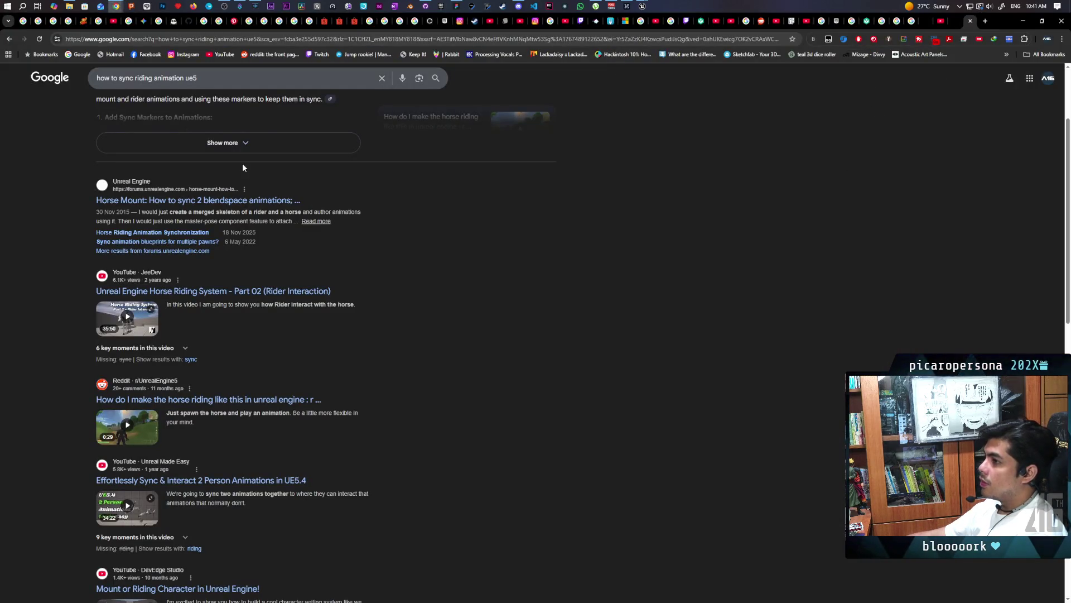
pyautogui.click(530, 40)
pyautogui.write('roll ue5')
pyautogui.press('Return')
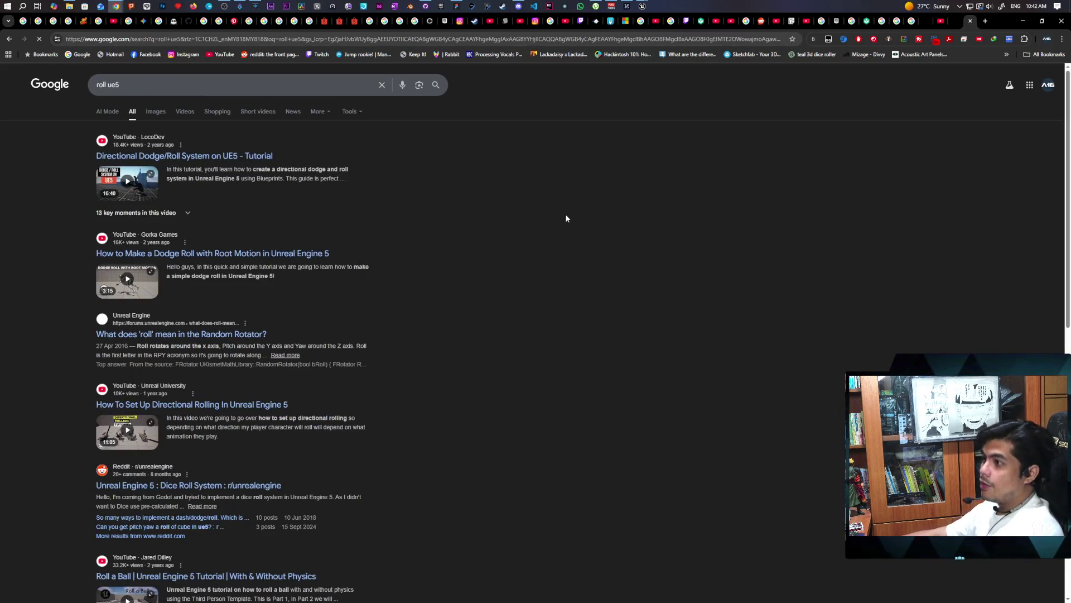
pyautogui.click(137, 191)
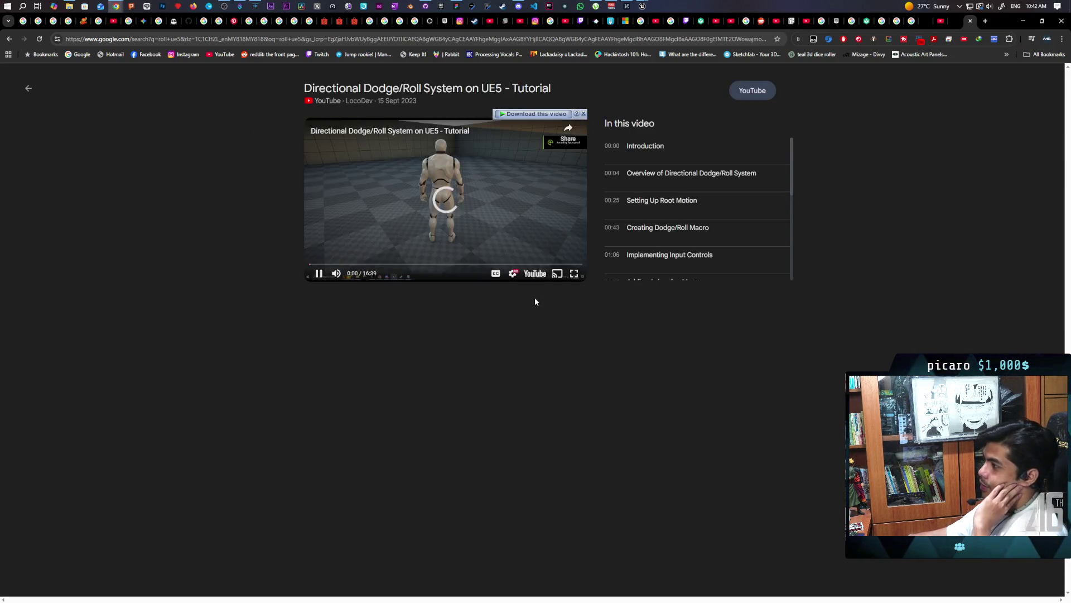
# Step: Watch the dodge/roll tutorial full screen, skipping ahead to the character blueprint's Event Graph
pyautogui.click(573, 274)
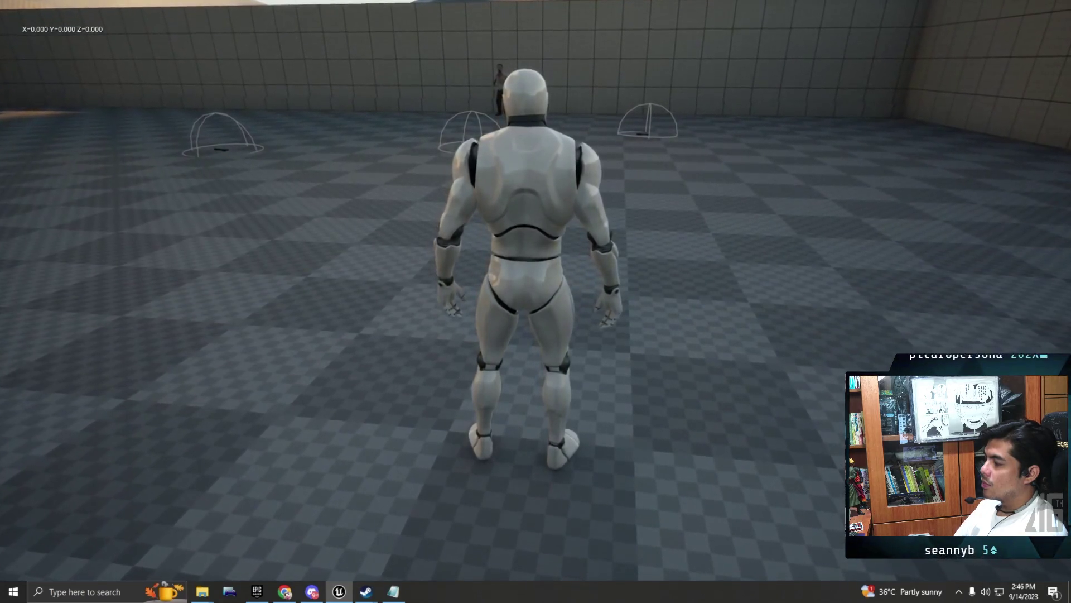
pyautogui.press('F11')
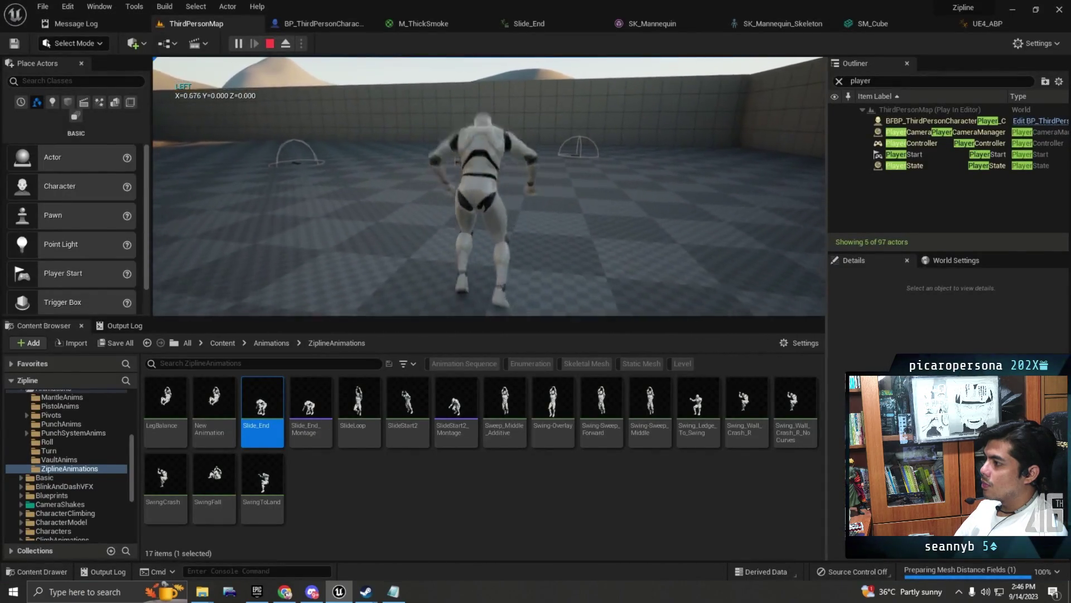
pyautogui.press('w')
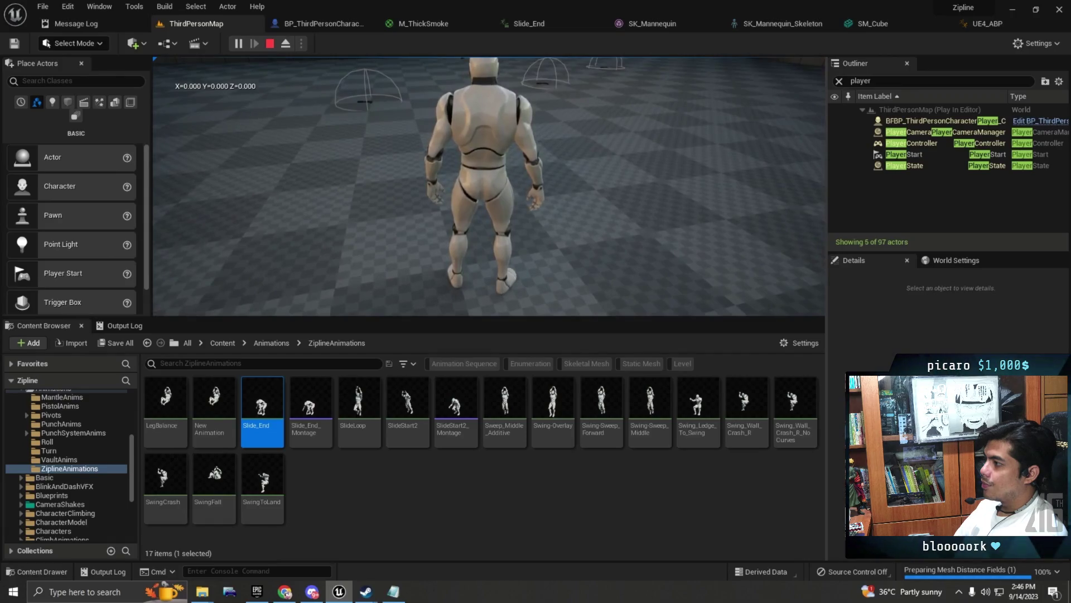
pyautogui.press('Escape')
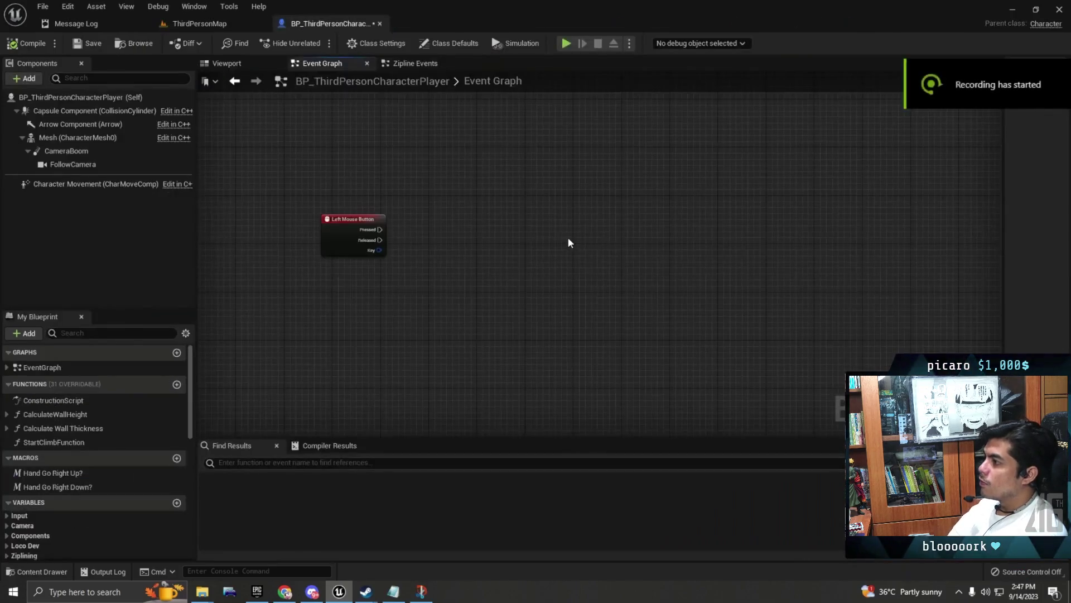
# Step: Skip the tutorial forward past the DodgeRoll macro and its Branch node
pyautogui.scroll(2, 318, 184)
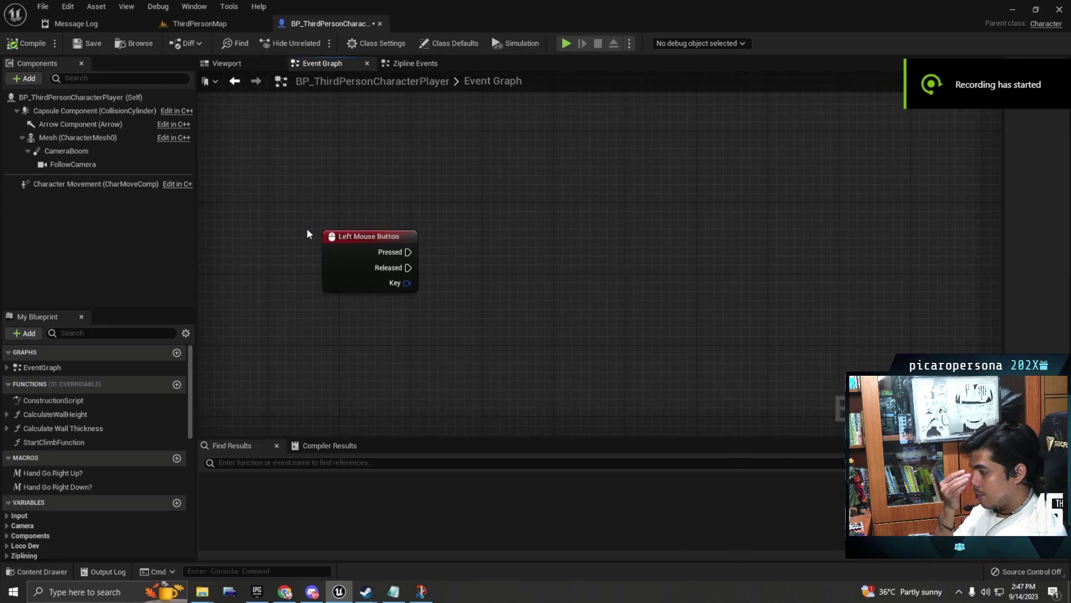
pyautogui.moveTo(289, 215)
pyautogui.mouseDown()
pyautogui.moveTo(467, 317)
pyautogui.moveTo(416, 293)
pyautogui.mouseUp()
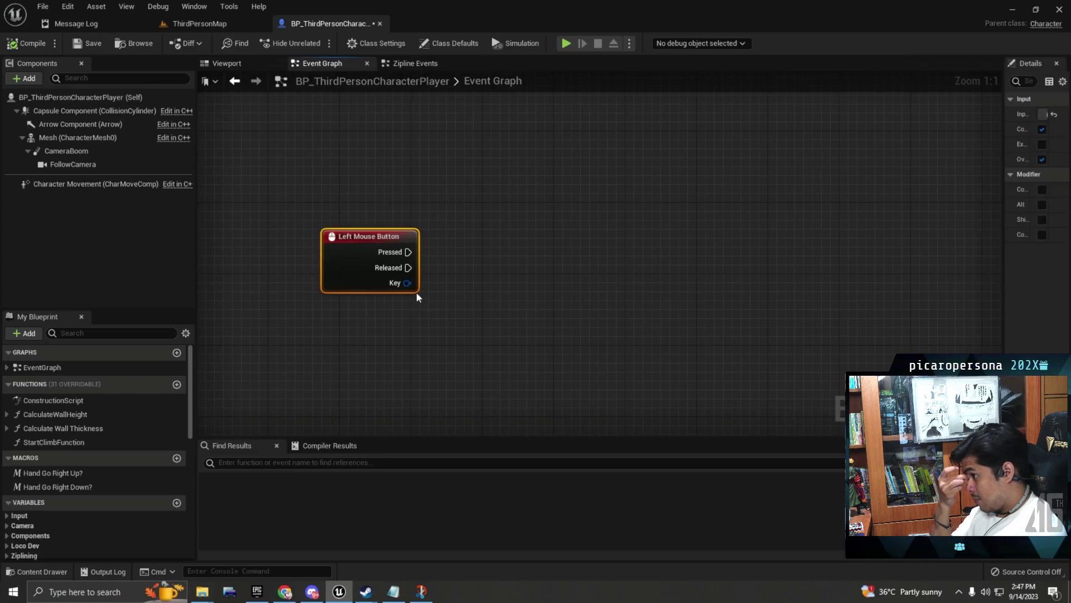
pyautogui.moveTo(1011, 176)
pyautogui.mouseDown()
pyautogui.moveTo(734, 201)
pyautogui.moveTo(745, 212)
pyautogui.mouseUp()
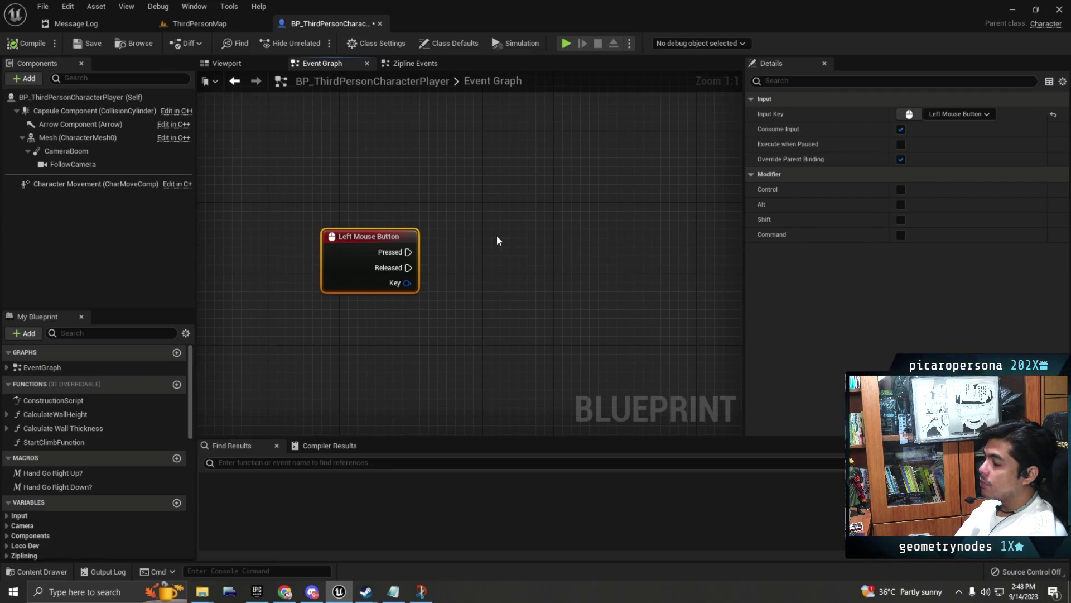
pyautogui.scroll(-1, 491, 262)
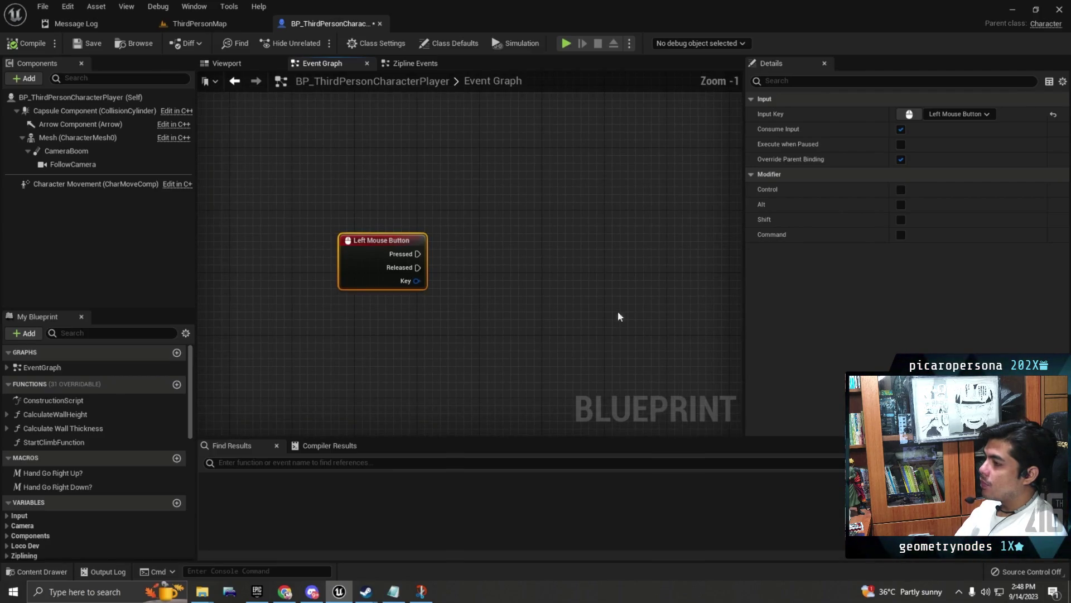
pyautogui.scroll(1, 469, 301)
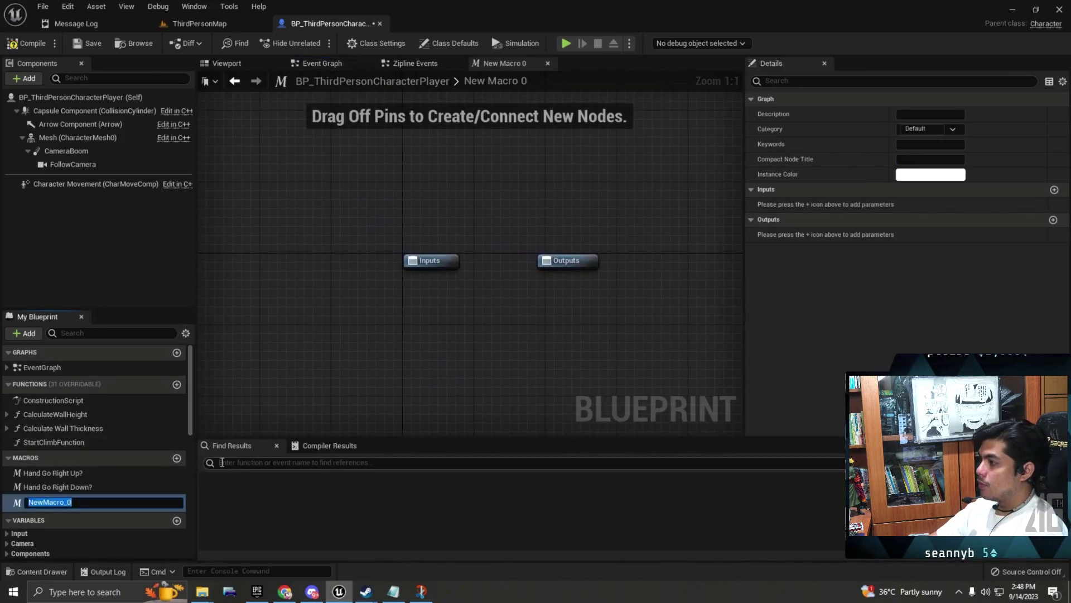
pyautogui.press('l')
pyautogui.press('l')
pyautogui.press('l')
pyautogui.press('l')
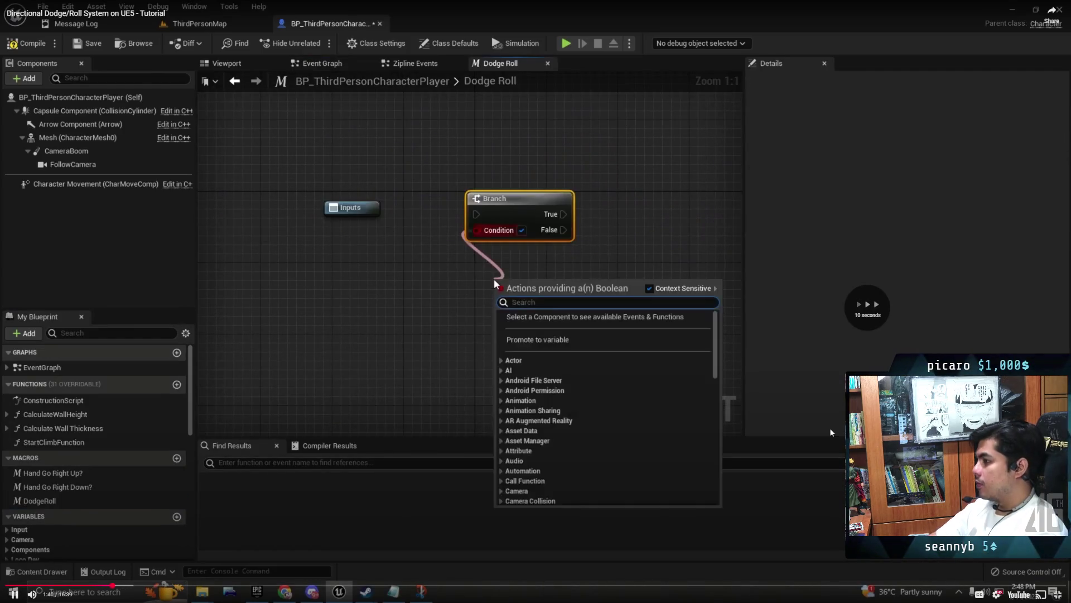
pyautogui.press('l')
pyautogui.press('l')
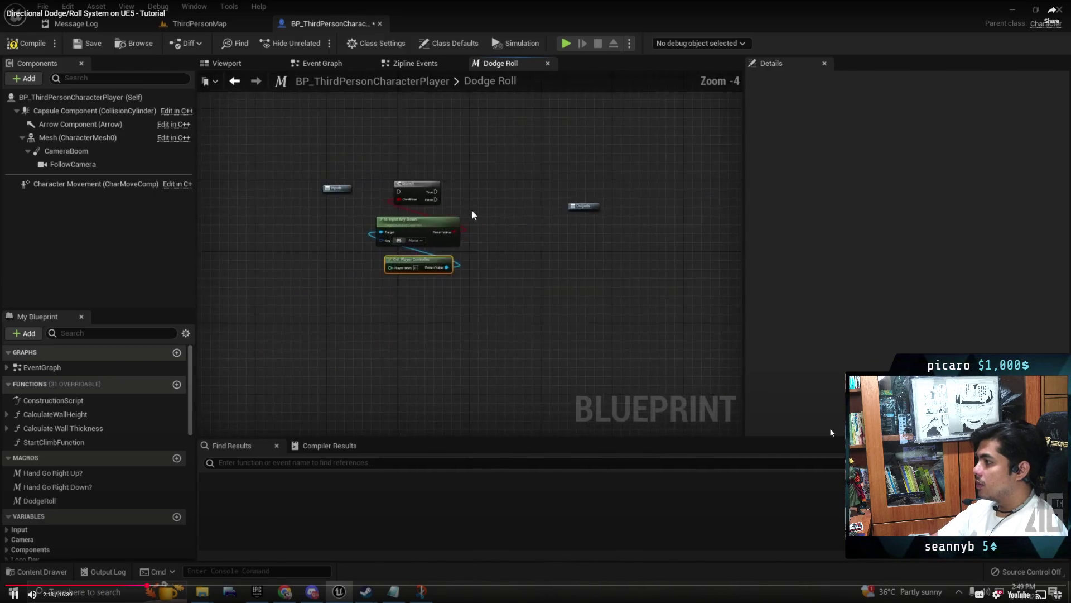
pyautogui.press('l')
pyautogui.press('l')
pyautogui.press('l')
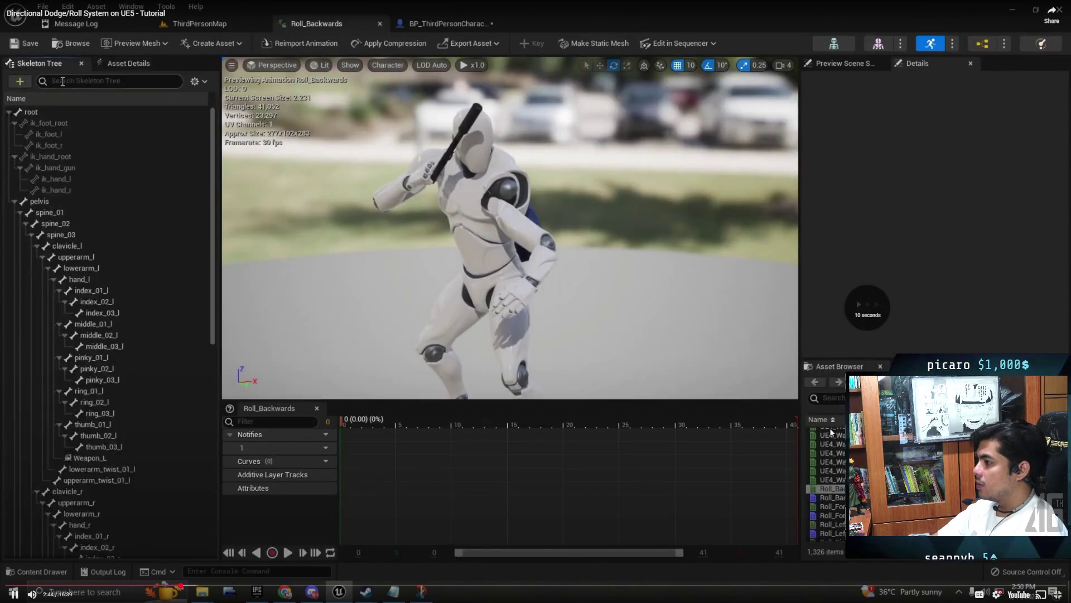
# Step: Skip ahead to the DodgeRoll macro showing Is Input Key Down and Get Player Controller nodes
pyautogui.press('l')
pyautogui.press('l')
pyautogui.press('l')
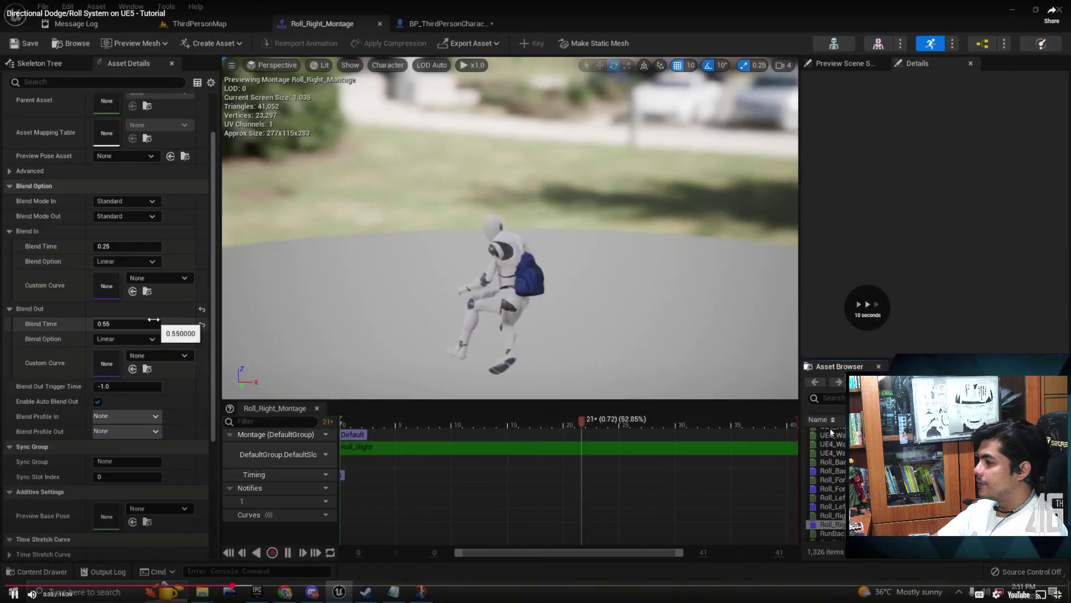
pyautogui.press('l')
pyautogui.press('l')
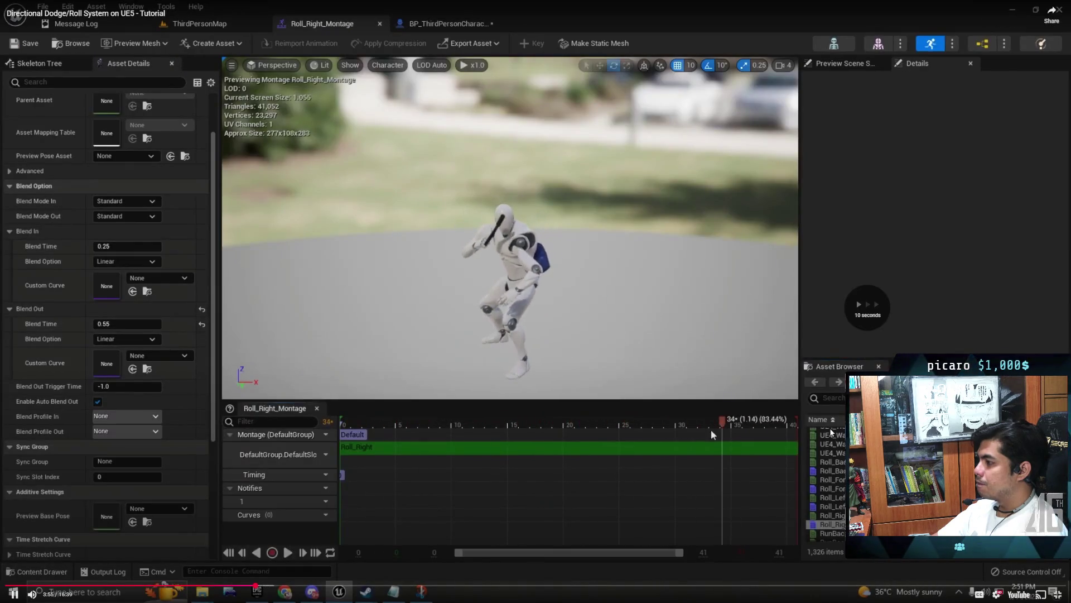
pyautogui.press('l')
pyautogui.press('l')
pyautogui.press('l')
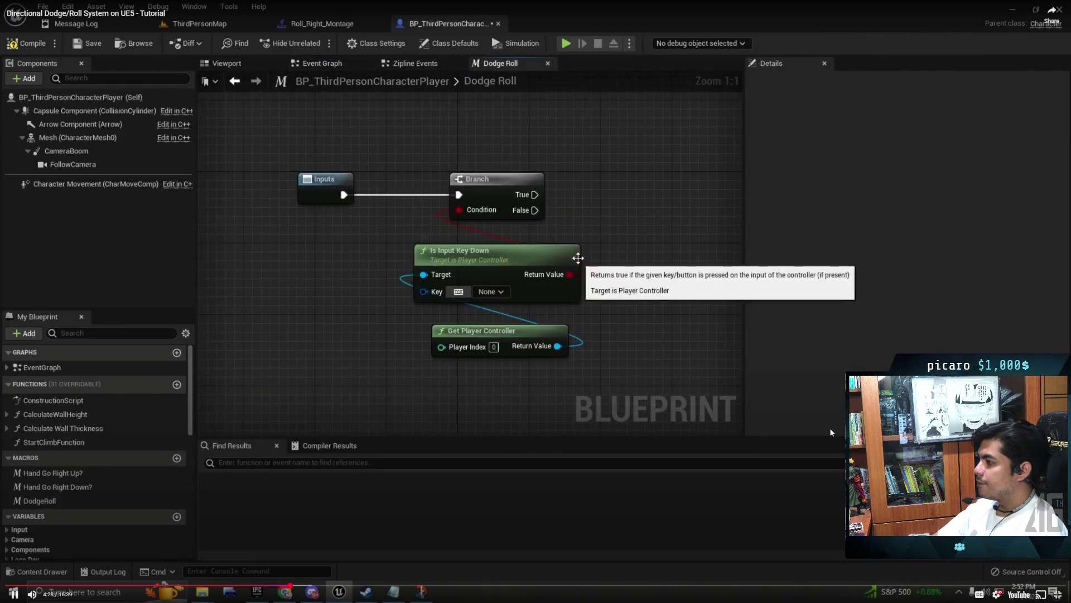
# Step: Skip ahead to the Play Montage step and delete the Dodge Direction Montage getter node
pyautogui.press('l')
pyautogui.press('l')
pyautogui.press('l')
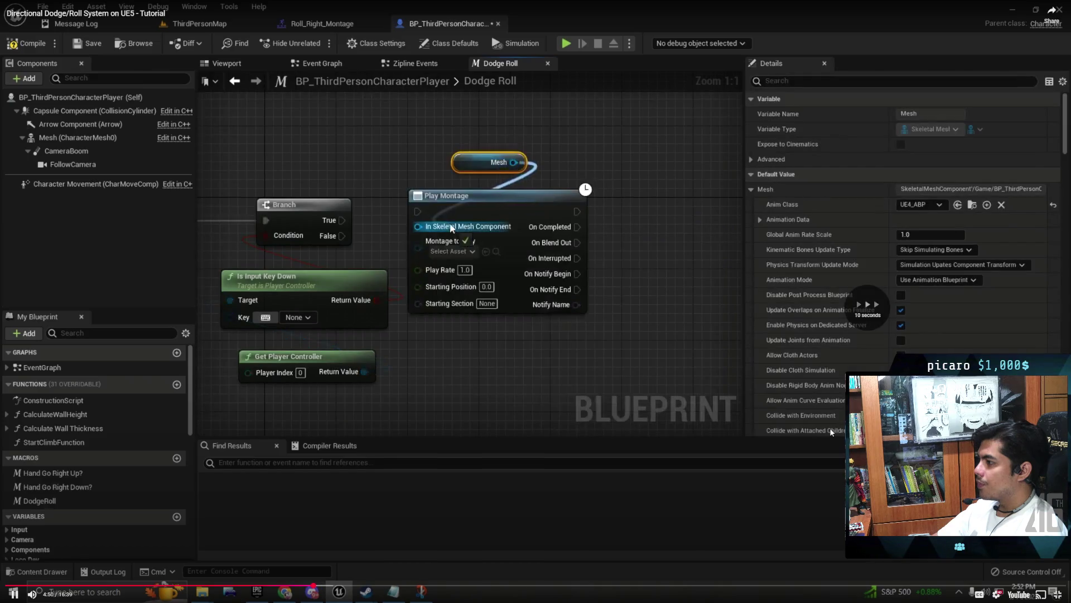
pyautogui.press('l')
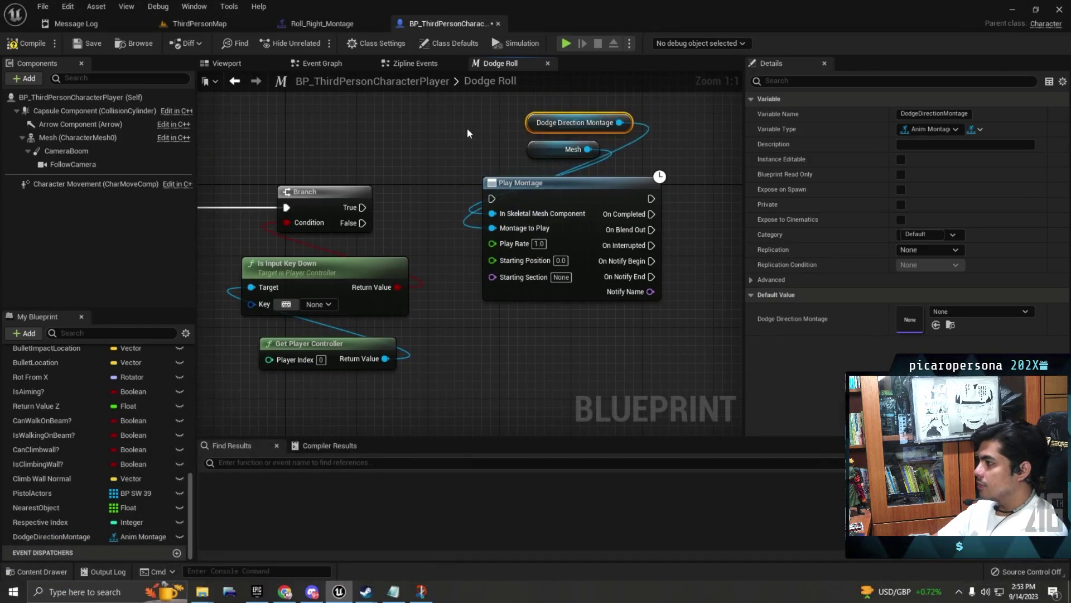
pyautogui.moveTo(531, 156)
pyautogui.mouseDown()
pyautogui.moveTo(605, 199)
pyautogui.moveTo(609, 179)
pyautogui.mouseUp()
pyautogui.click(609, 170)
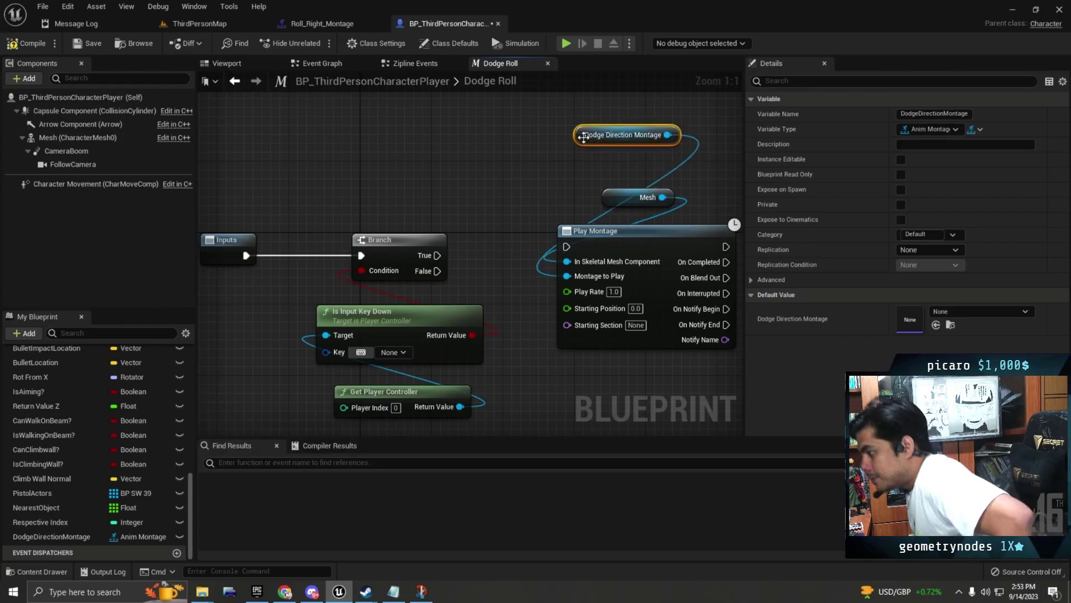
pyautogui.press('Delete')
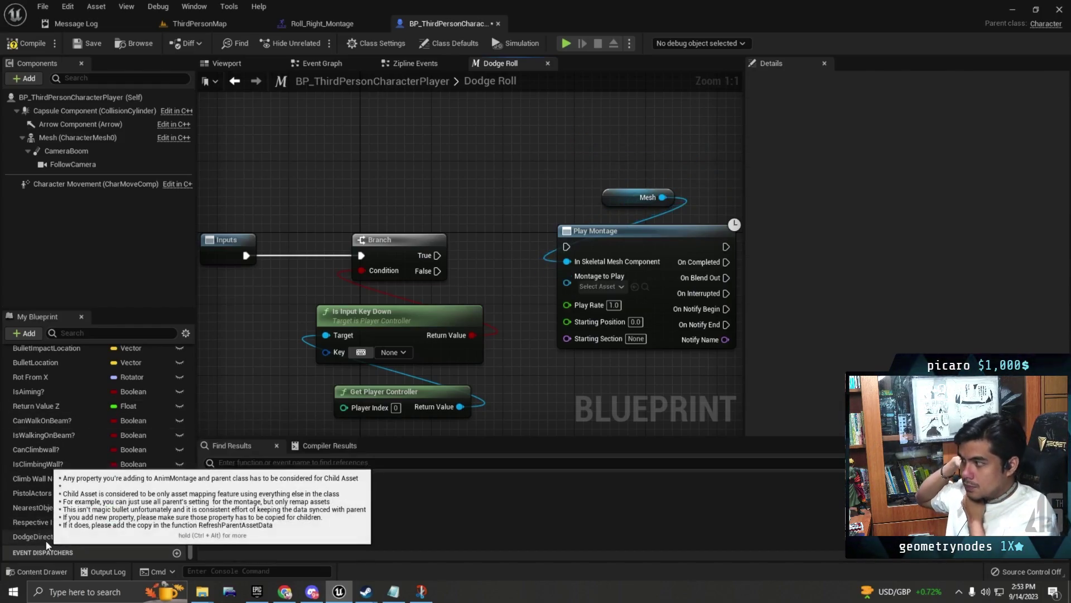
# Step: Add a SET DodgeDirectionMontage node wired between Branch True and Play Montage
pyautogui.moveTo(69, 530); pyautogui.dragTo(345, 381)
pyautogui.moveTo(429, 195); pyautogui.dragTo(430, 190)
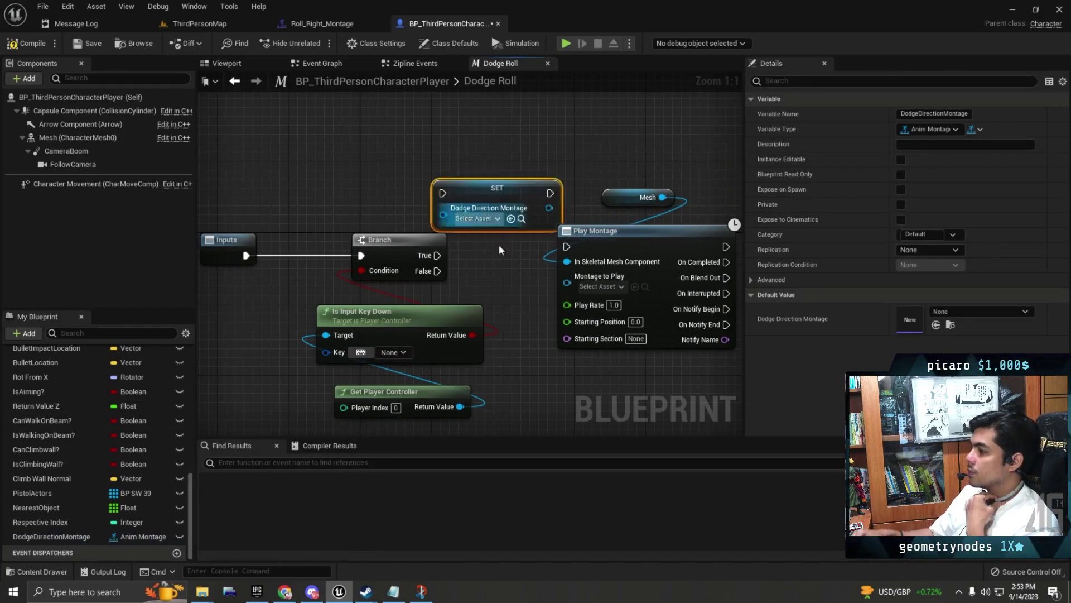
pyautogui.scroll(-1, 482, 235)
pyautogui.moveTo(502, 208); pyautogui.dragTo(578, 208)
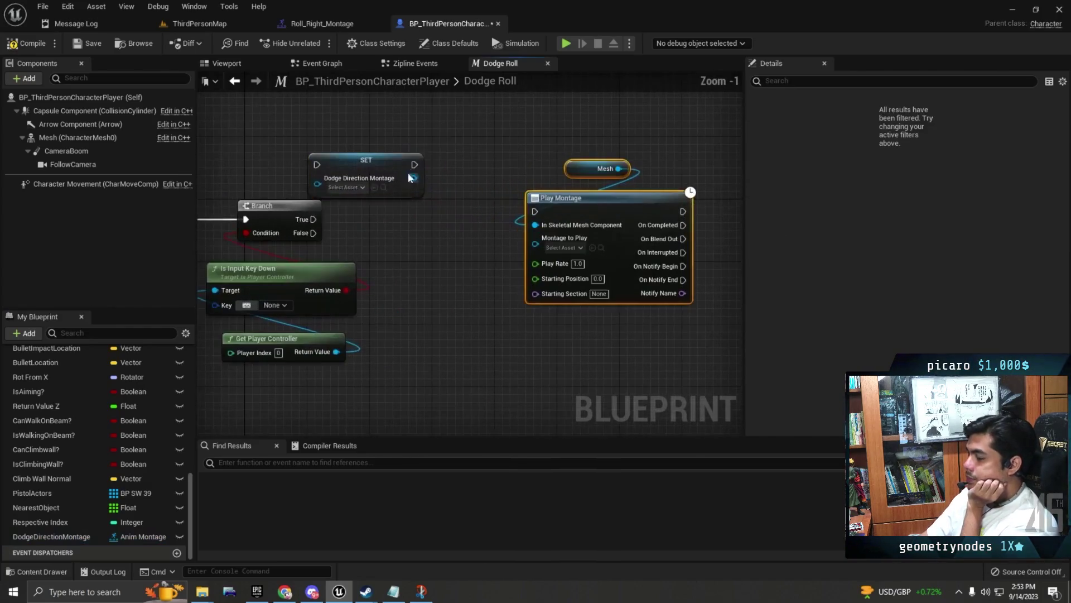
pyautogui.moveTo(411, 178); pyautogui.dragTo(460, 219)
pyautogui.scroll(1, 477, 228)
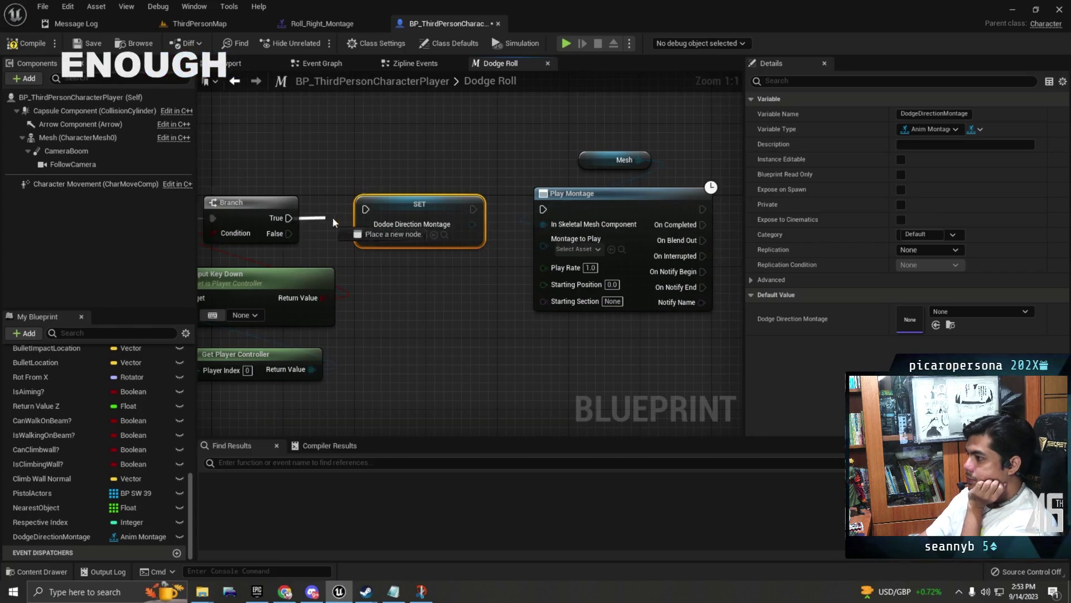
pyautogui.moveTo(329, 219); pyautogui.dragTo(387, 216)
pyautogui.moveTo(473, 209); pyautogui.dragTo(542, 209)
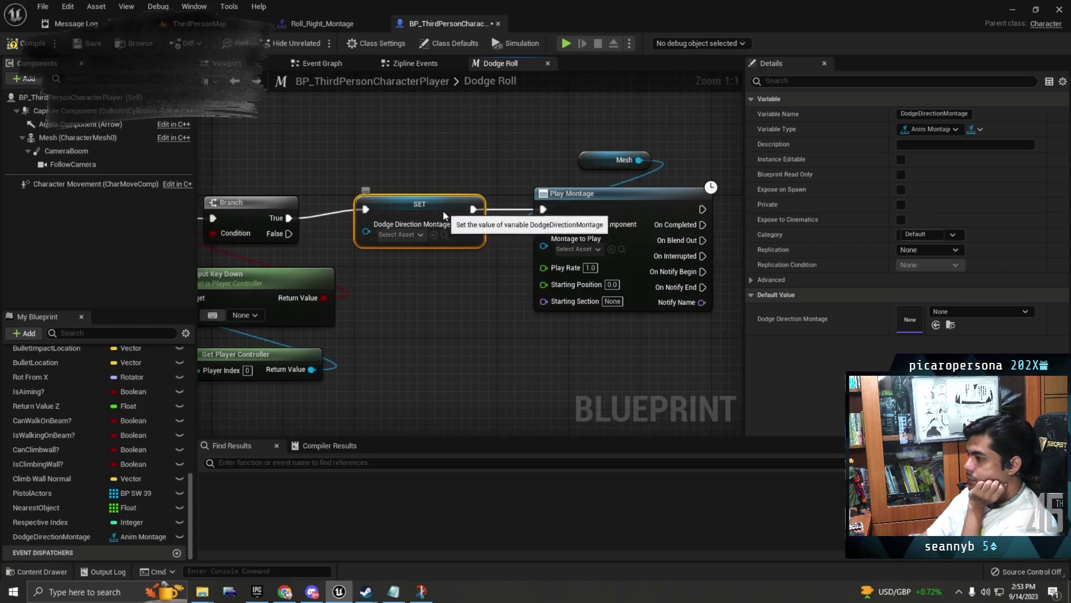
pyautogui.moveTo(444, 209); pyautogui.dragTo(435, 218)
# Step: Rearrange the Play Montage and Mesh nodes so the whole chain is visible
pyautogui.moveTo(355, 166); pyautogui.dragTo(425, 166)
pyautogui.moveTo(601, 189); pyautogui.dragTo(725, 151)
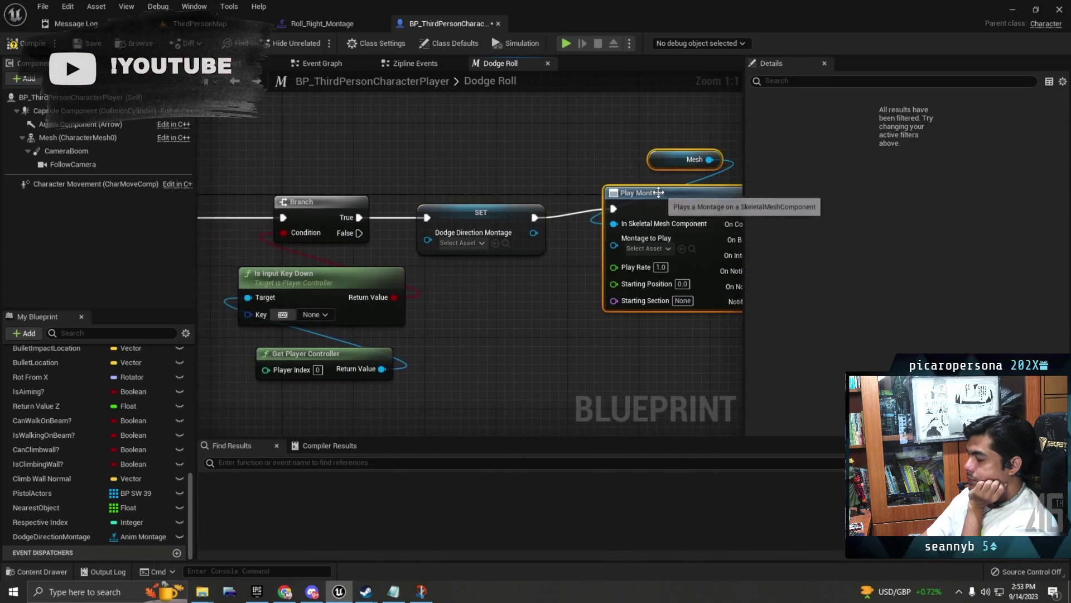
pyautogui.moveTo(641, 193); pyautogui.dragTo(641, 202)
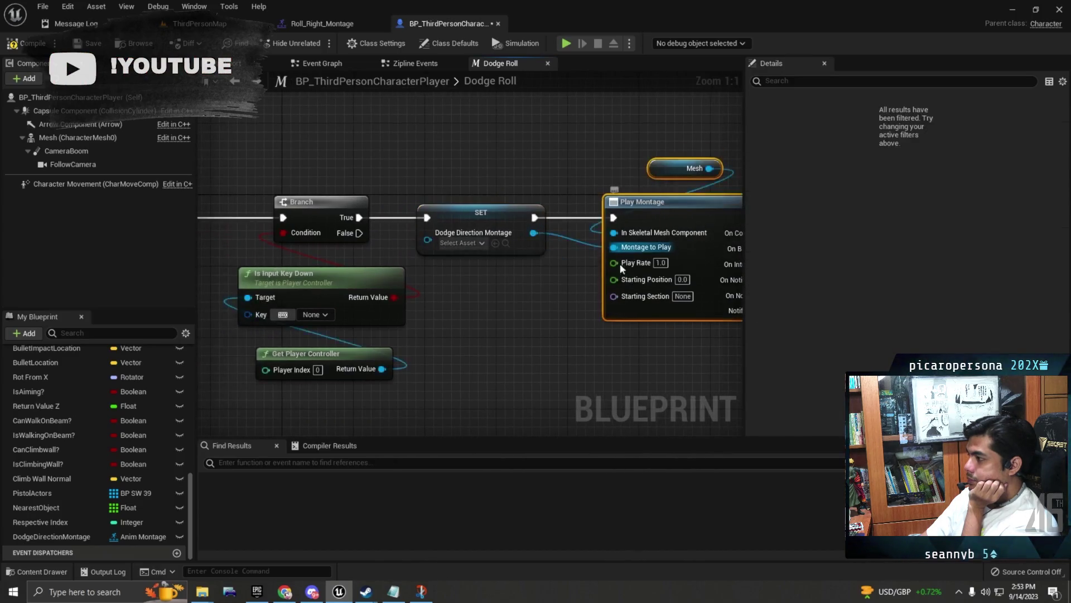
pyautogui.scroll(-1, 435, 262)
pyautogui.scroll(1, 435, 247)
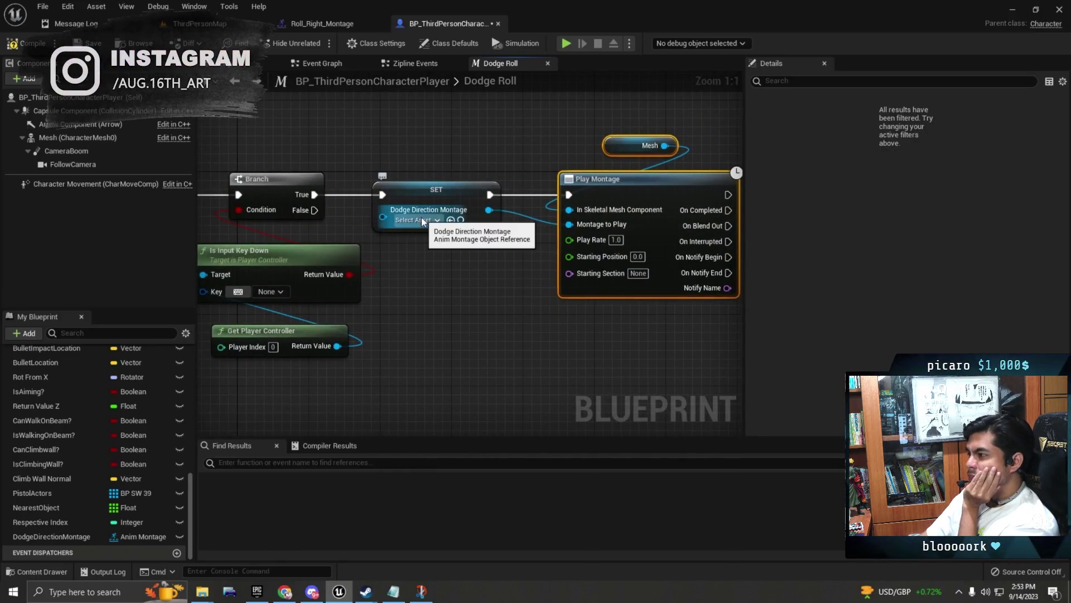
pyautogui.moveTo(385, 125); pyautogui.dragTo(500, 129)
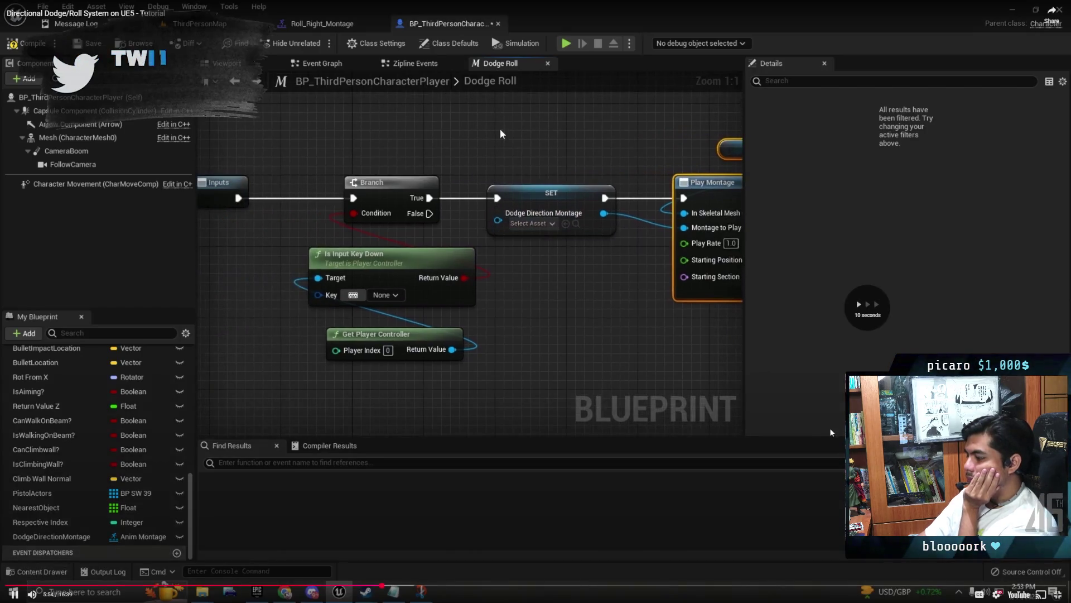
# Step: Skip the tutorial ahead past the Key pin being added and set to W
pyautogui.press('l')
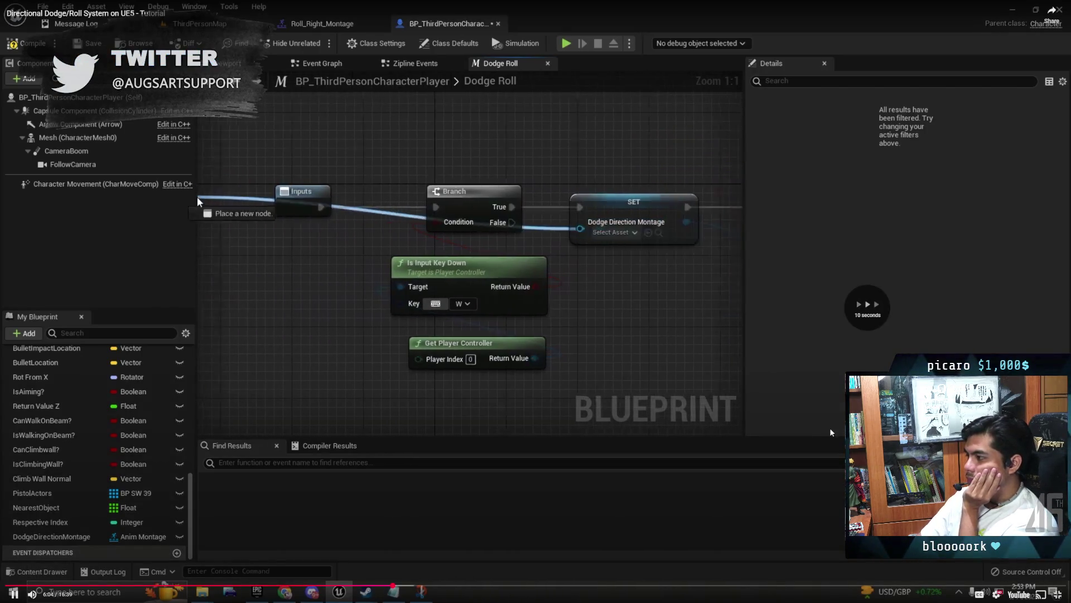
pyautogui.press('l')
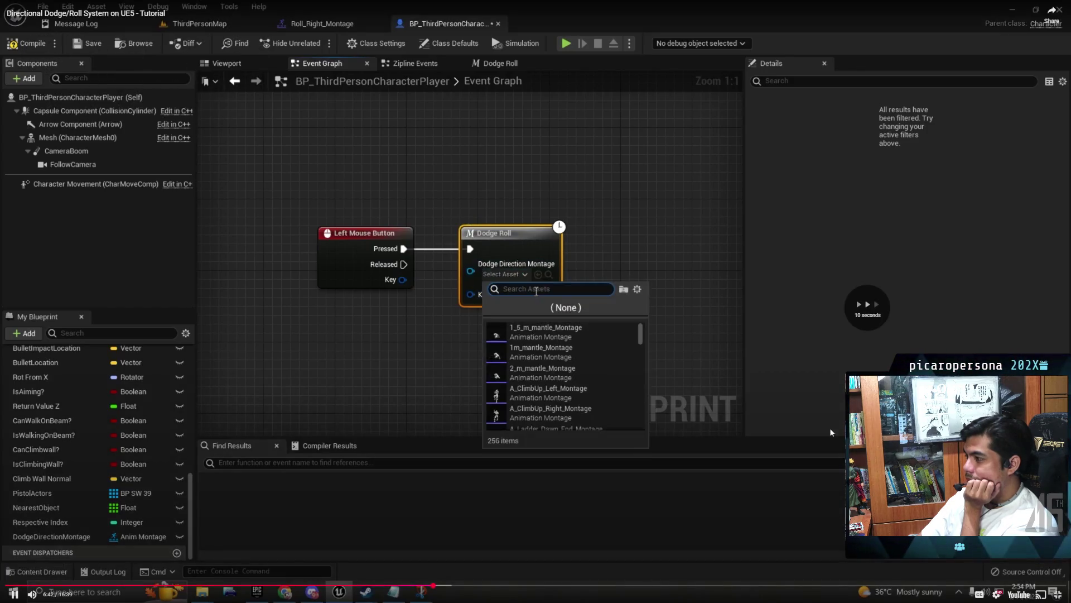
pyautogui.press('l')
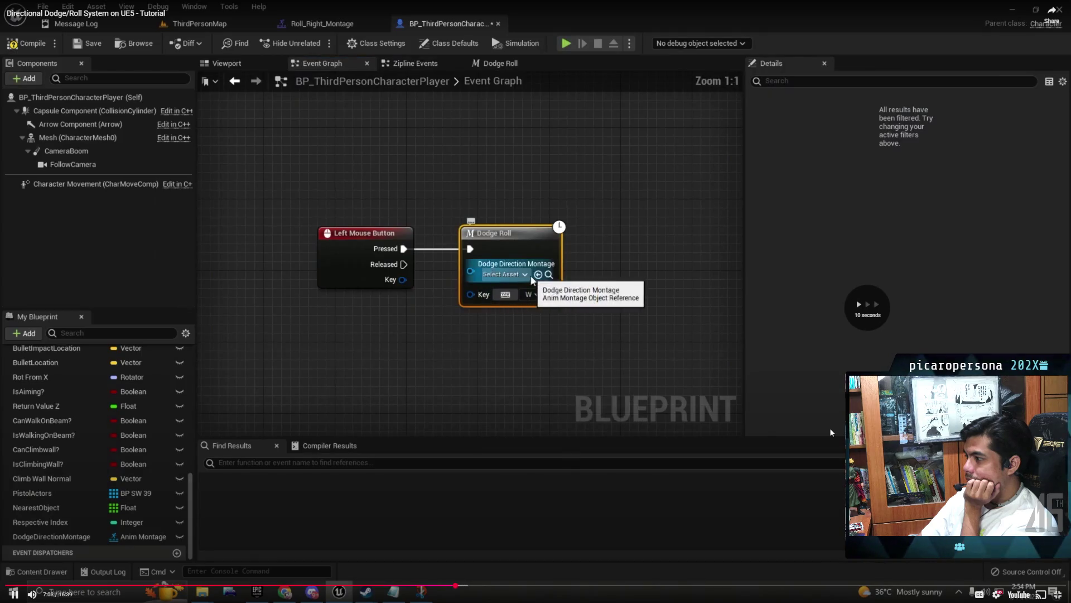
# Step: Skip the tutorial ahead to the Roll_Backwards root motion setting
pyautogui.press('l')
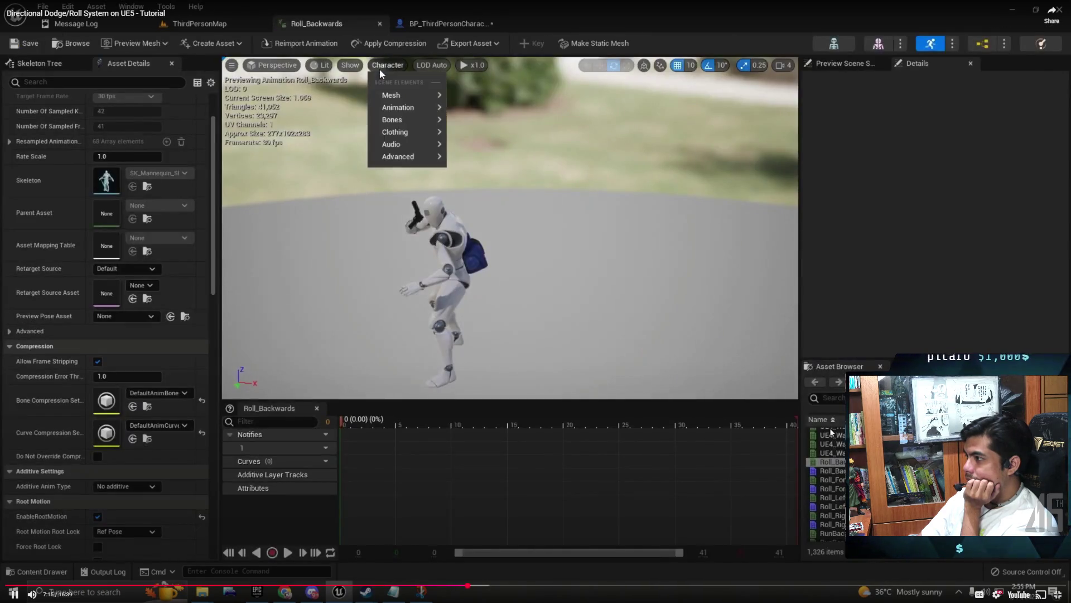
pyautogui.press('l')
pyautogui.press('l')
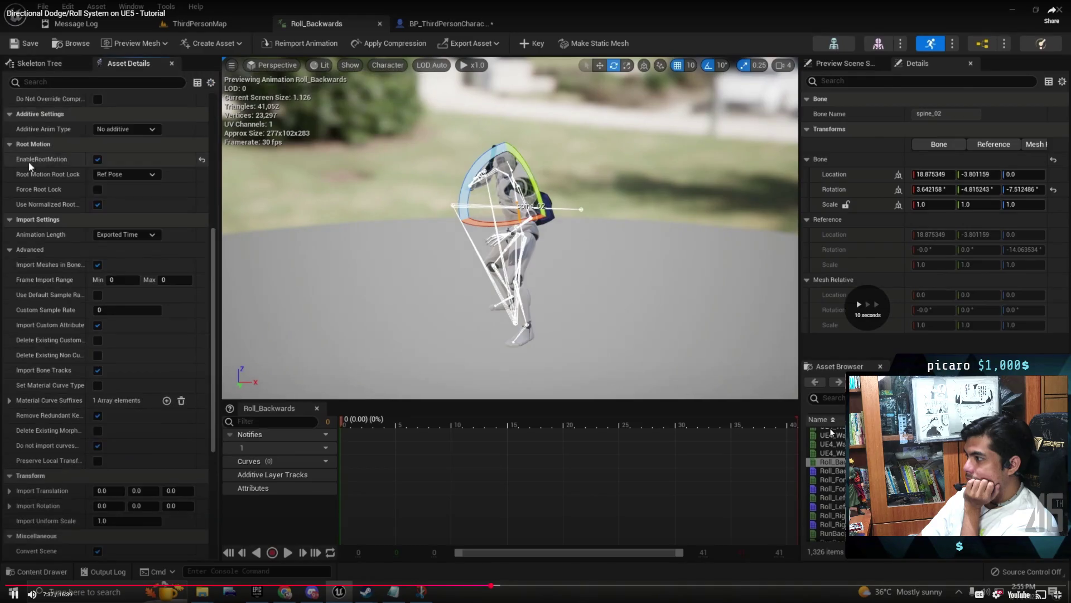
pyautogui.press('l')
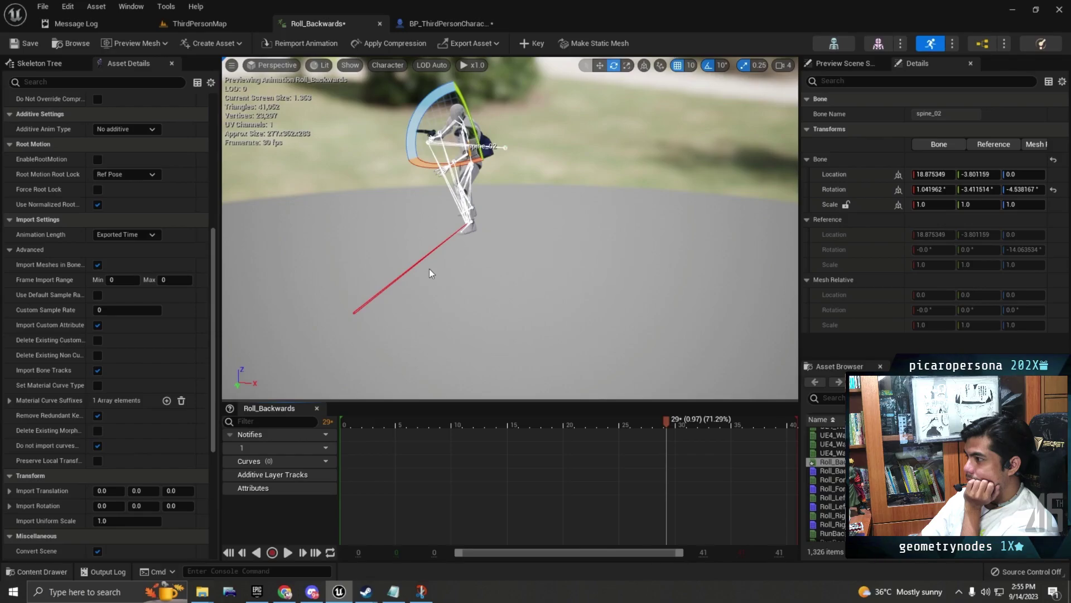
# Step: Enable root motion on Roll_Backwards and preview the animation, scrubbing to frame 9
pyautogui.click(97, 159)
pyautogui.click(345, 424)
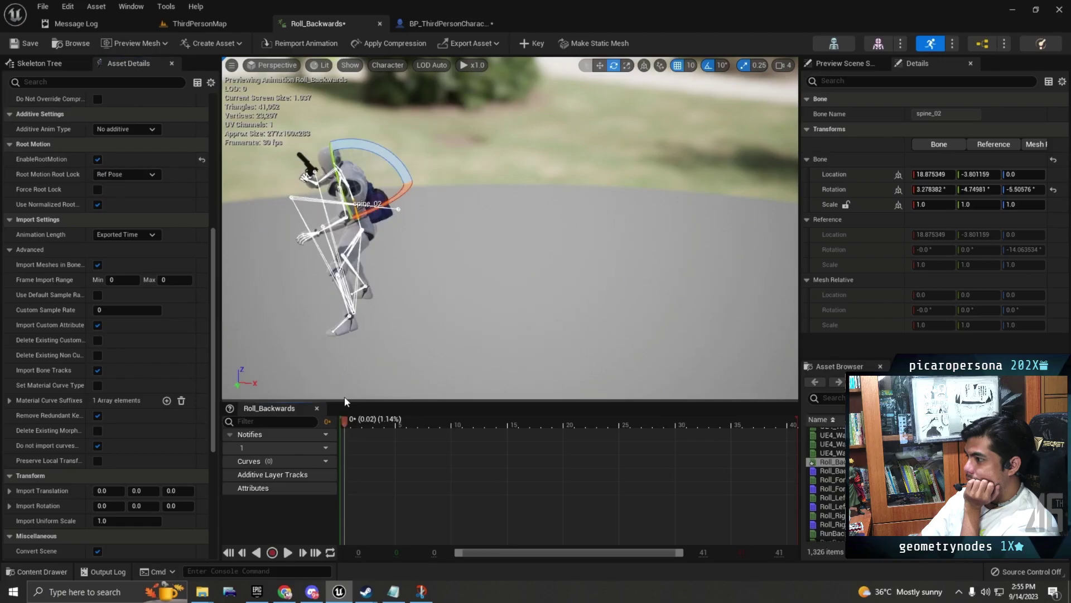
pyautogui.press('space')
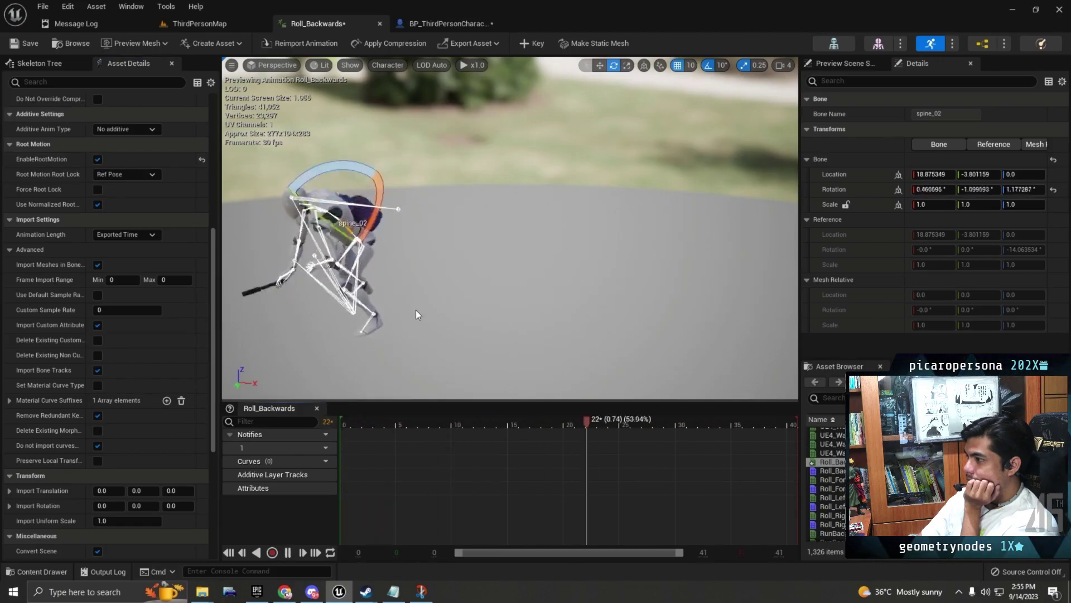
pyautogui.click(417, 310)
pyautogui.moveTo(349, 430)
pyautogui.mouseDown()
pyautogui.moveTo(444, 430)
pyautogui.moveTo(329, 434)
pyautogui.mouseUp()
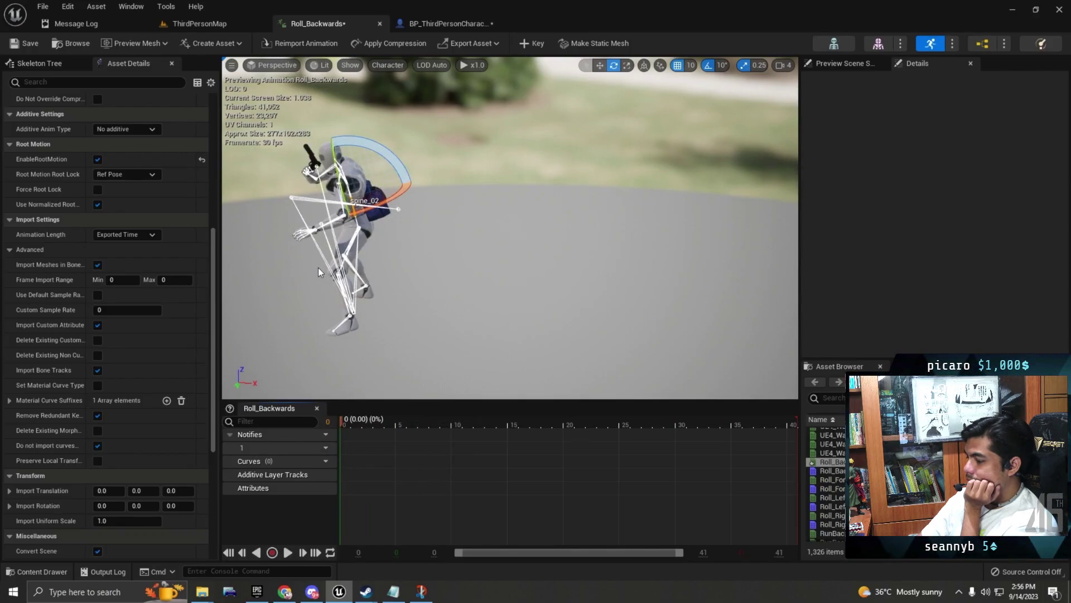
# Step: Skip the tutorial forward and return to the BP_ThirdPersonCharacterPlayer Blueprint
pyautogui.press('j')
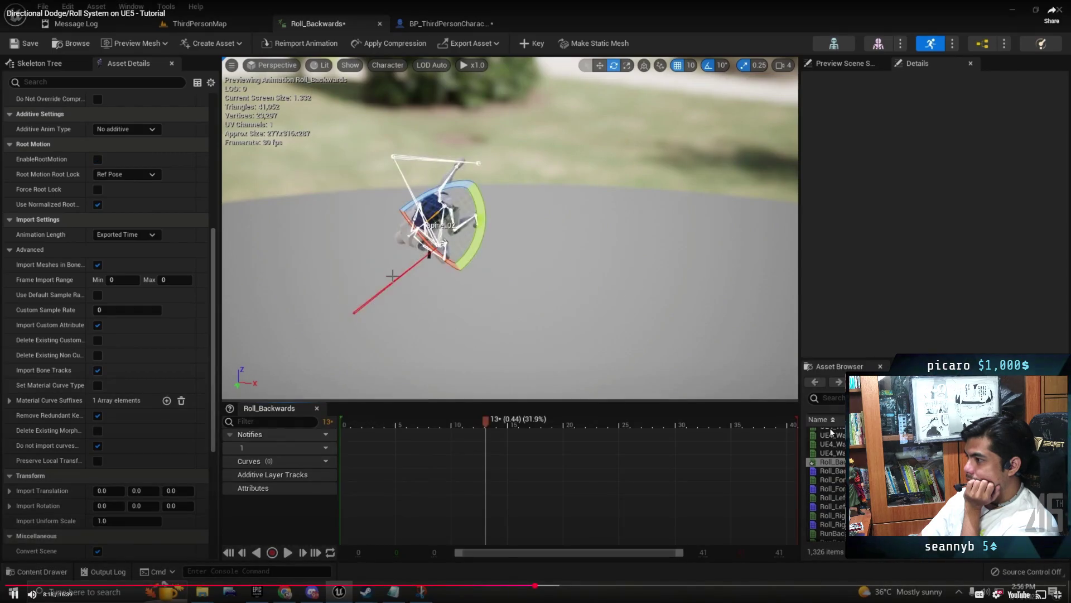
pyautogui.press('l')
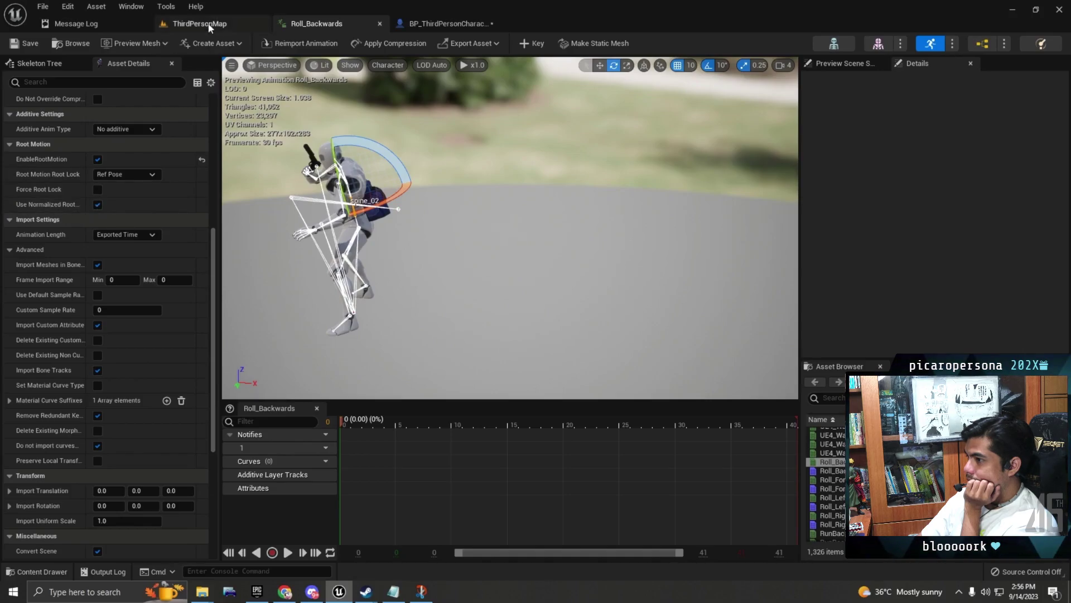
pyautogui.click(474, 26)
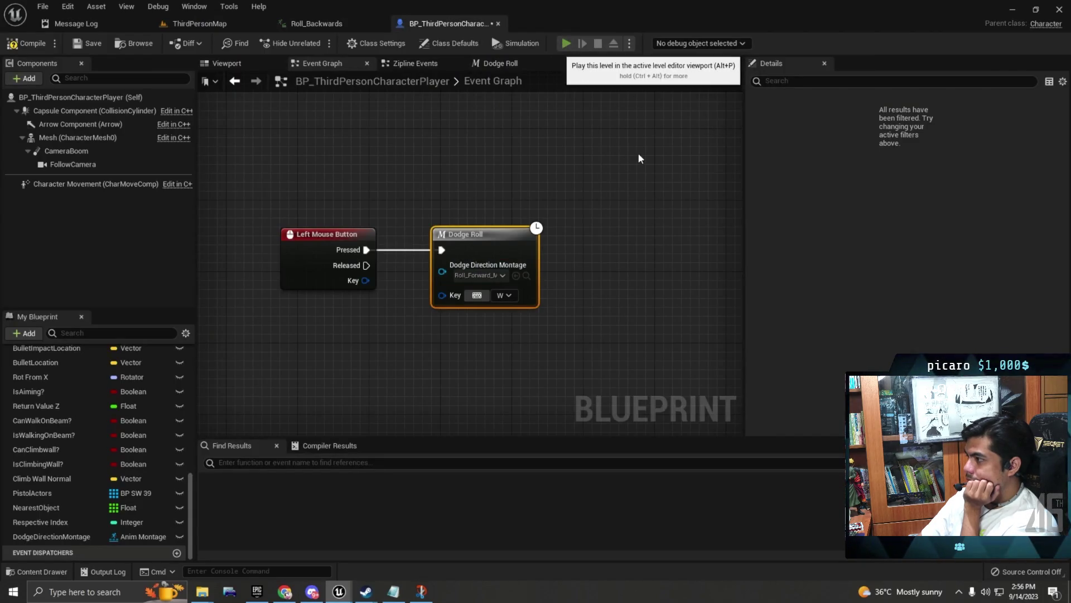
# Step: Play the level, run with W/A, trigger repeated Space dodge rolls, then exit with Esc
pyautogui.hotkey('alt', 'p')
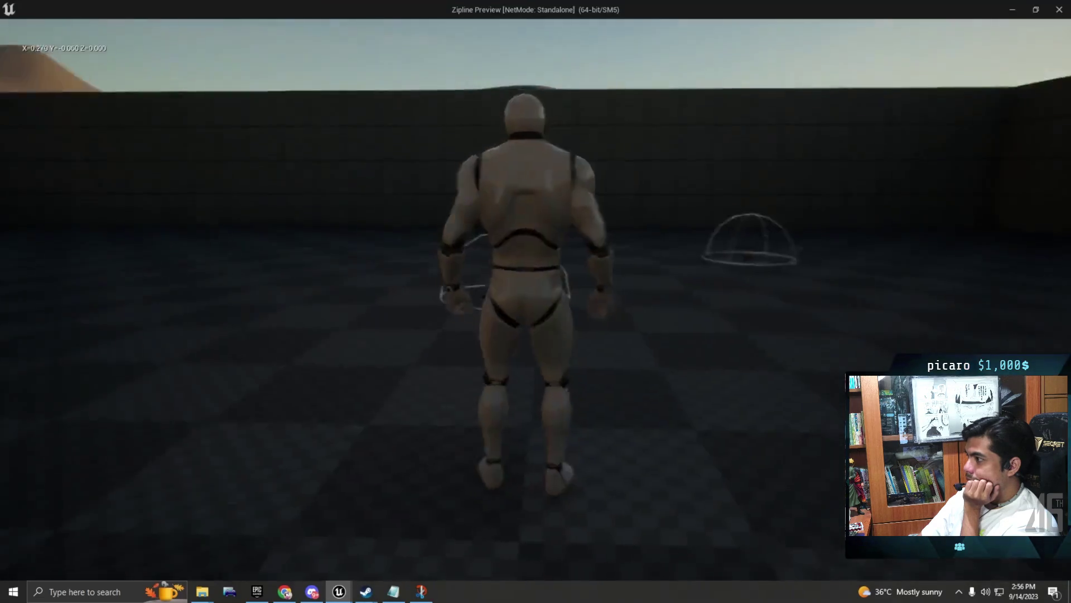
pyautogui.press('w')
pyautogui.press('a')
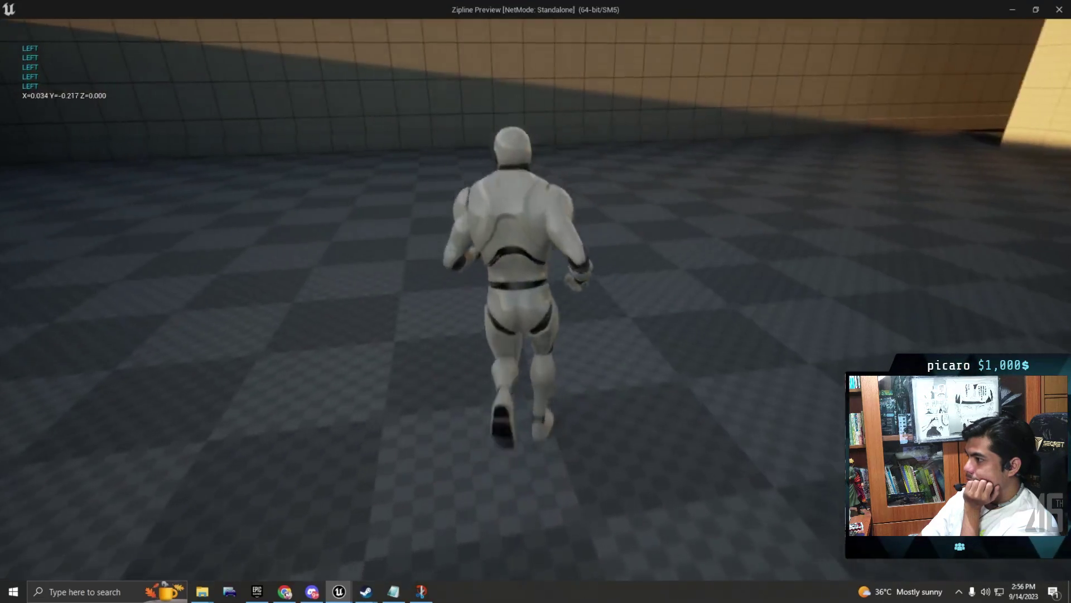
pyautogui.press('w')
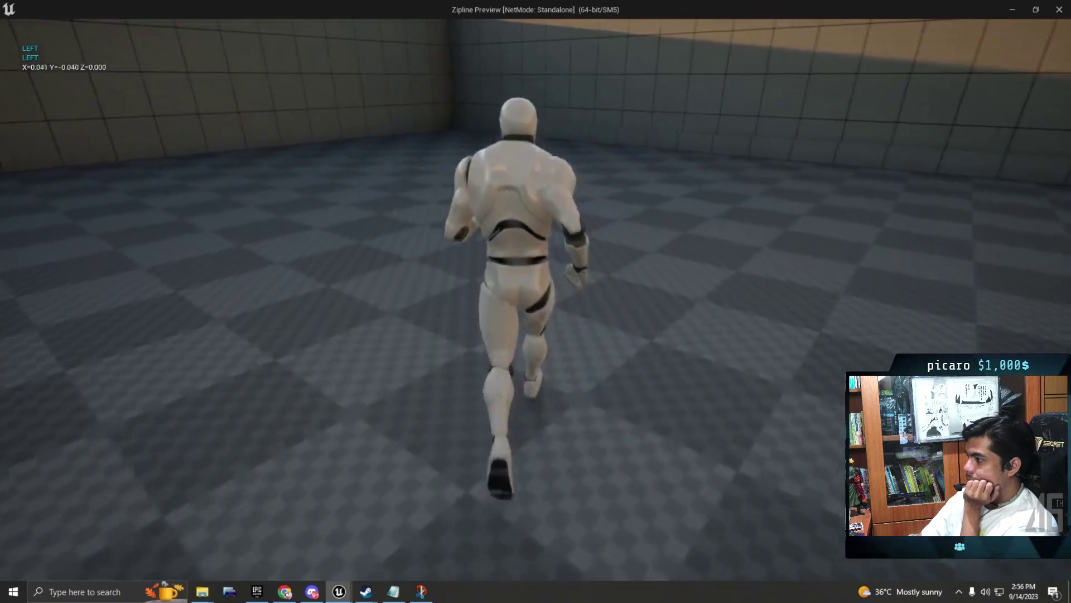
pyautogui.press('space')
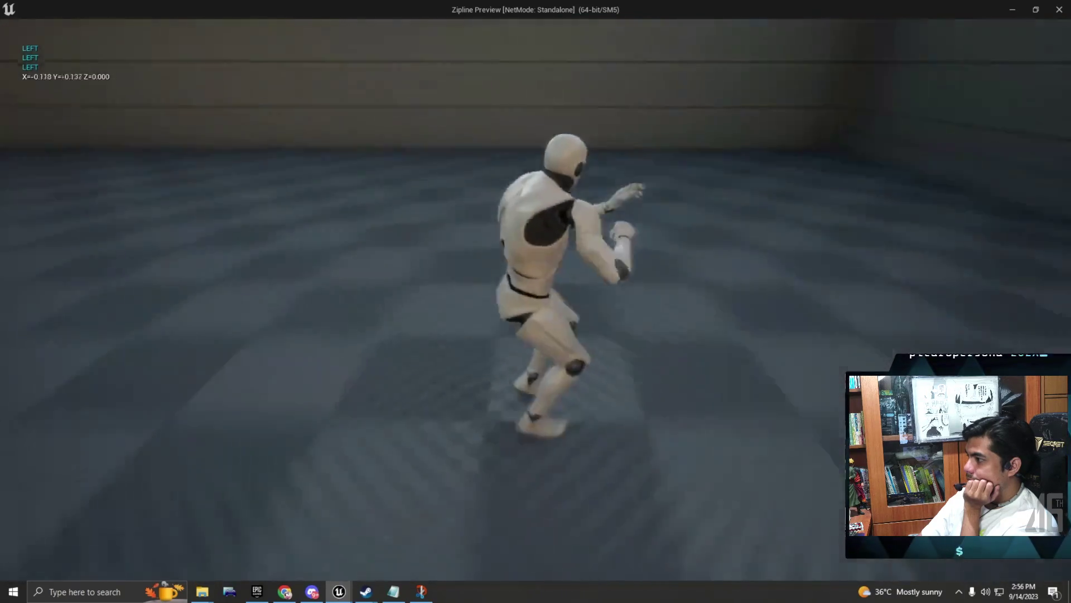
pyautogui.press('space')
pyautogui.press('w')
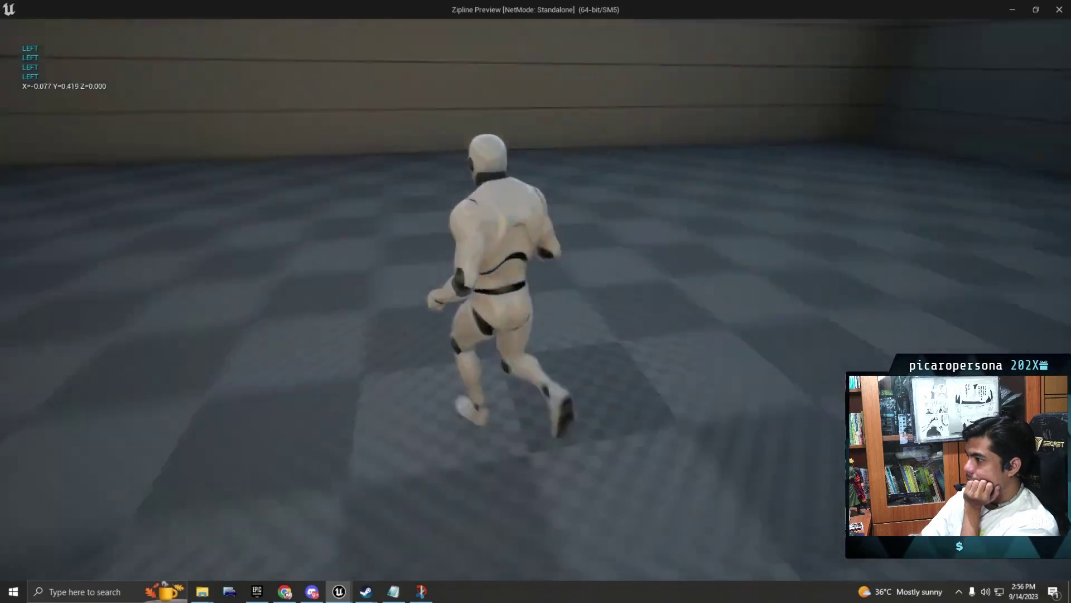
pyautogui.press('space')
pyautogui.press('w')
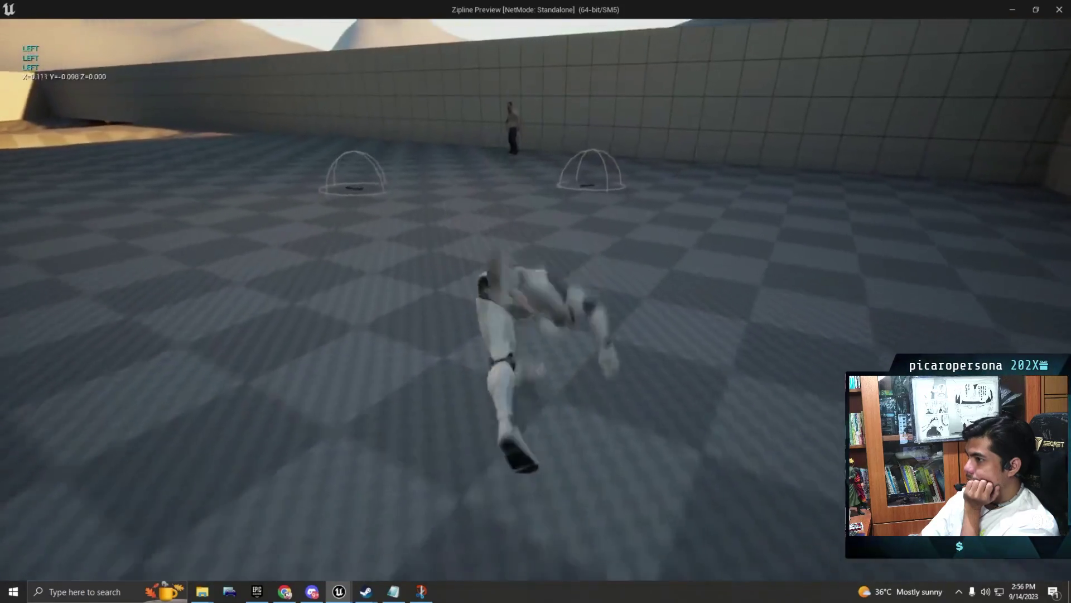
pyautogui.press('space')
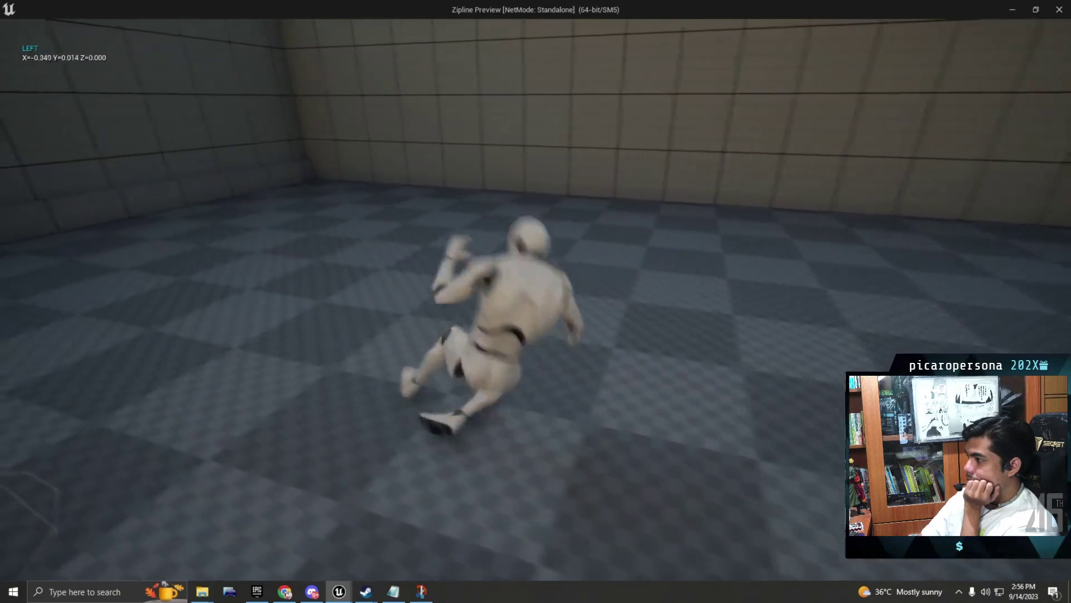
pyautogui.press('space')
pyautogui.press('w')
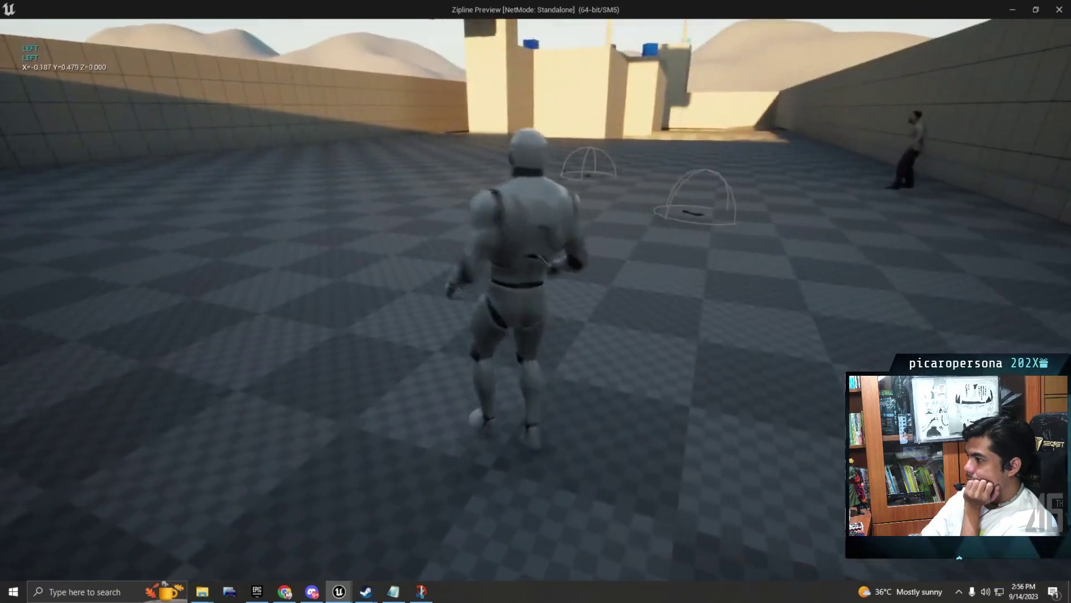
pyautogui.press('space')
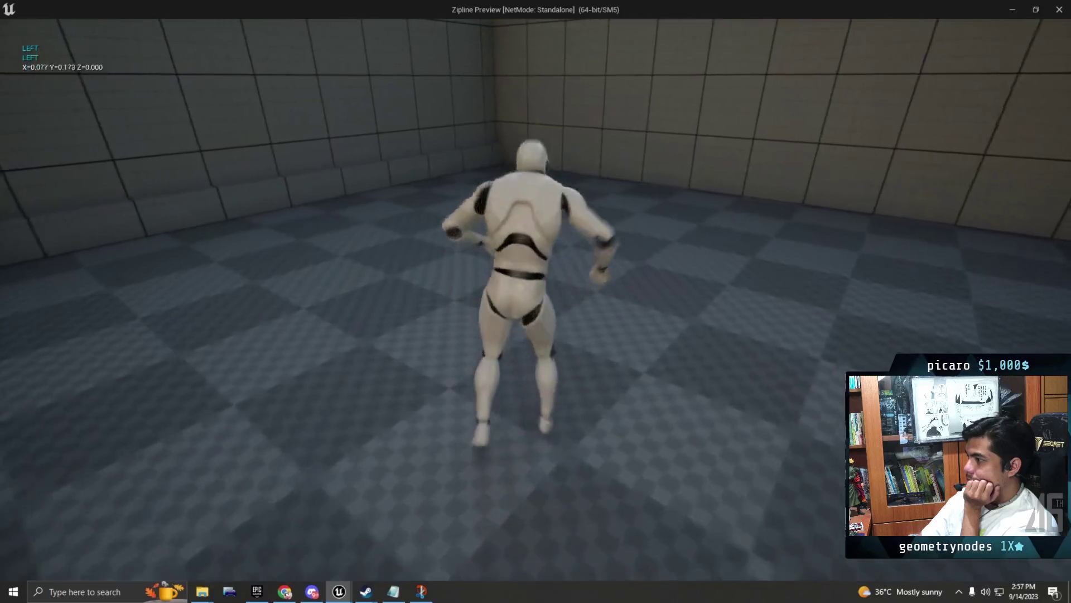
pyautogui.press('space')
pyautogui.press('space')
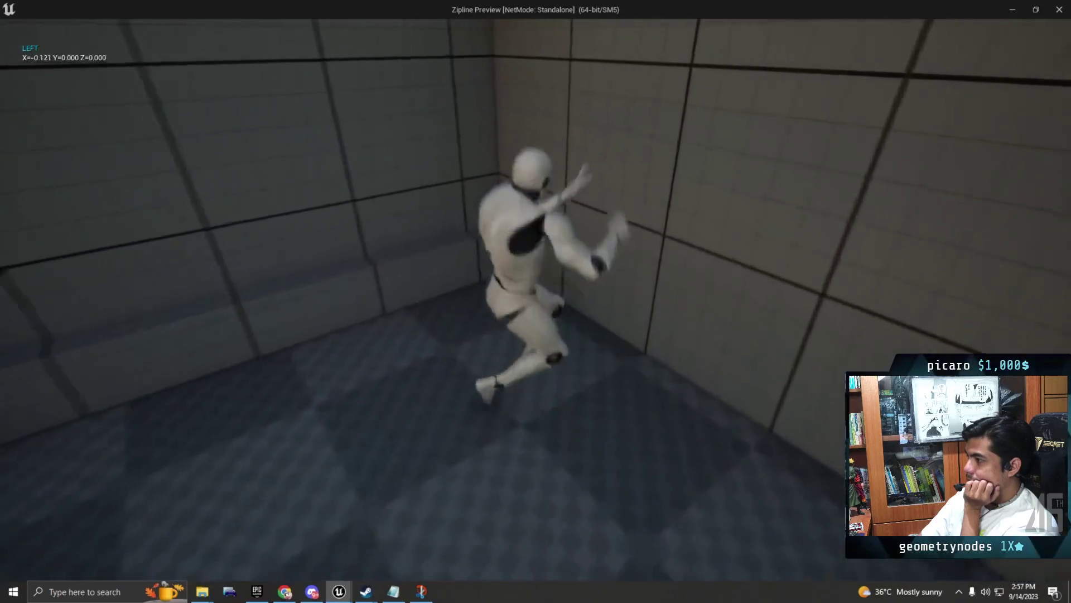
pyautogui.press('w')
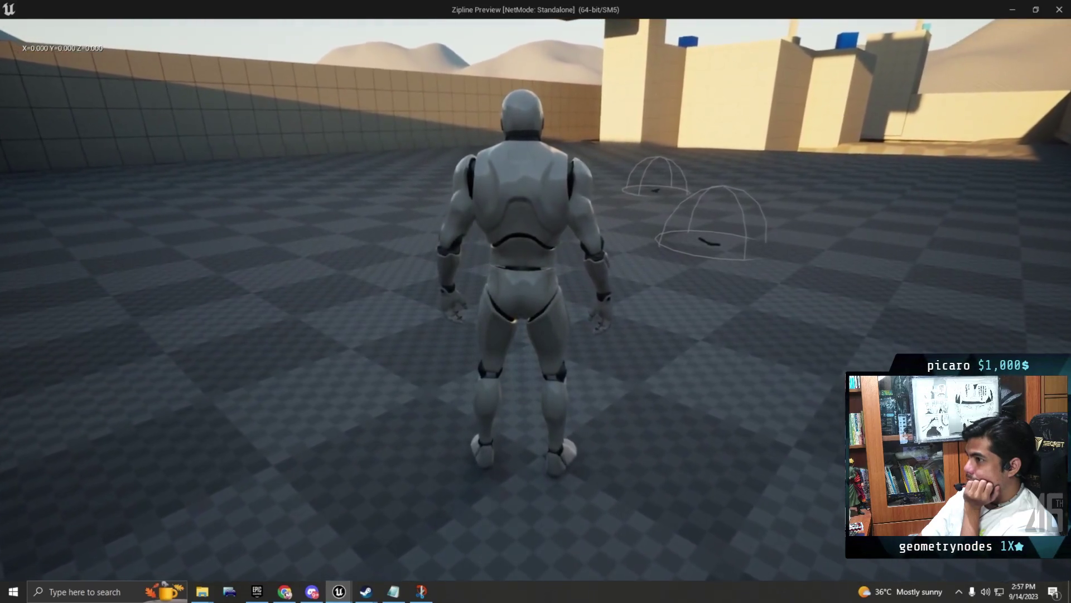
pyautogui.press('Escape')
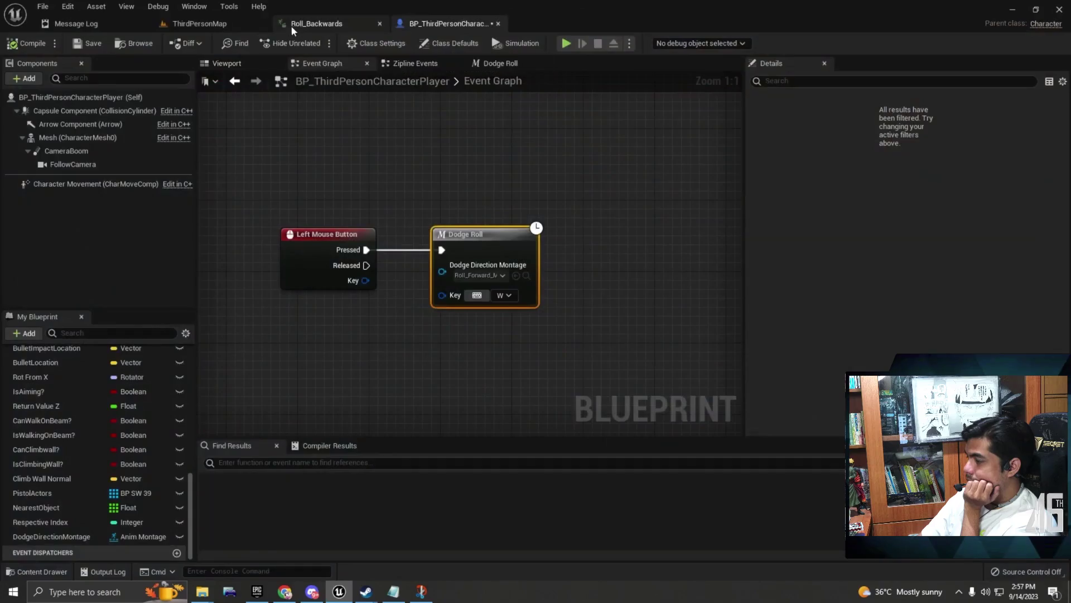
pyautogui.click(291, 28)
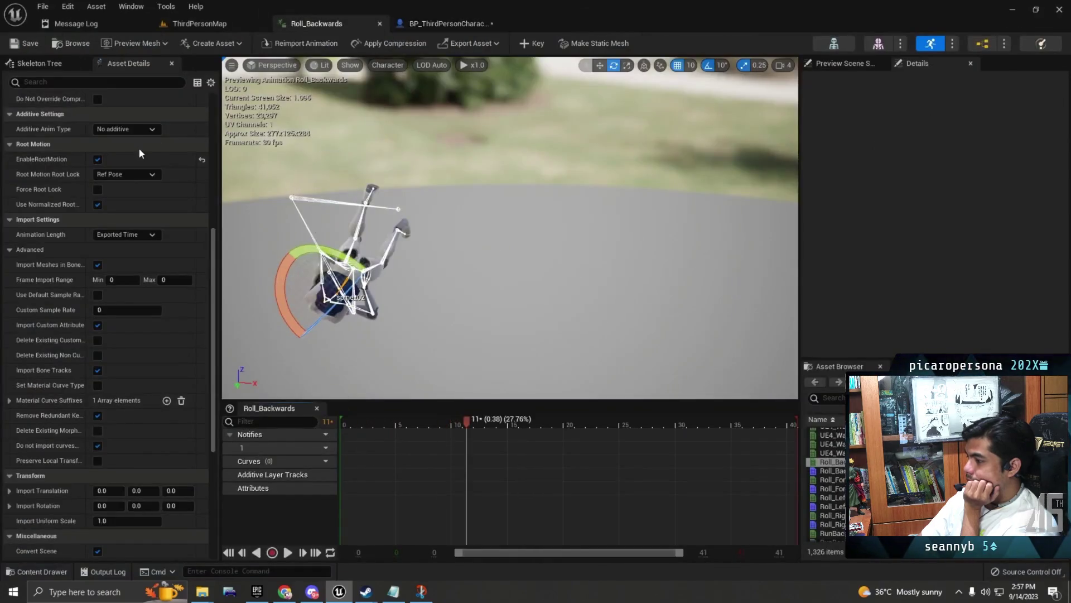
pyautogui.scroll(10, 140, 146)
pyautogui.scroll(5, 139, 186)
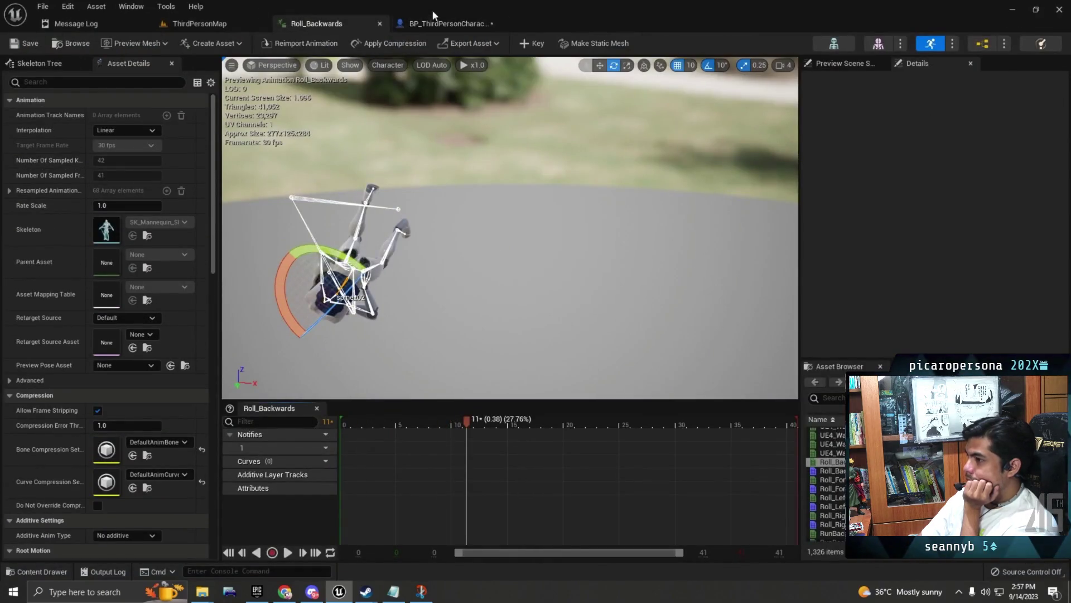
pyautogui.click(441, 23)
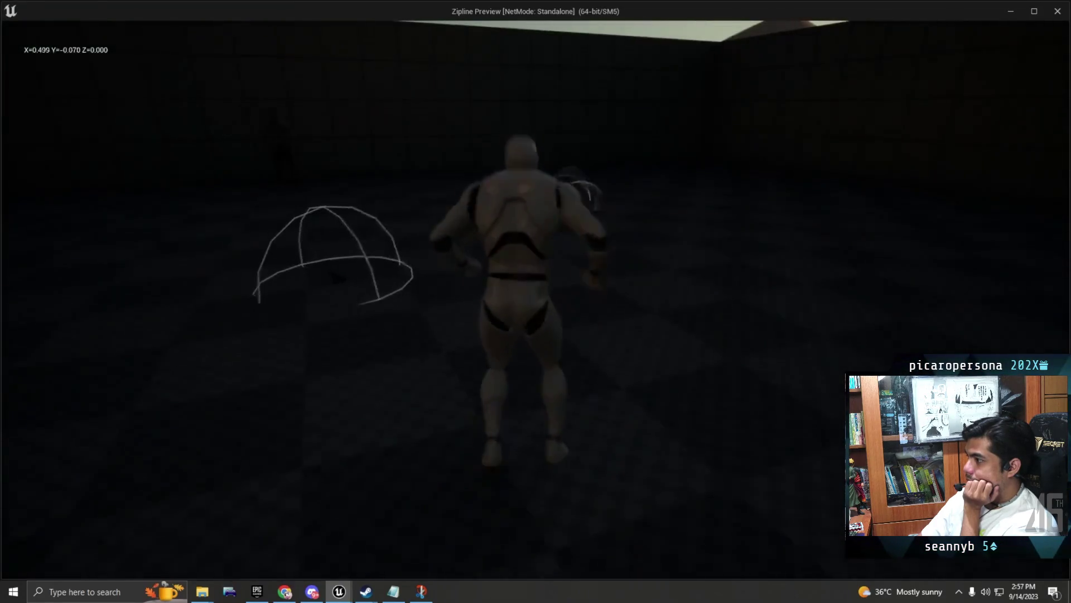
pyautogui.press('shift')
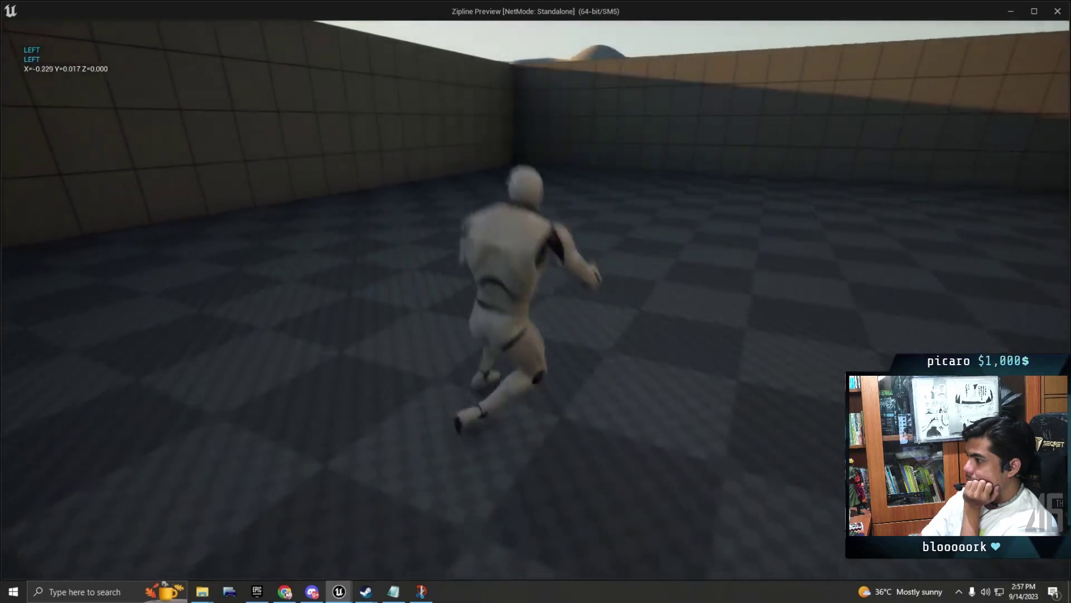
pyautogui.press('shift')
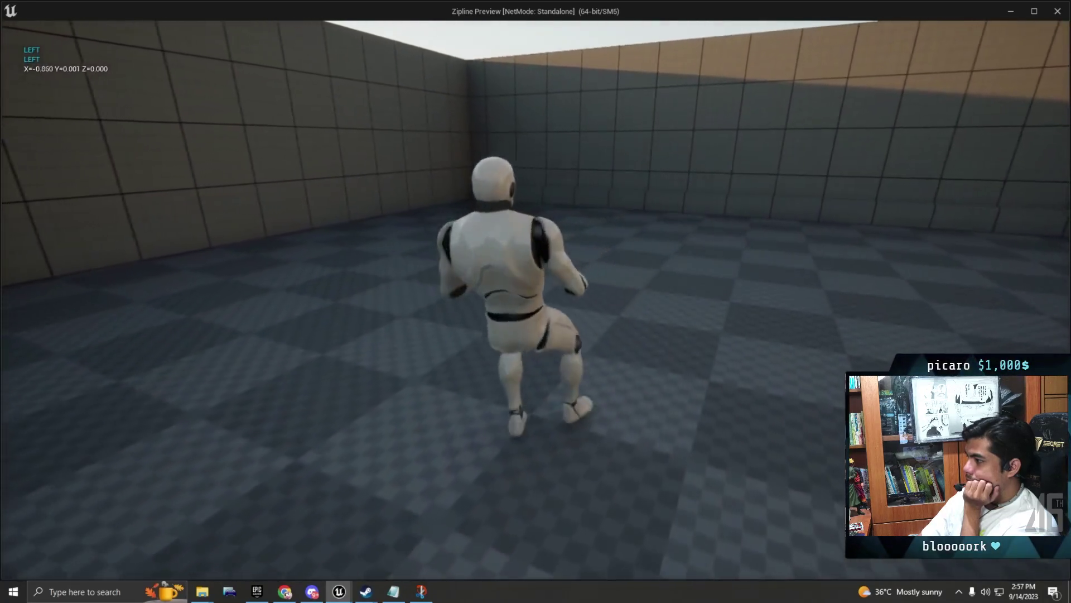
pyautogui.press('shift')
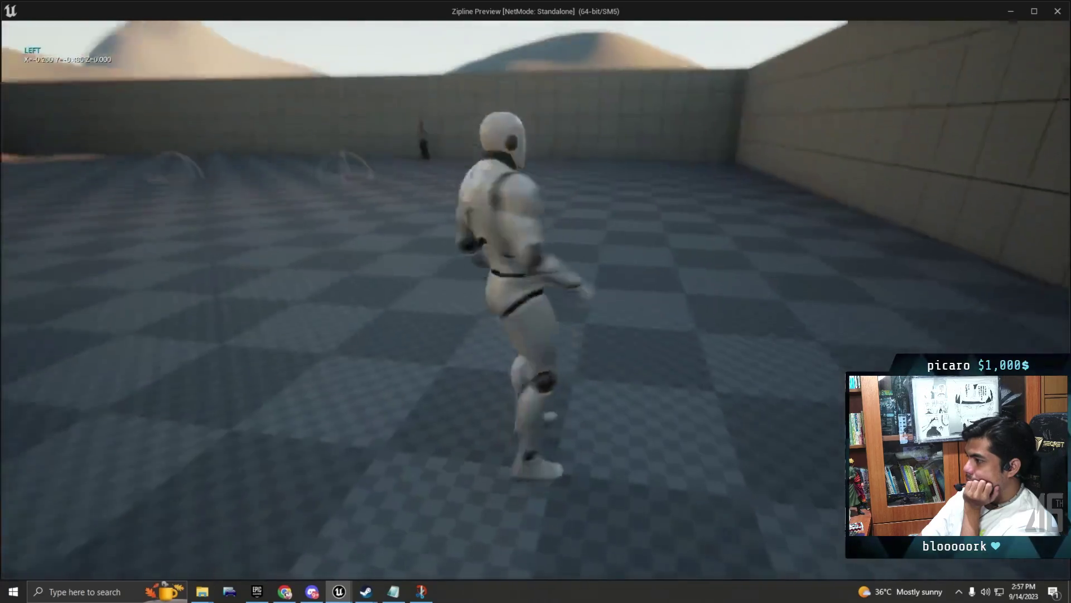
pyautogui.press('shift')
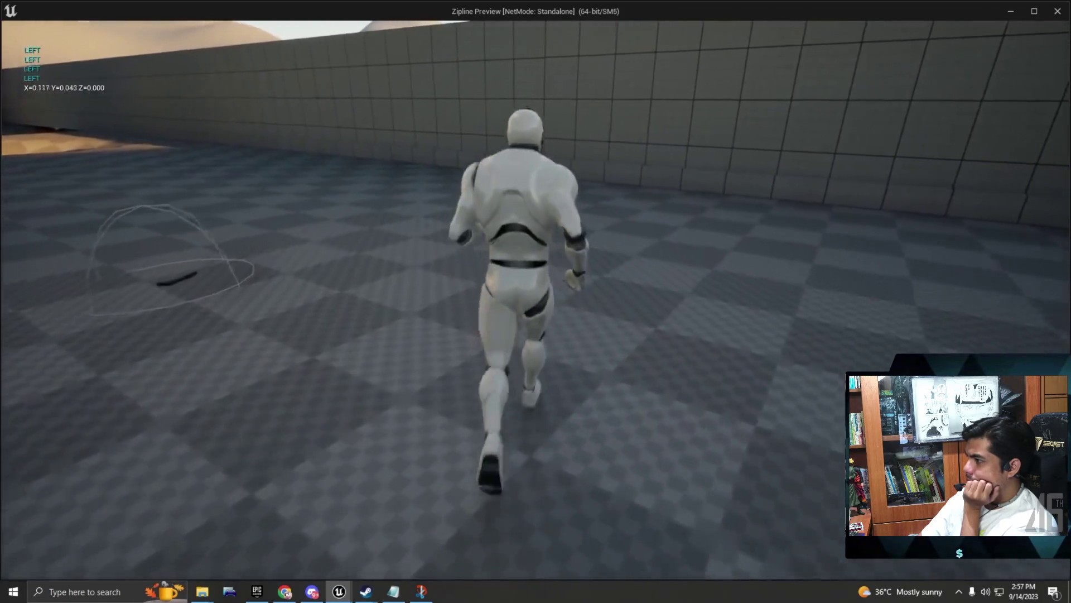
pyautogui.press('Escape')
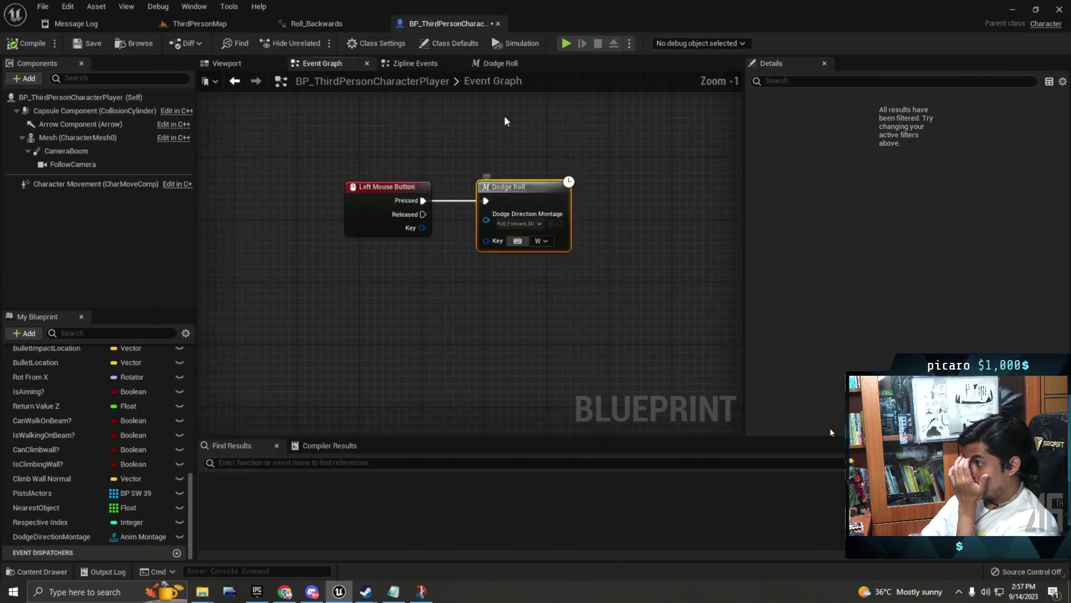
# Step: Skip the tutorial video ahead about 30 seconds to the Stop Anim Montage part
pyautogui.press('l')
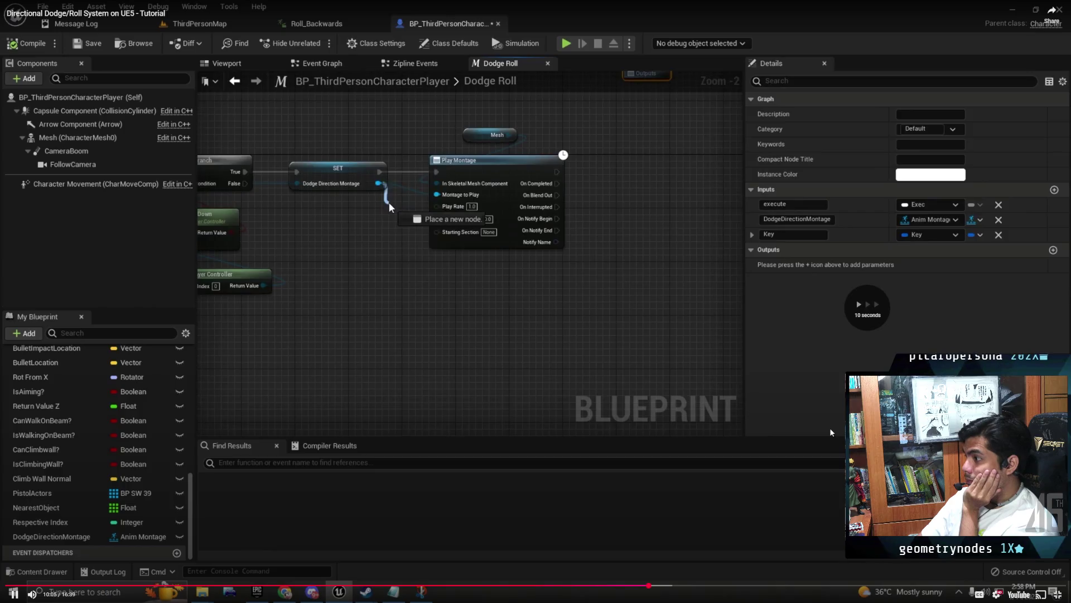
pyautogui.press('l')
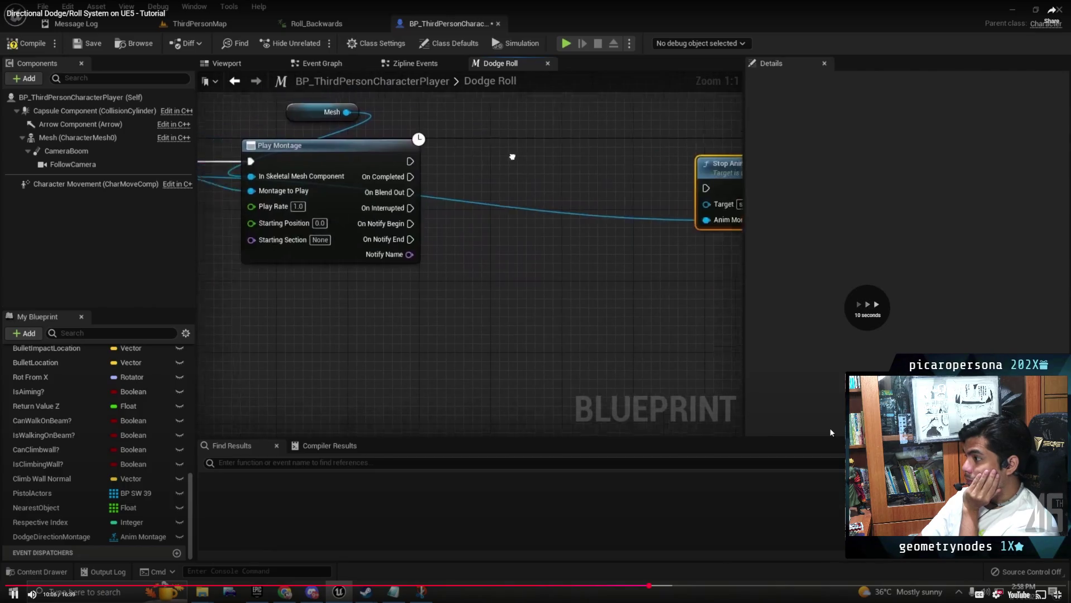
pyautogui.press('l')
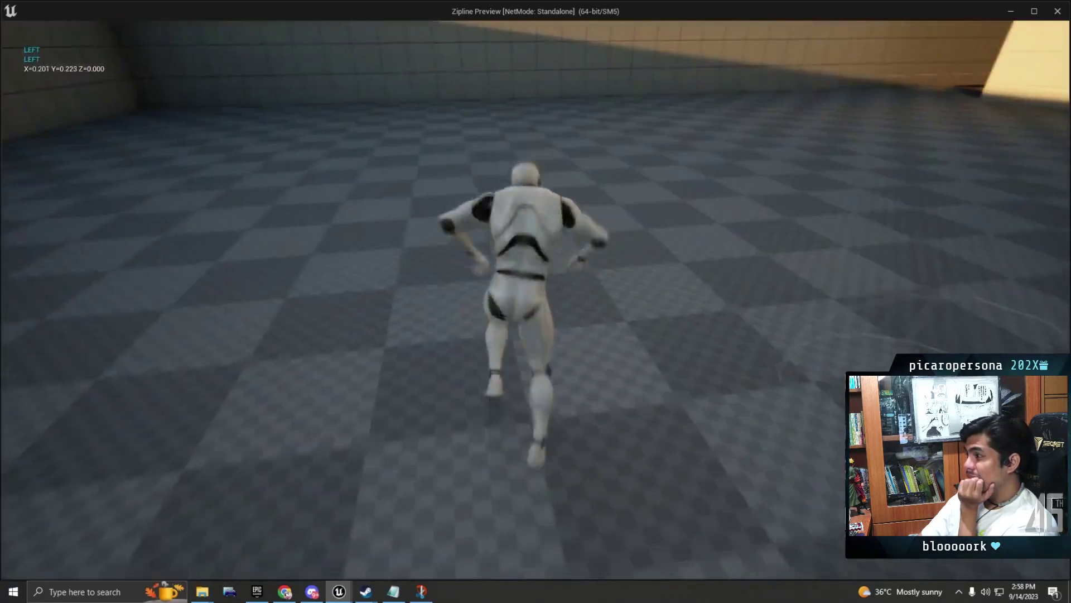
# Step: Skip the tutorial further ahead and test dodge rolls with W and A in play
pyautogui.press('l')
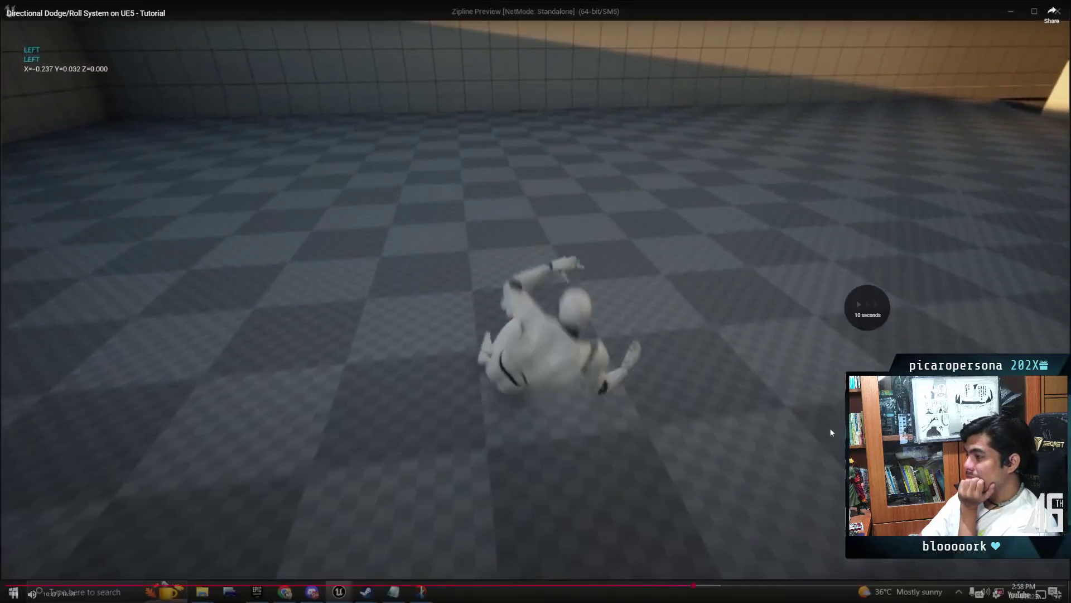
pyautogui.press('l')
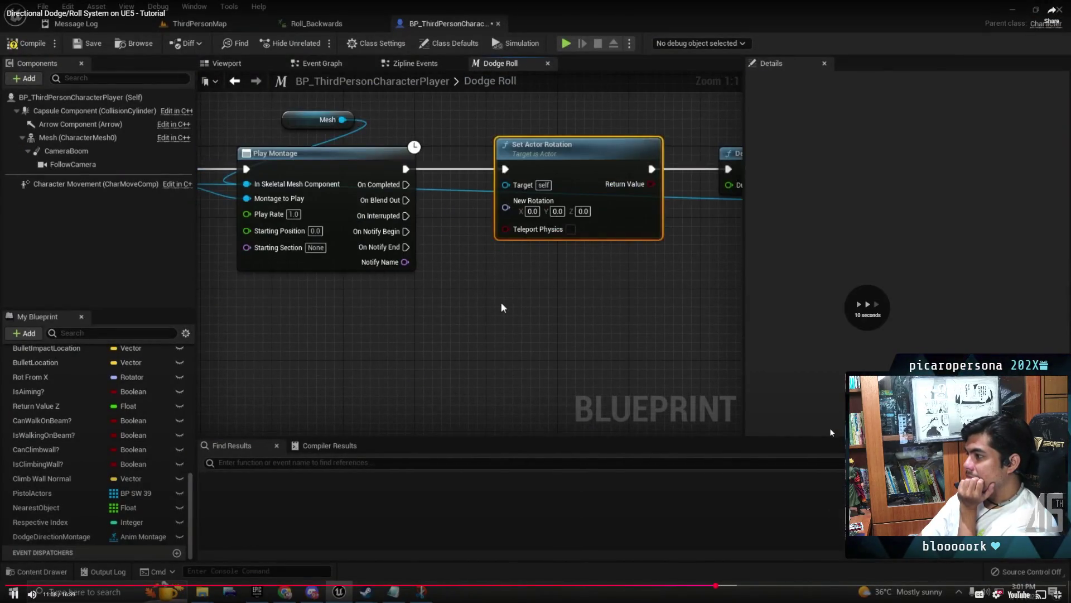
pyautogui.press('l')
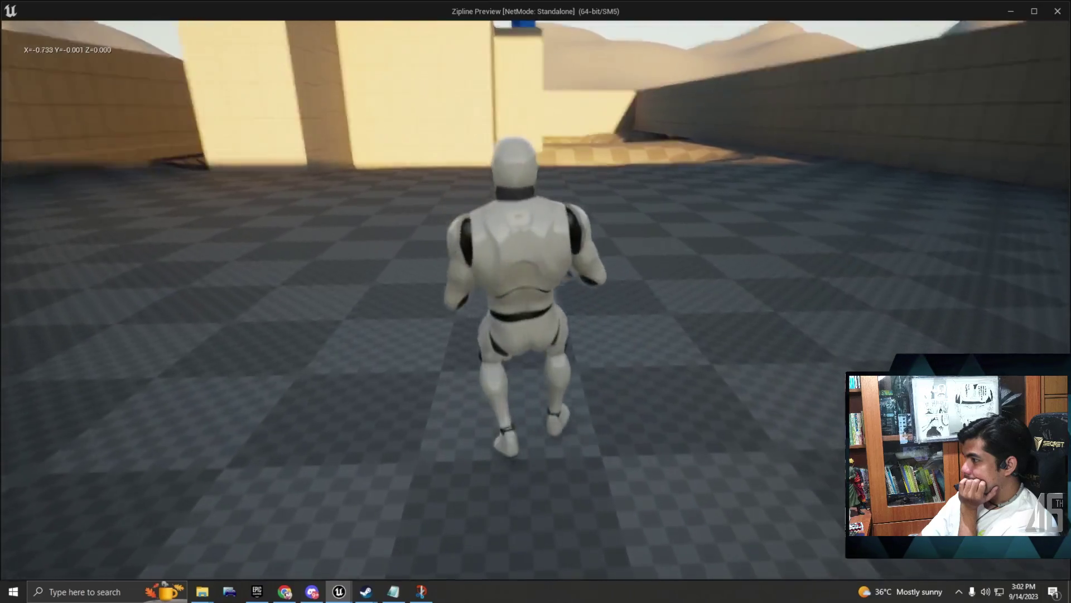
pyautogui.press('w')
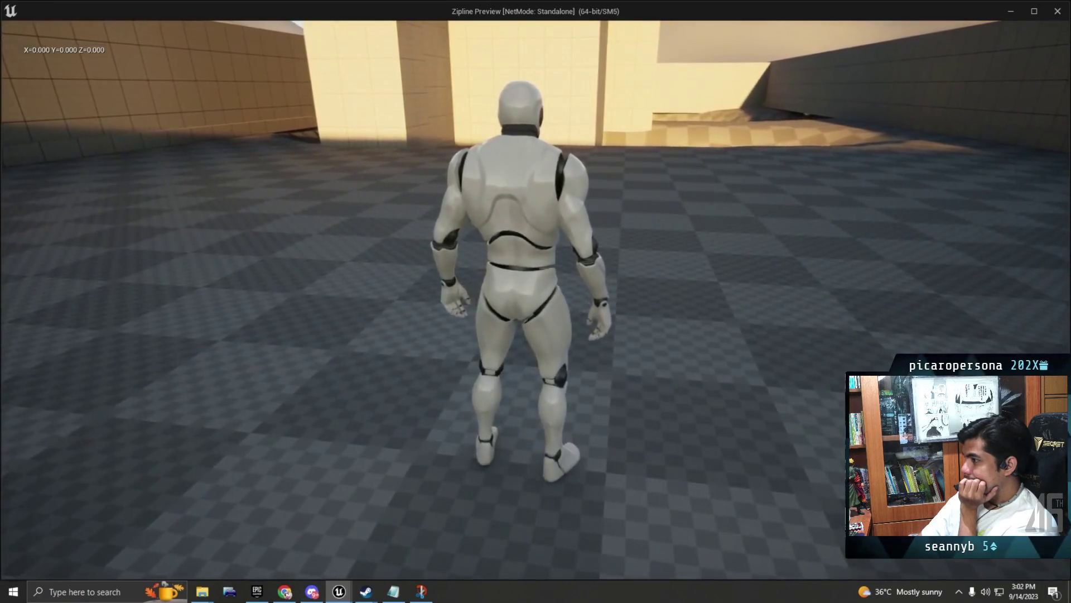
pyautogui.press('a')
pyautogui.press('a')
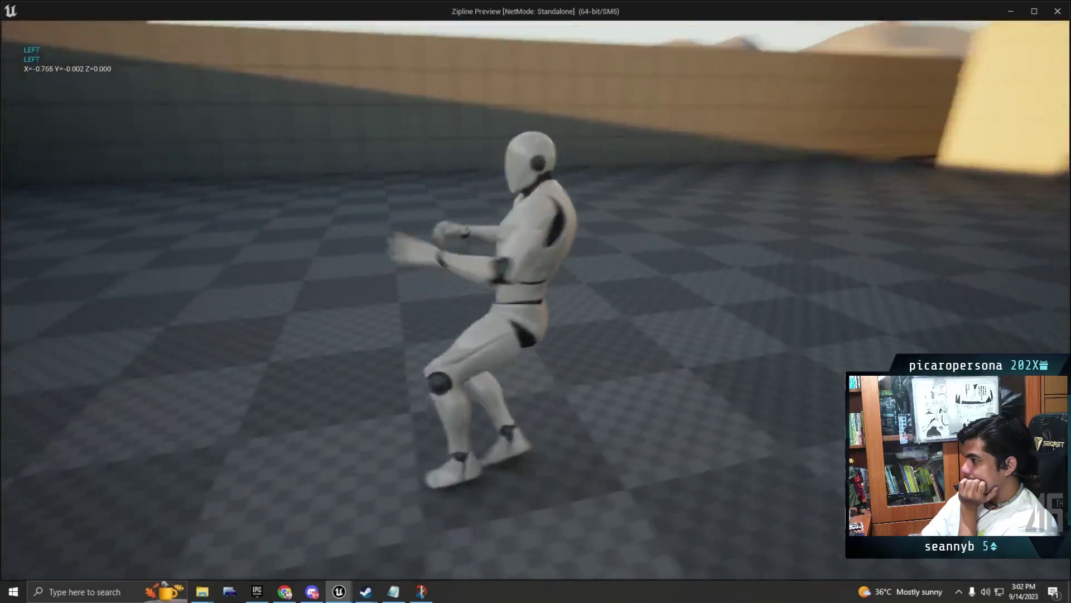
pyautogui.press('a')
pyautogui.press('a')
pyautogui.press('a')
pyautogui.press('a')
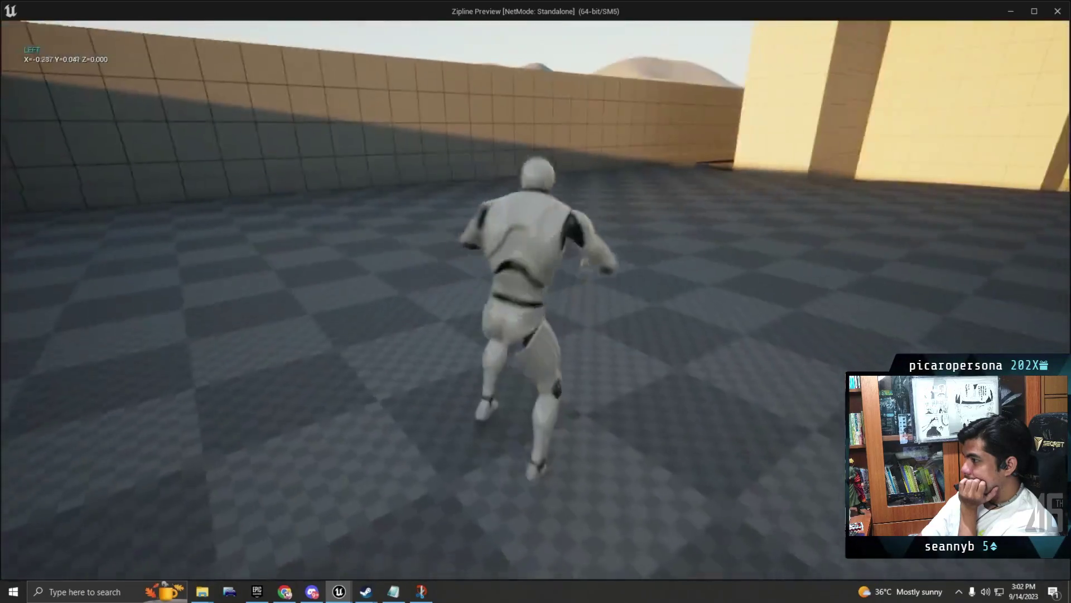
pyautogui.press('a')
pyautogui.press('a')
pyautogui.press('a')
pyautogui.press('a')
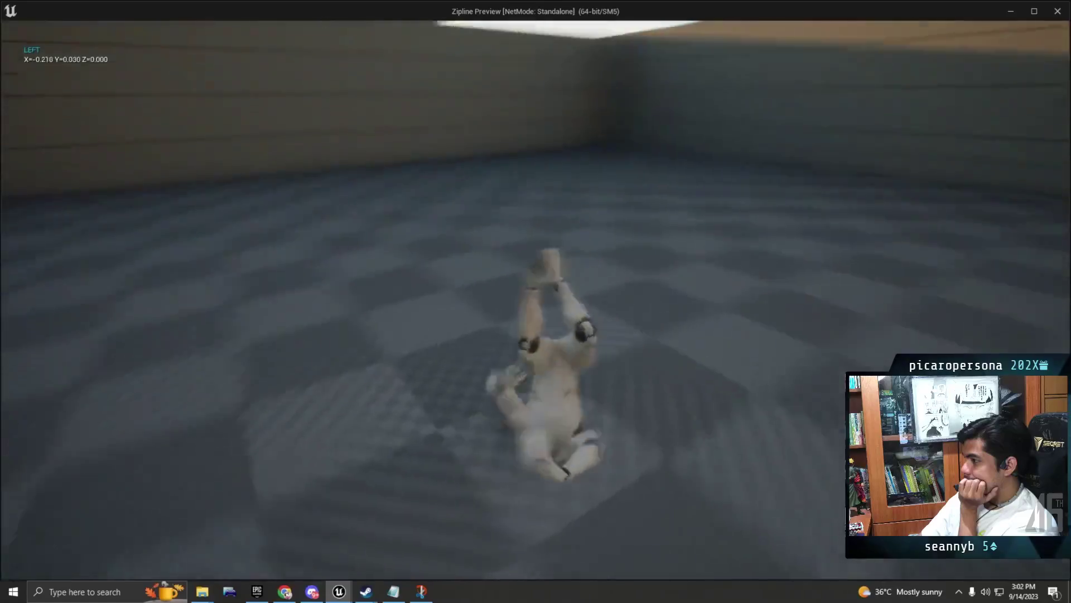
pyautogui.press('a')
pyautogui.press('a')
pyautogui.press('a')
pyautogui.press('a')
pyautogui.press('a')
pyautogui.press('a')
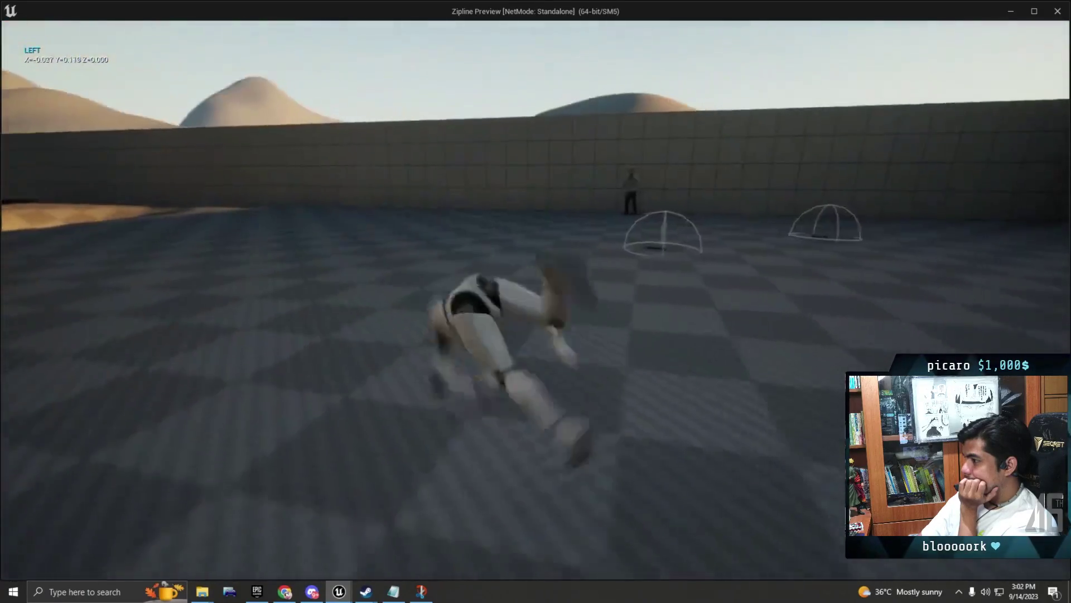
# Step: End the play session and zoom around the Dodge Roll macro graph
pyautogui.press('Escape')
pyautogui.scroll(-5, 571, 262)
pyautogui.scroll(4, 584, 266)
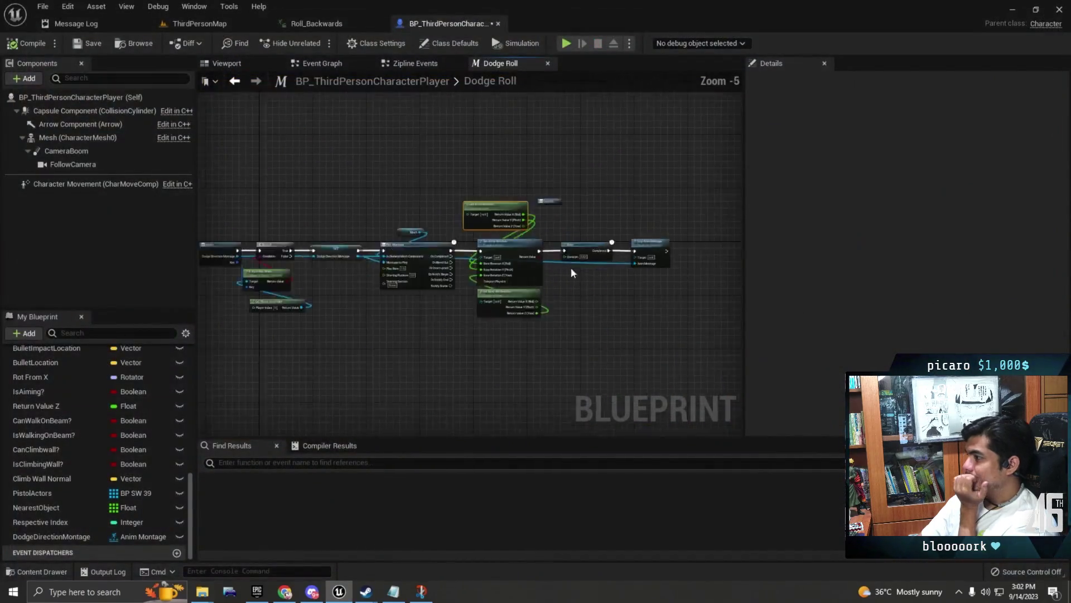
# Step: Return to the main Event Graph and scroll over its nodes
pyautogui.scroll(-3, 444, 149)
pyautogui.click(322, 63)
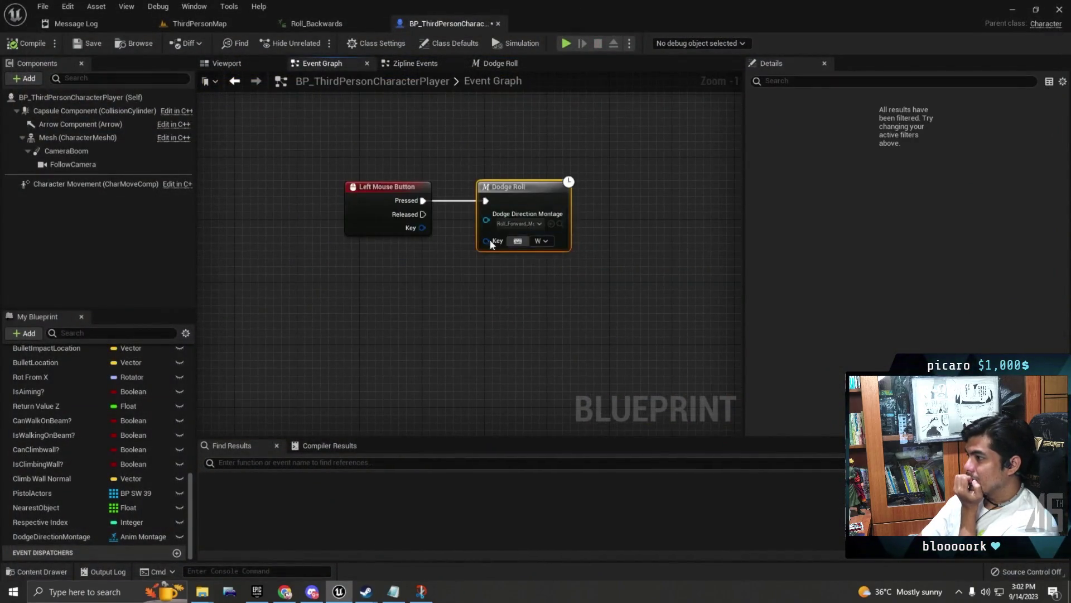
pyautogui.scroll(-1, 495, 244)
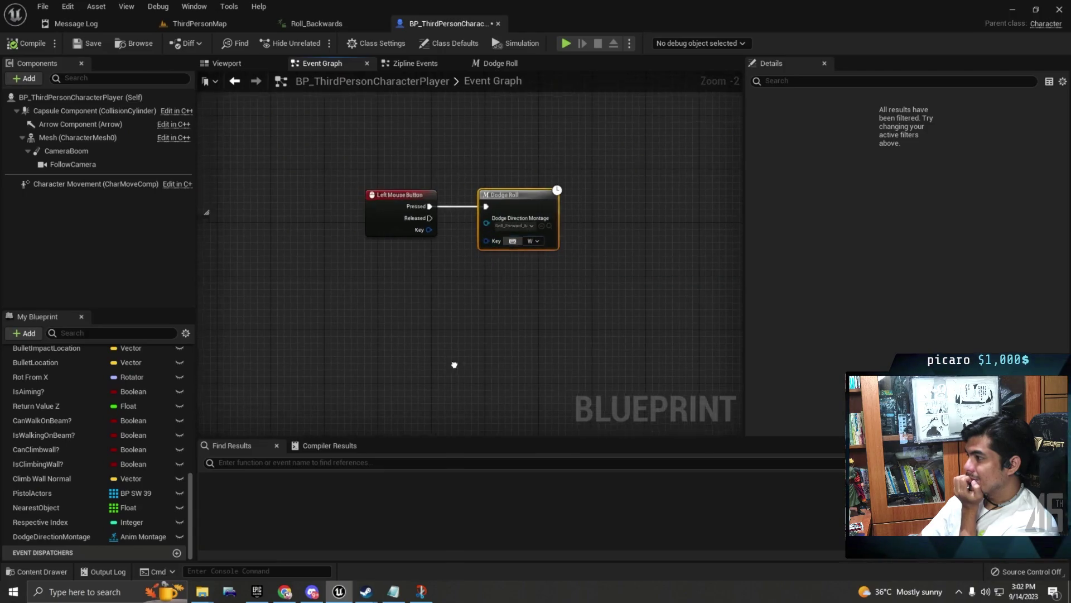
pyautogui.scroll(-2, 528, 232)
pyautogui.scroll(4, 530, 222)
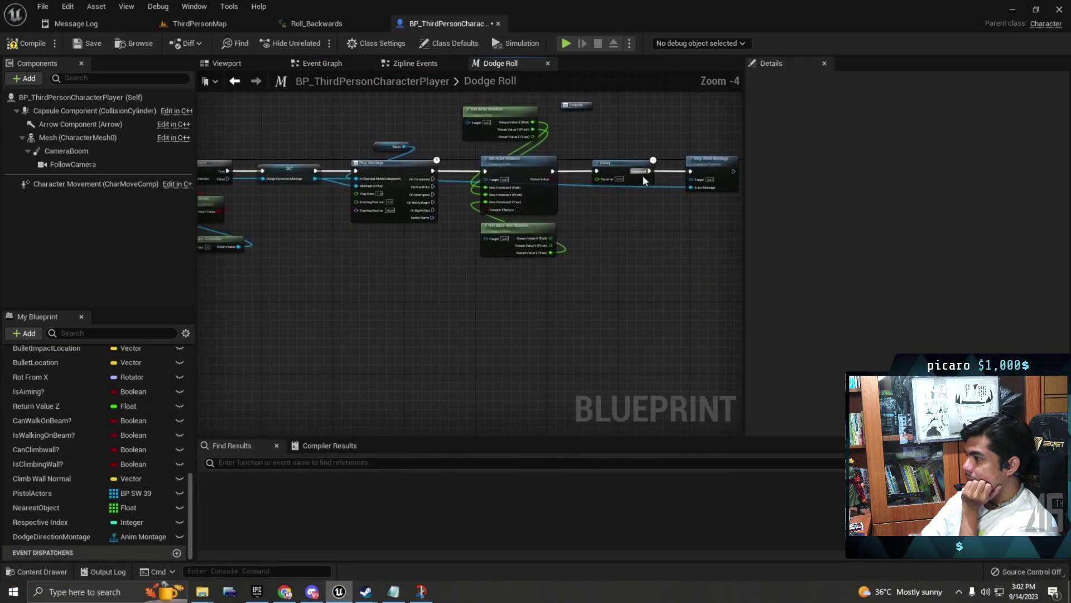
# Step: Skip the tutorial ahead to the finished W, S, A and D Dodge Roll setup
pyautogui.press('l')
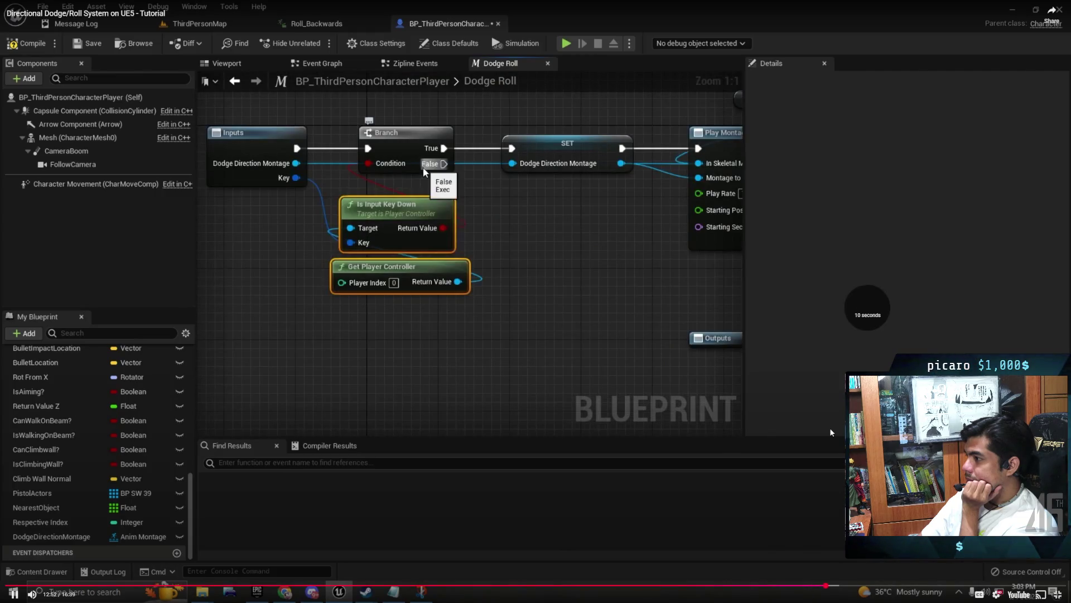
pyautogui.press('l')
pyautogui.press('l')
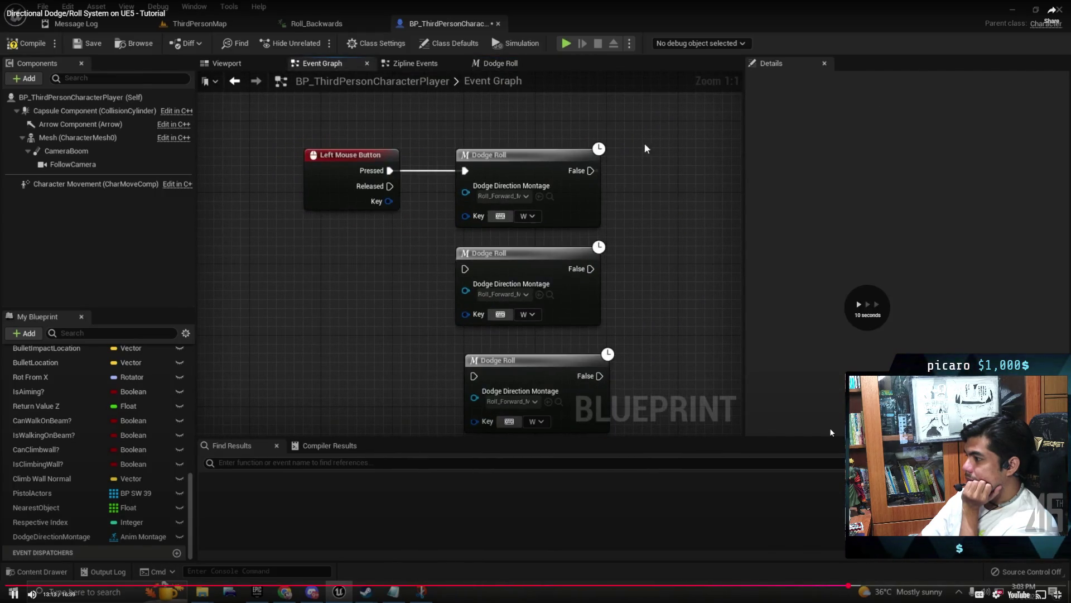
pyautogui.press('l')
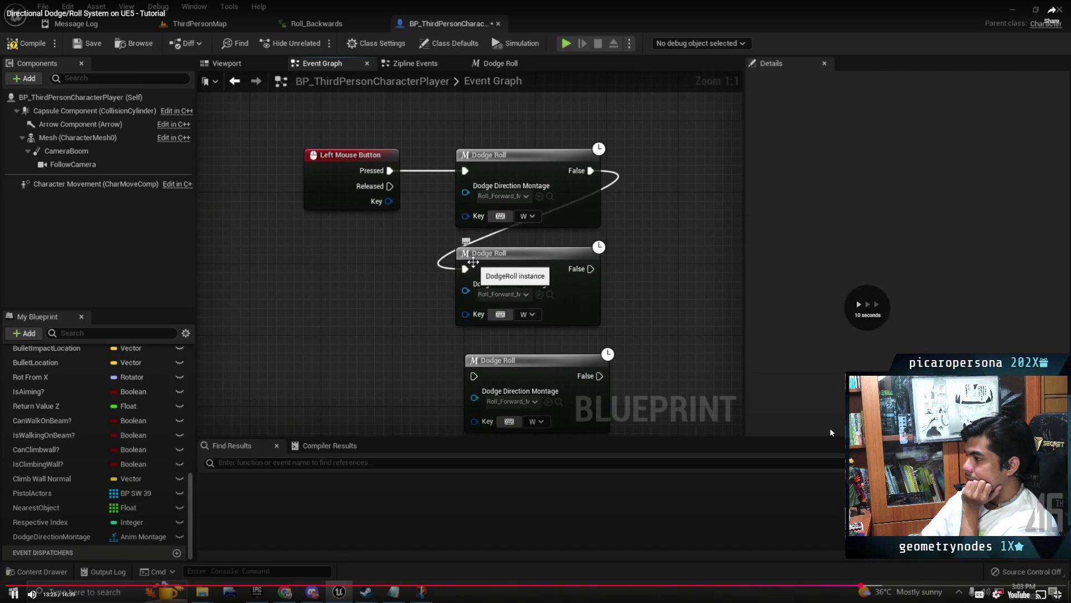
pyautogui.press('l')
pyautogui.press('l')
pyautogui.press('l')
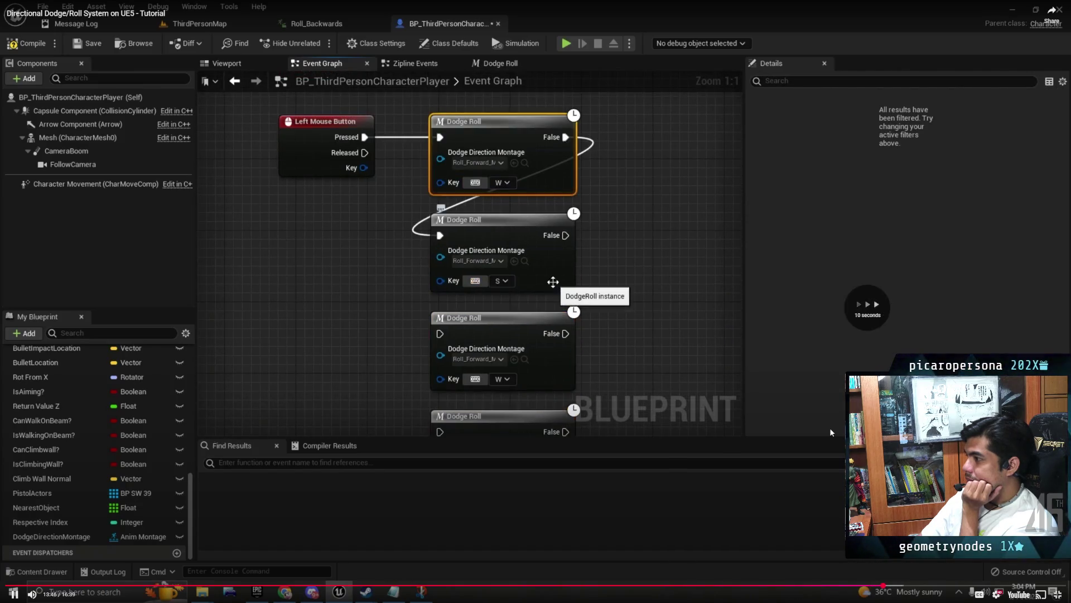
pyautogui.press('l')
pyautogui.press('l')
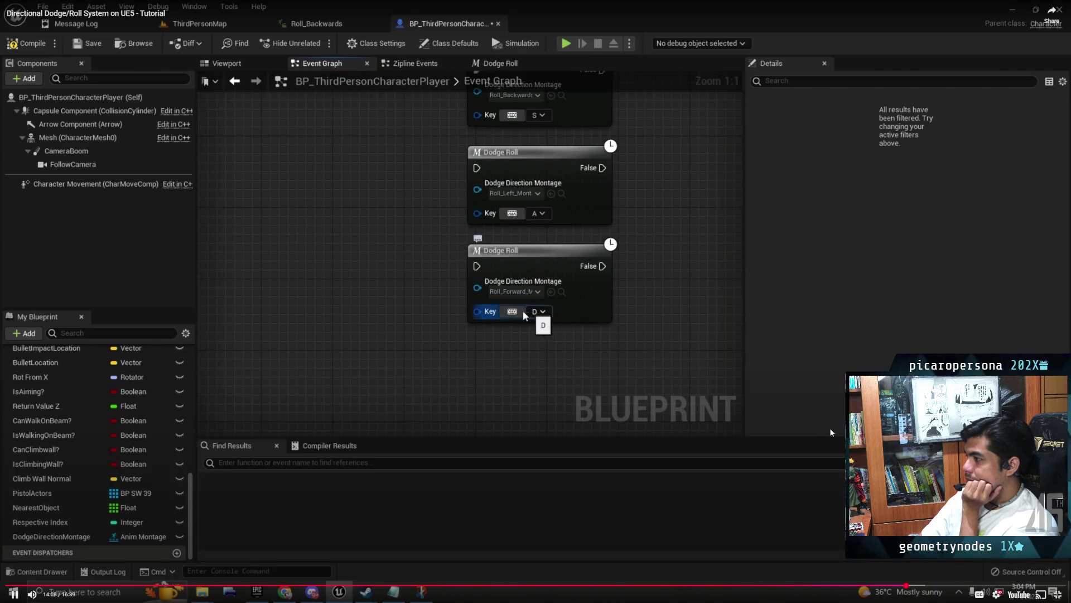
pyautogui.press('l')
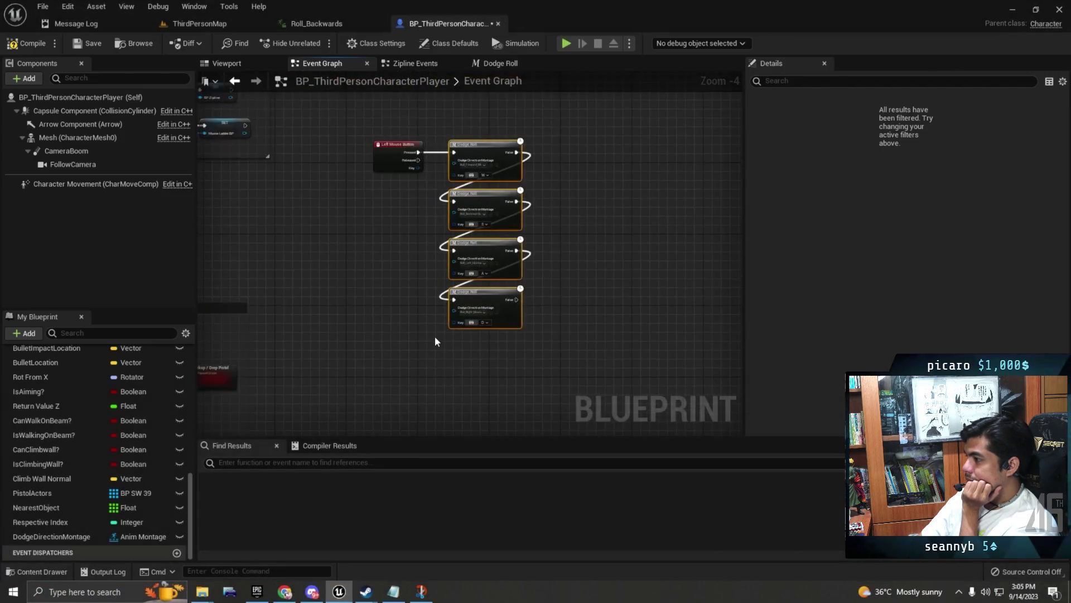
# Step: Switch to the ThirdPersonMap level and start playing it
pyautogui.scroll(4, 395, 135)
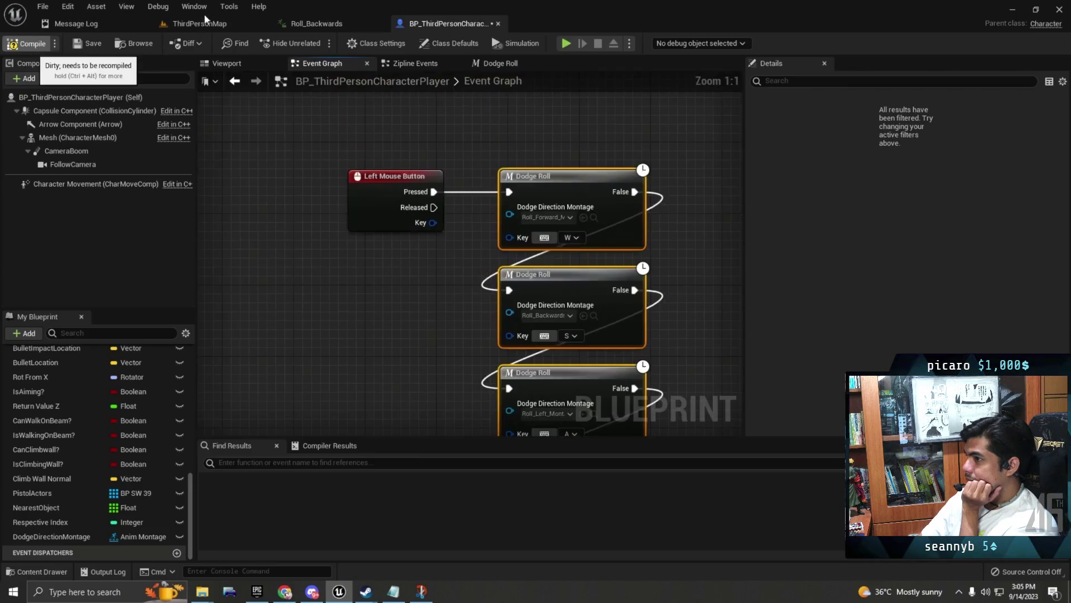
pyautogui.click(220, 26)
pyautogui.click(241, 42)
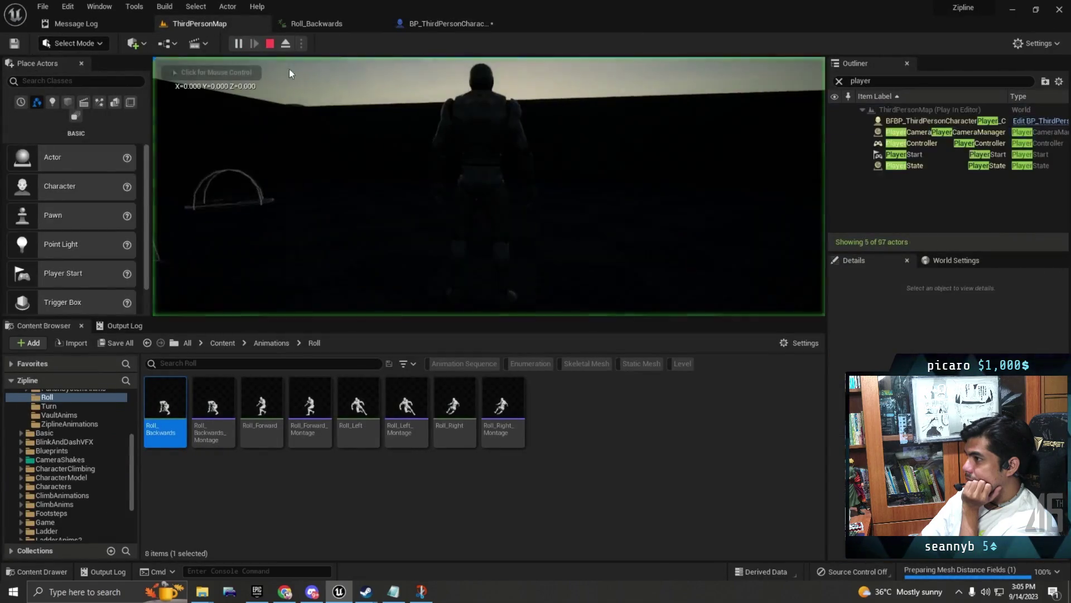
# Step: Go full-screen and test directional dodge rolls with W, A and repeated Space presses
pyautogui.press('F11')
pyautogui.press('w')
pyautogui.press('a')
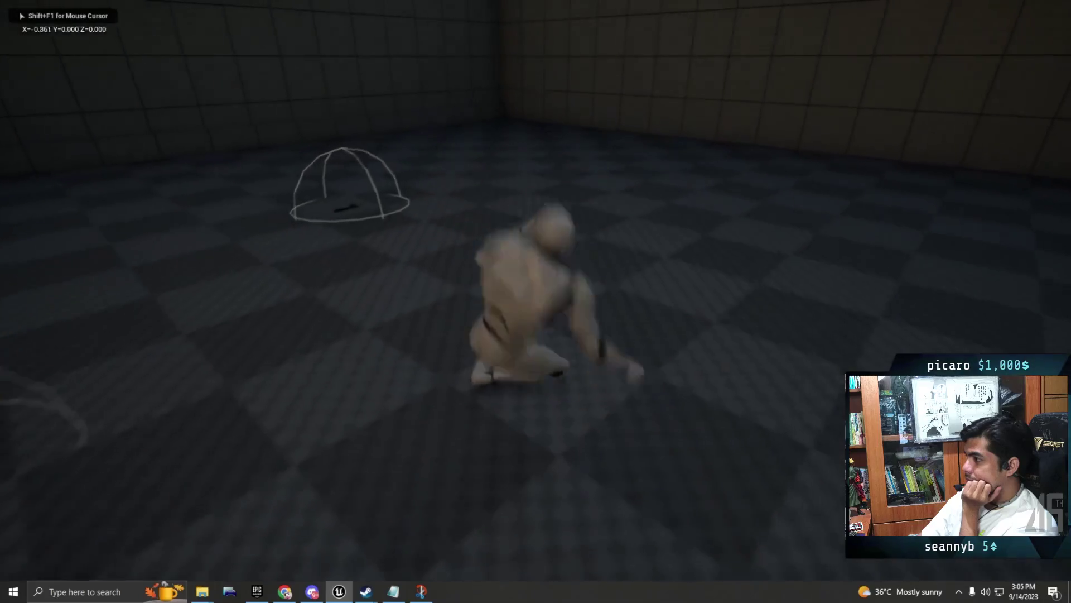
pyautogui.press('w')
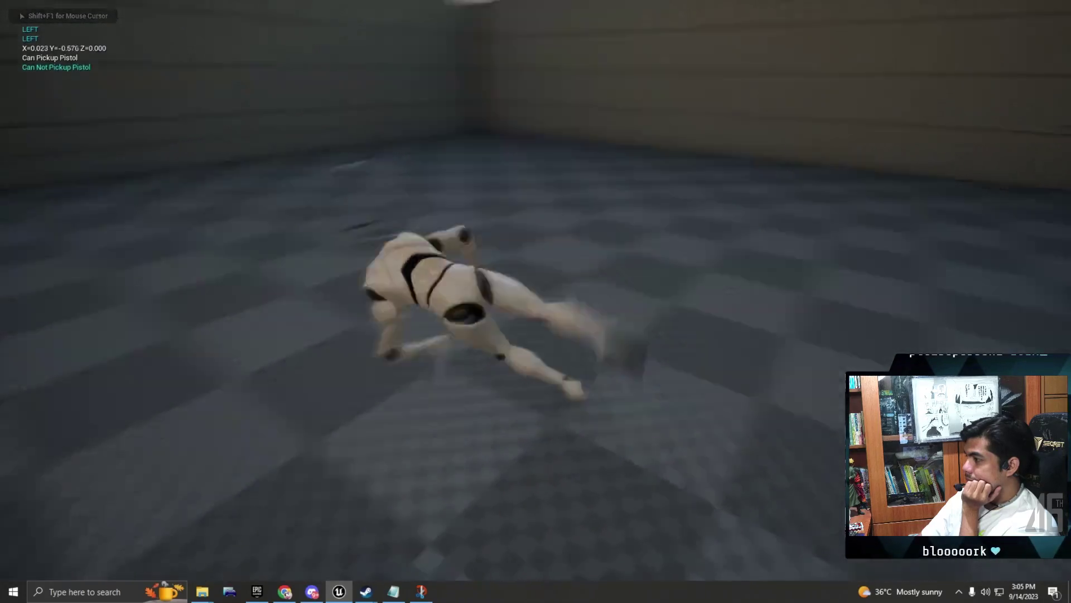
pyautogui.press('w')
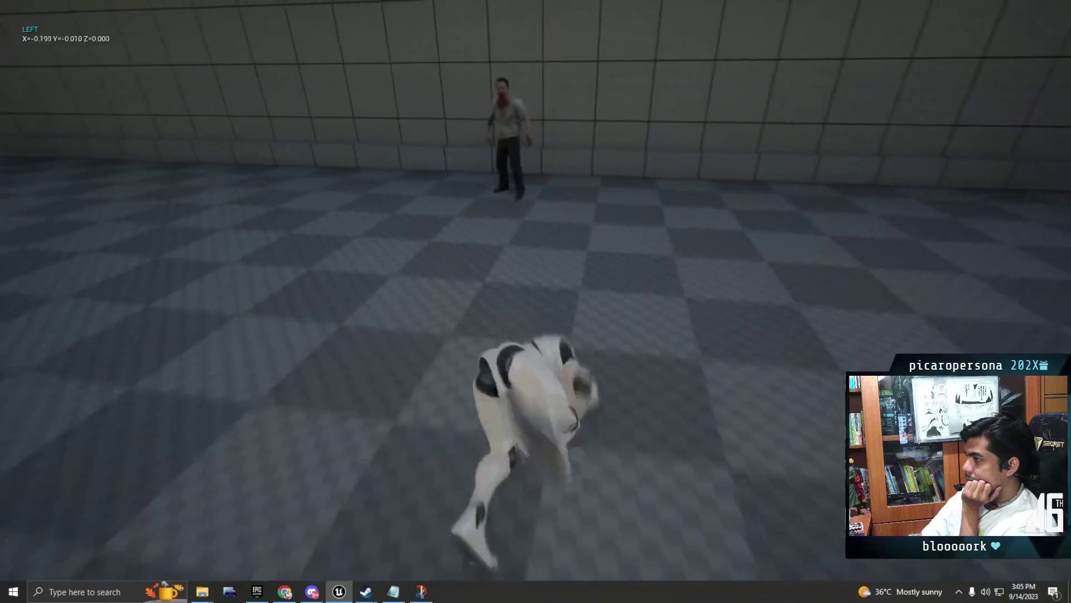
pyautogui.press('space')
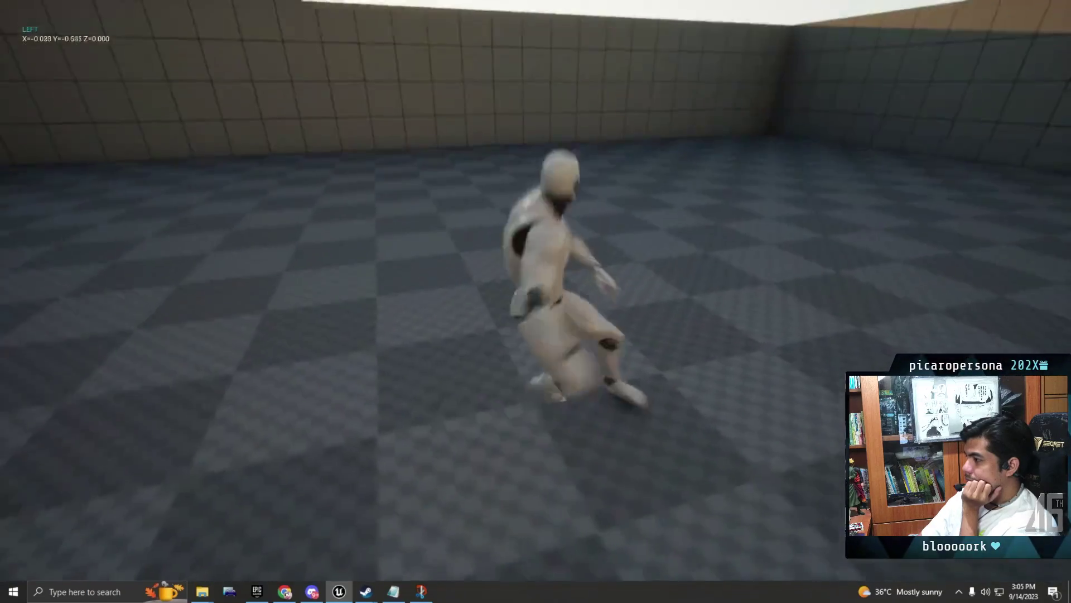
pyautogui.press('space')
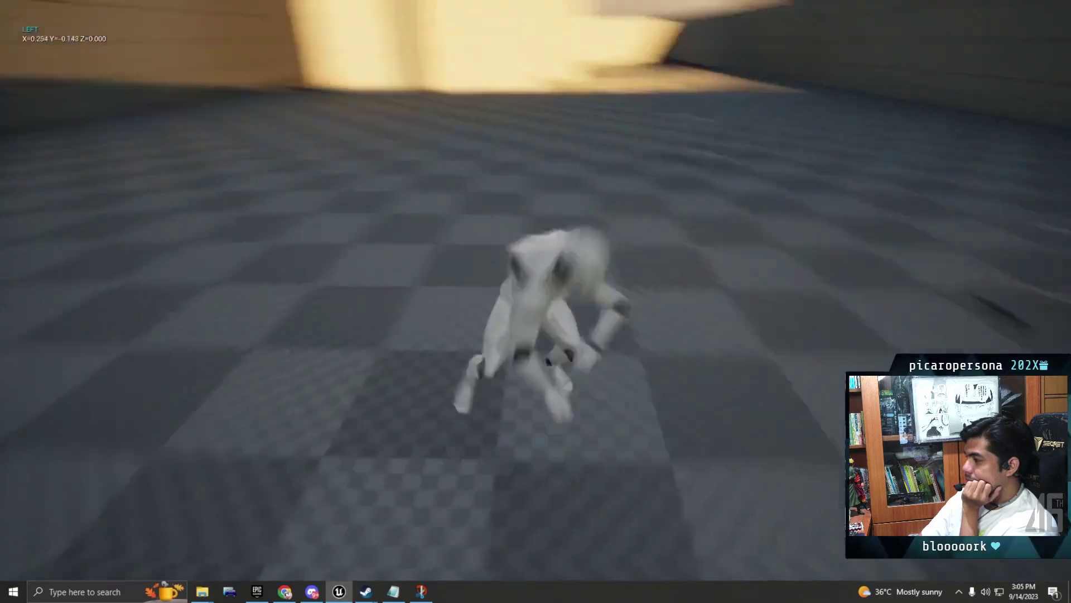
pyautogui.press('space')
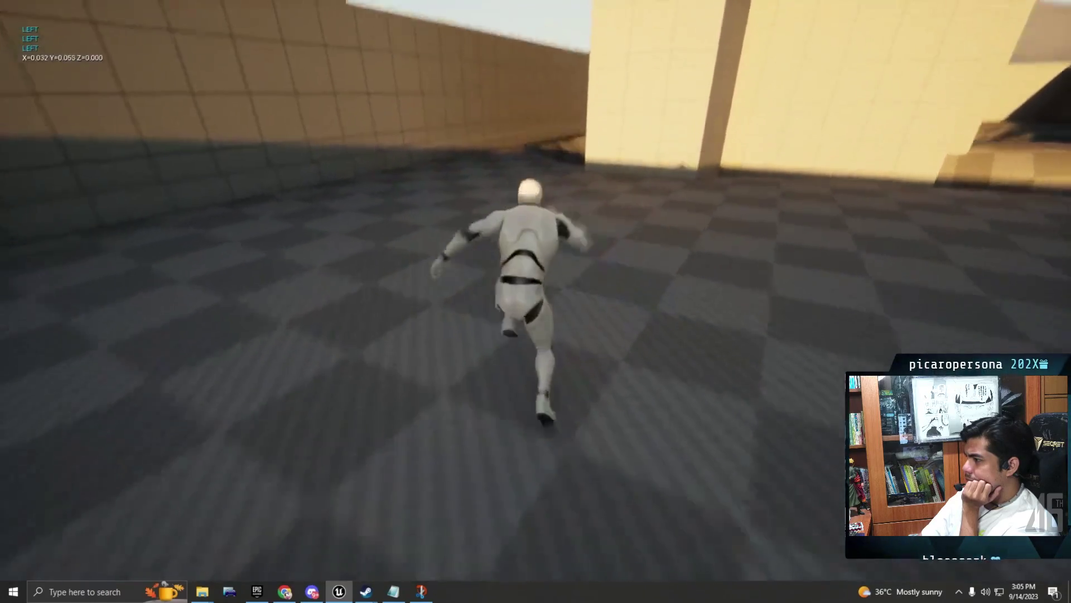
pyautogui.press('space')
pyautogui.press('space')
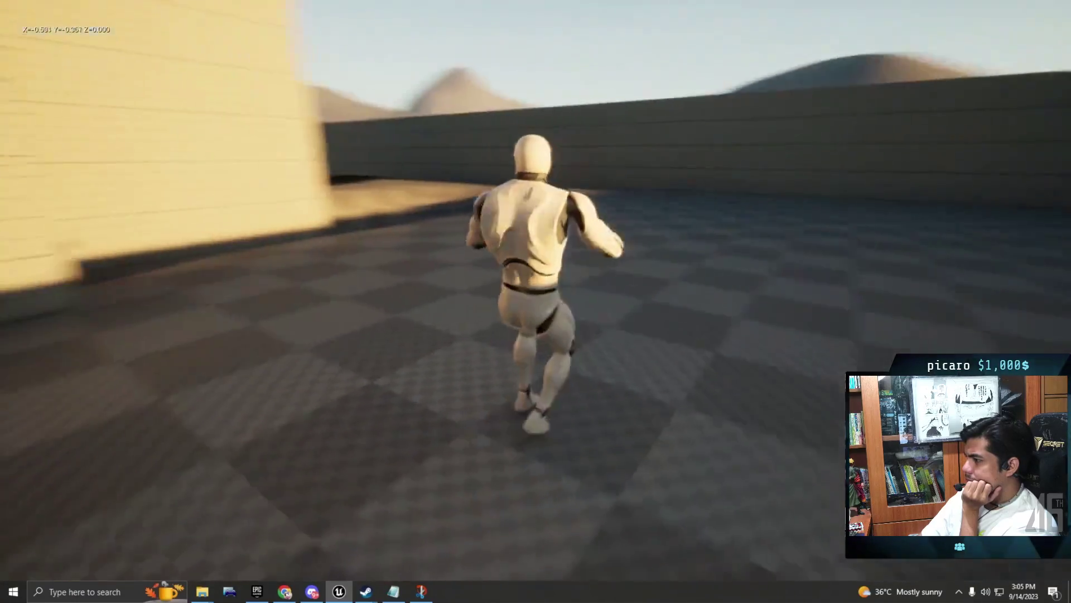
pyautogui.press('space')
pyautogui.press('space')
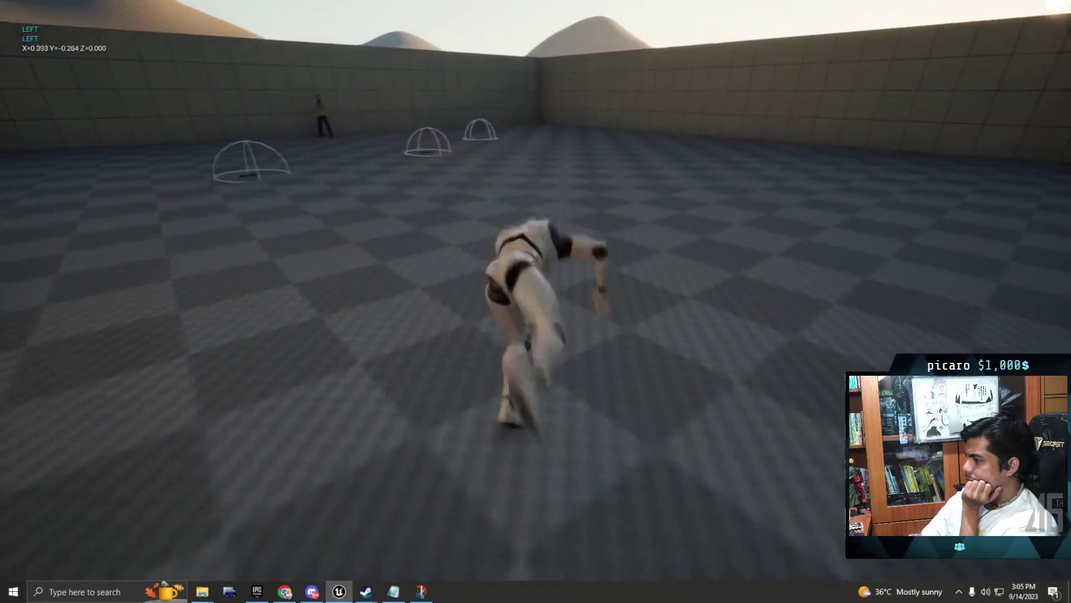
pyautogui.press('space')
pyautogui.press('space')
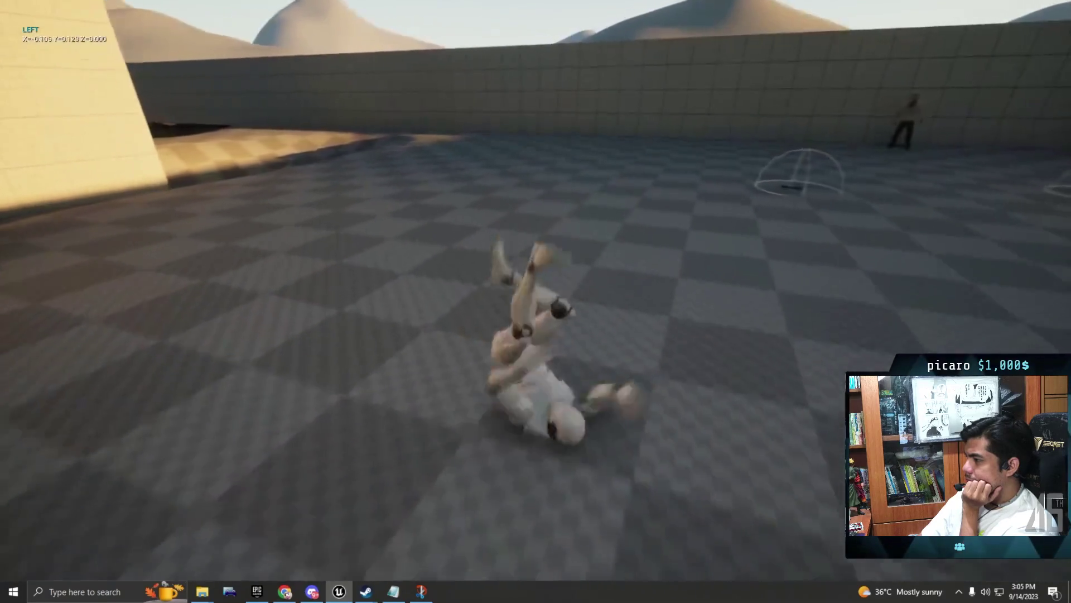
pyautogui.press('space')
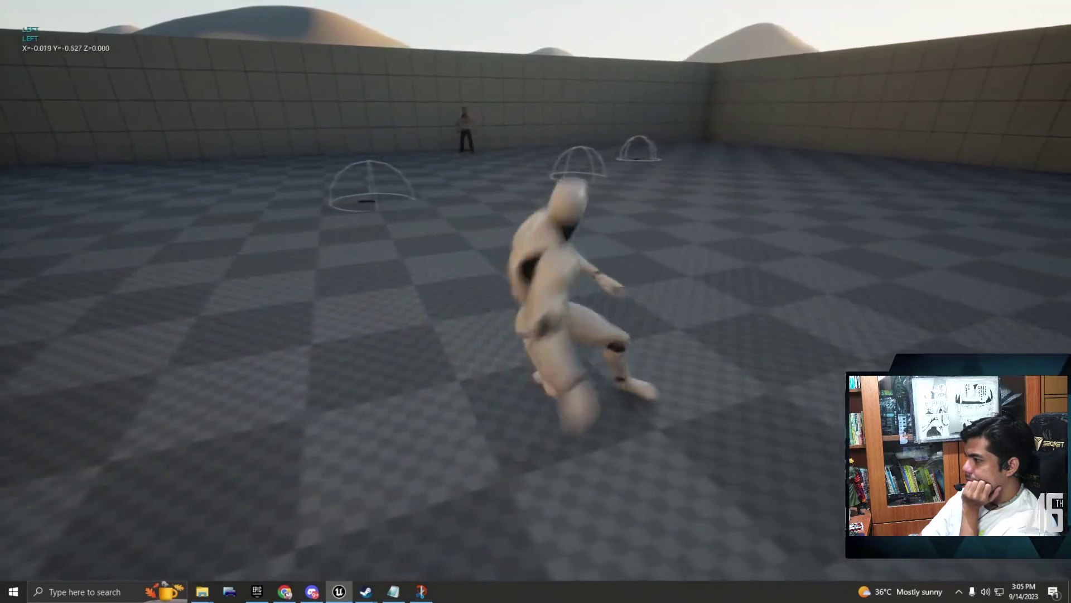
pyautogui.press('space')
pyautogui.press('space')
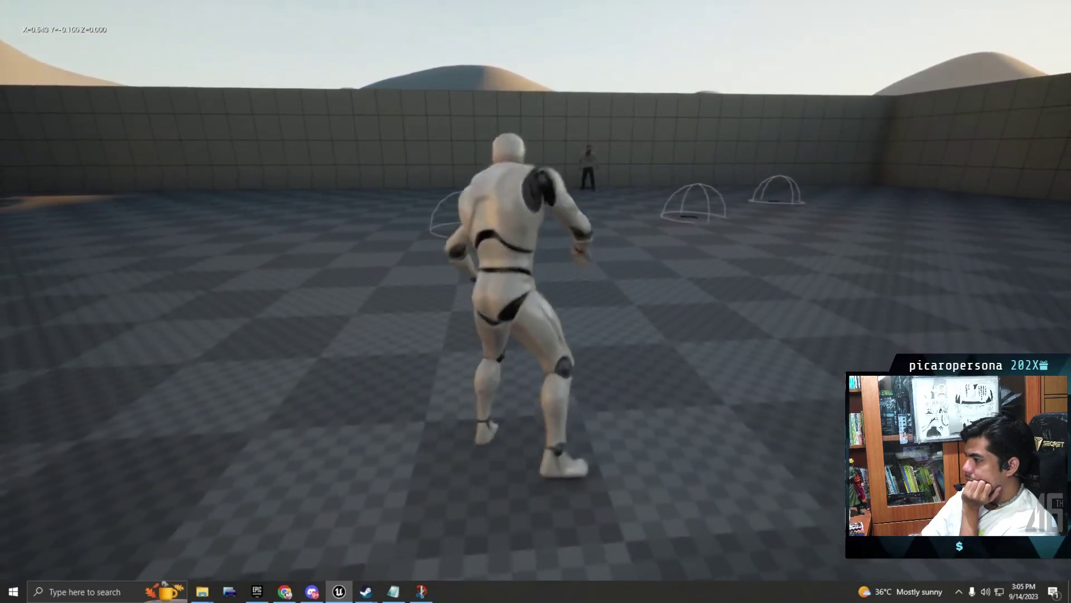
pyautogui.press('space')
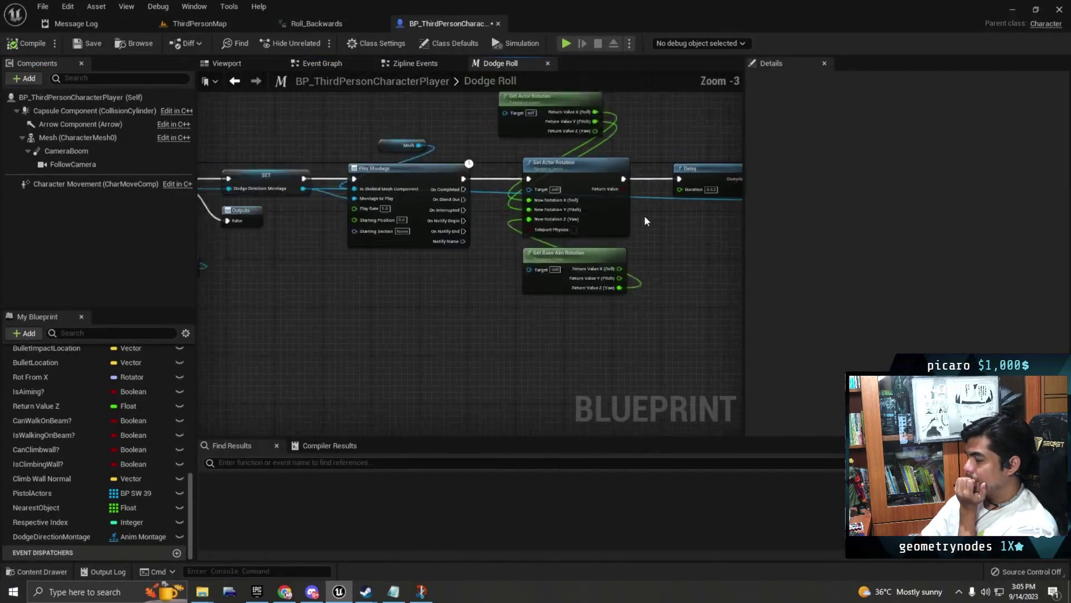
# Step: Add a new Boolean variable named IsRolling? in My Blueprint
pyautogui.click(35, 334)
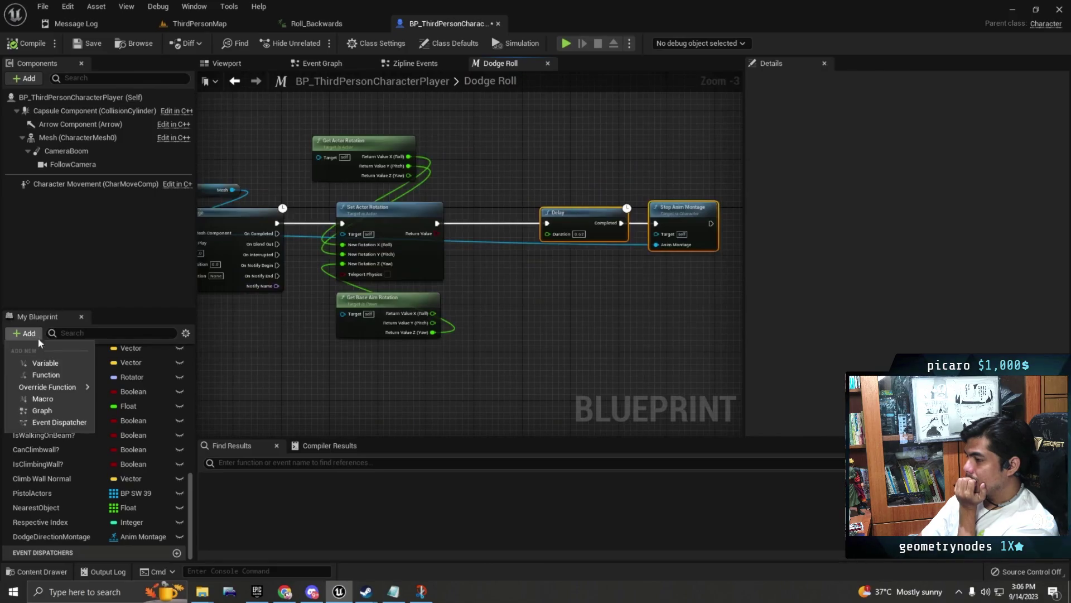
pyautogui.click(56, 364)
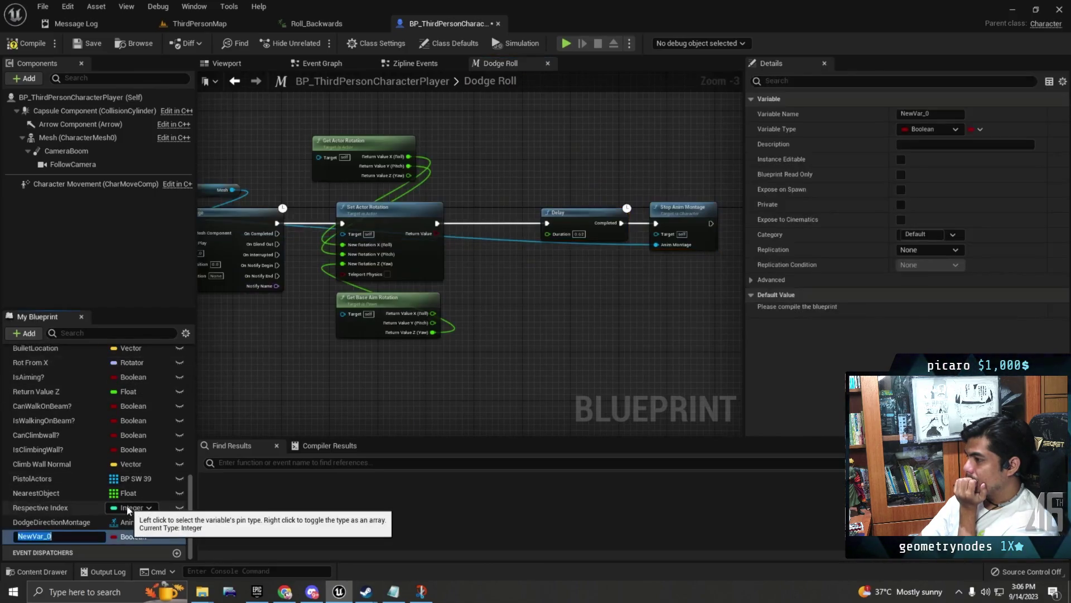
pyautogui.write('IsRolling')
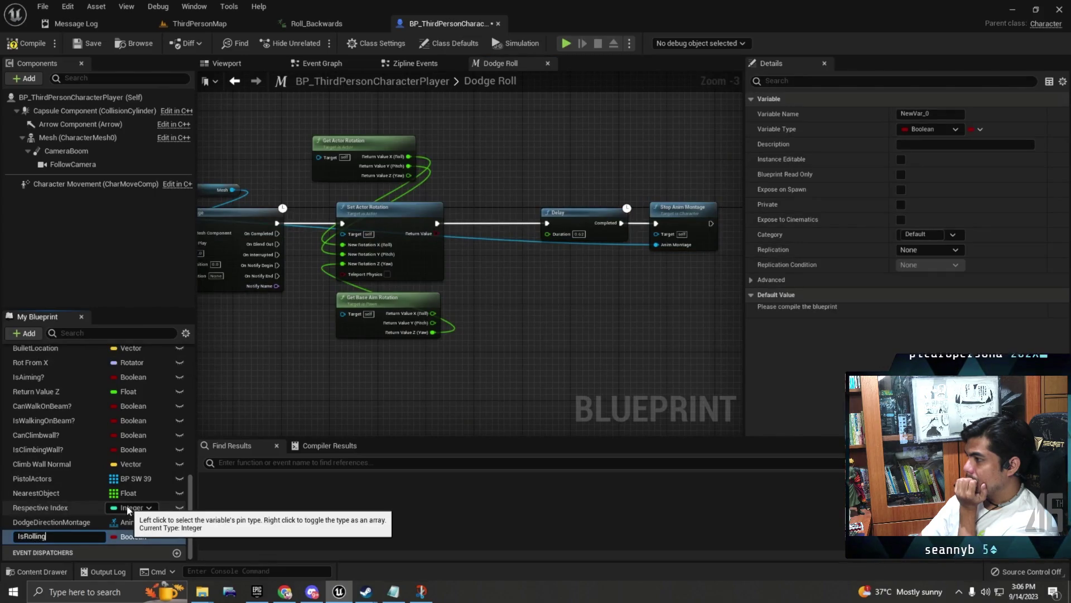
pyautogui.press('Return')
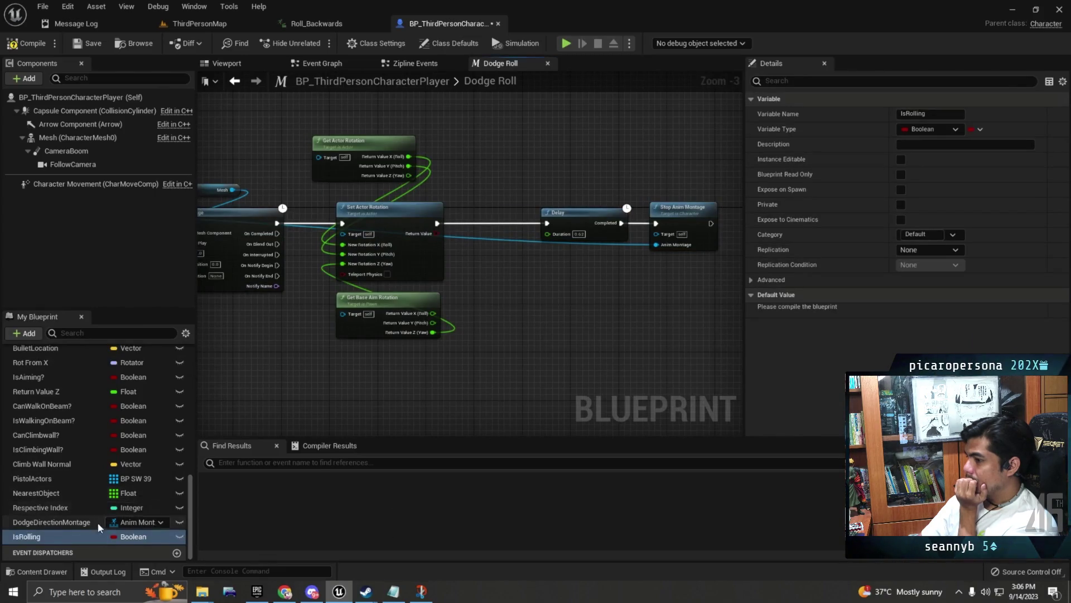
pyautogui.press('End')
pyautogui.write('?')
pyautogui.press('Return')
# Step: Place a SET IsRolling? node in the Dodge Roll graph
pyautogui.moveTo(28, 536)
pyautogui.mouseDown()
pyautogui.moveTo(469, 149)
pyautogui.moveTo(491, 166)
pyautogui.moveTo(469, 245)
pyautogui.moveTo(457, 235)
pyautogui.moveTo(434, 247)
pyautogui.moveTo(519, 239)
pyautogui.moveTo(513, 247)
pyautogui.moveTo(413, 241)
pyautogui.mouseUp()
pyautogui.click(492, 174)
pyautogui.scroll(2, 492, 175)
pyautogui.scroll(1, 492, 175)
# Step: Wire SET IsRolling? between Set Actor Rotation and Delay and tick it true
pyautogui.moveTo(538, 241); pyautogui.dragTo(576, 241)
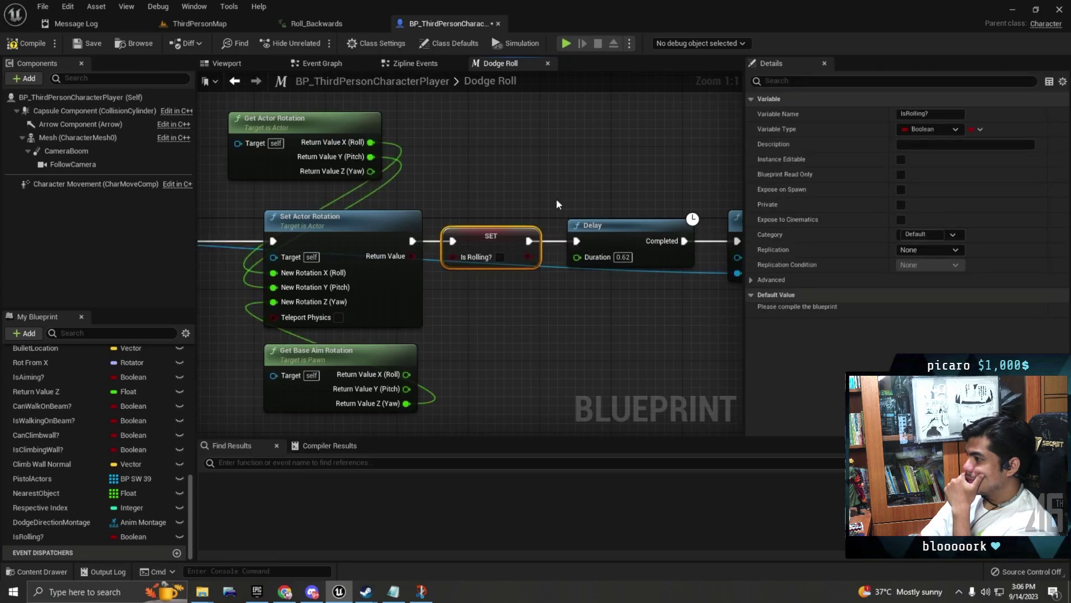
pyautogui.scroll(-3, 544, 184)
pyautogui.scroll(-2, 538, 173)
pyautogui.scroll(3, 554, 162)
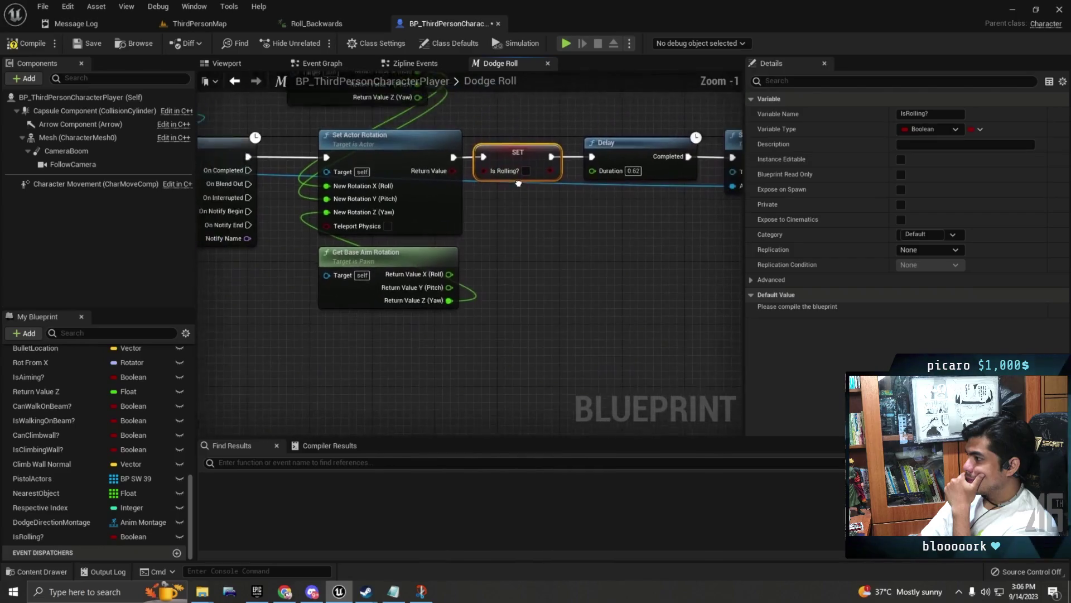
pyautogui.scroll(2, 468, 215)
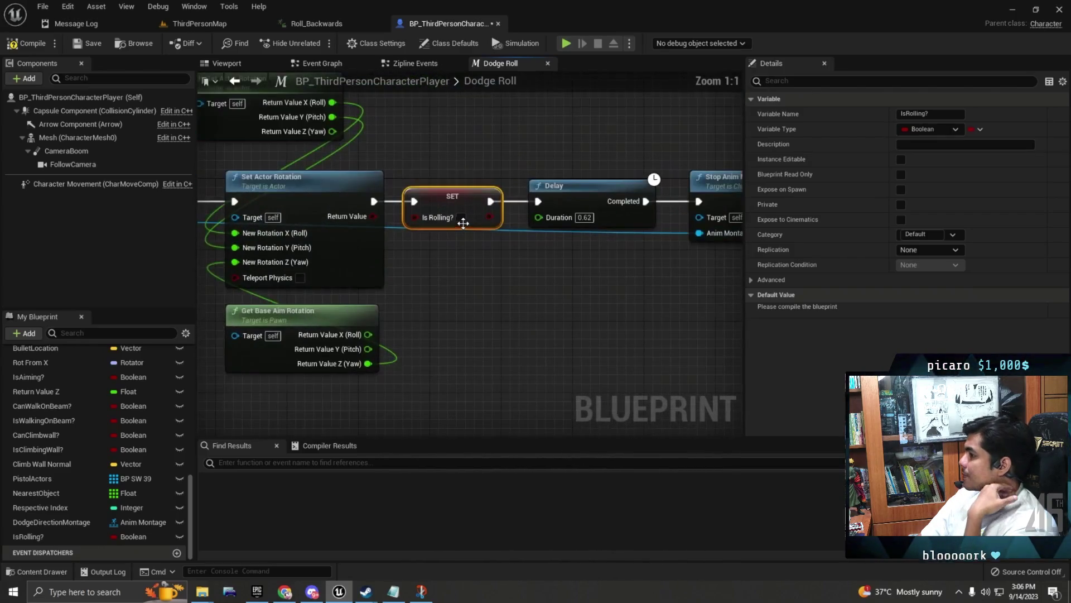
pyautogui.click(461, 217)
# Step: Paste a copy of the SET IsRolling? node after Stop Anim Montage
pyautogui.scroll(-2, 552, 224)
pyautogui.click(552, 201)
pyautogui.hotkey('ctrl', 'v')
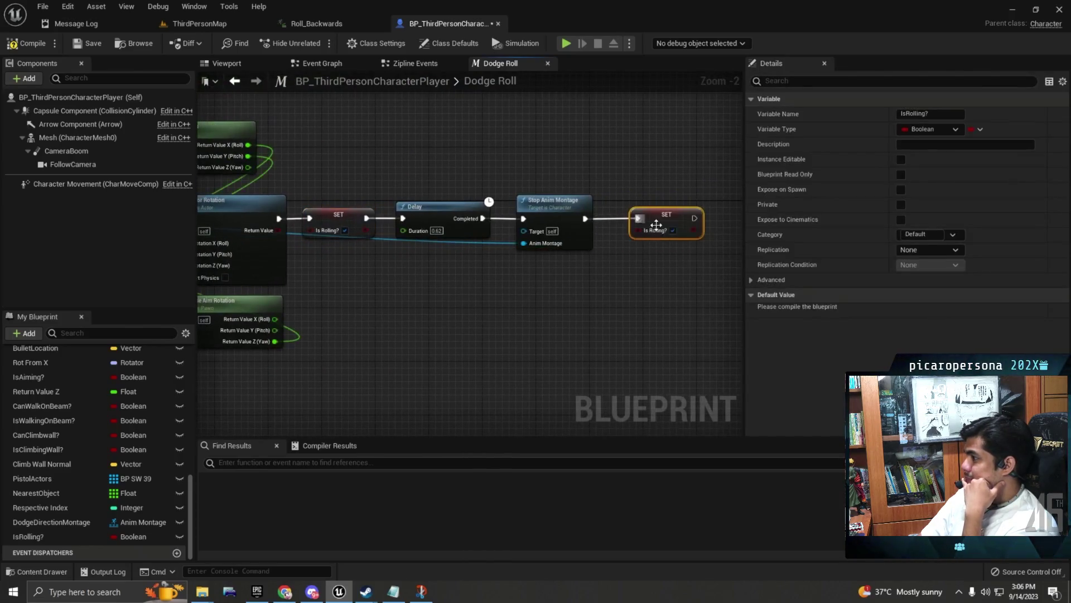
pyautogui.scroll(-9, 672, 231)
pyautogui.scroll(9, 650, 265)
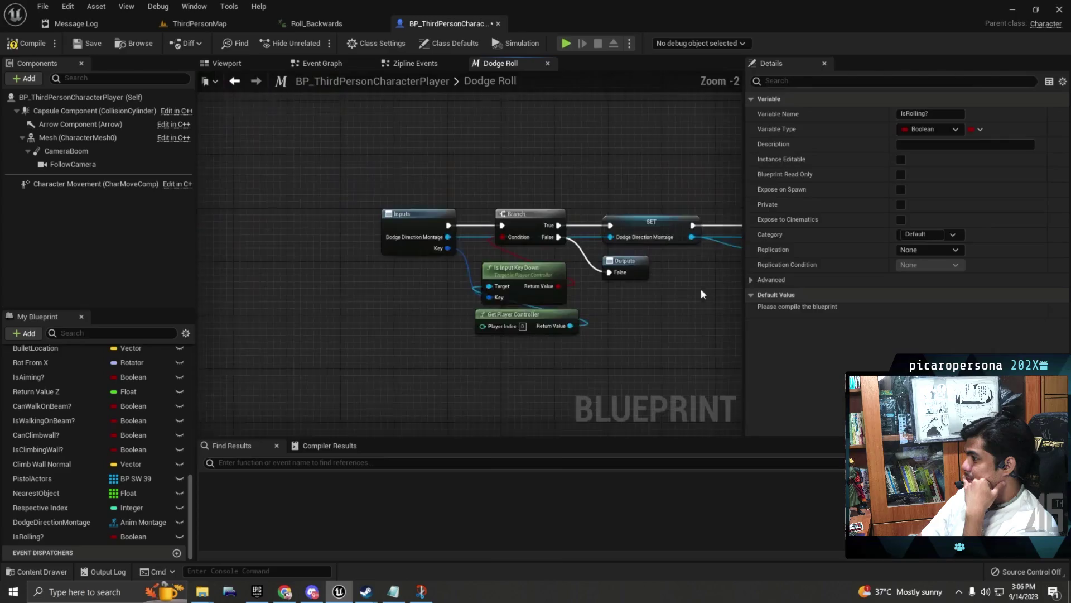
# Step: Rearrange the nodes, moving Outputs below the Branch False output
pyautogui.scroll(-1, 638, 262)
pyautogui.moveTo(424, 298); pyautogui.dragTo(561, 187)
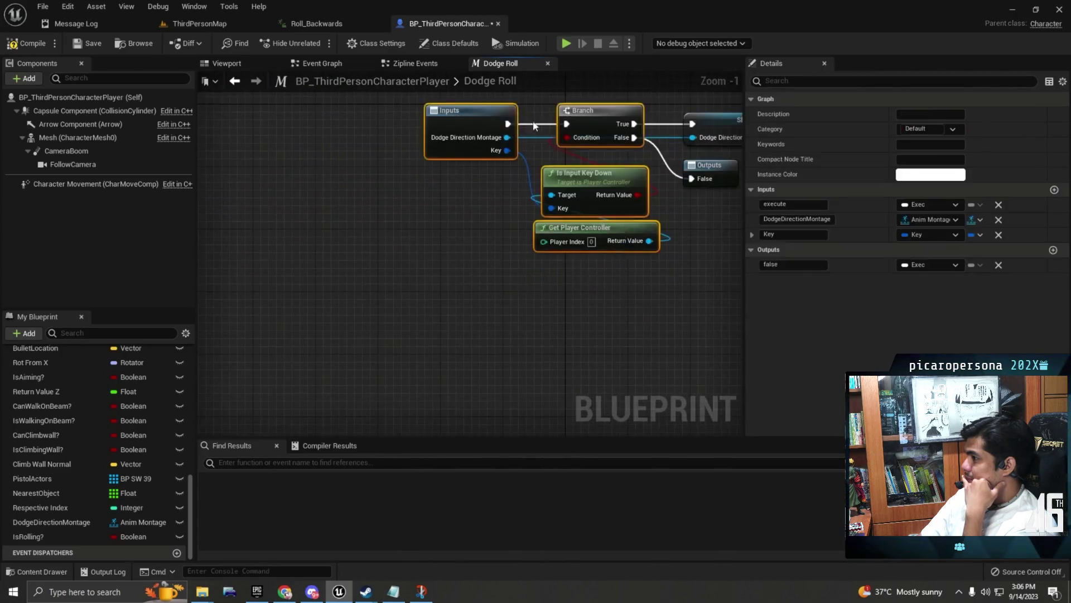
pyautogui.scroll(2, 642, 212)
pyautogui.moveTo(647, 230)
pyautogui.mouseDown()
pyautogui.moveTo(555, 240)
pyautogui.moveTo(560, 260)
pyautogui.mouseUp()
pyautogui.scroll(1, 499, 153)
# Step: Add a new Branch node off the first Branch's True output
pyautogui.moveTo(475, 184); pyautogui.dragTo(537, 163)
pyautogui.write('branch')
pyautogui.press('Return')
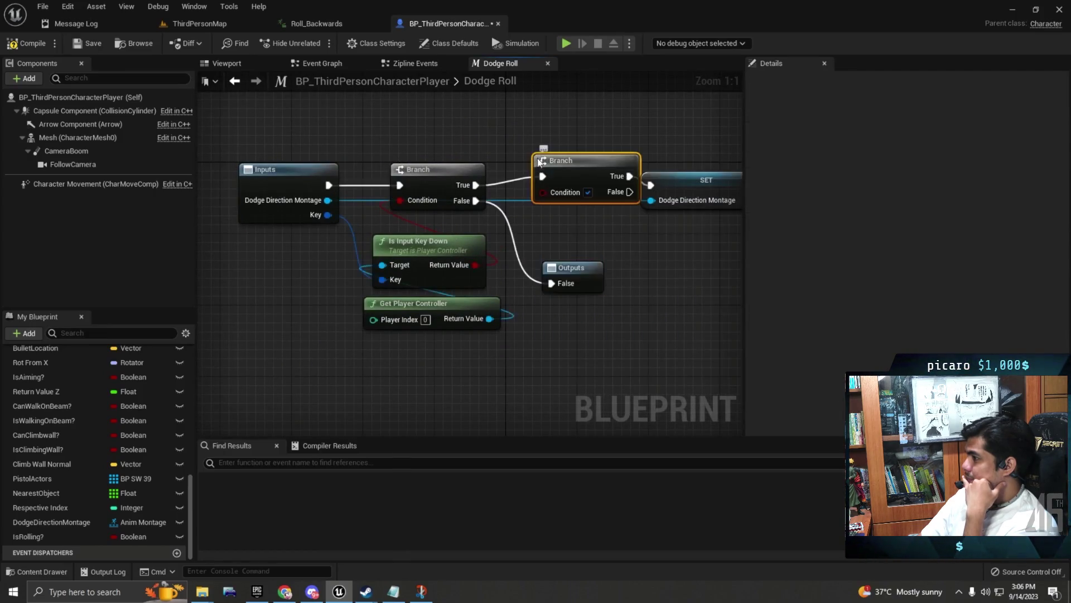
# Step: Feed an Is Rolling? getter into the new Branch's Condition and wire False to SET
pyautogui.moveTo(62, 536); pyautogui.dragTo(549, 141)
pyautogui.click(563, 142)
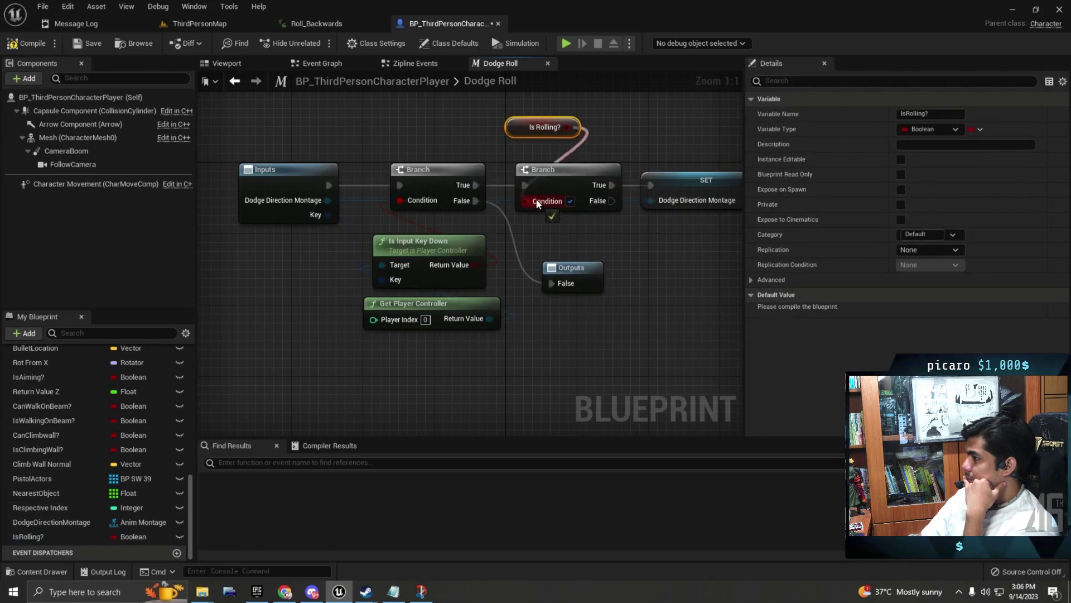
pyautogui.moveTo(537, 203); pyautogui.dragTo(537, 204)
pyautogui.moveTo(534, 144); pyautogui.dragTo(558, 151)
pyautogui.moveTo(600, 196); pyautogui.dragTo(651, 185)
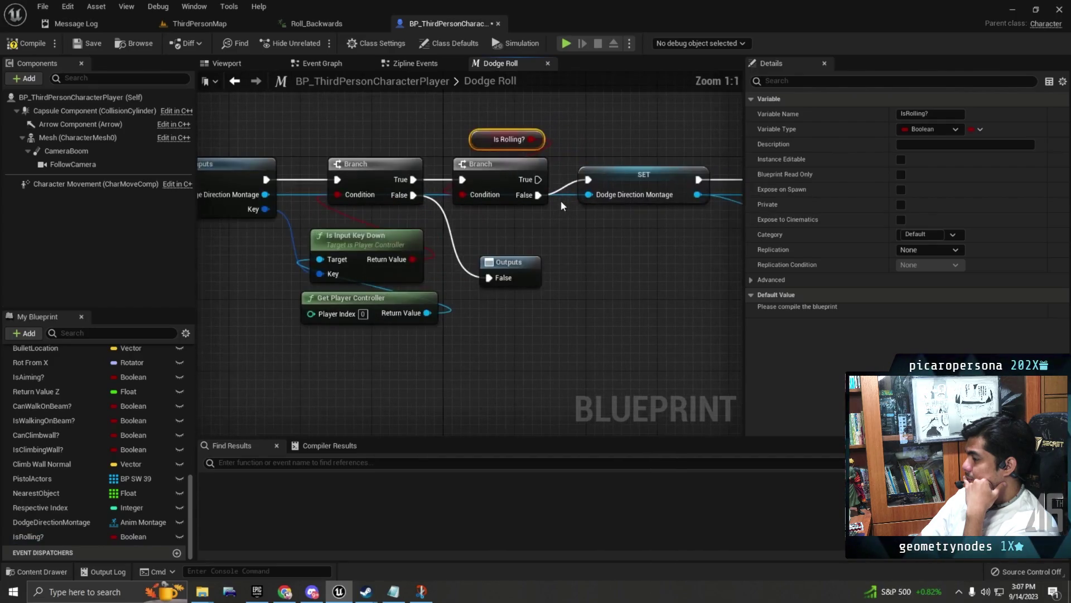
pyautogui.scroll(-1, 560, 199)
pyautogui.scroll(-1, 577, 140)
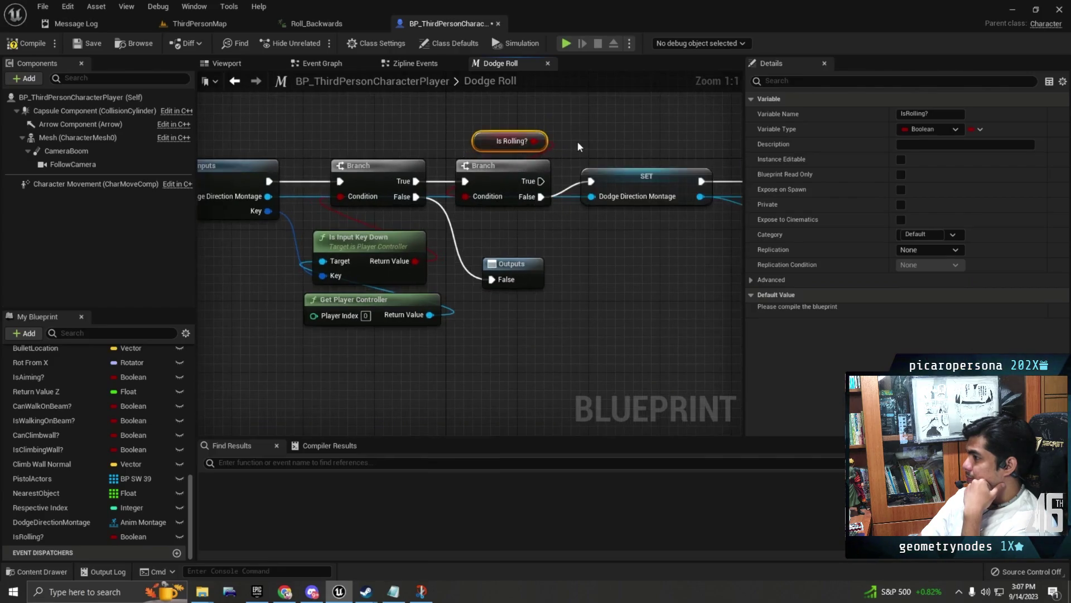
pyautogui.scroll(-1, 536, 170)
pyautogui.scroll(-2, 536, 171)
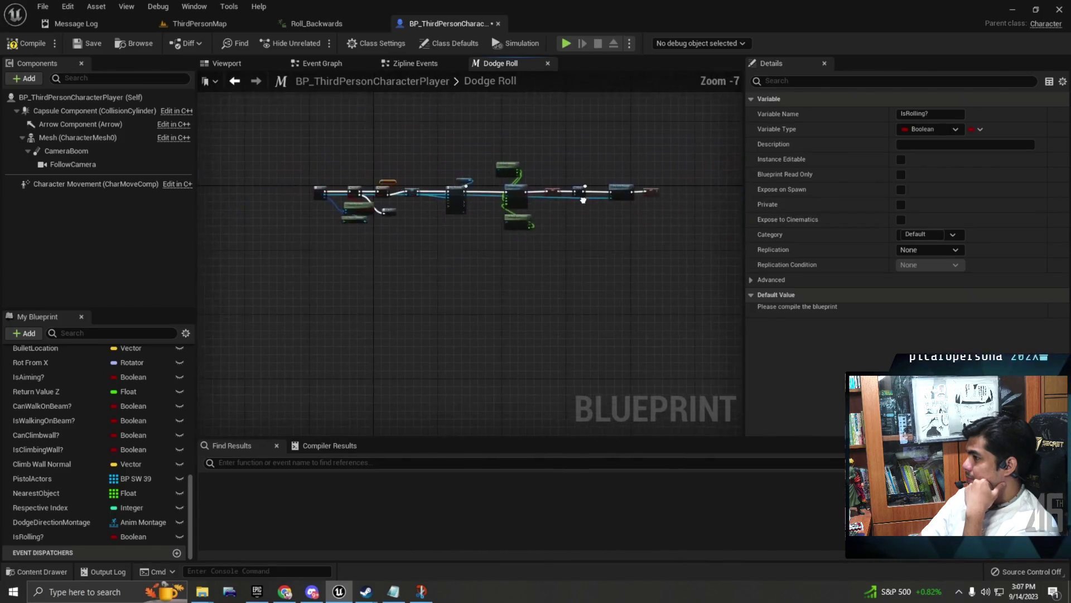
pyautogui.scroll(2, 545, 168)
pyautogui.scroll(-2, 621, 121)
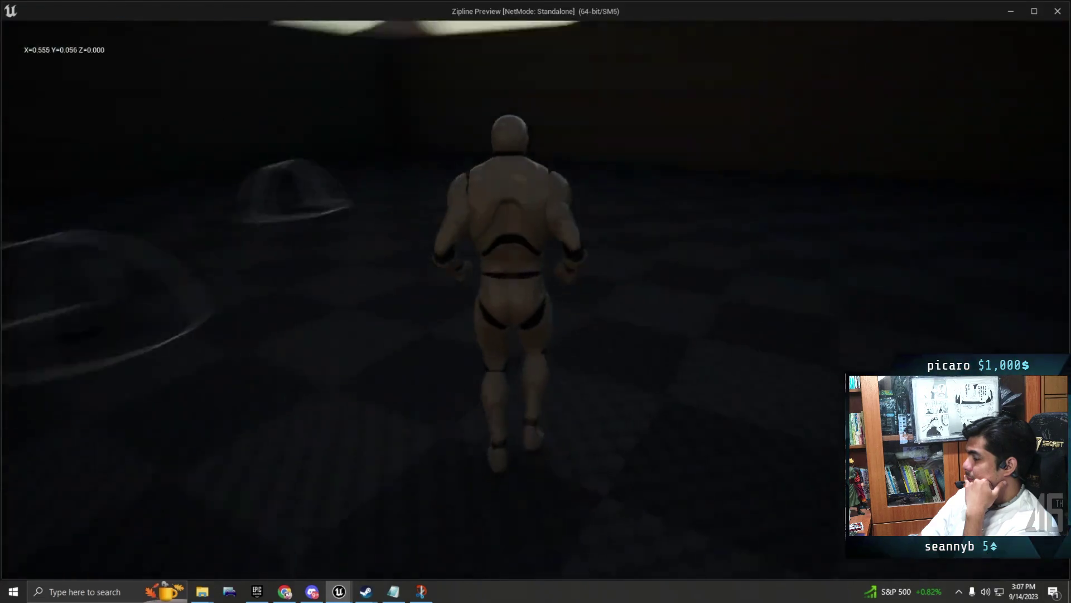
pyautogui.press('shift')
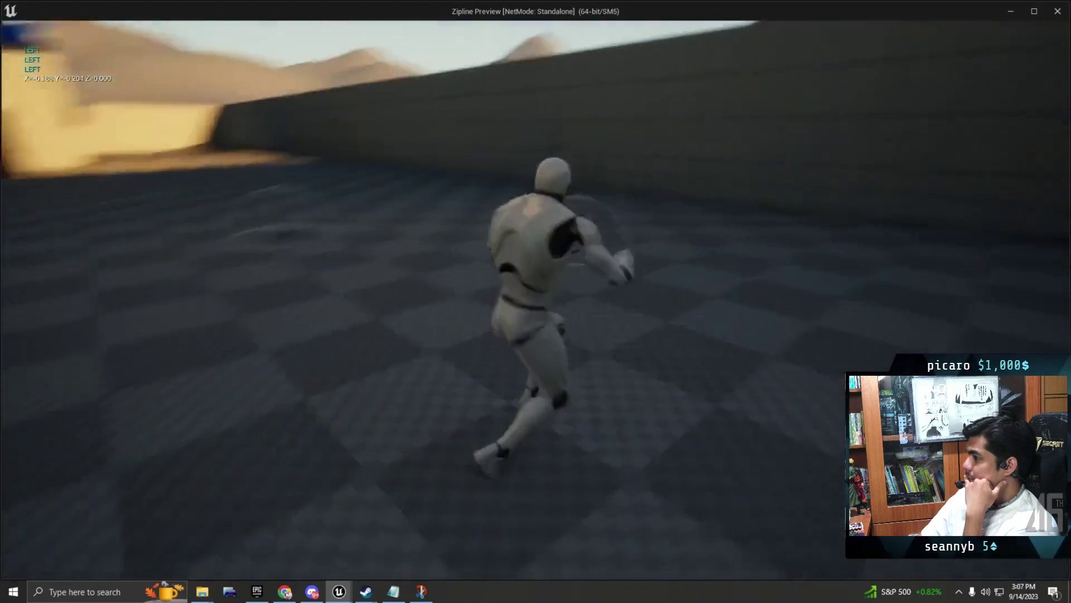
pyautogui.press('shift')
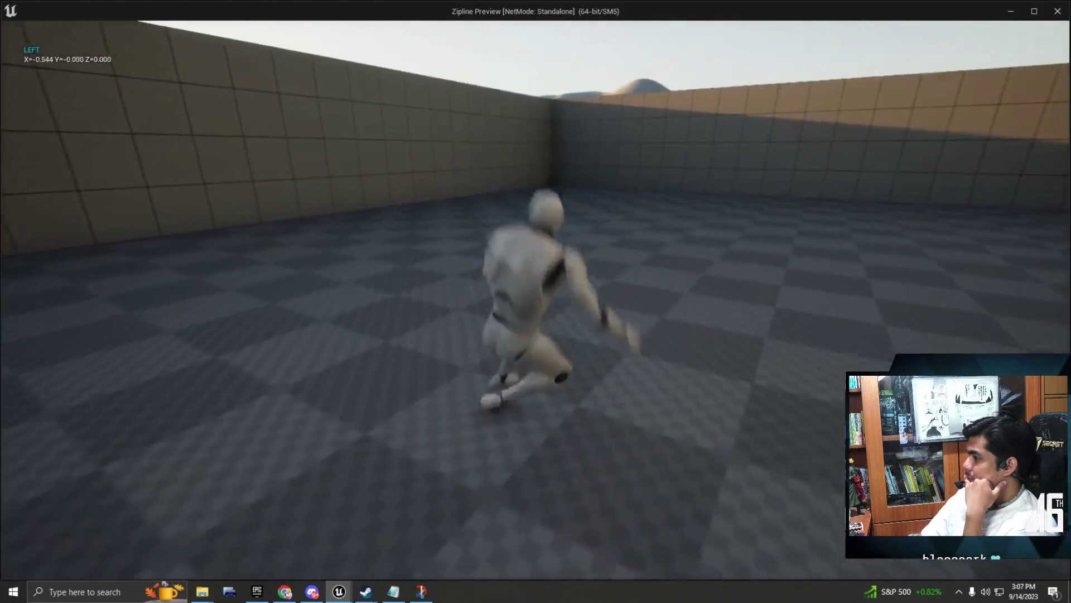
pyautogui.press('shift')
pyautogui.press('shift')
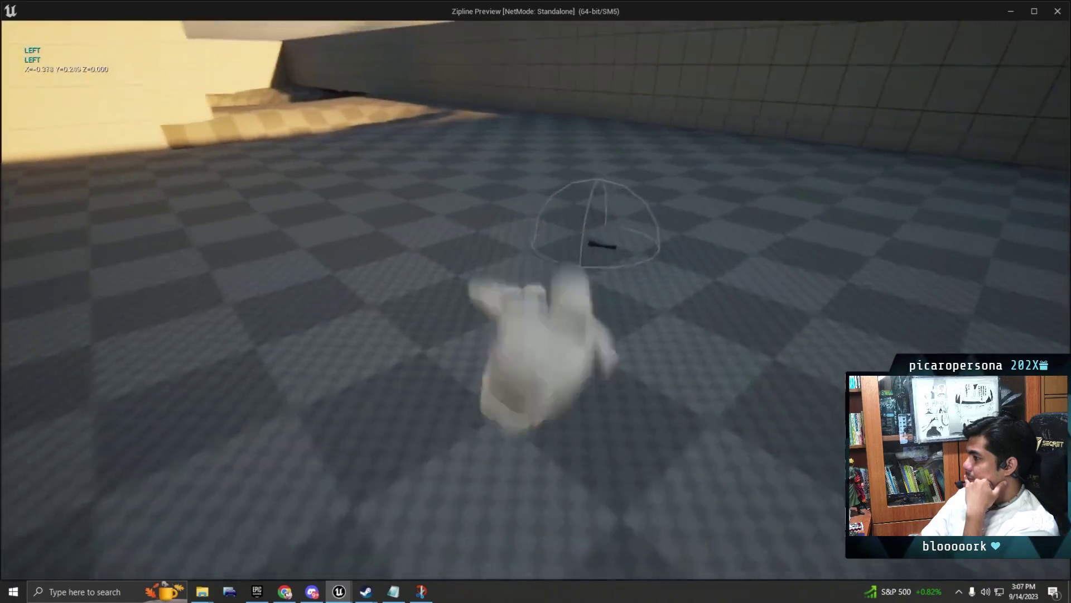
pyautogui.press('shift')
pyautogui.press('Escape')
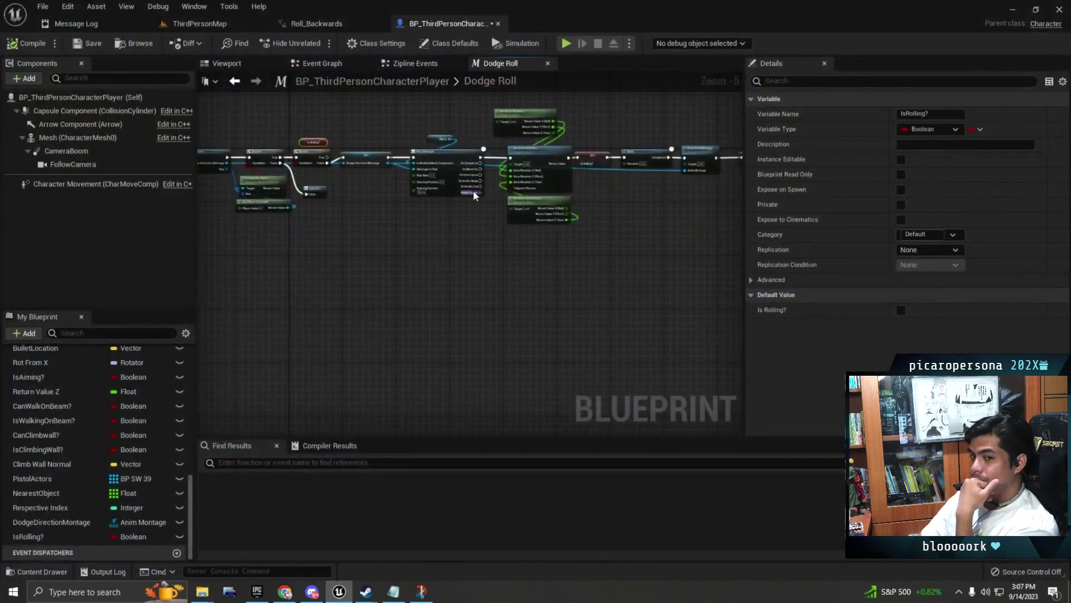
# Step: Switch to the Event Graph tab and look over its nodes
pyautogui.scroll(-5, 350, 182)
pyautogui.scroll(5, 351, 183)
pyautogui.scroll(-4, 450, 169)
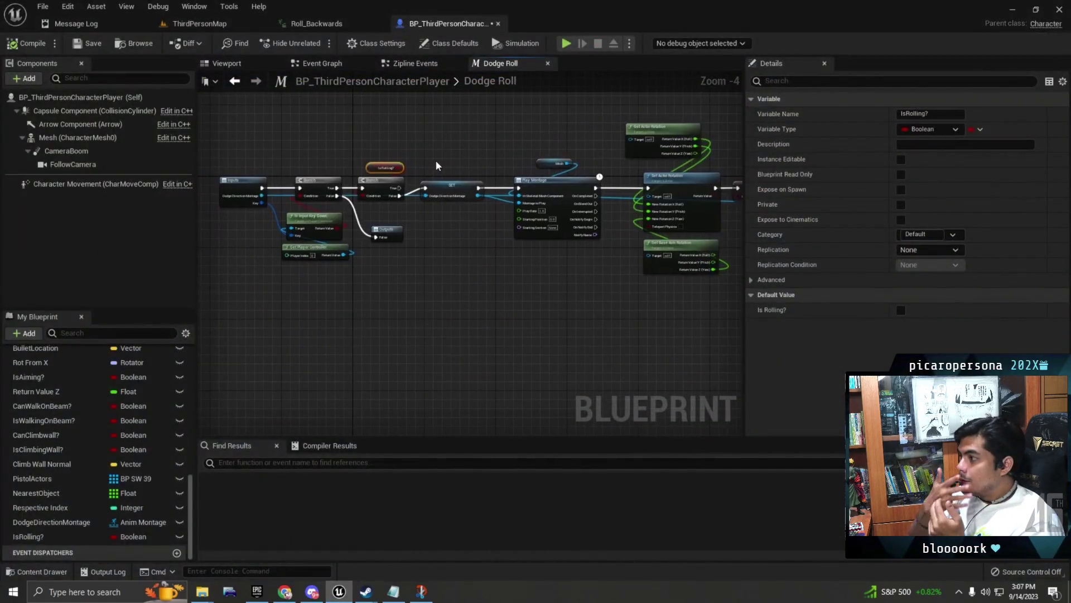
pyautogui.click(322, 63)
pyautogui.scroll(-2, 495, 210)
pyautogui.scroll(2, 496, 209)
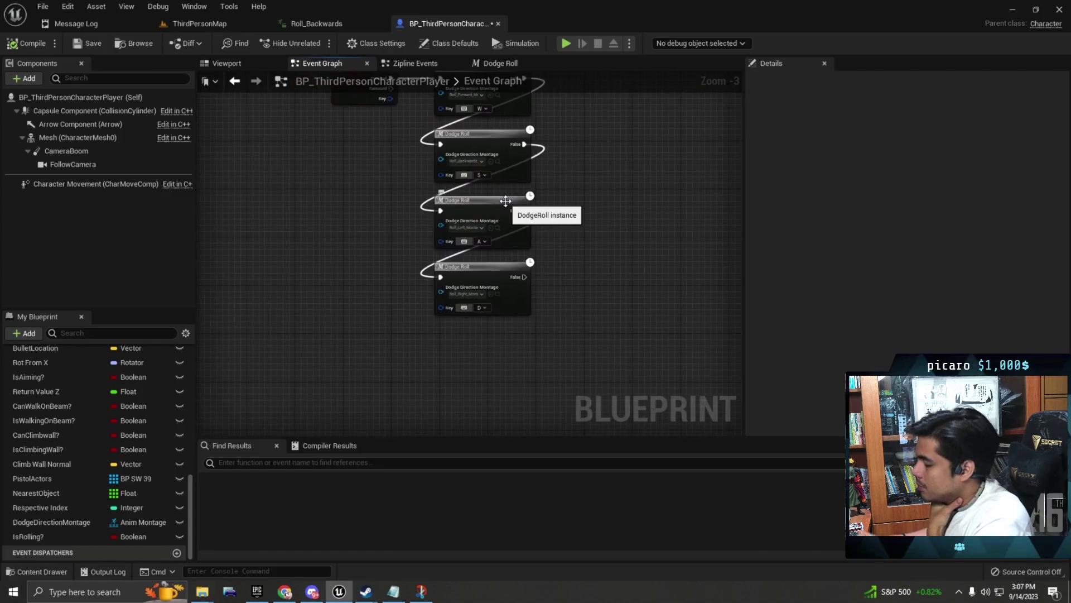
# Step: Exit video fullscreen, minimize Chrome, and bring up the Paparazi Unreal Editor window
pyautogui.click(1050, 596)
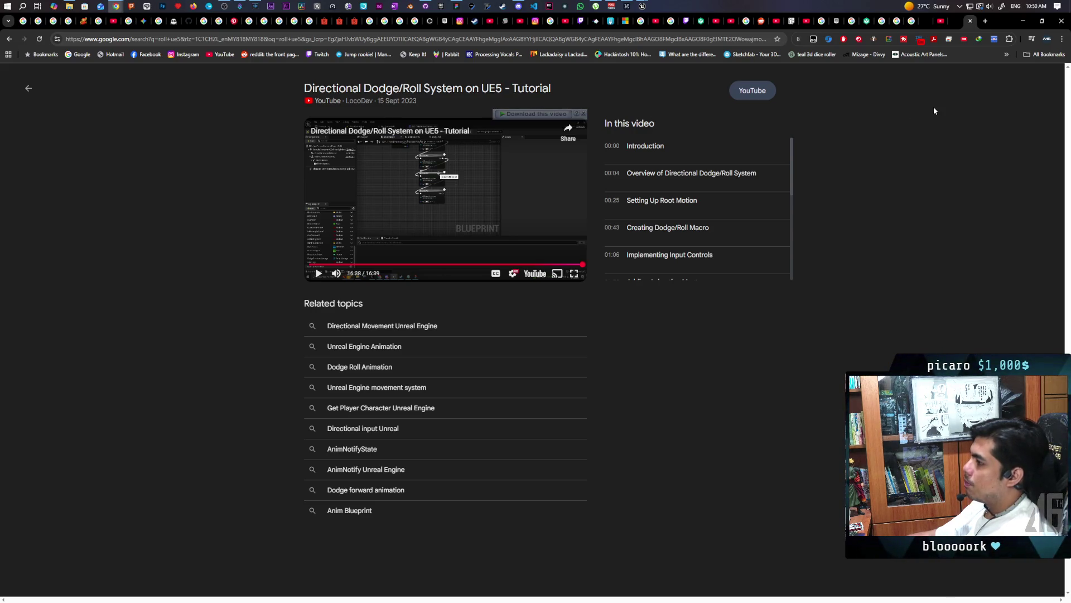
pyautogui.click(1021, 22)
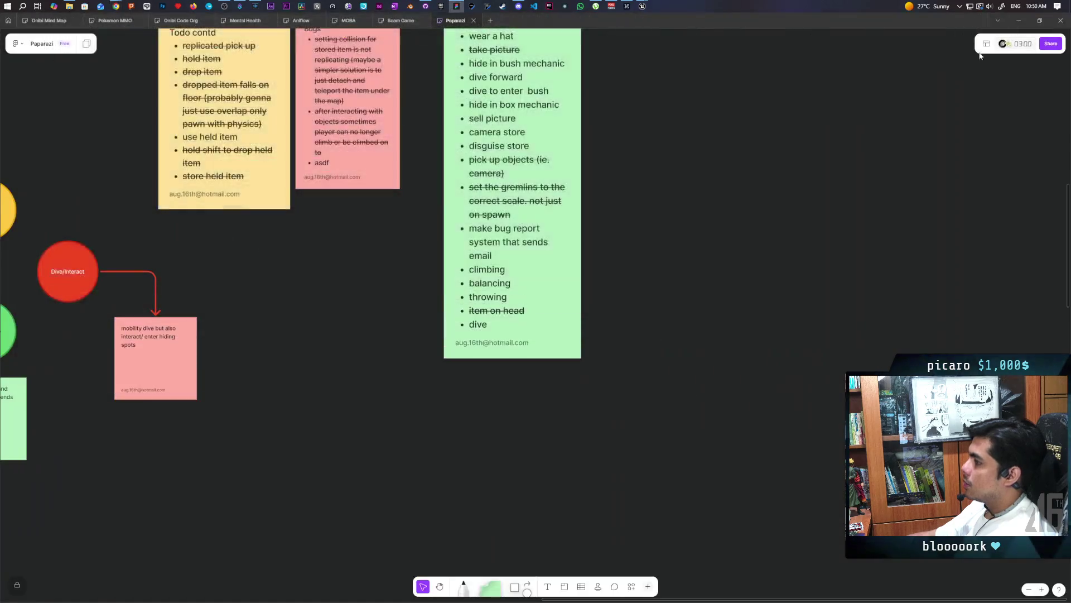
pyautogui.moveTo(643, 8)
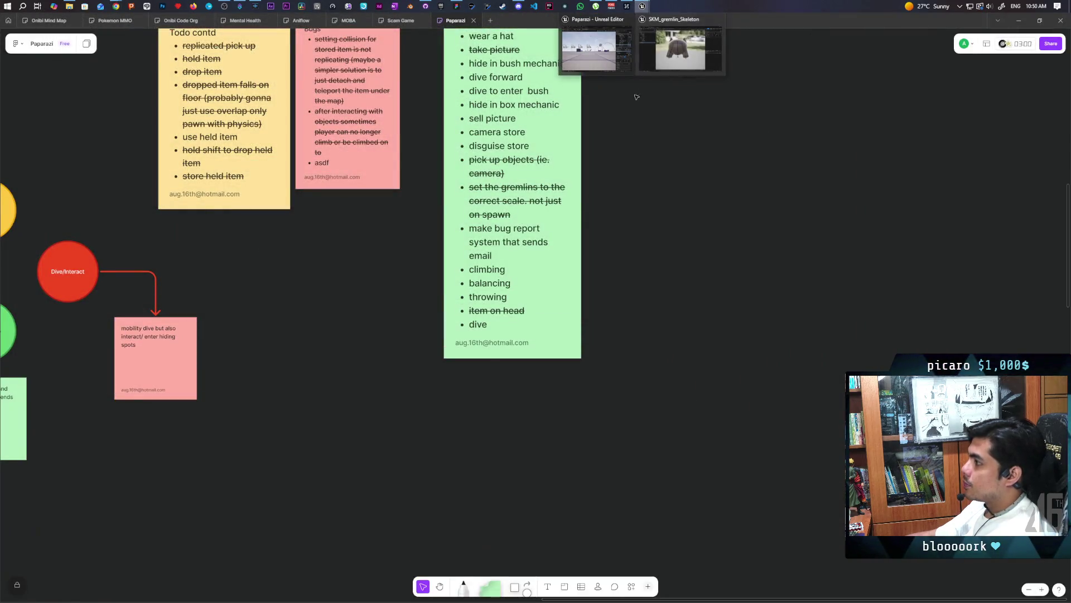
pyautogui.click(621, 54)
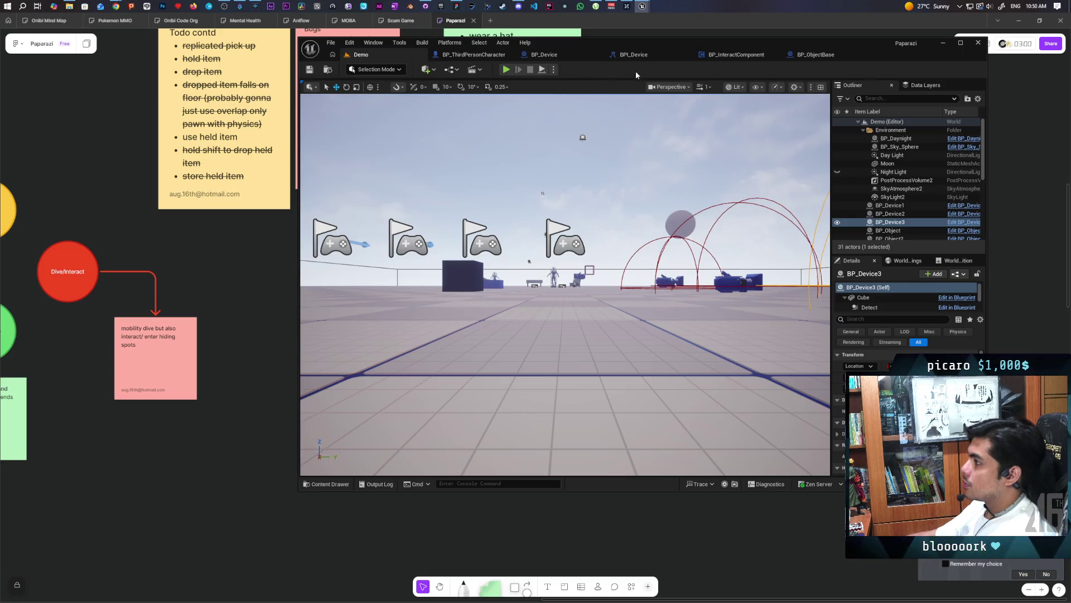
# Step: Nudge the editor window, glance at Discord messages, and minimize Discord
pyautogui.moveTo(865, 37); pyautogui.dragTo(878, 34)
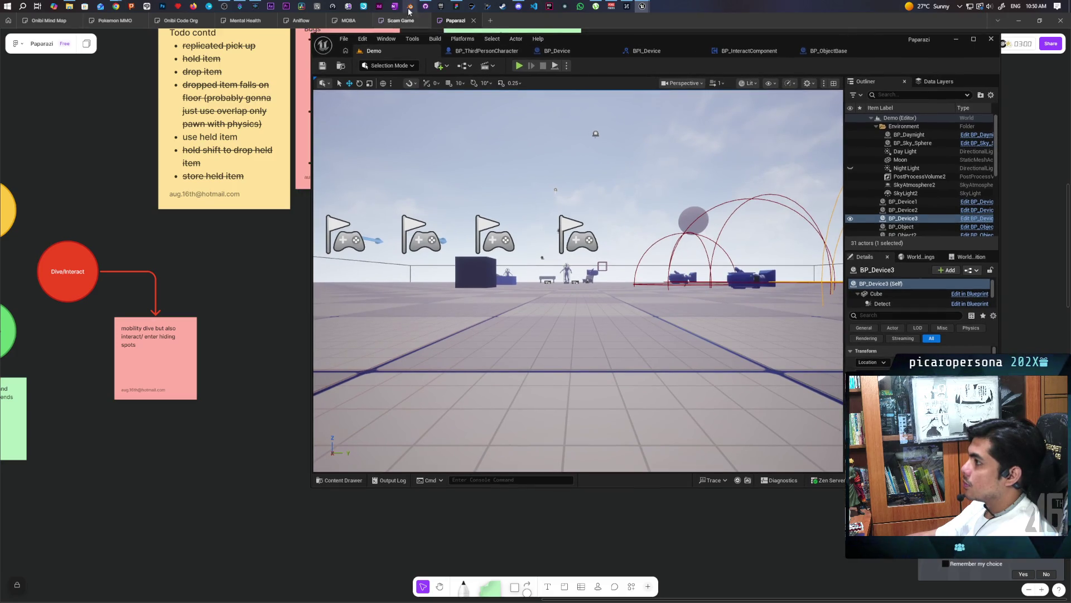
pyautogui.click(518, 6)
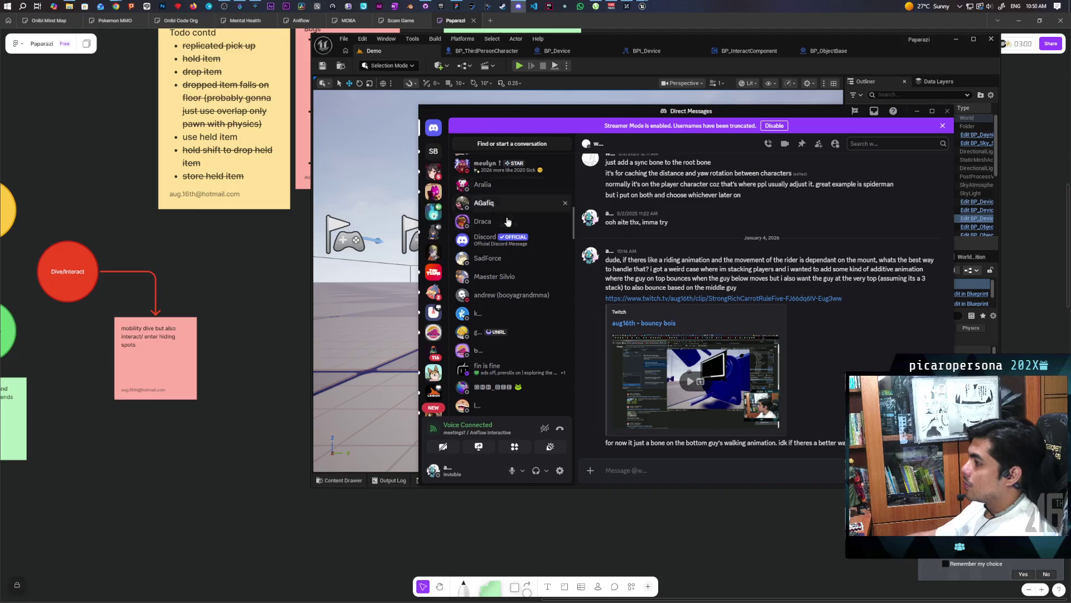
pyautogui.scroll(5, 504, 213)
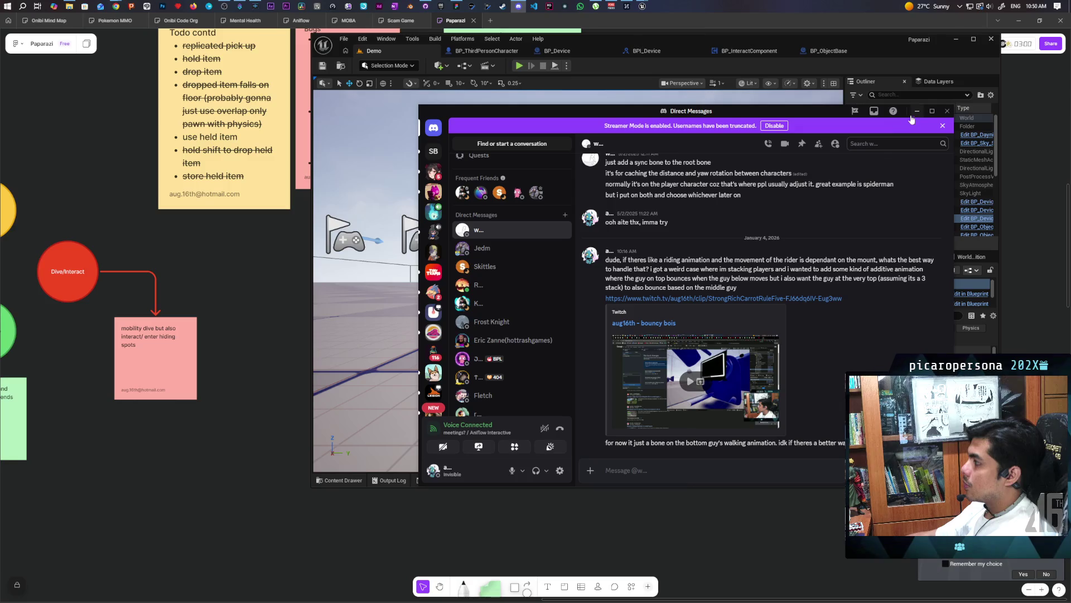
pyautogui.click(917, 111)
# Step: Start a two-client play session and walk the black character to the red and blue ones, jumping
pyautogui.click(519, 66)
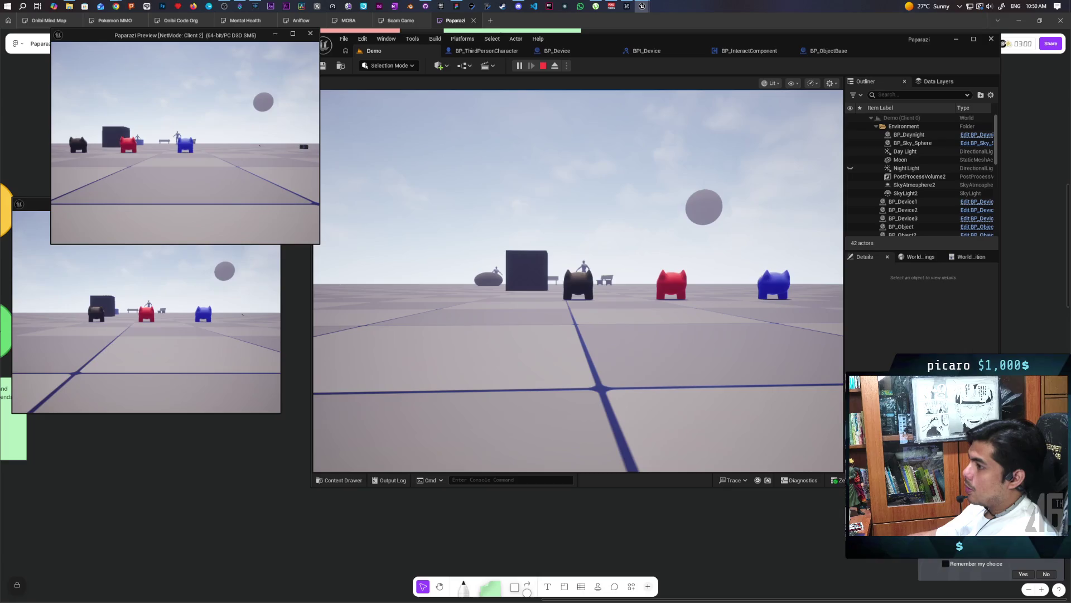
pyautogui.hotkey('alt', 'Tab')
pyautogui.press('w')
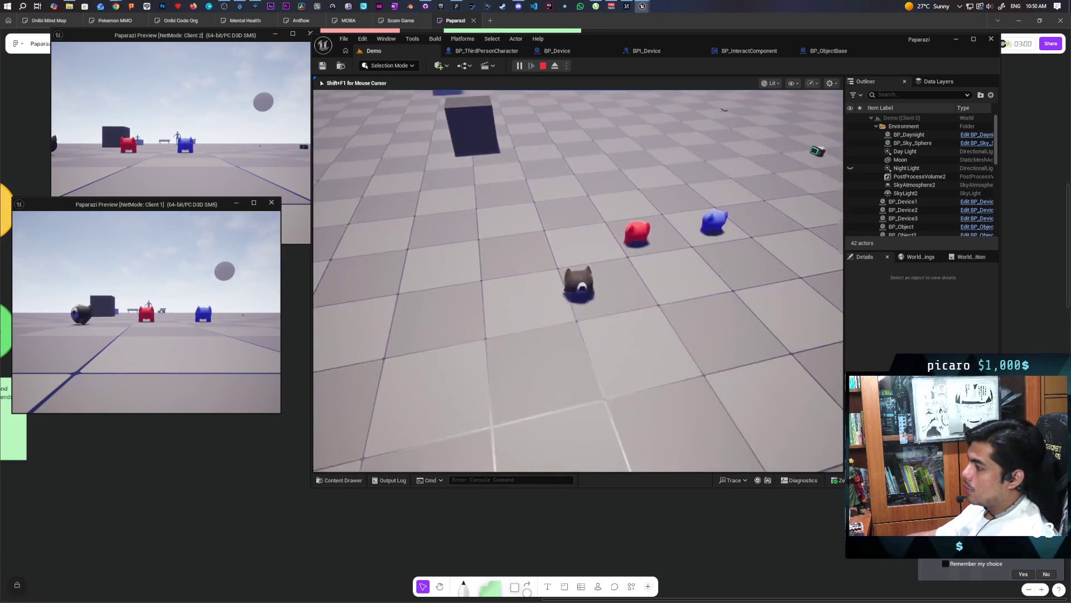
pyautogui.press('w')
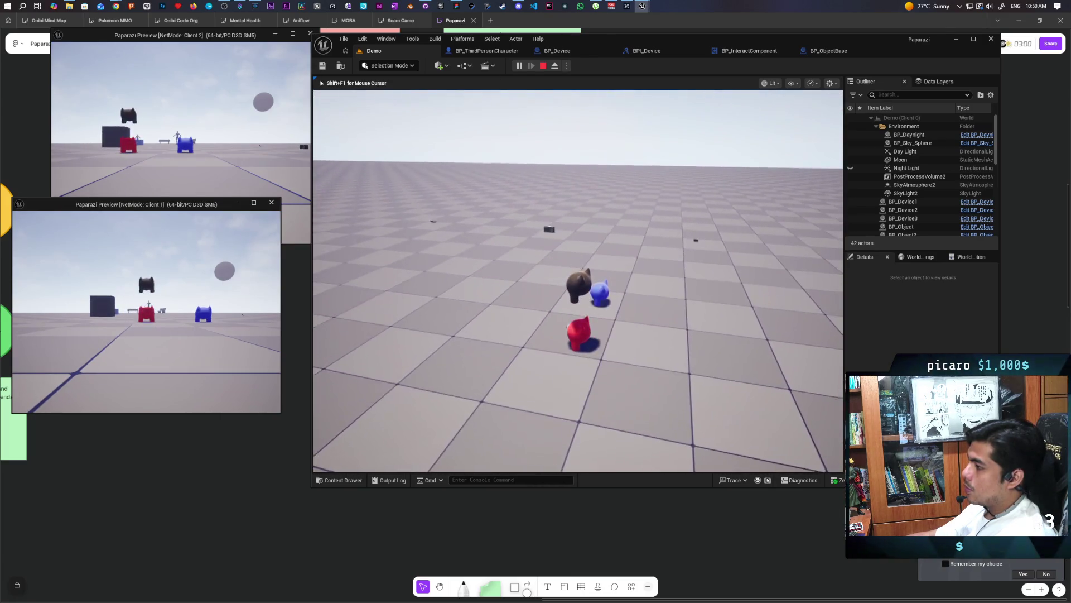
pyautogui.press('w')
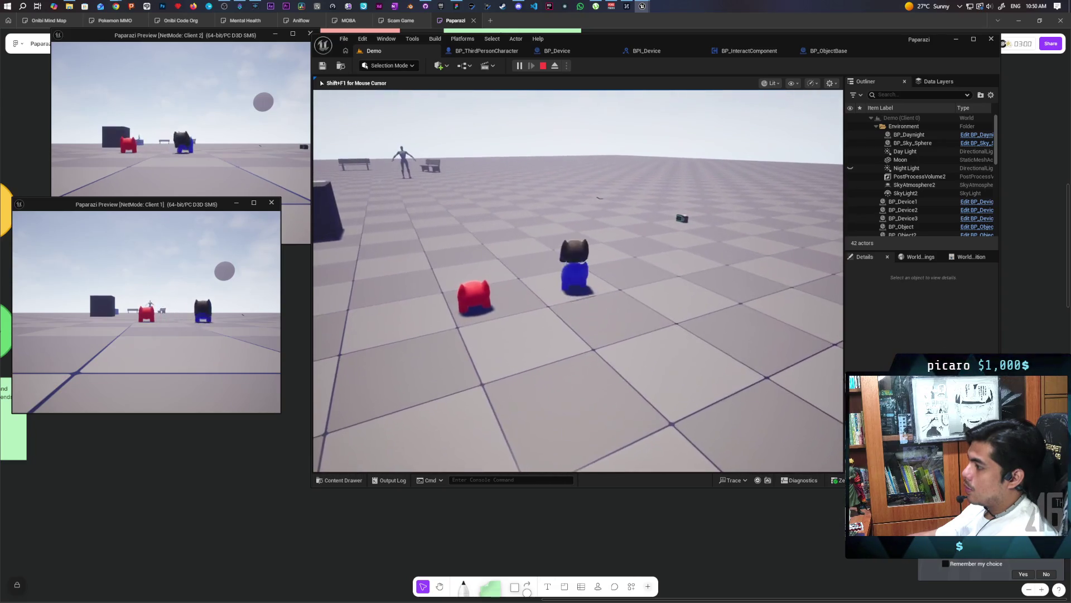
pyautogui.press('w')
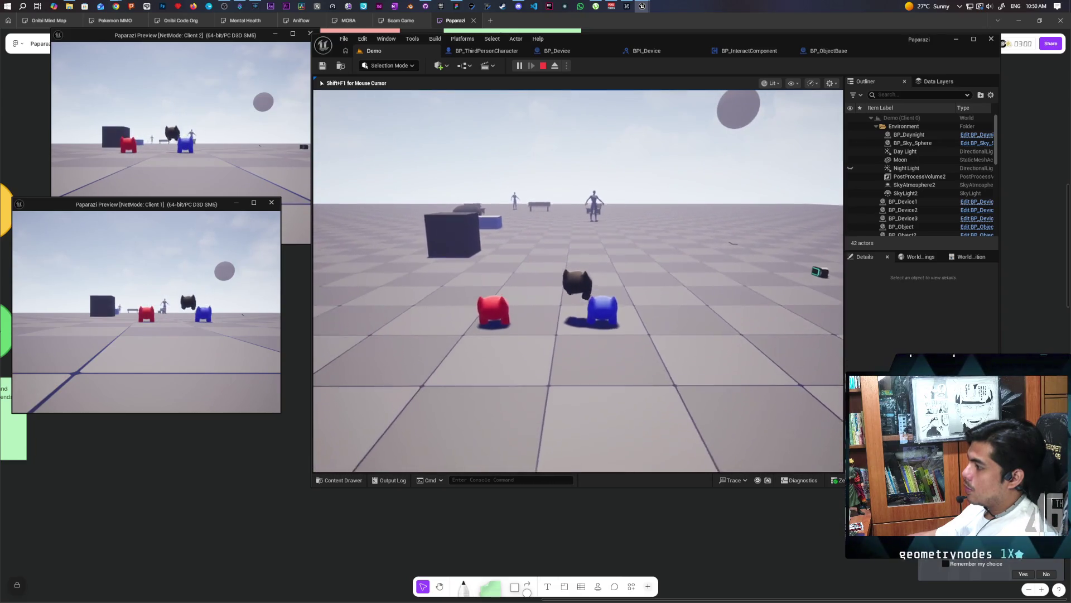
pyautogui.press('w')
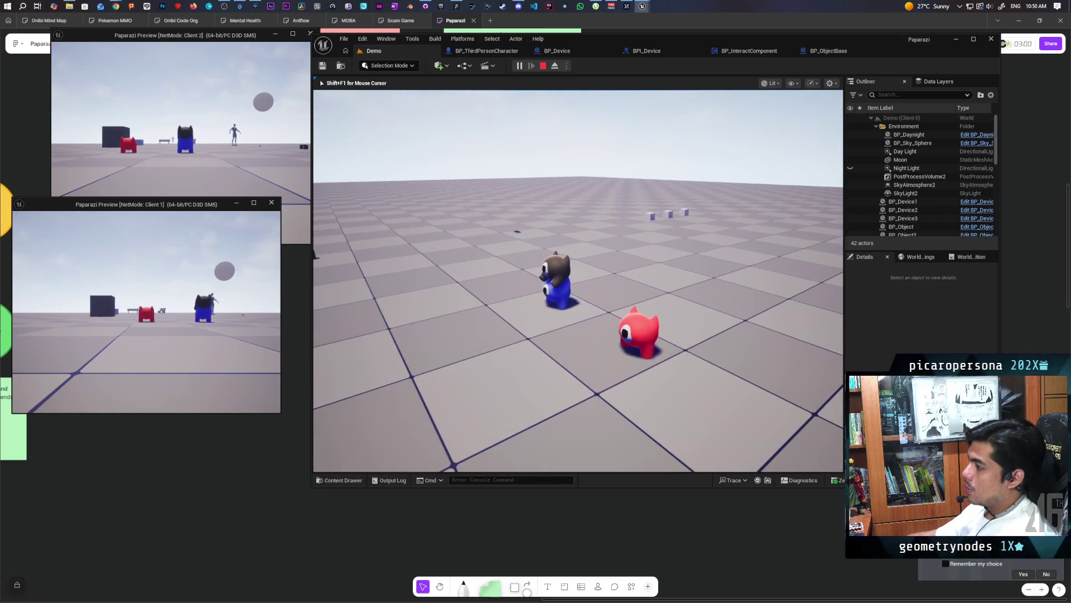
pyautogui.press('space')
pyautogui.press('w')
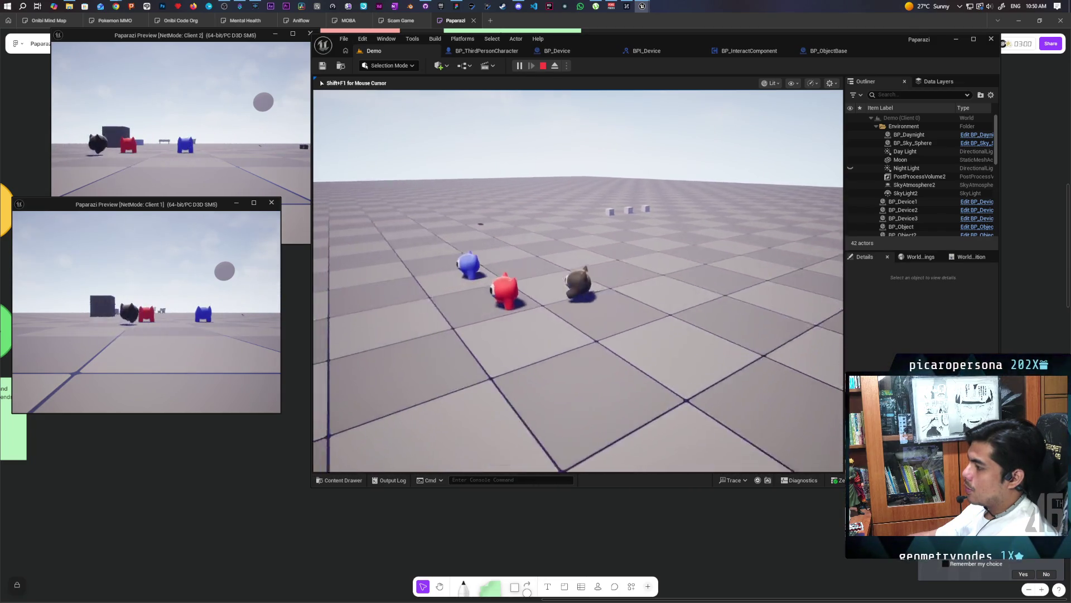
# Step: Walk the character across the level to the white item box, then stop the play test
pyautogui.press('w')
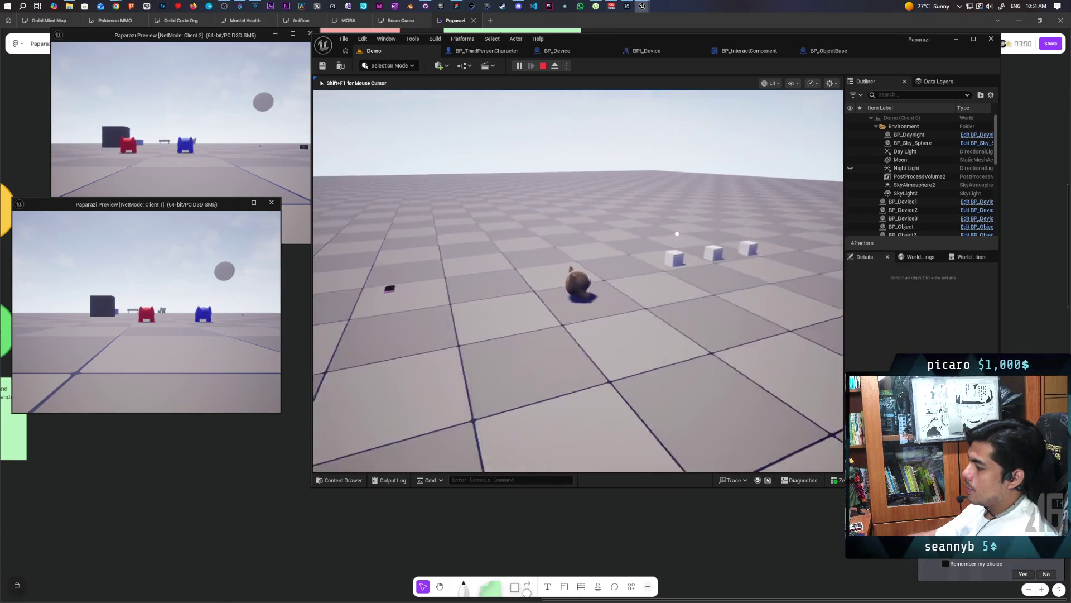
pyautogui.press('w')
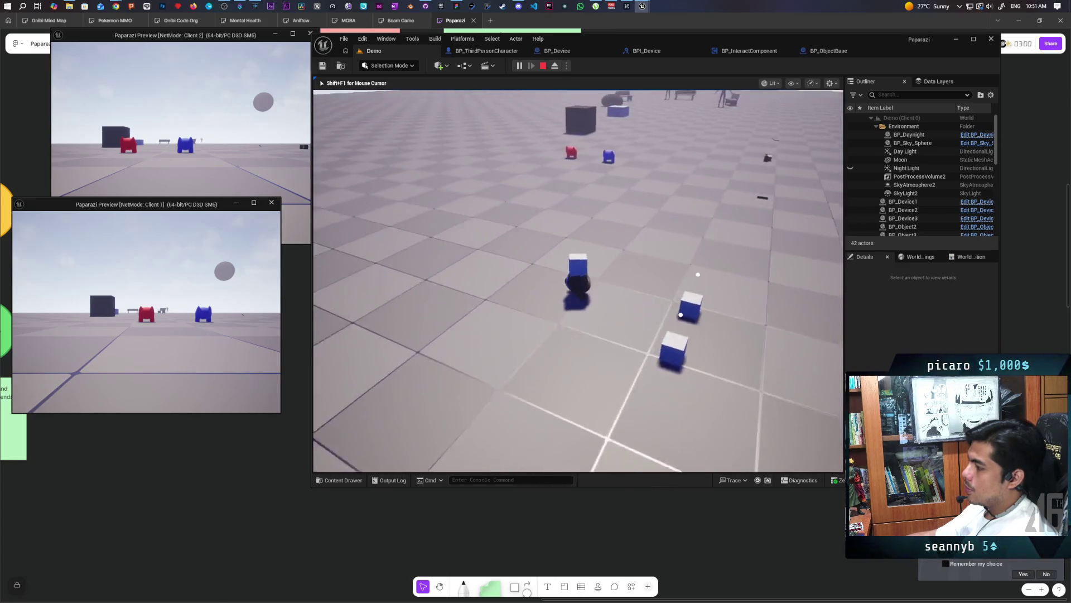
pyautogui.press('w')
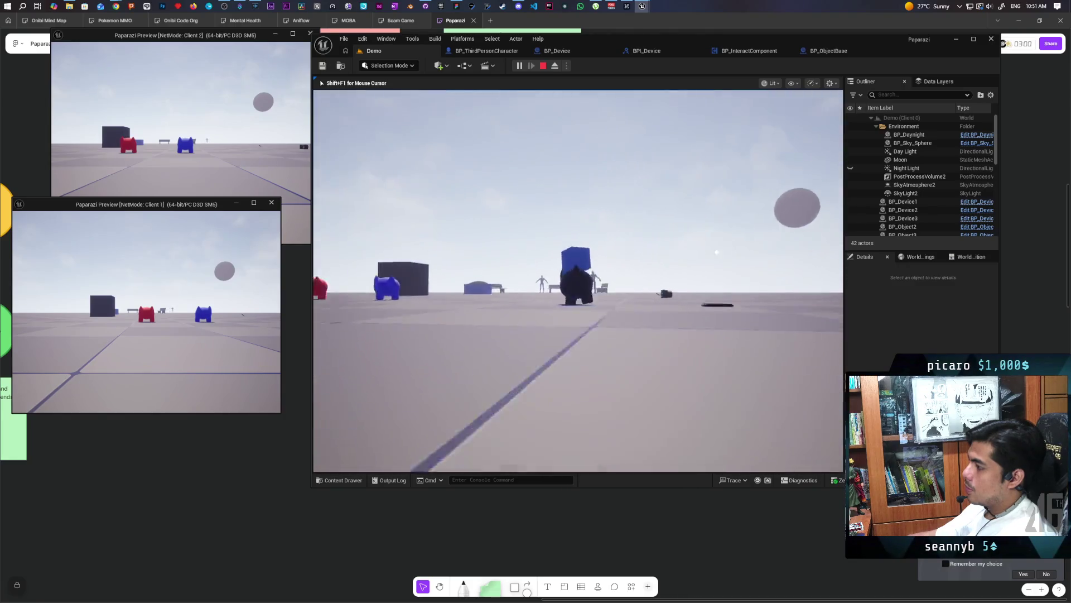
pyautogui.press('w')
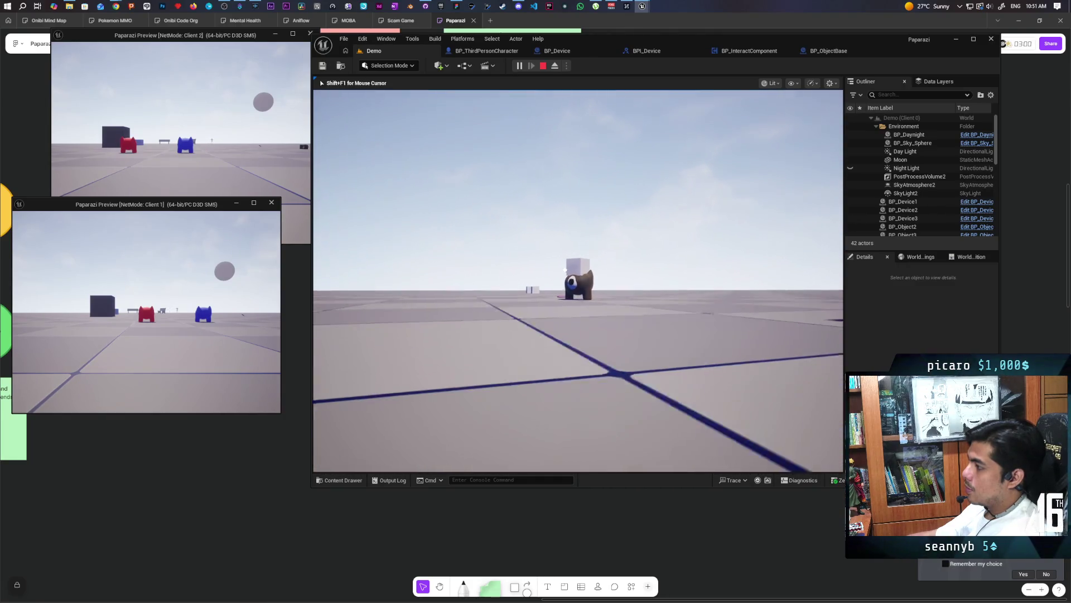
pyautogui.press('w')
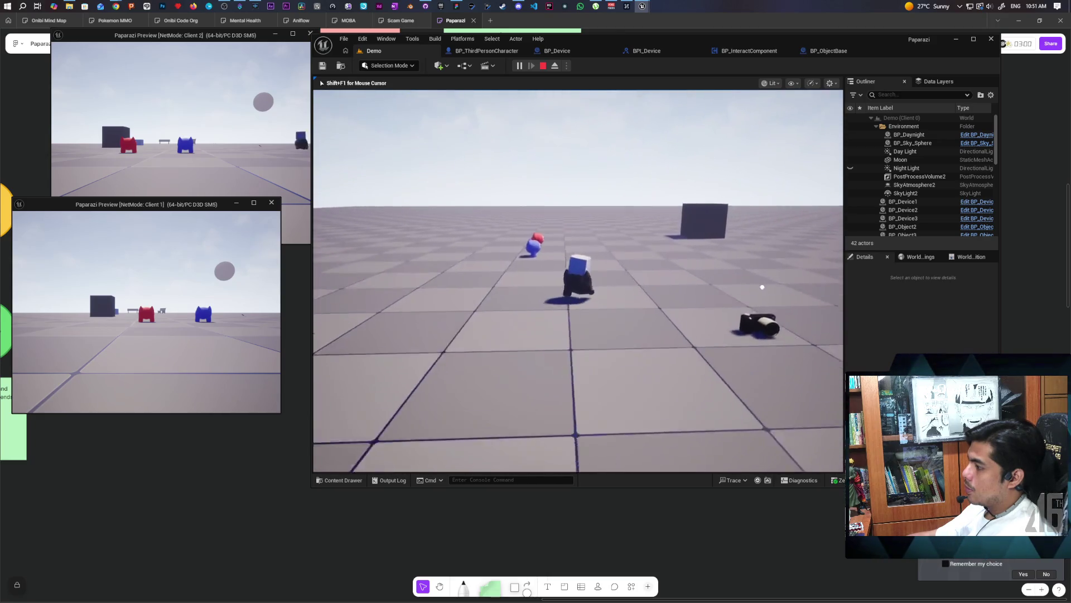
pyautogui.press('w')
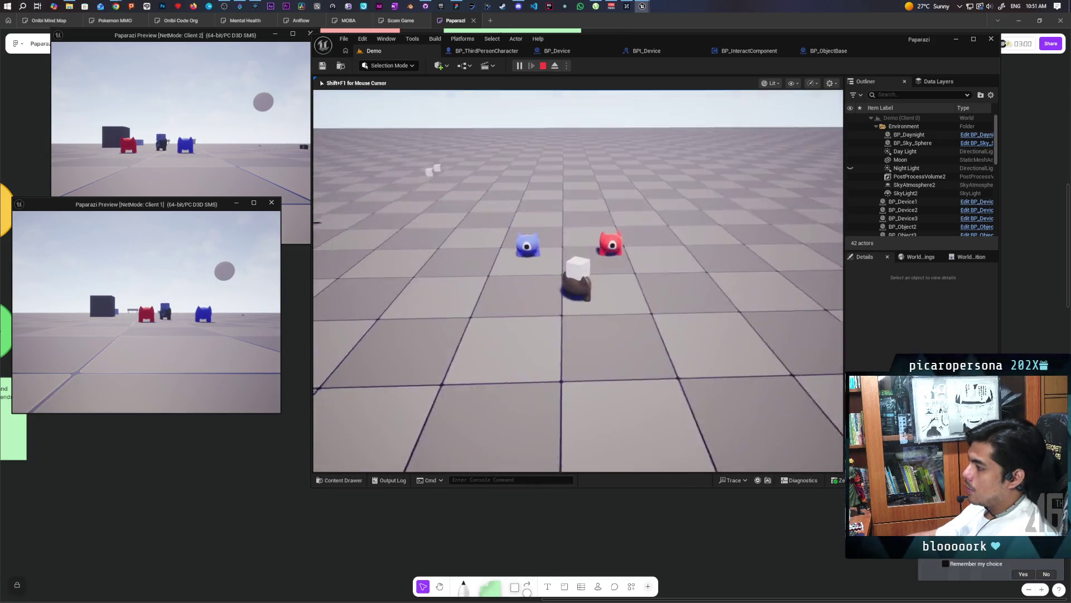
pyautogui.press('w')
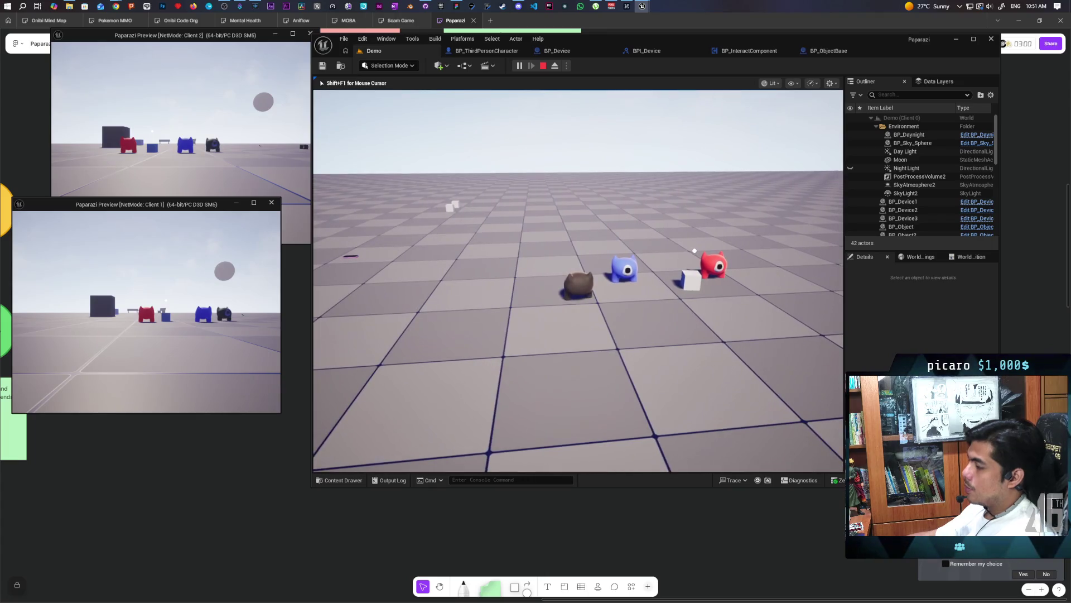
pyautogui.press('Escape')
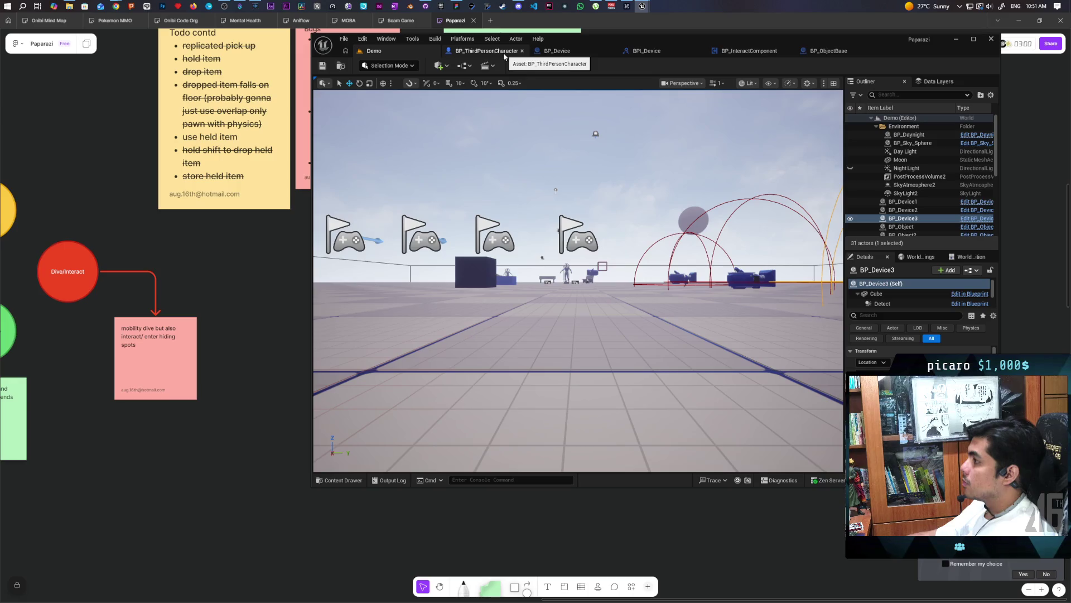
# Step: In BP_InteractComponent's Interact graph, comment the first Is Valid check 'If overlapping available then hold'
pyautogui.click(749, 50)
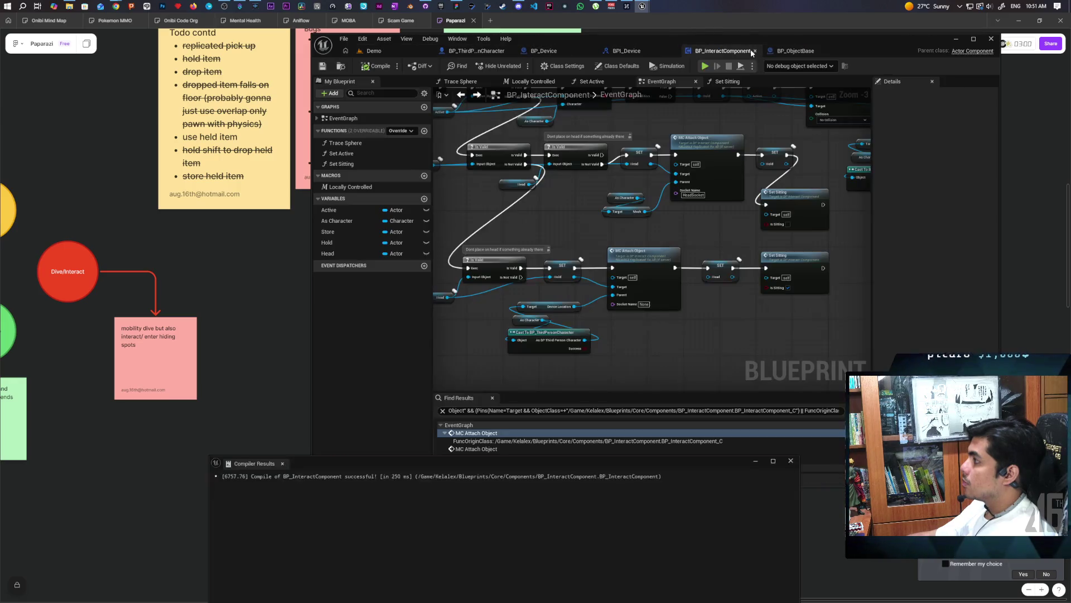
pyautogui.moveTo(588, 228)
pyautogui.mouseDown()
pyautogui.moveTo(704, 231)
pyautogui.moveTo(582, 253)
pyautogui.moveTo(588, 299)
pyautogui.moveTo(608, 297)
pyautogui.moveTo(555, 289)
pyautogui.moveTo(621, 306)
pyautogui.moveTo(626, 337)
pyautogui.mouseUp()
pyautogui.scroll(1, 515, 233)
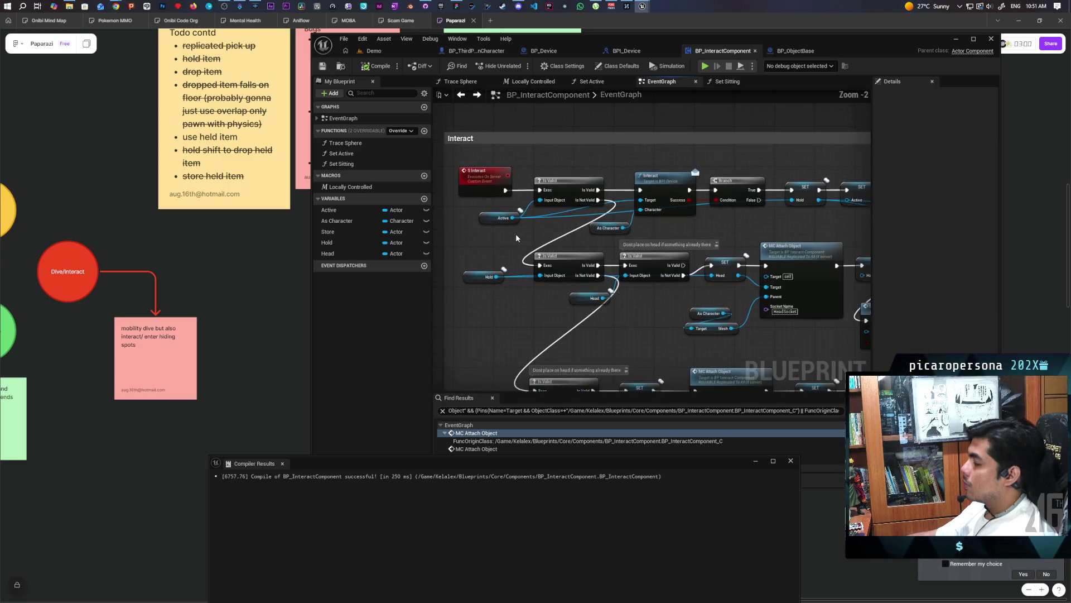
pyautogui.scroll(-1, 516, 236)
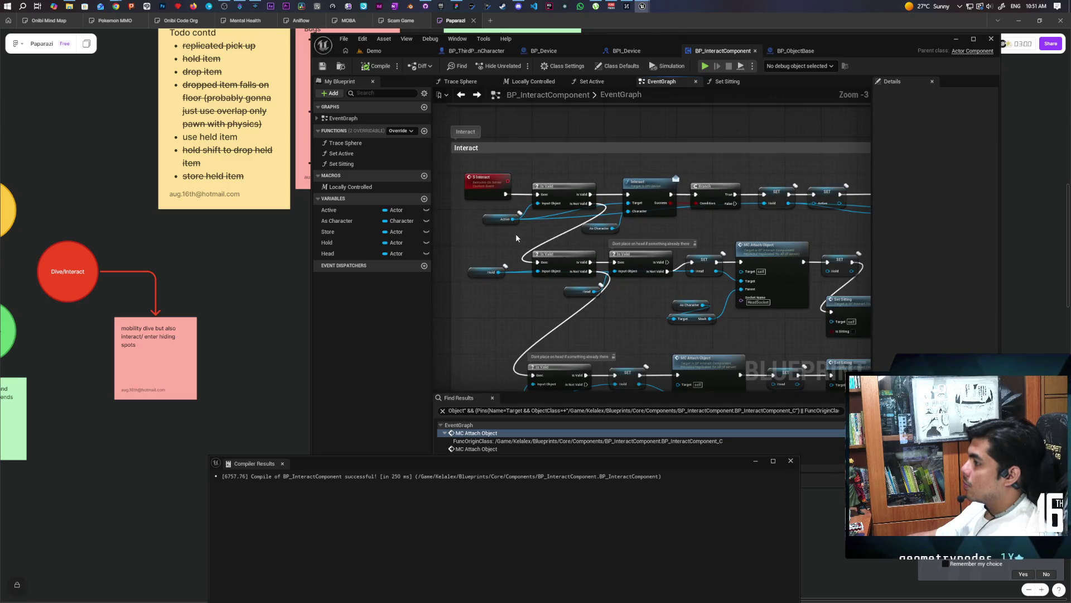
pyautogui.scroll(1, 516, 237)
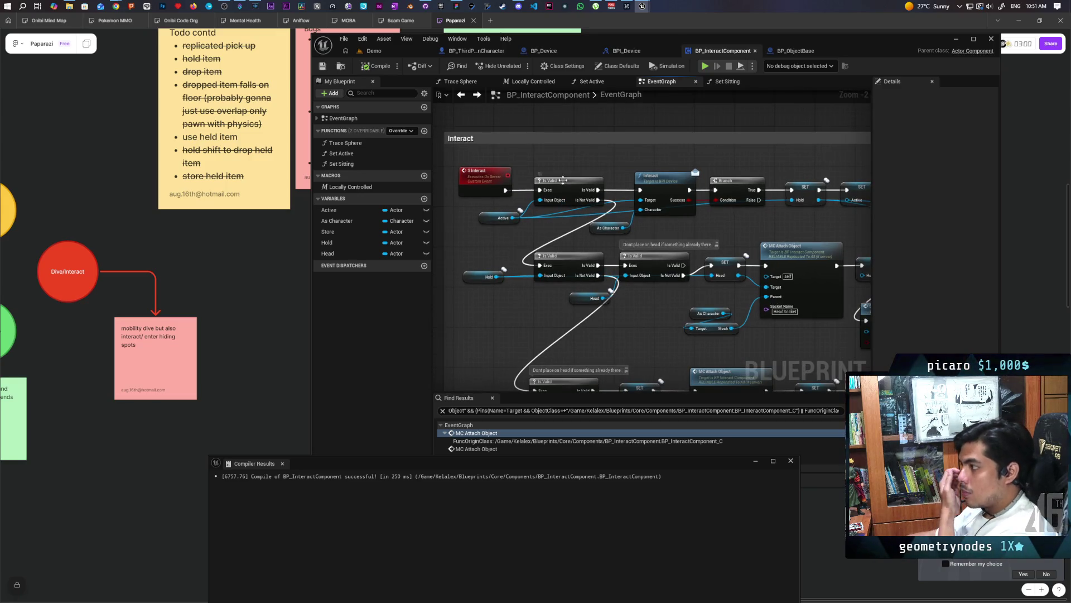
pyautogui.click(565, 181)
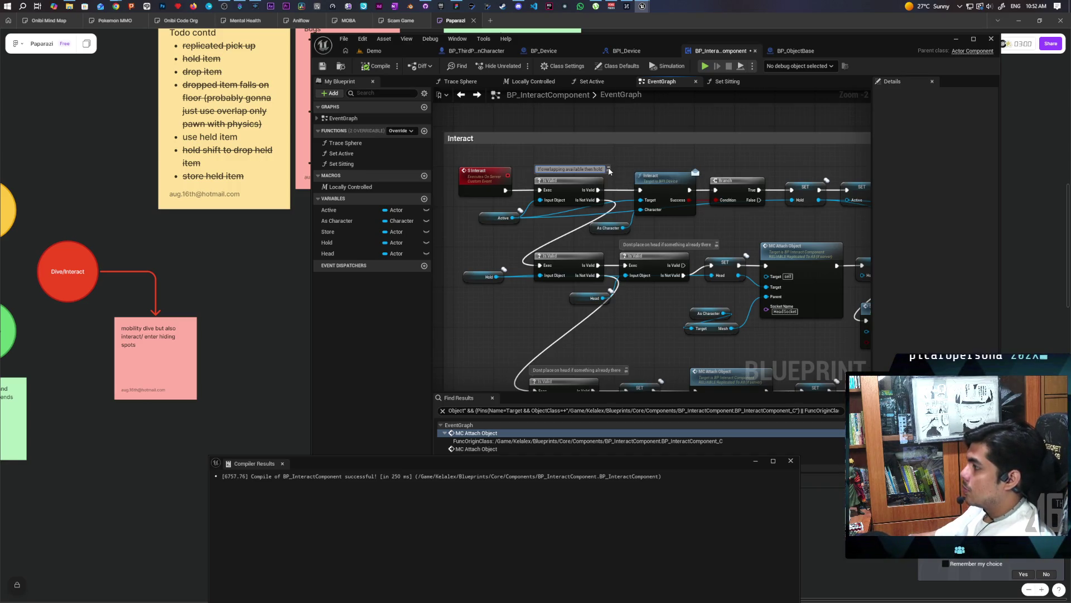
# Step: Shift both Is Valid nodes and their comments further left
pyautogui.click(567, 264)
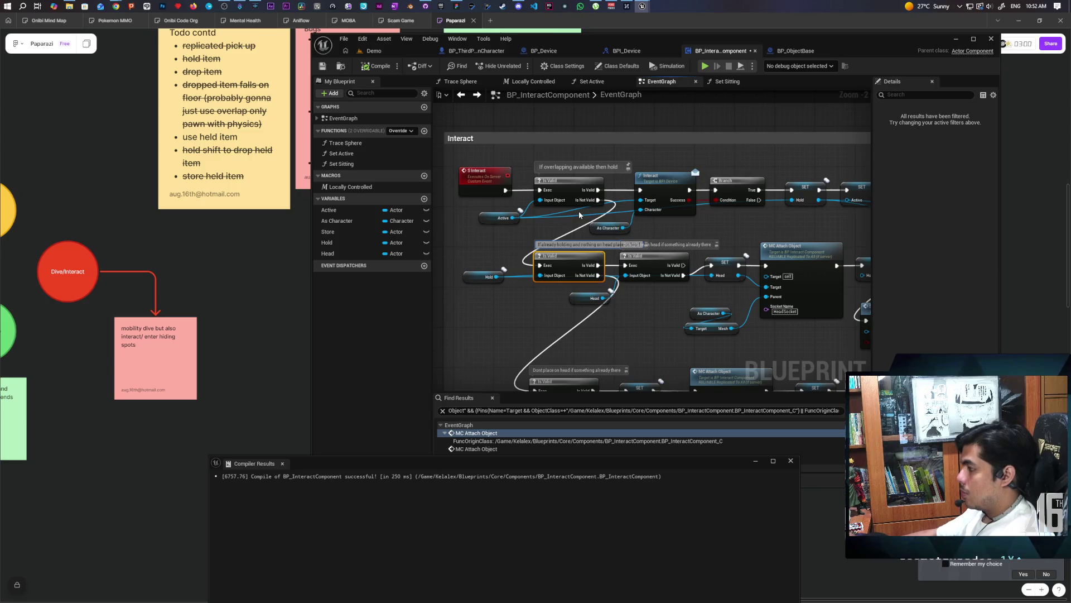
pyautogui.moveTo(565, 259); pyautogui.dragTo(525, 261)
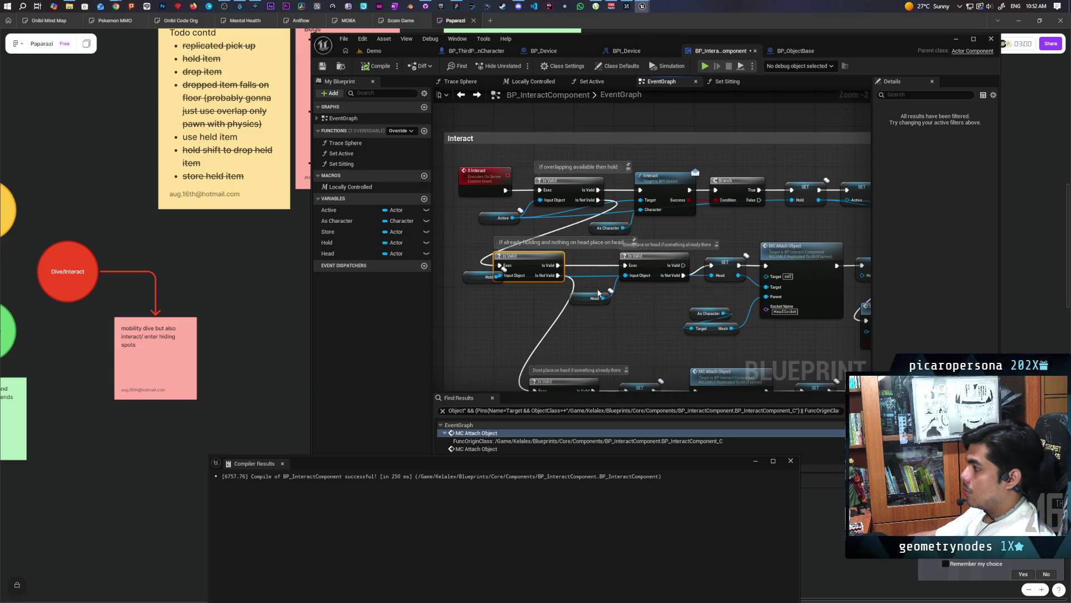
pyautogui.moveTo(529, 264); pyautogui.dragTo(509, 264)
pyautogui.moveTo(566, 329)
pyautogui.mouseDown()
pyautogui.moveTo(596, 259)
pyautogui.moveTo(562, 288)
pyautogui.moveTo(535, 287)
pyautogui.mouseUp()
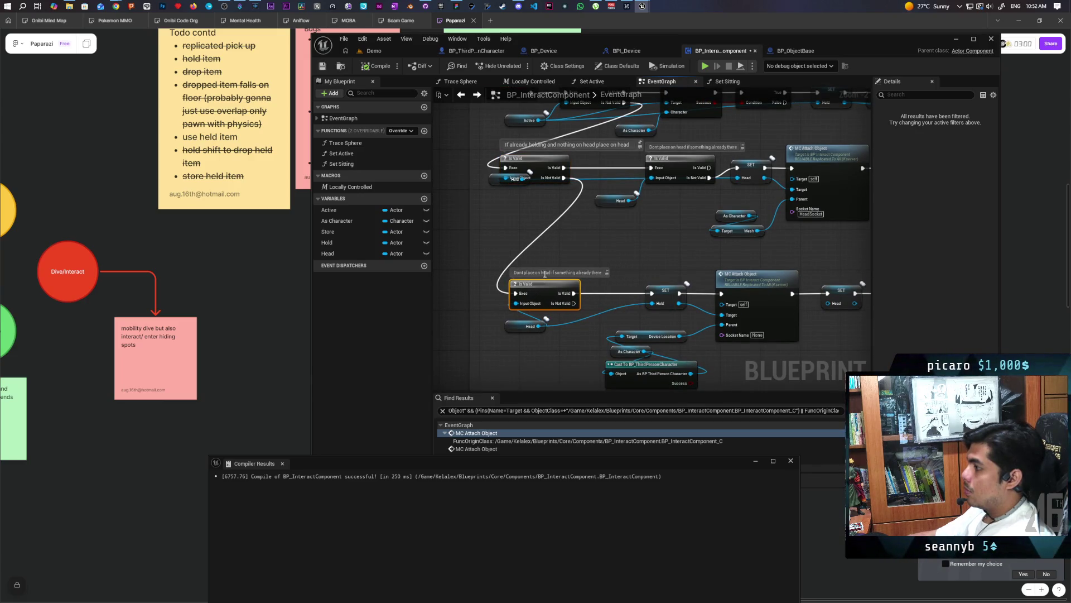
# Step: Retitle the lower comment 'If something already on head and not holding then hold'
pyautogui.doubleClick(545, 273)
pyautogui.click(545, 273)
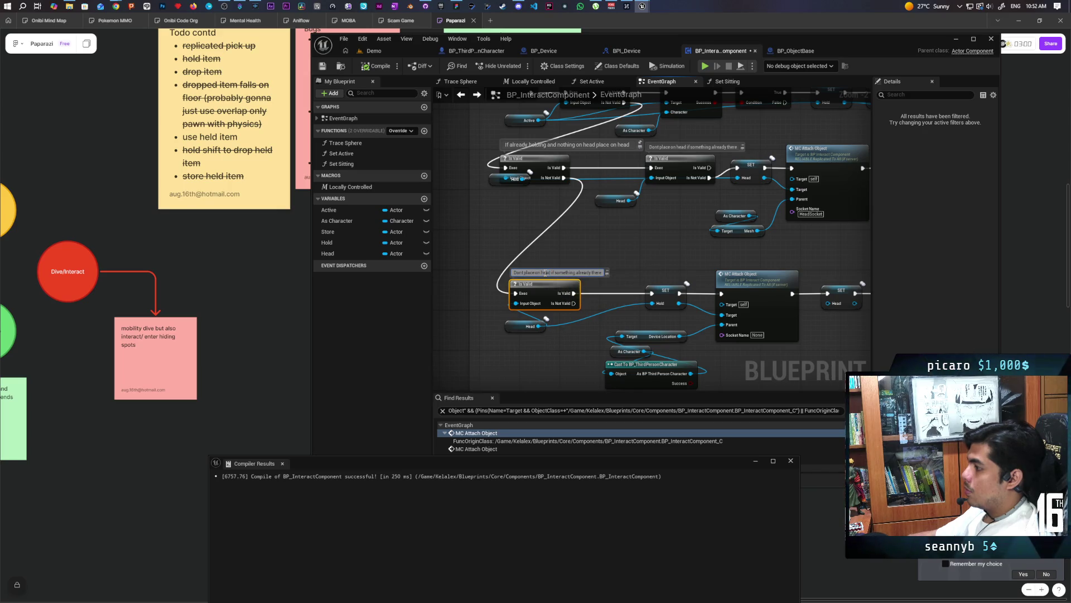
pyautogui.hotkey('ctrl', 'a')
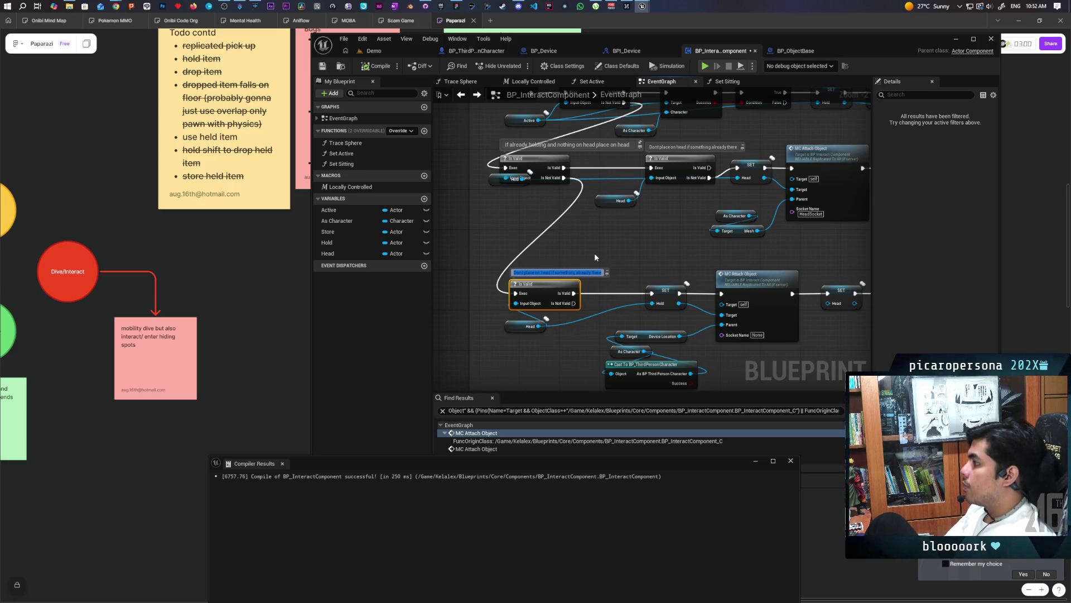
pyautogui.write('If se')
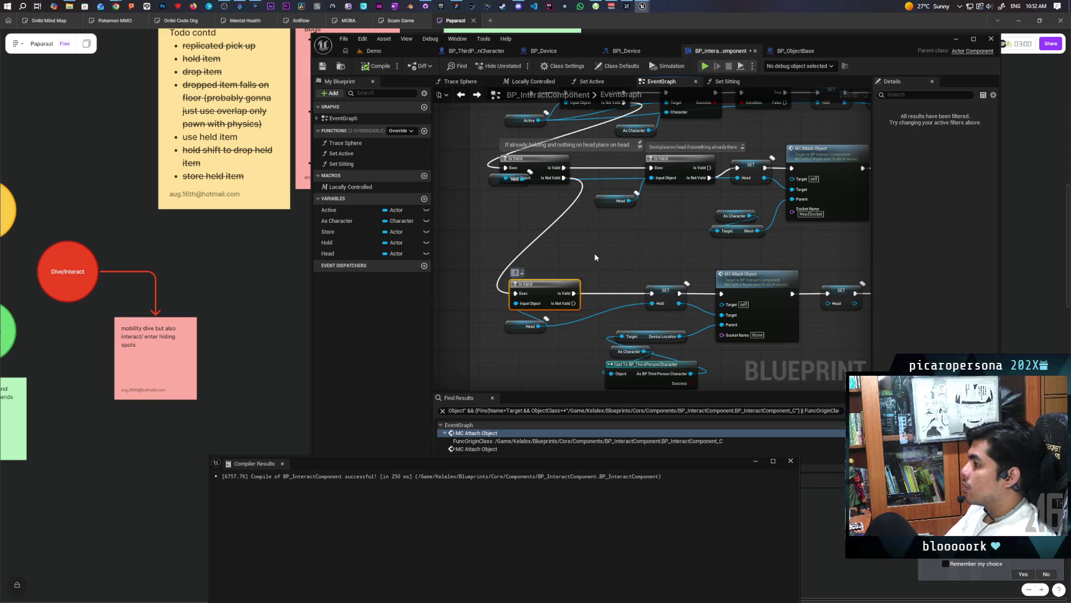
pyautogui.write('mething')
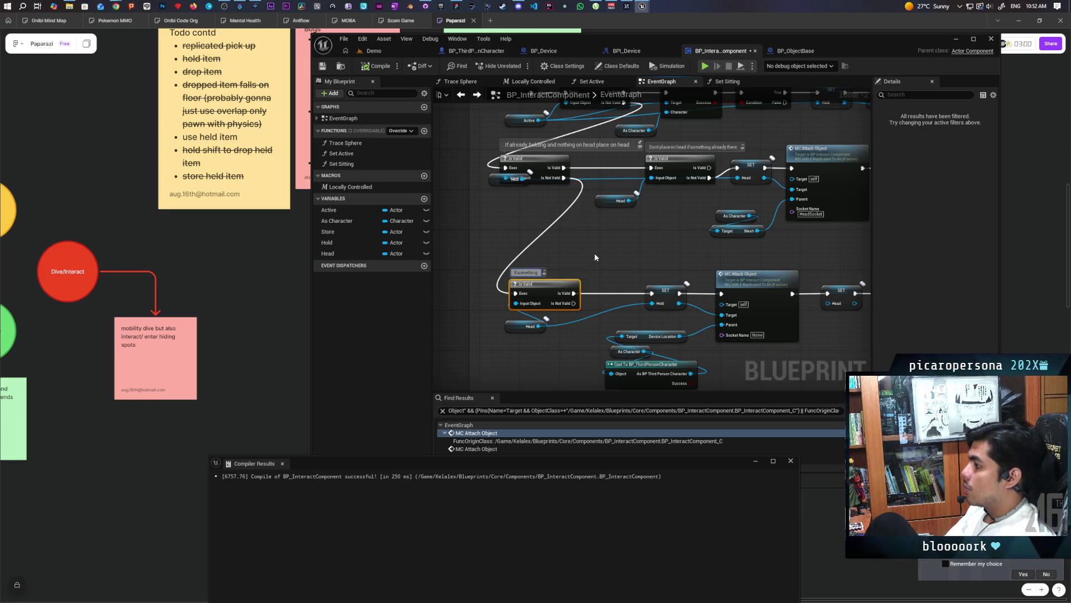
pyautogui.write(' already o')
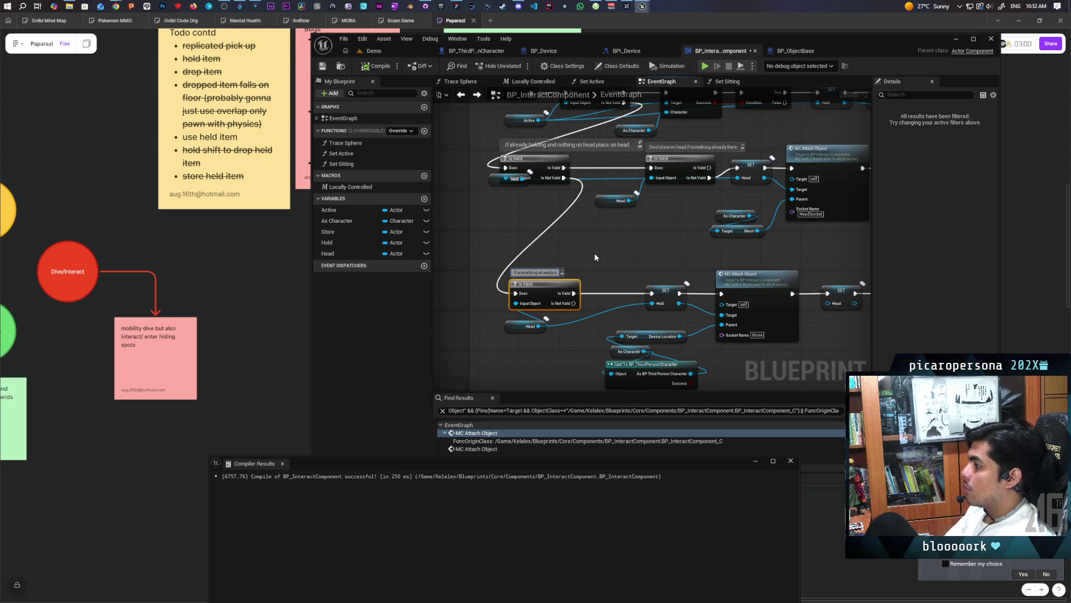
pyautogui.write('n head and no')
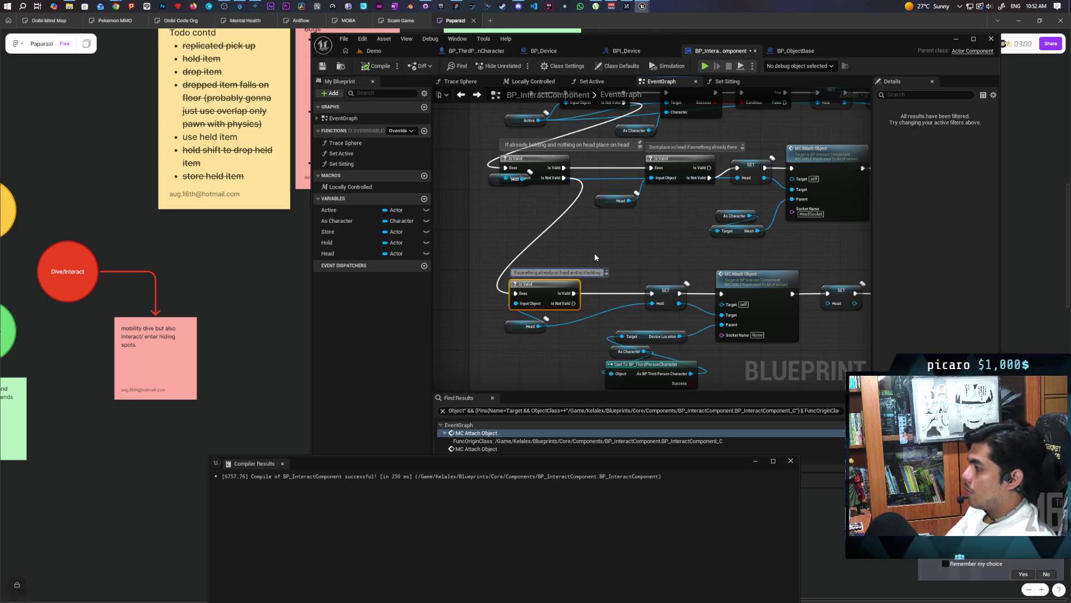
pyautogui.write('then hold')
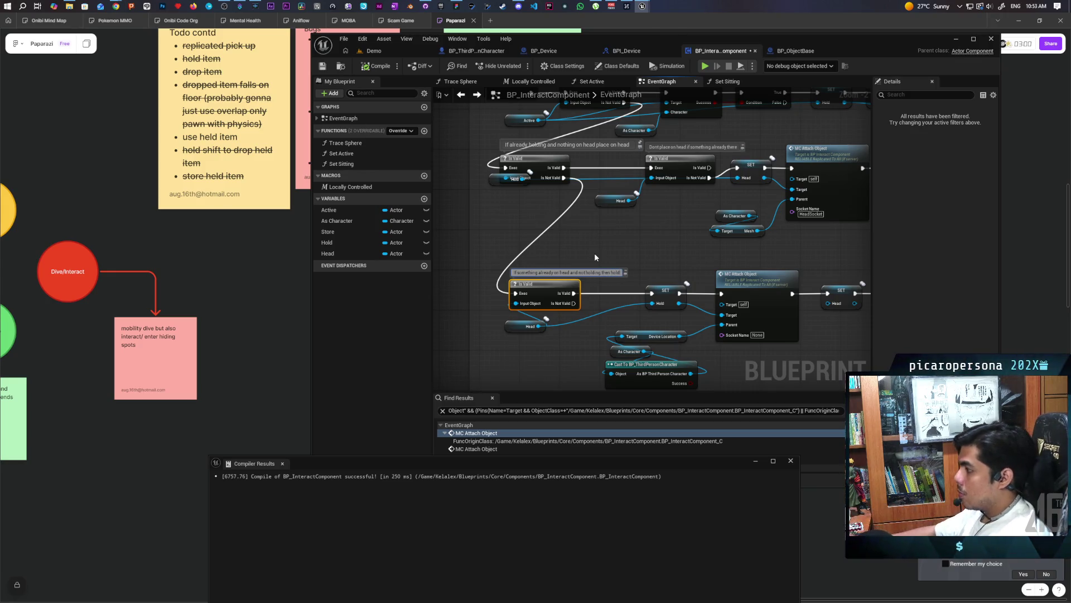
pyautogui.moveTo(595, 257)
pyautogui.mouseDown()
pyautogui.moveTo(589, 225)
pyautogui.moveTo(599, 268)
pyautogui.mouseUp()
# Step: Make room in the head-occupied branch by shifting the Head getter and neighbouring nodes
pyautogui.moveTo(479, 324); pyautogui.dragTo(468, 326)
pyautogui.scroll(-2, 446, 253)
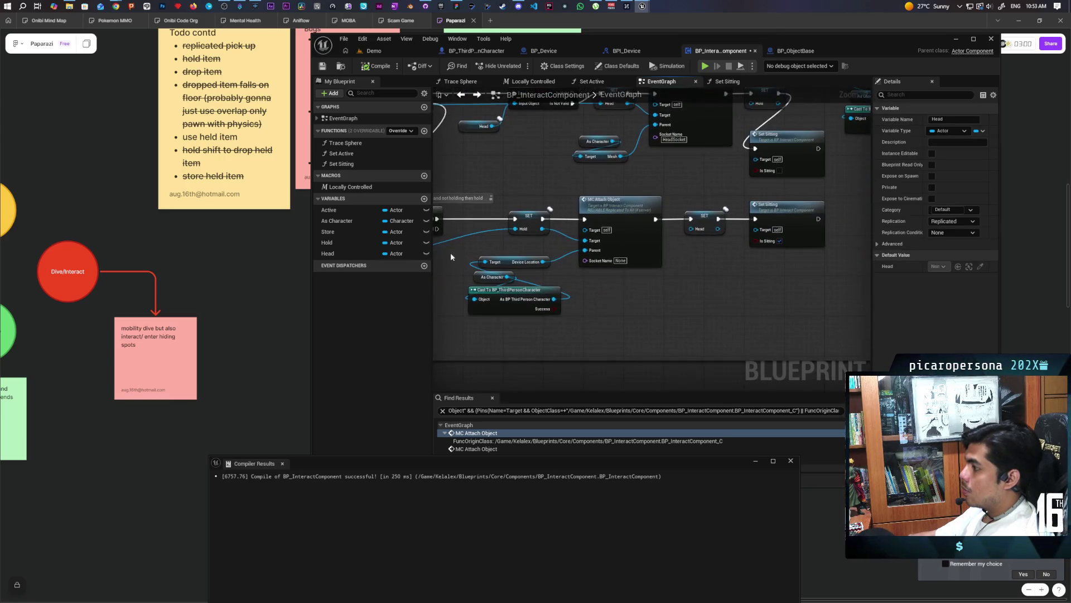
pyautogui.moveTo(557, 250)
pyautogui.mouseDown()
pyautogui.moveTo(742, 268)
pyautogui.moveTo(781, 304)
pyautogui.moveTo(600, 246)
pyautogui.moveTo(628, 246)
pyautogui.mouseUp()
pyautogui.scroll(2, 560, 274)
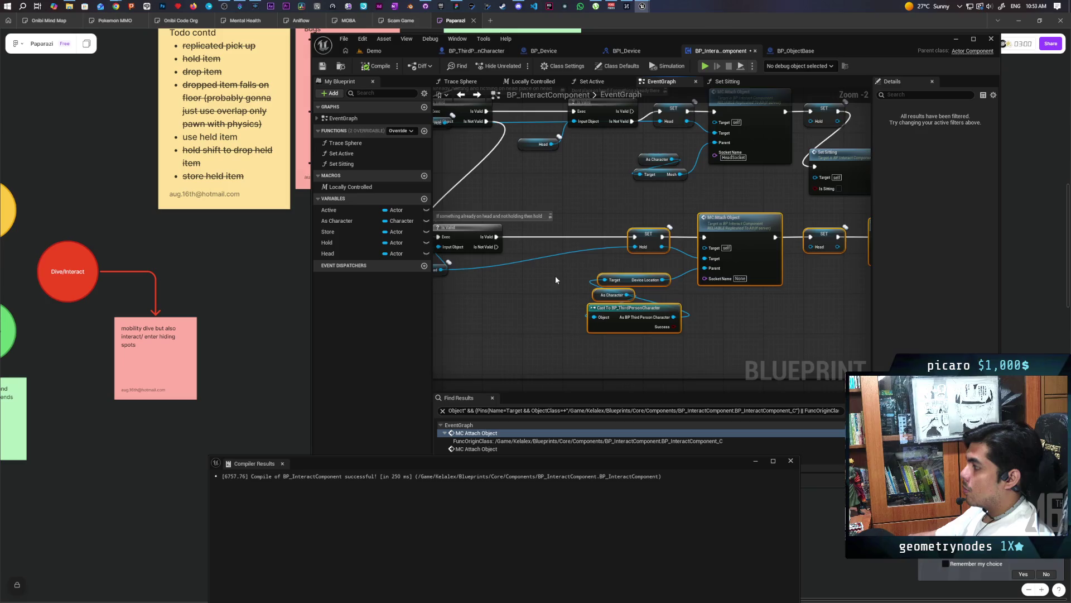
pyautogui.scroll(1, 554, 275)
pyautogui.moveTo(554, 275); pyautogui.dragTo(632, 291)
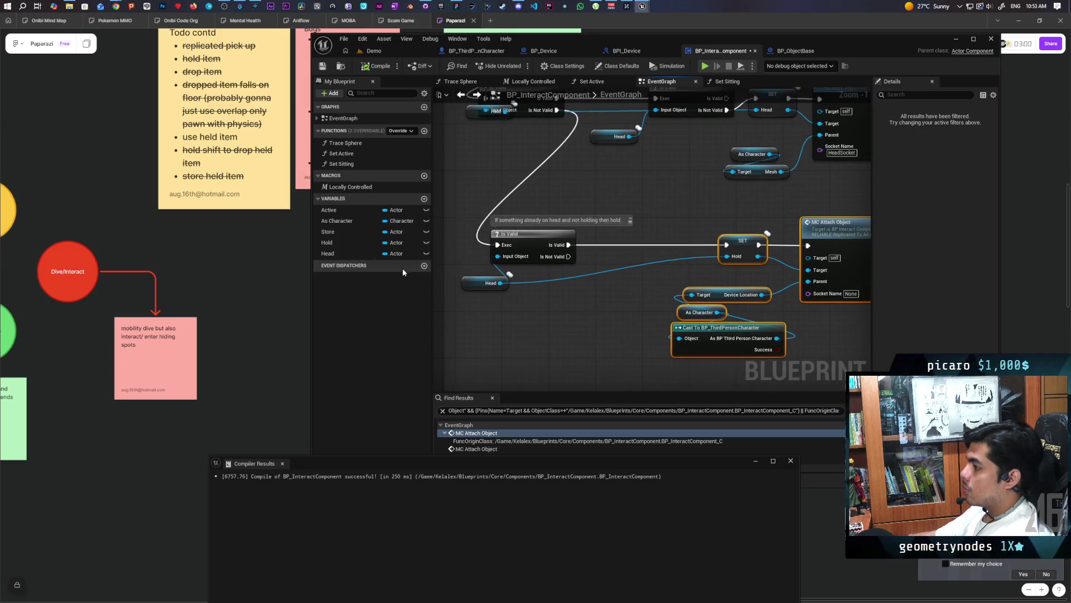
# Step: Add a Hold getter feeding a new Is Valid check after the Head check
pyautogui.moveTo(329, 243)
pyautogui.mouseDown()
pyautogui.moveTo(540, 329)
pyautogui.moveTo(527, 304)
pyautogui.moveTo(597, 300)
pyautogui.moveTo(617, 244)
pyautogui.moveTo(732, 248)
pyautogui.mouseUp()
pyautogui.hotkey('ctrl', 'v')
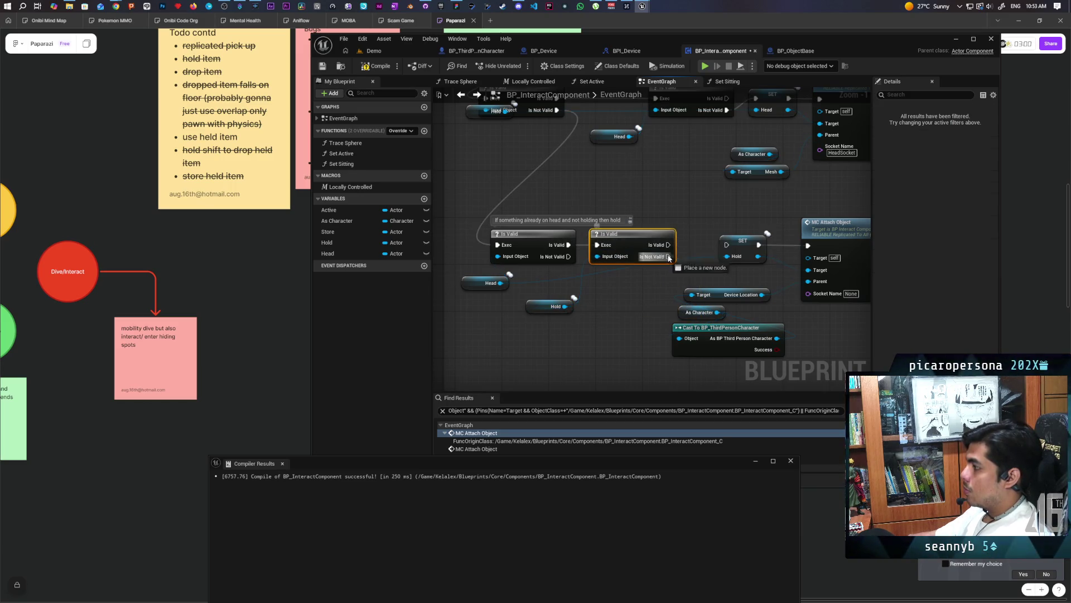
pyautogui.moveTo(627, 241); pyautogui.dragTo(644, 241)
pyautogui.moveTo(539, 309); pyautogui.dragTo(568, 292)
# Step: Back in the Demo level, launch a two-client play test
pyautogui.scroll(-1, 608, 290)
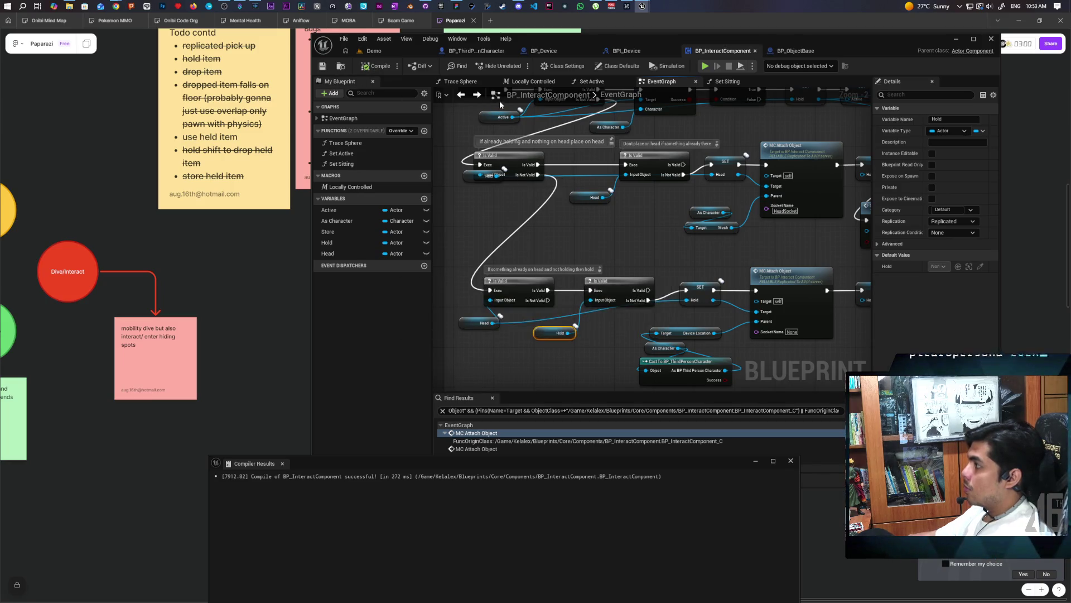
pyautogui.click(397, 49)
pyautogui.hotkey('alt', 'p')
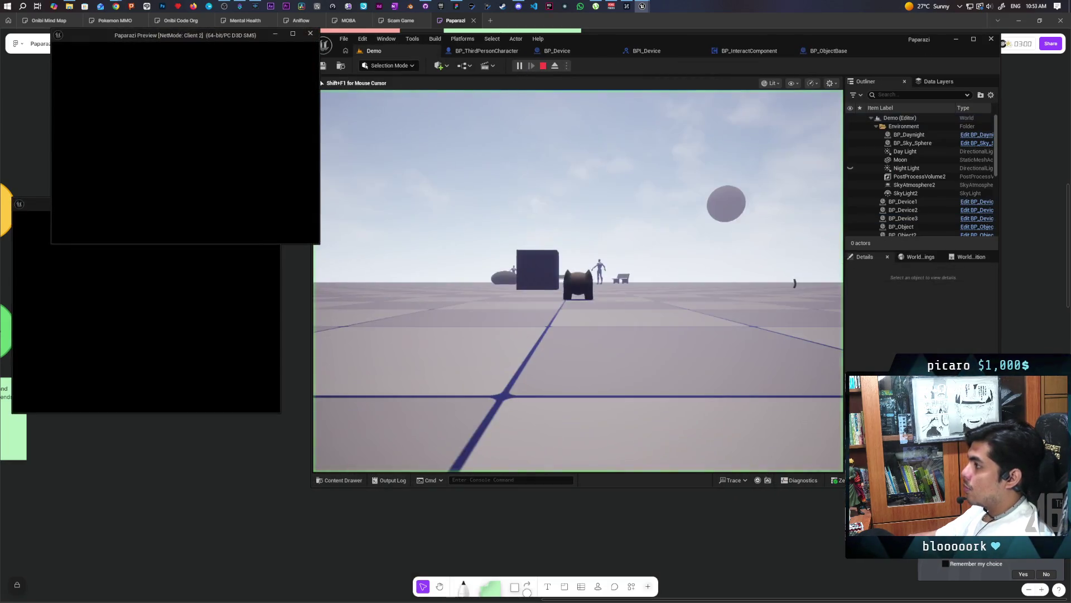
# Step: In the main client, walk the character up beside the right cube
pyautogui.hotkey('alt', 'Tab')
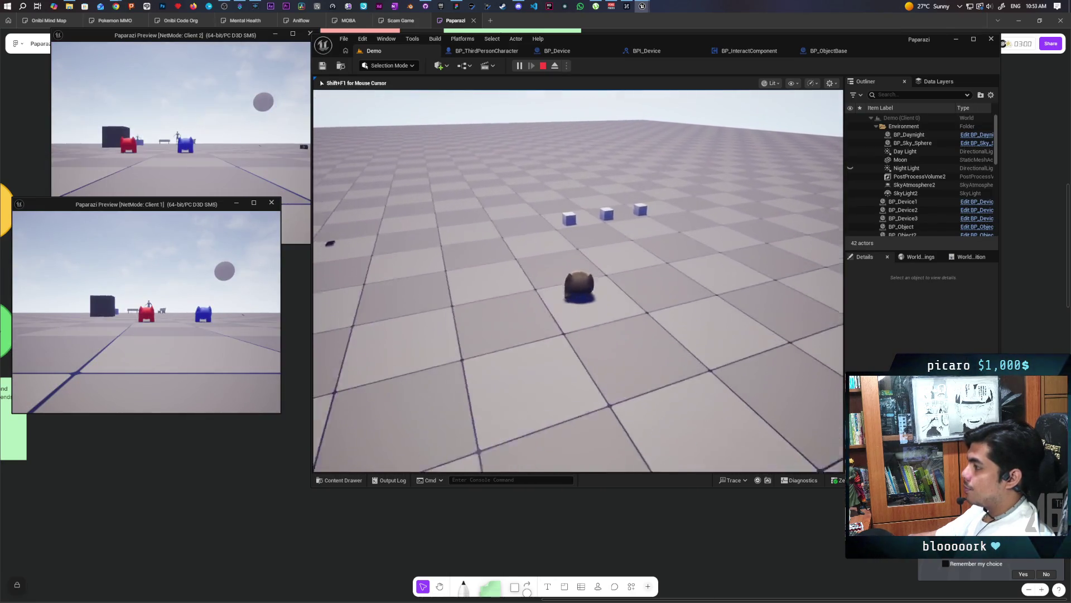
pyautogui.press('w')
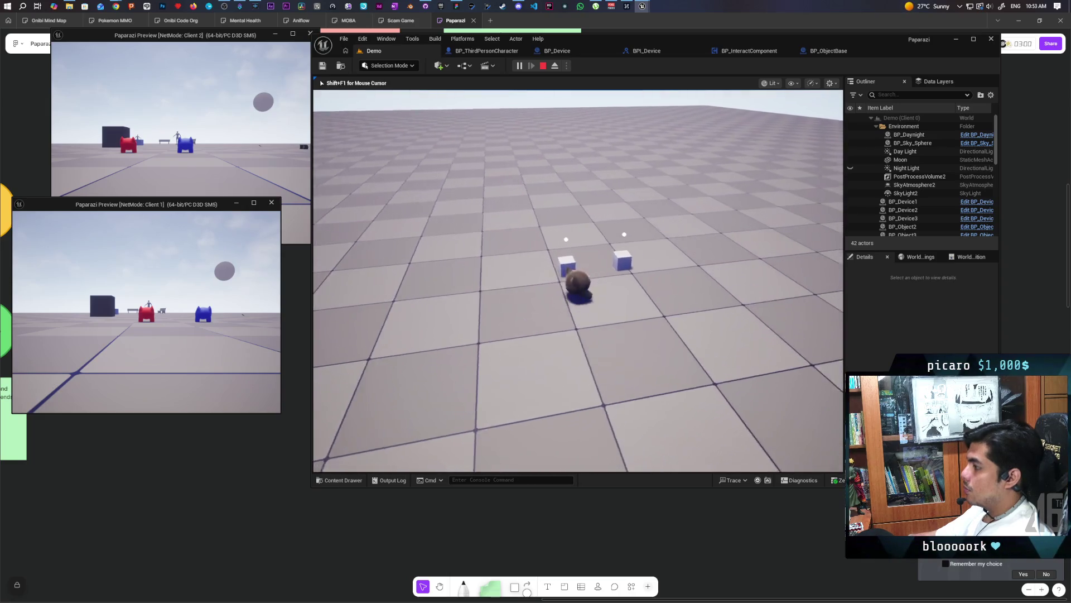
pyautogui.press('w')
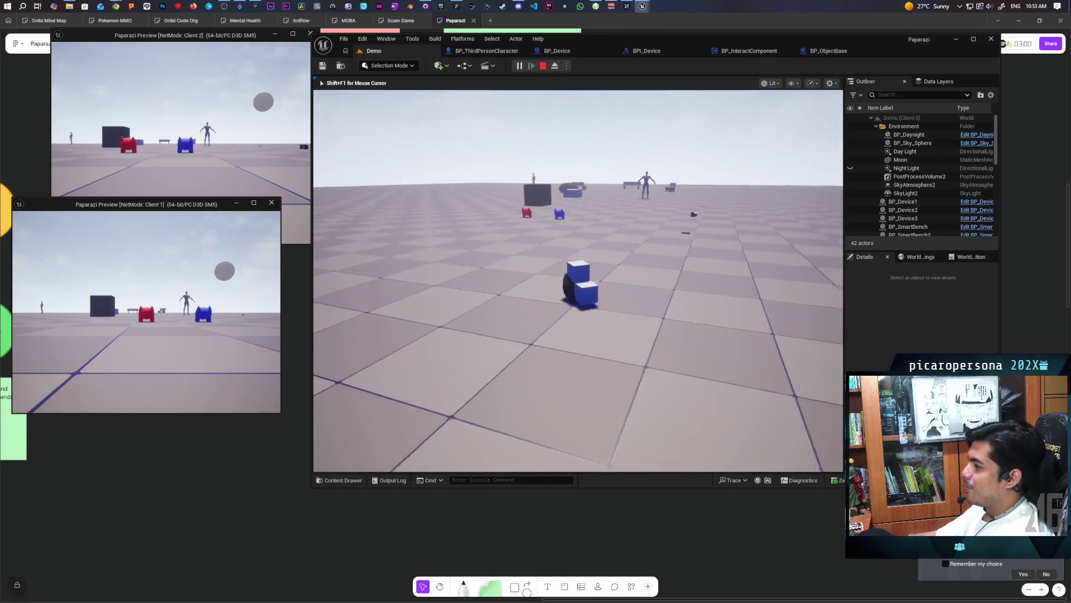
# Step: Walk Client 2's blue character to the cubes, then end the play test
pyautogui.hotkey('shift', 'F1')
pyautogui.click(184, 139)
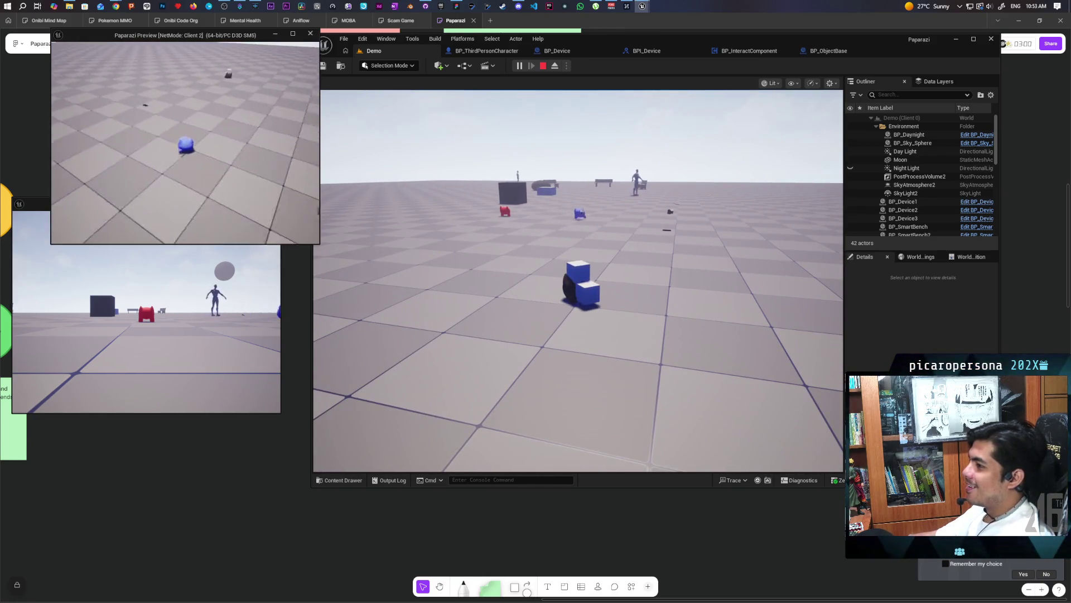
pyautogui.press('w')
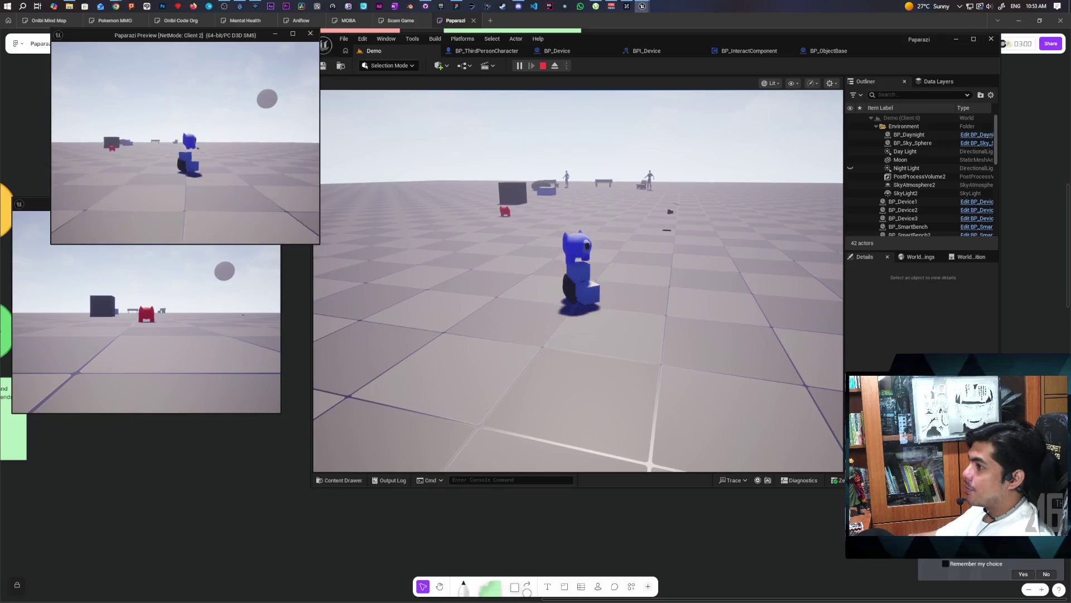
pyautogui.press('Escape')
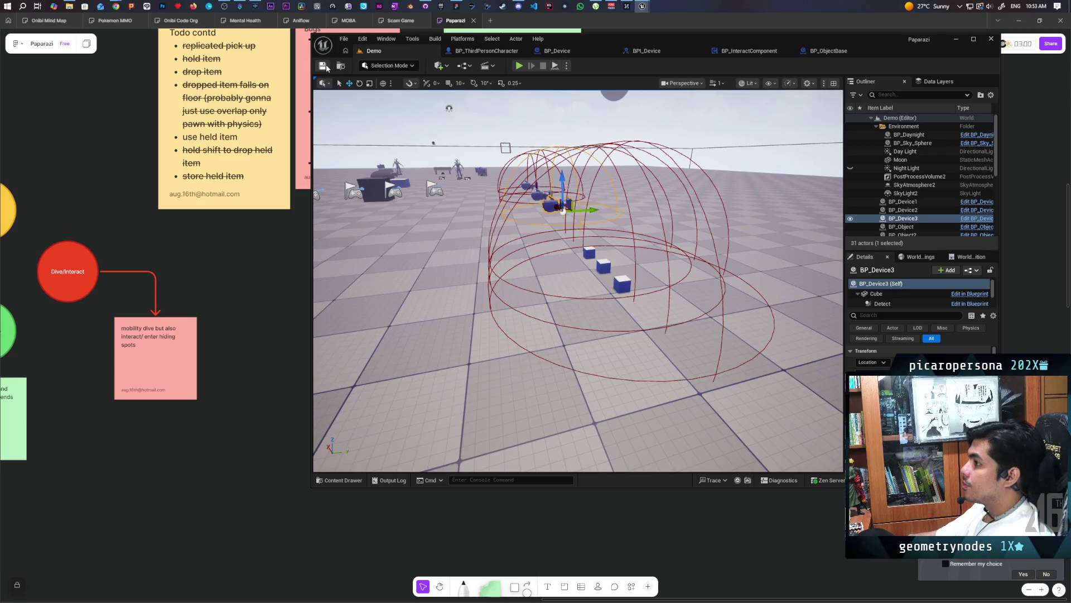
# Step: Show BP_ThirdPersonCharacter's Event Graph maximized, centred on the Trace for Friend logic
pyautogui.click(491, 53)
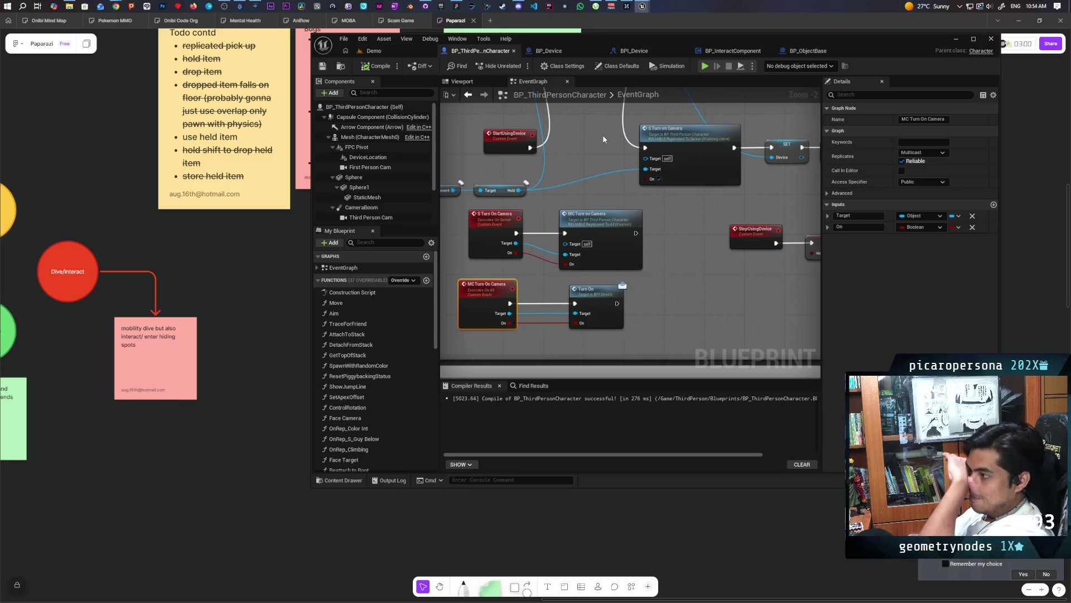
pyautogui.doubleClick(869, 45)
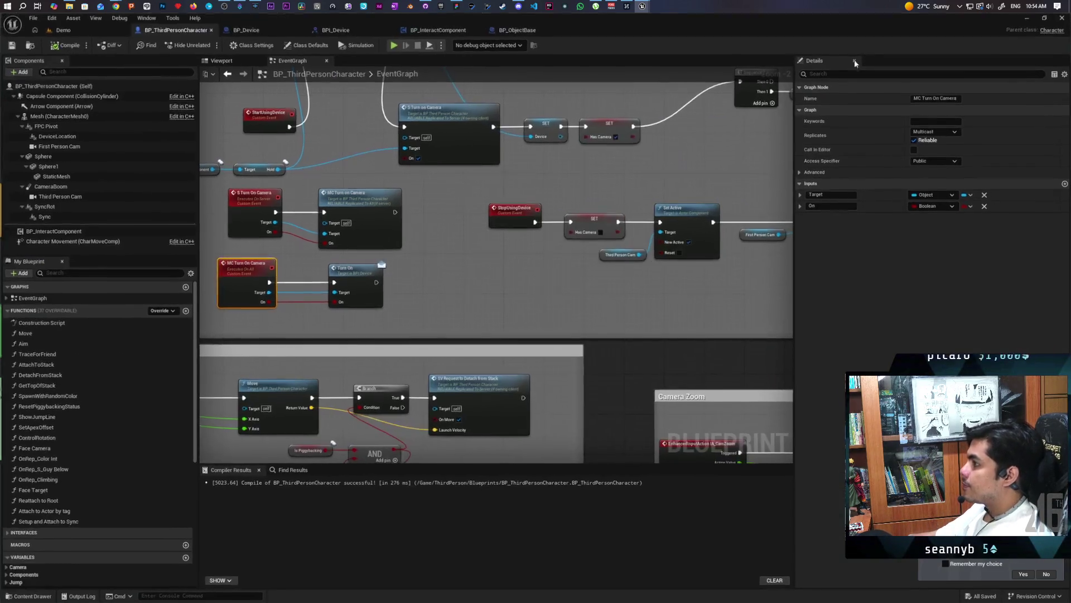
pyautogui.scroll(-5, 633, 261)
pyautogui.scroll(3, 431, 240)
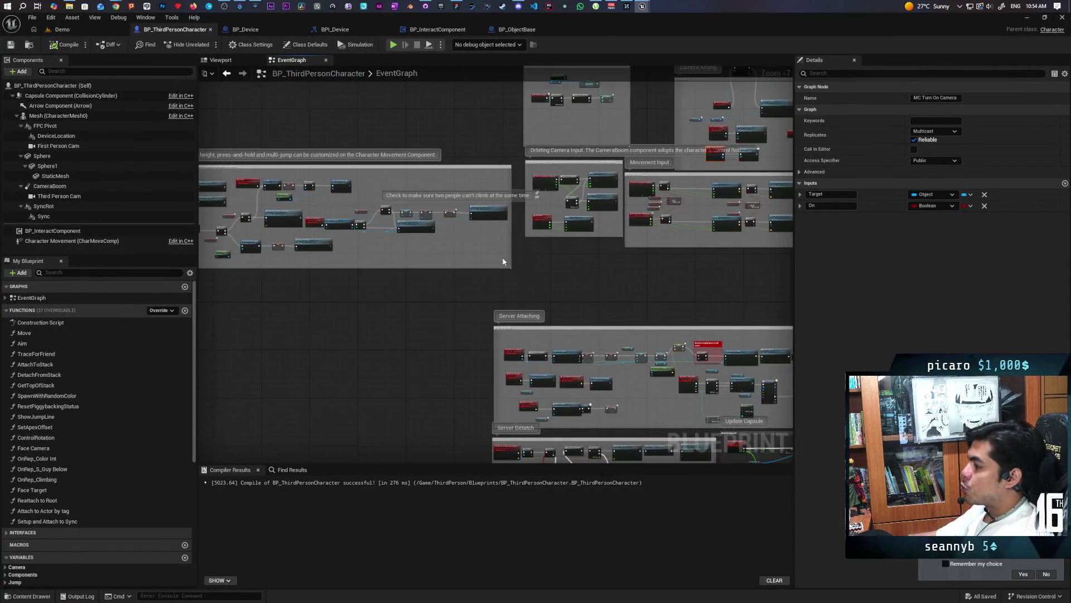
pyautogui.scroll(1, 431, 241)
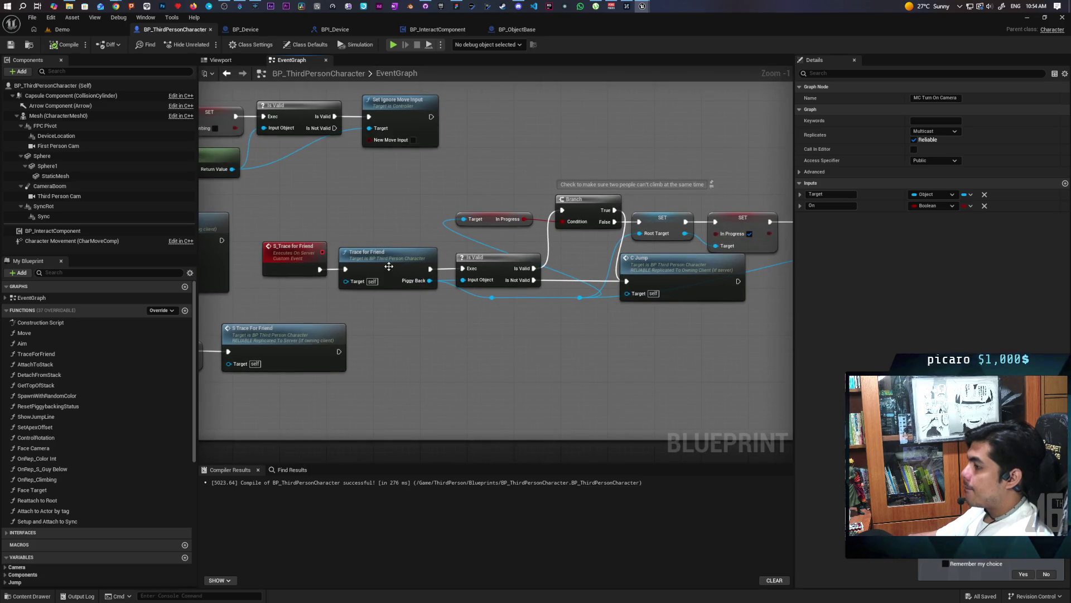
# Step: Open the TraceForFriend function graph and pan to its trace logic
pyautogui.doubleClick(459, 308)
pyautogui.scroll(3, 488, 255)
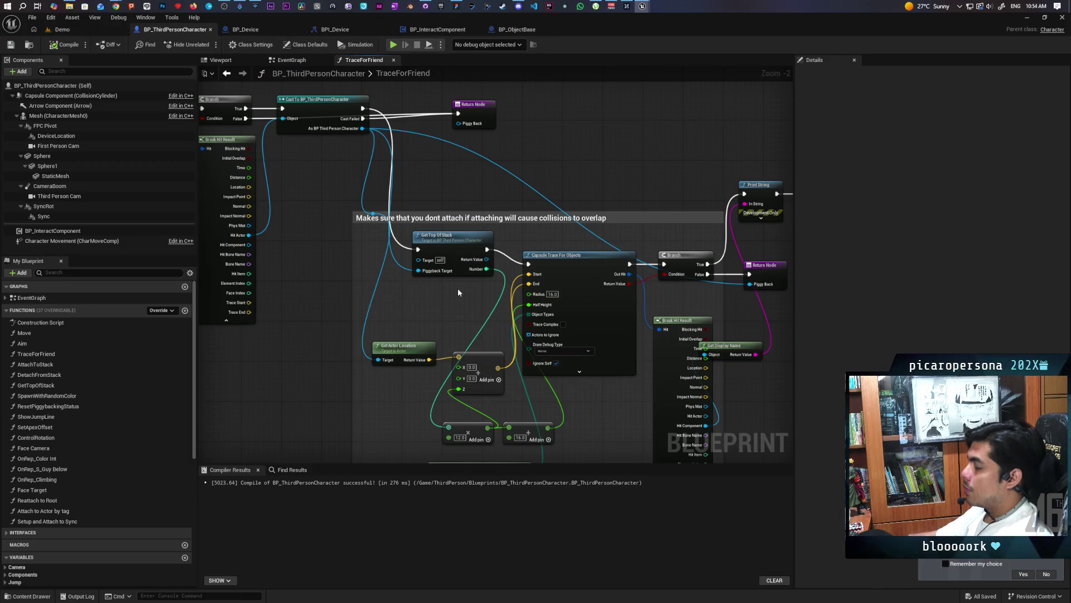
pyautogui.moveTo(657, 317); pyautogui.dragTo(514, 301)
pyautogui.moveTo(657, 302)
pyautogui.mouseDown()
pyautogui.moveTo(729, 270)
pyautogui.moveTo(740, 254)
pyautogui.mouseUp()
# Step: Move the Cast Failed Return Node further right to leave space after the cast
pyautogui.moveTo(248, 152)
pyautogui.mouseDown()
pyautogui.moveTo(519, 312)
pyautogui.moveTo(589, 415)
pyautogui.moveTo(617, 433)
pyautogui.mouseUp()
pyautogui.moveTo(272, 97)
pyautogui.mouseDown()
pyautogui.moveTo(418, 340)
pyautogui.moveTo(440, 328)
pyautogui.mouseUp()
pyautogui.scroll(1, 439, 328)
pyautogui.moveTo(586, 275); pyautogui.dragTo(718, 279)
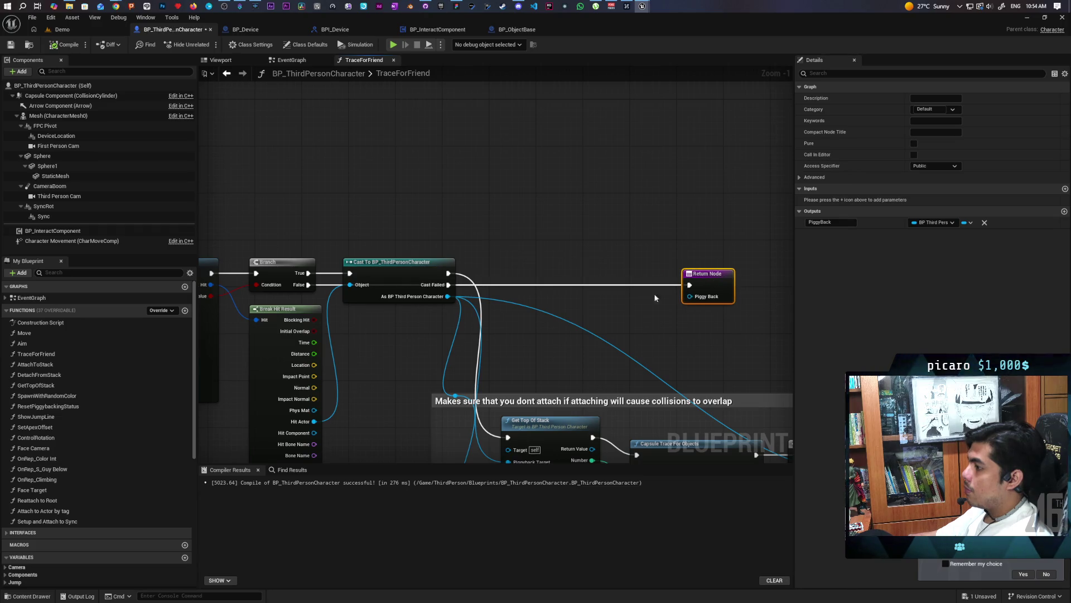
pyautogui.moveTo(654, 293); pyautogui.dragTo(737, 253)
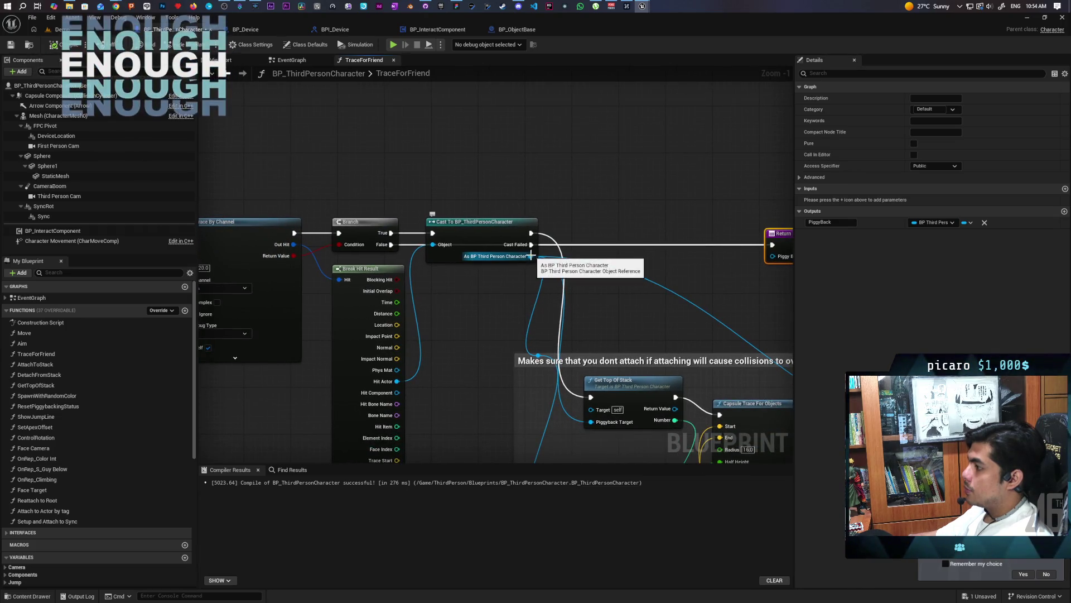
# Step: From the cast result, add Get BP Interact Component wired into a Get Head node
pyautogui.moveTo(530, 256); pyautogui.dragTo(605, 214)
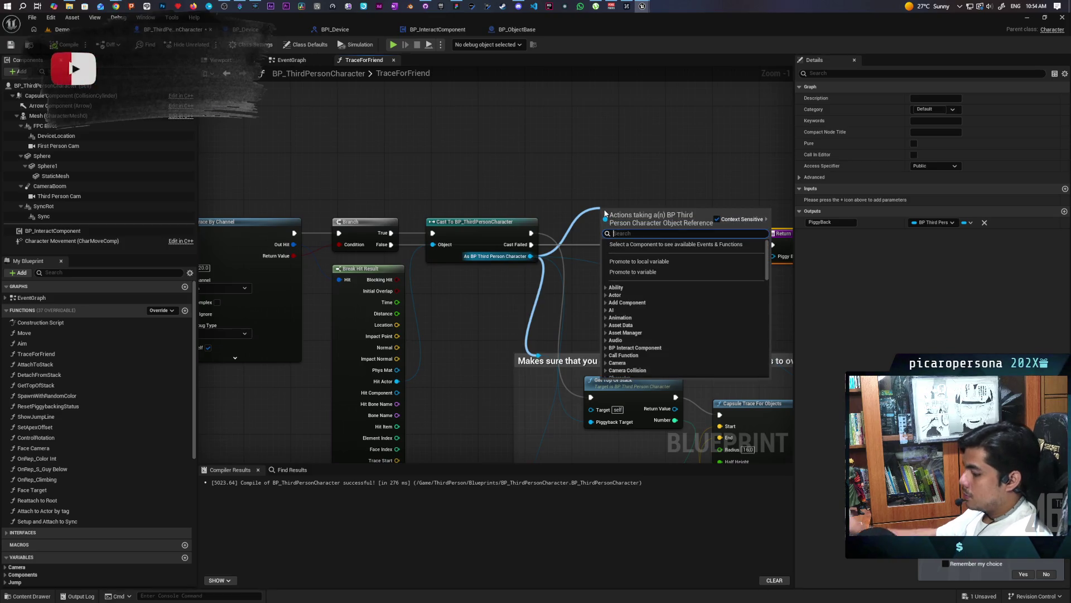
pyautogui.write('get')
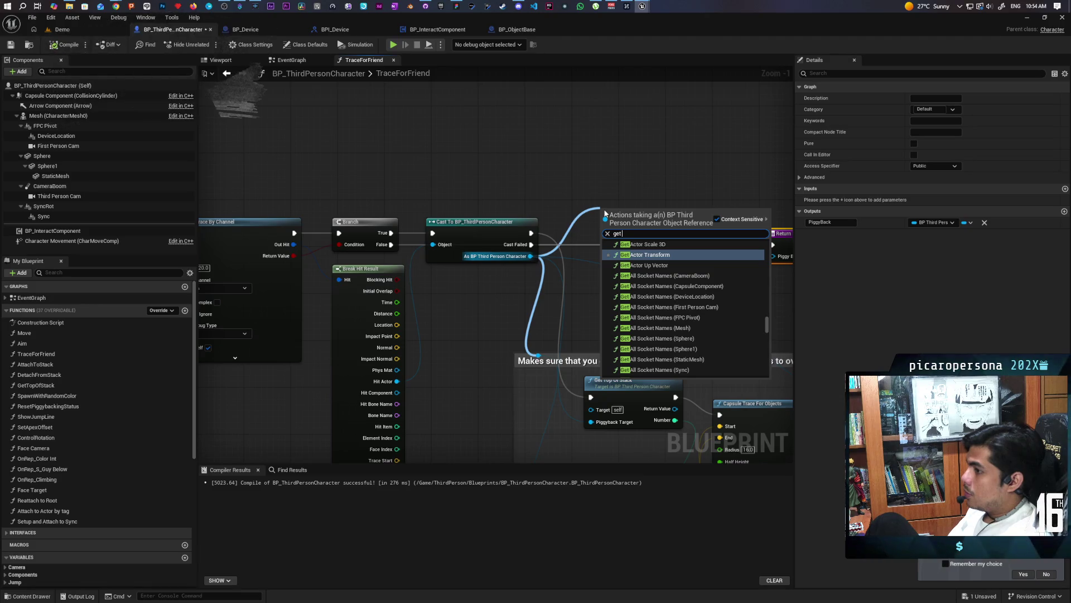
pyautogui.write(' bp inter')
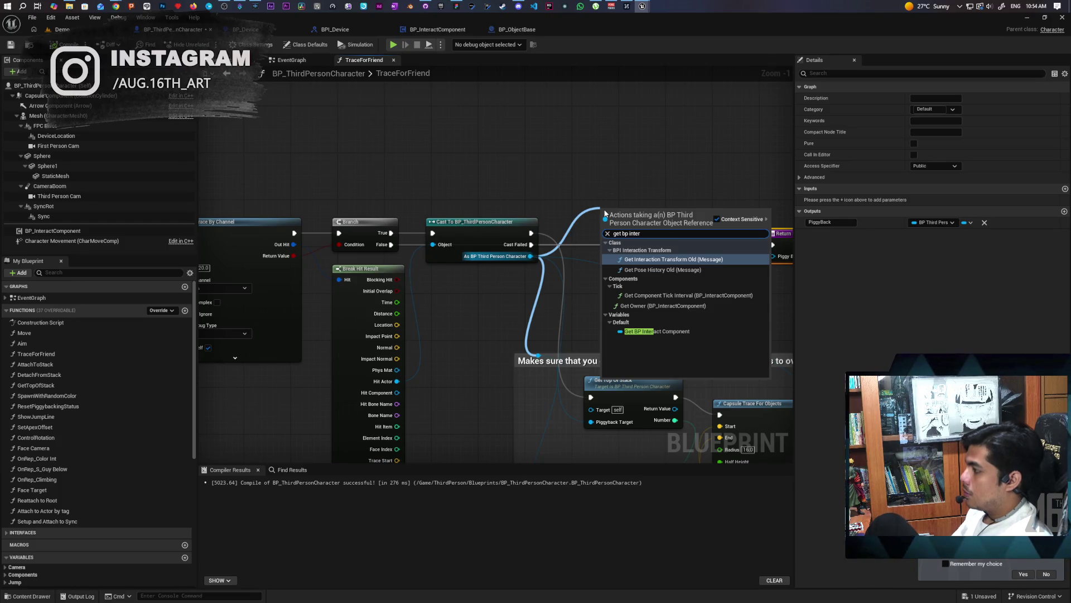
pyautogui.click(656, 331)
pyautogui.moveTo(632, 216)
pyautogui.mouseDown()
pyautogui.moveTo(533, 173)
pyautogui.moveTo(503, 173)
pyautogui.moveTo(607, 192)
pyautogui.mouseUp()
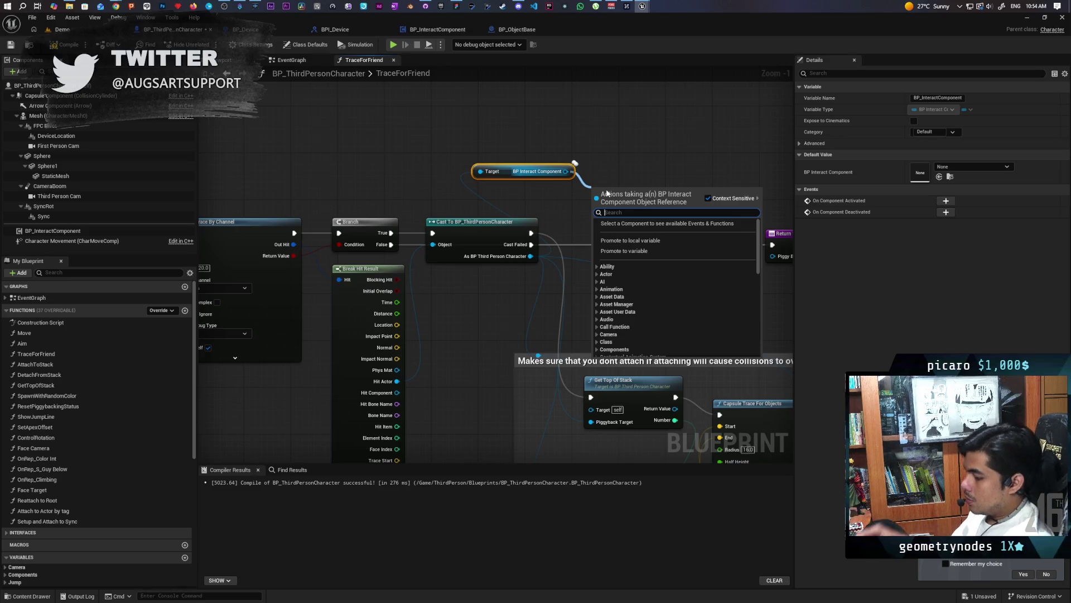
pyautogui.write('get head')
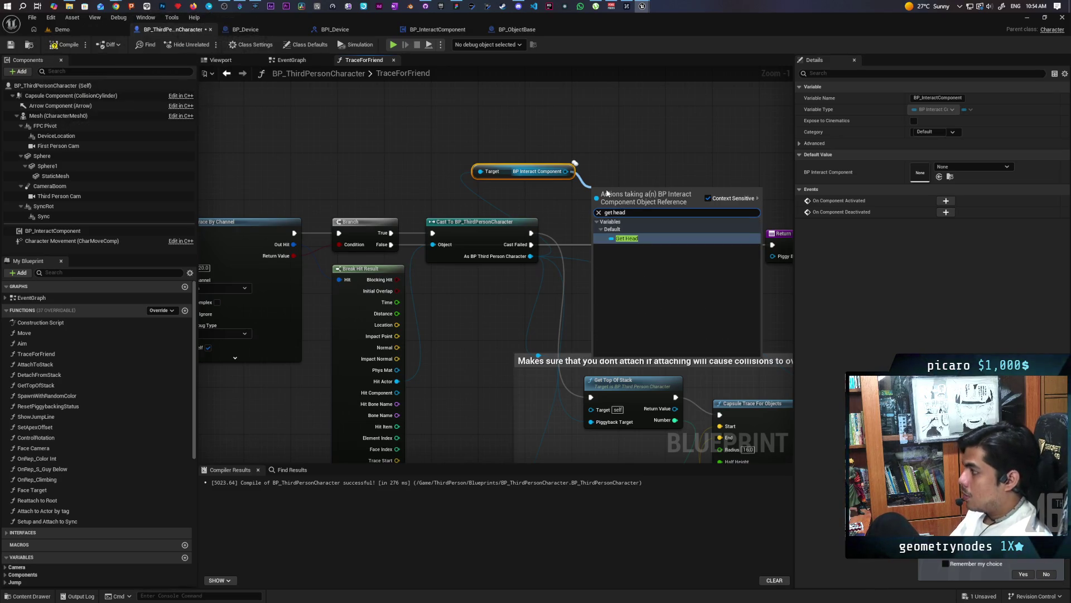
pyautogui.press('Return')
pyautogui.moveTo(597, 188)
pyautogui.mouseDown()
pyautogui.moveTo(552, 190)
pyautogui.moveTo(566, 171)
pyautogui.mouseUp()
pyautogui.moveTo(624, 191)
pyautogui.mouseDown()
pyautogui.moveTo(547, 192)
pyautogui.moveTo(606, 216)
pyautogui.mouseUp()
# Step: Add an Is Valid check on Head after the cast, routing Is Not Valid to Get Top Of Stack
pyautogui.hotkey('ctrl', 'v')
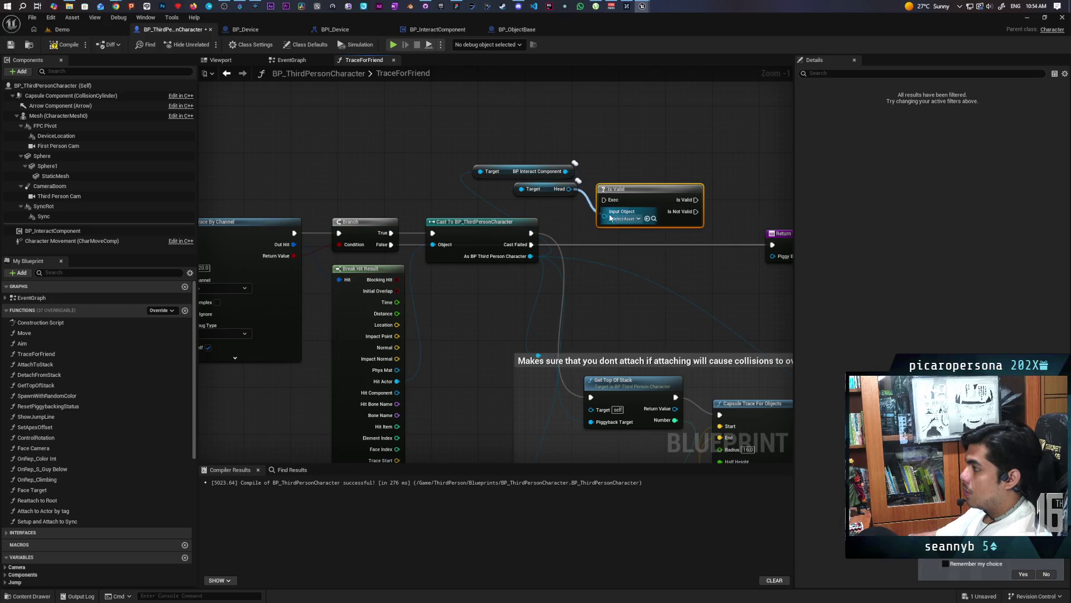
pyautogui.moveTo(530, 237)
pyautogui.mouseDown()
pyautogui.moveTo(679, 223)
pyautogui.moveTo(674, 213)
pyautogui.mouseUp()
pyautogui.moveTo(531, 232); pyautogui.dragTo(604, 199)
pyautogui.moveTo(676, 191)
pyautogui.mouseDown()
pyautogui.moveTo(652, 225)
pyautogui.moveTo(773, 244)
pyautogui.mouseUp()
pyautogui.moveTo(602, 221); pyautogui.dragTo(640, 224)
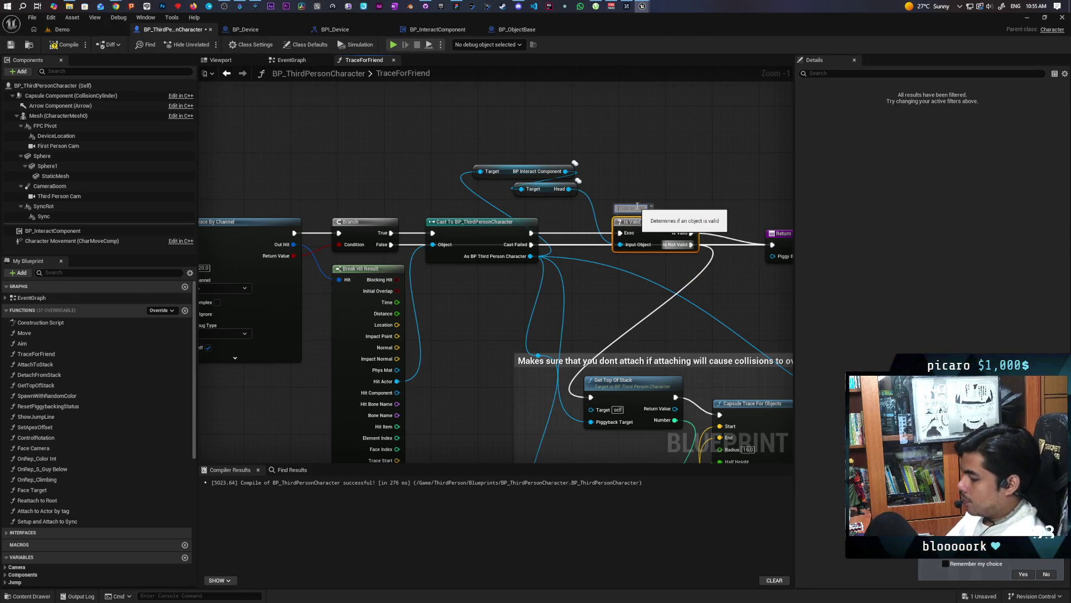
# Step: Comment the check 'Dont climb on if something on head', then compile and save
pyautogui.click(637, 206)
pyautogui.write('Dont')
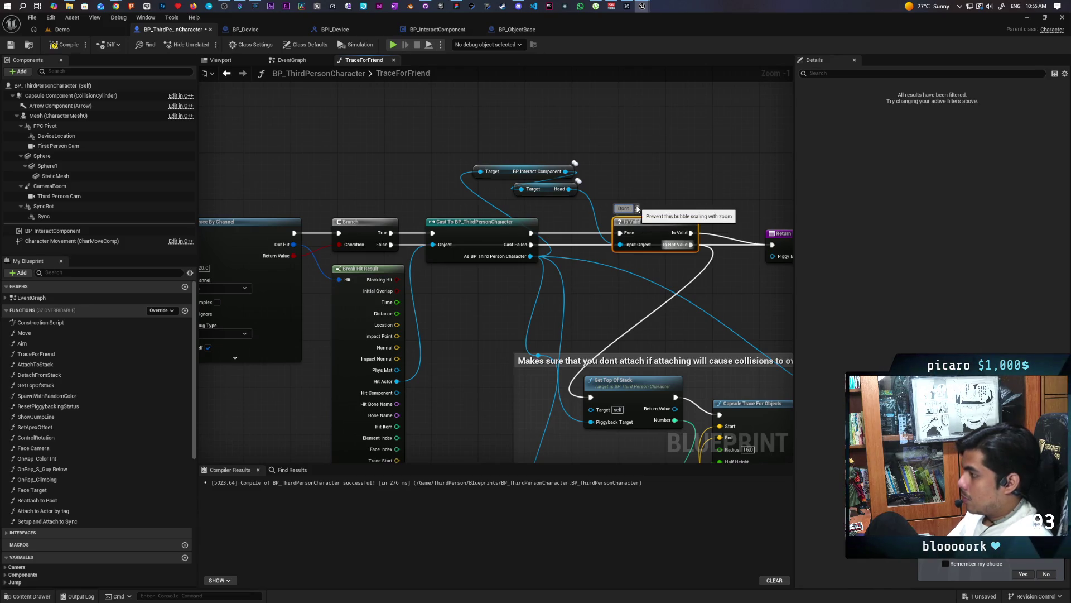
pyautogui.write(' climb on if something on head')
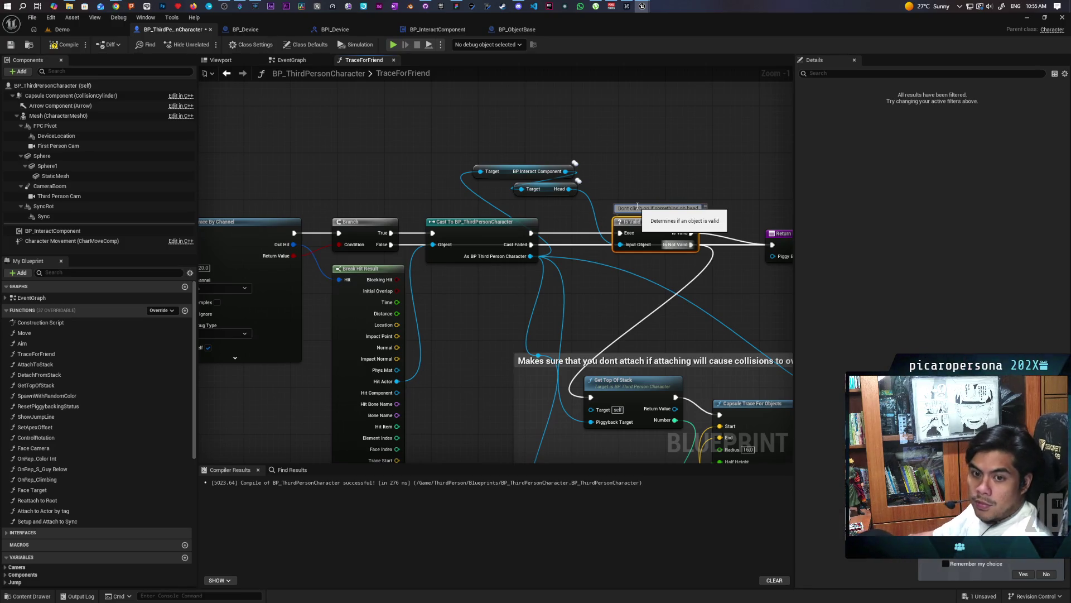
pyautogui.click(652, 195)
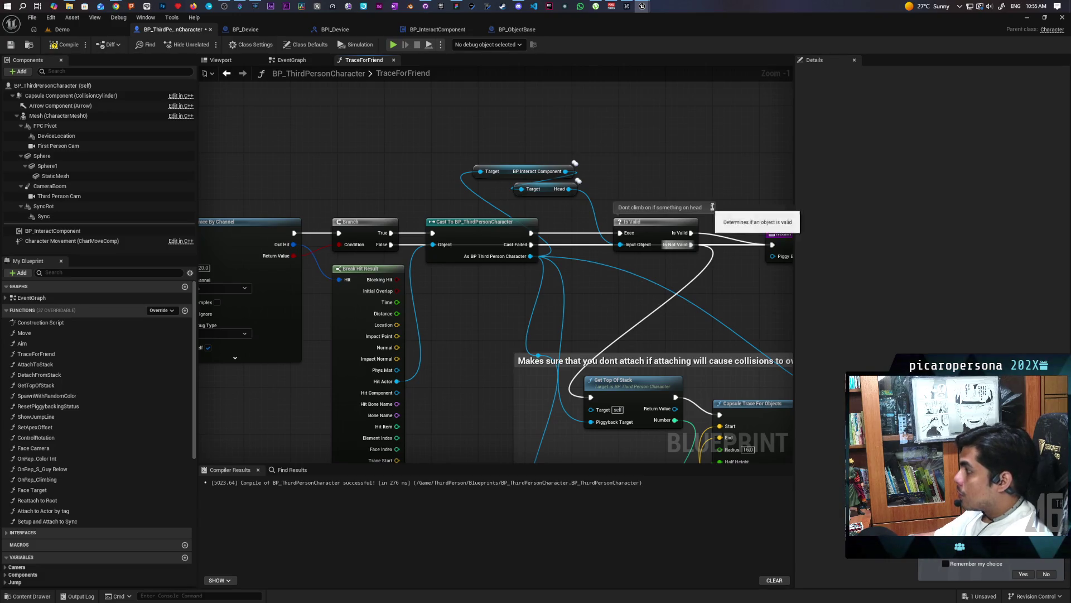
pyautogui.click(65, 45)
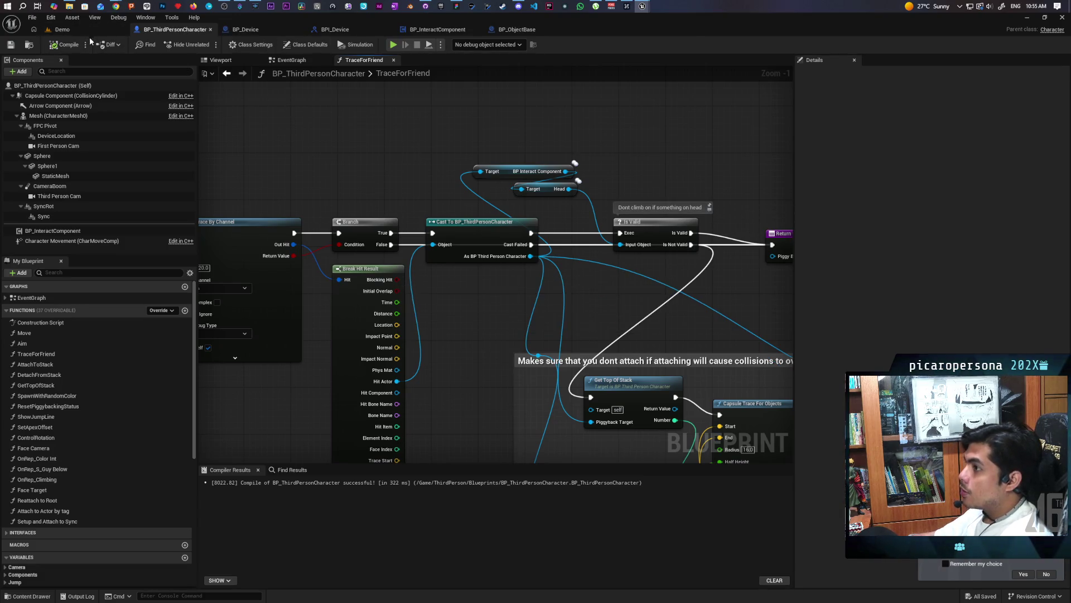
pyautogui.click(62, 29)
pyautogui.doubleClick(547, 17)
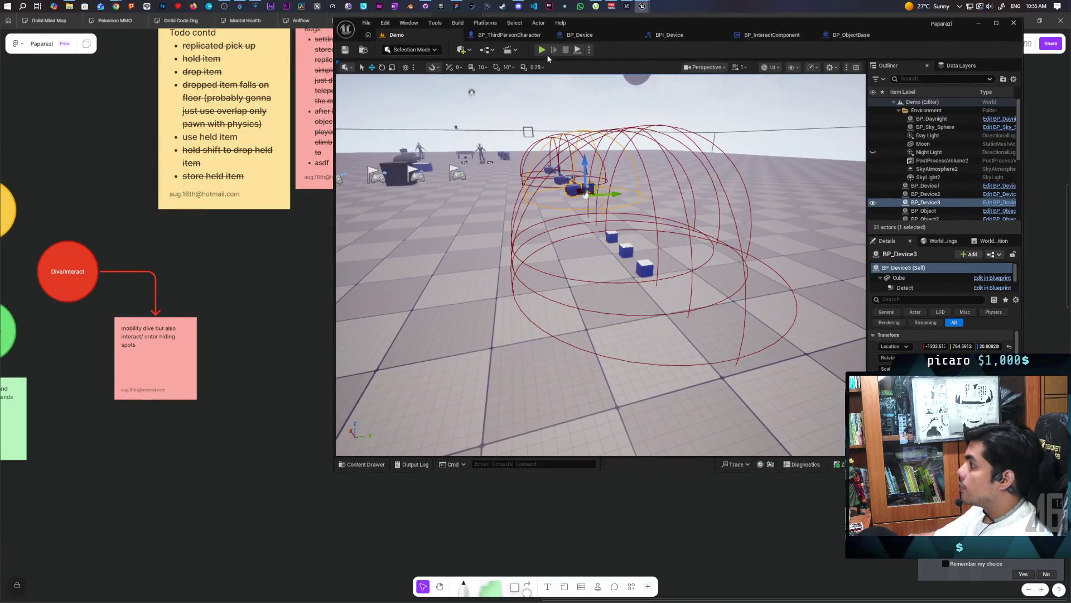
# Step: Start a two-client play test and pick up one of the blue cubes
pyautogui.hotkey('alt', 'p')
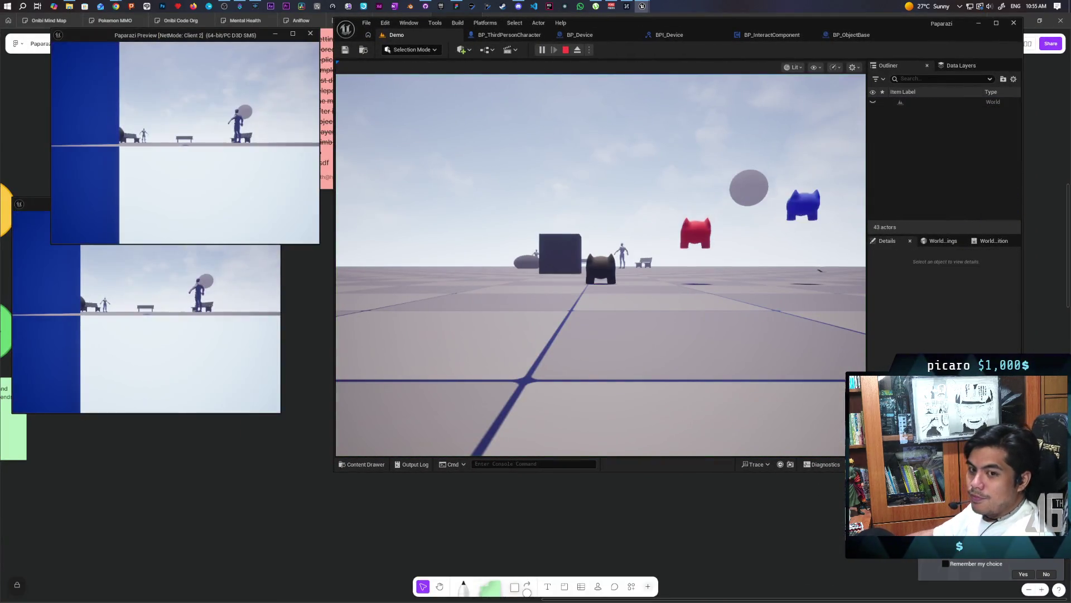
pyautogui.press('w')
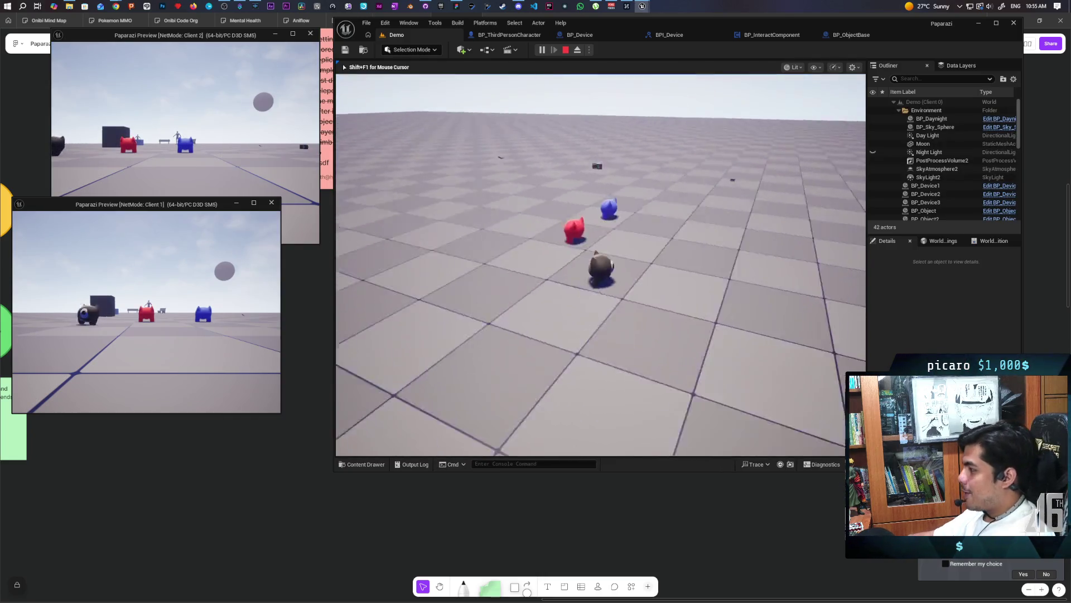
pyautogui.press('w')
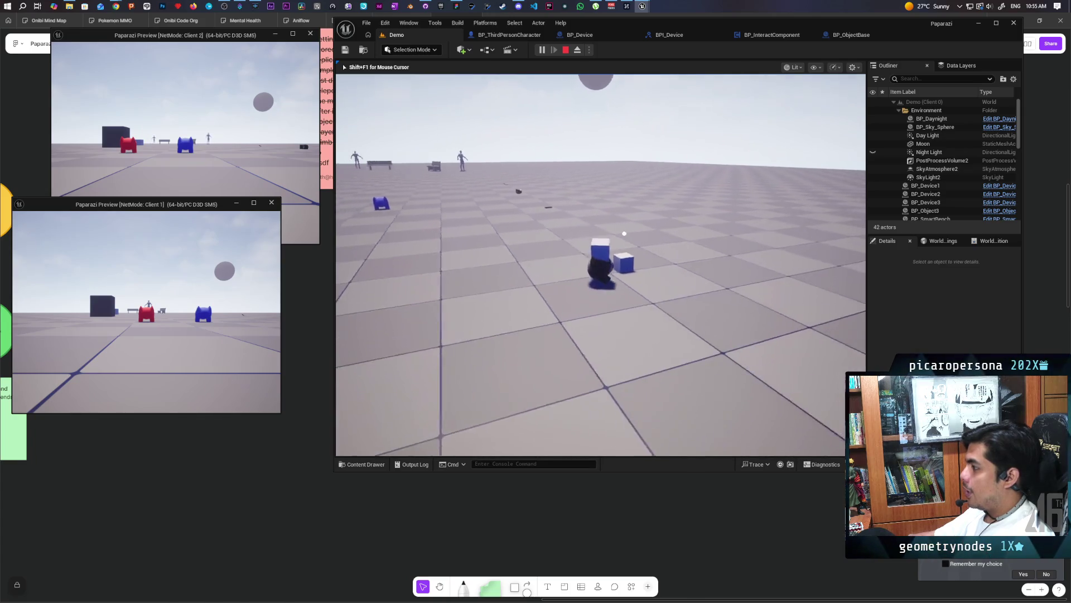
pyautogui.press('f')
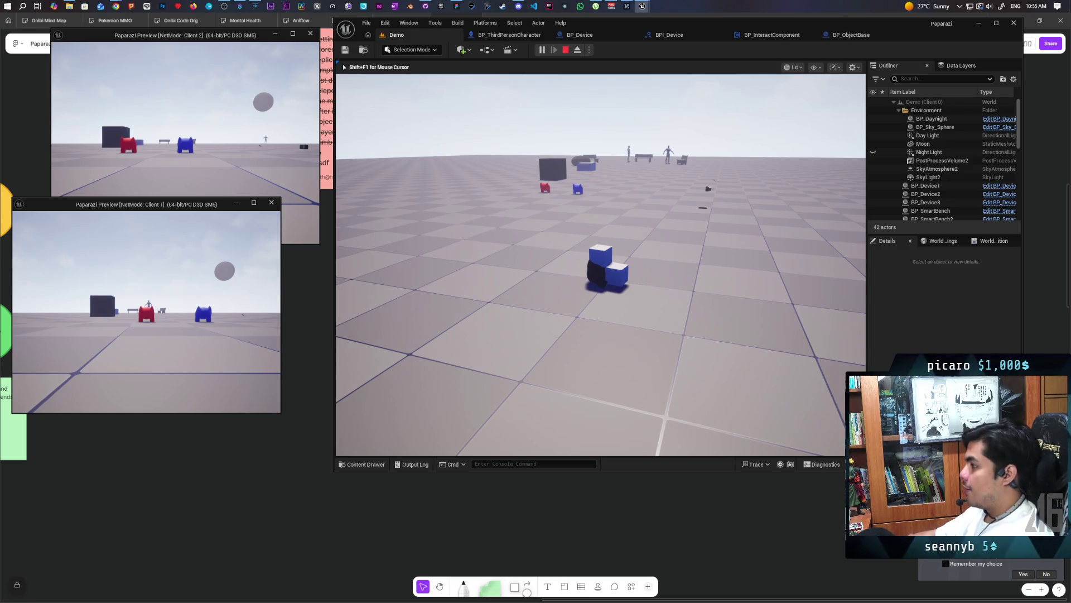
# Step: Drop the blue cube and walk the character around past it
pyautogui.press('e')
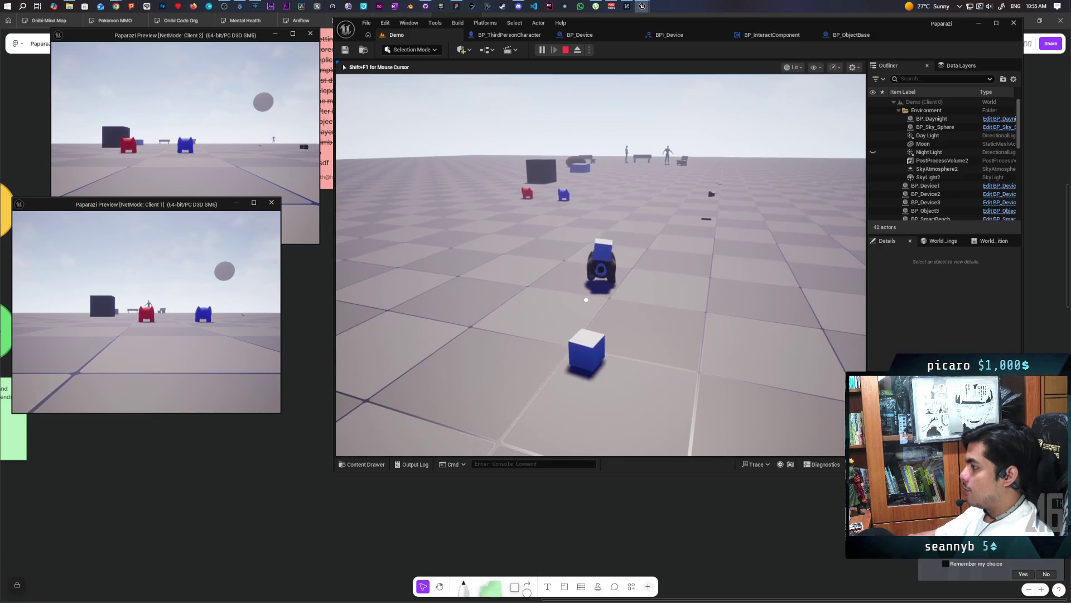
pyautogui.press('s')
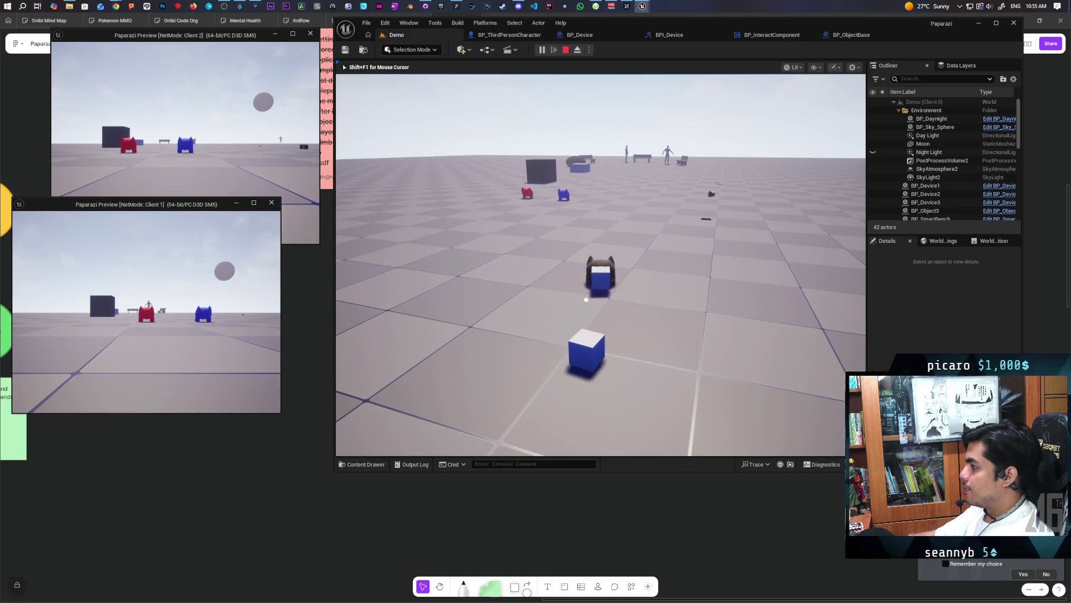
pyautogui.press('a')
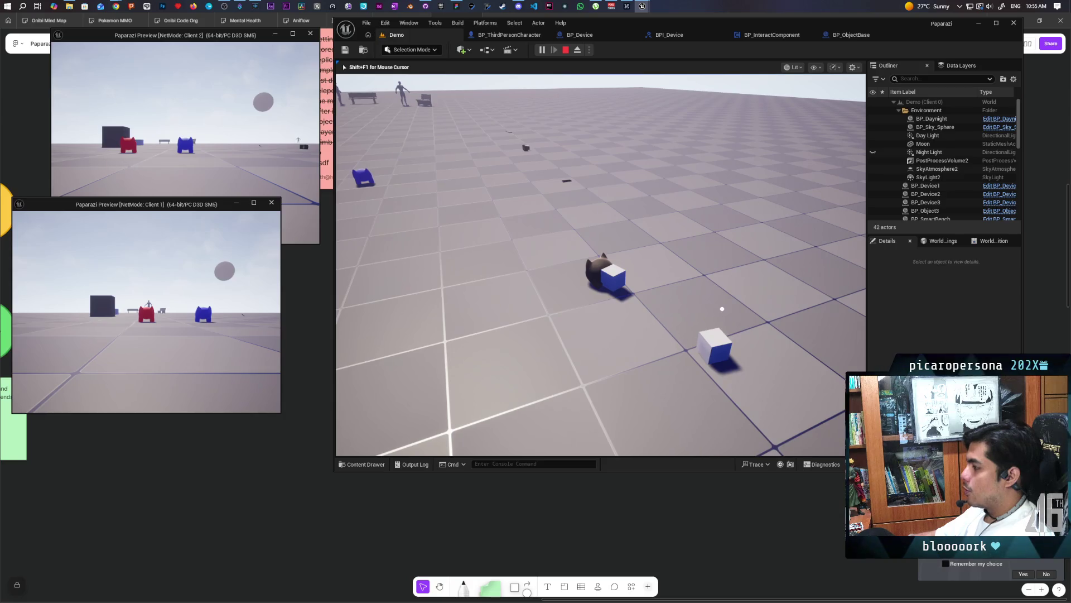
pyautogui.press('f')
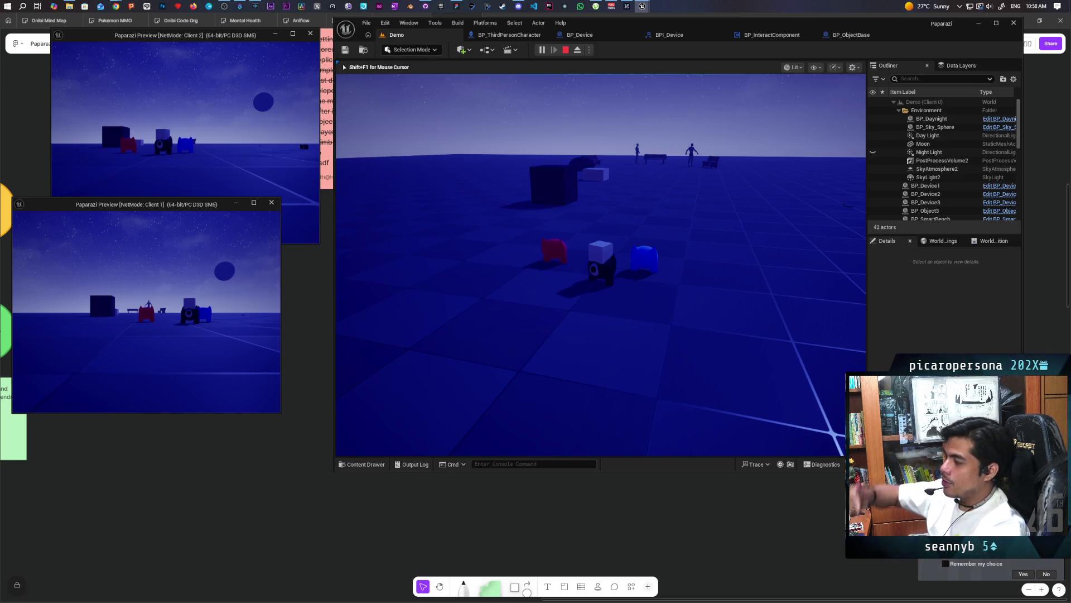
# Step: Walk the character past the dark cube and white box, on past the rock to the bench
pyautogui.press('w')
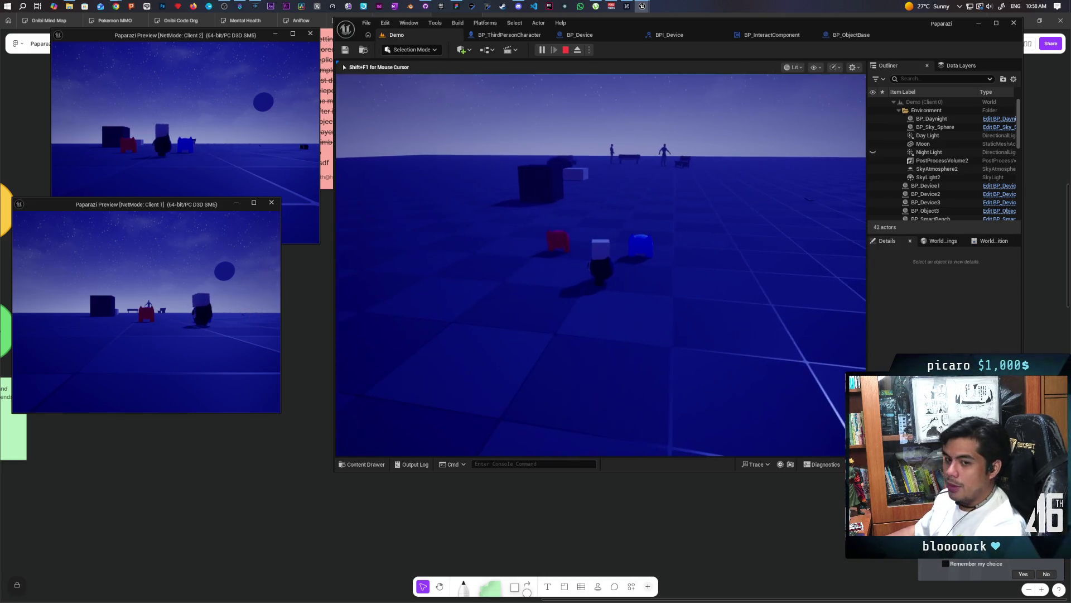
pyautogui.press('w')
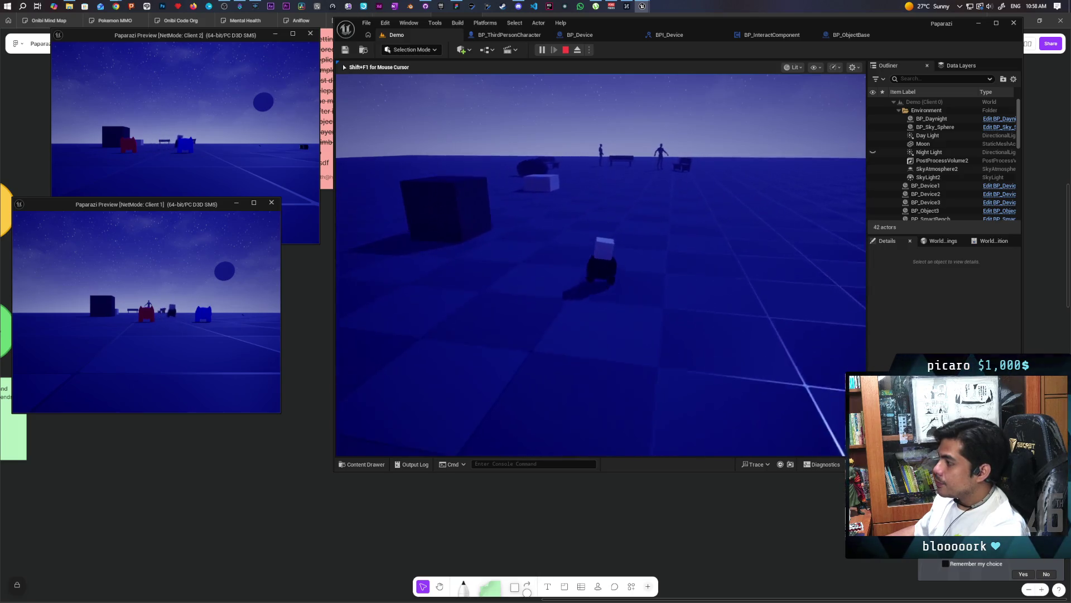
pyautogui.press('w')
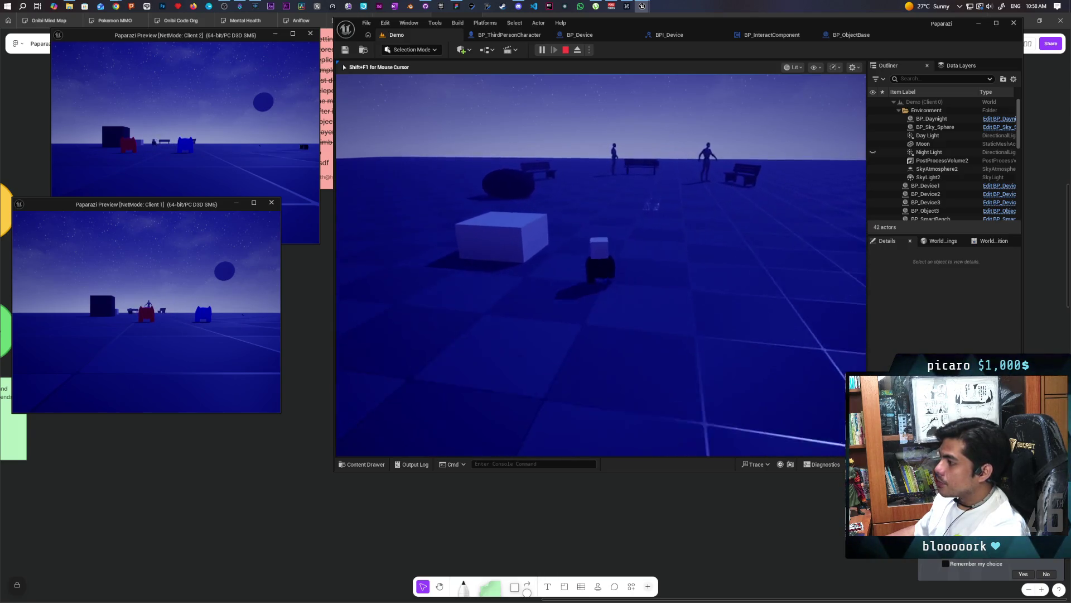
pyautogui.press('w')
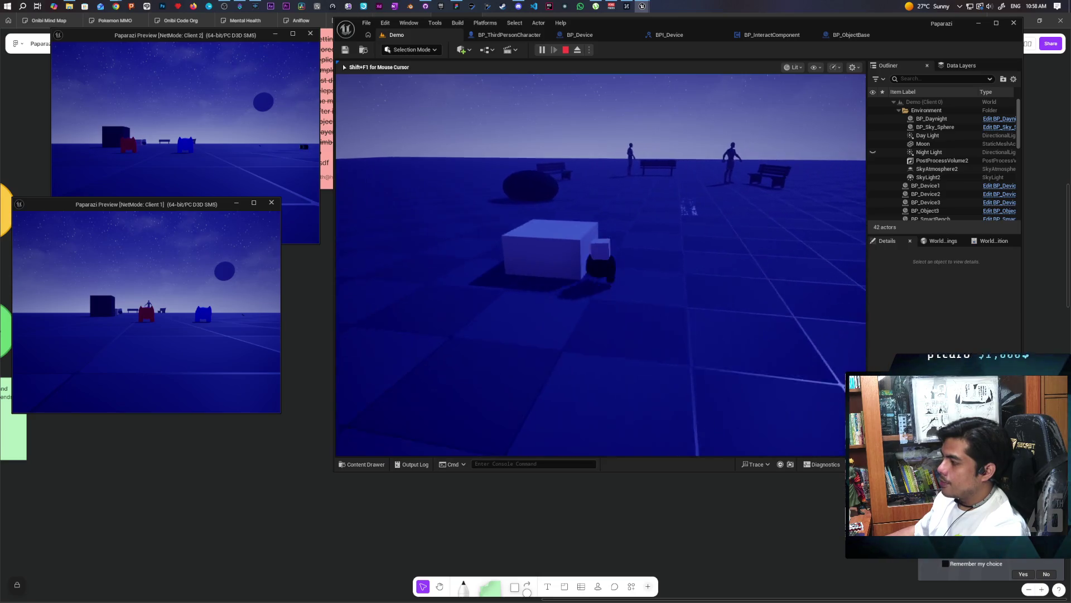
pyautogui.press('w')
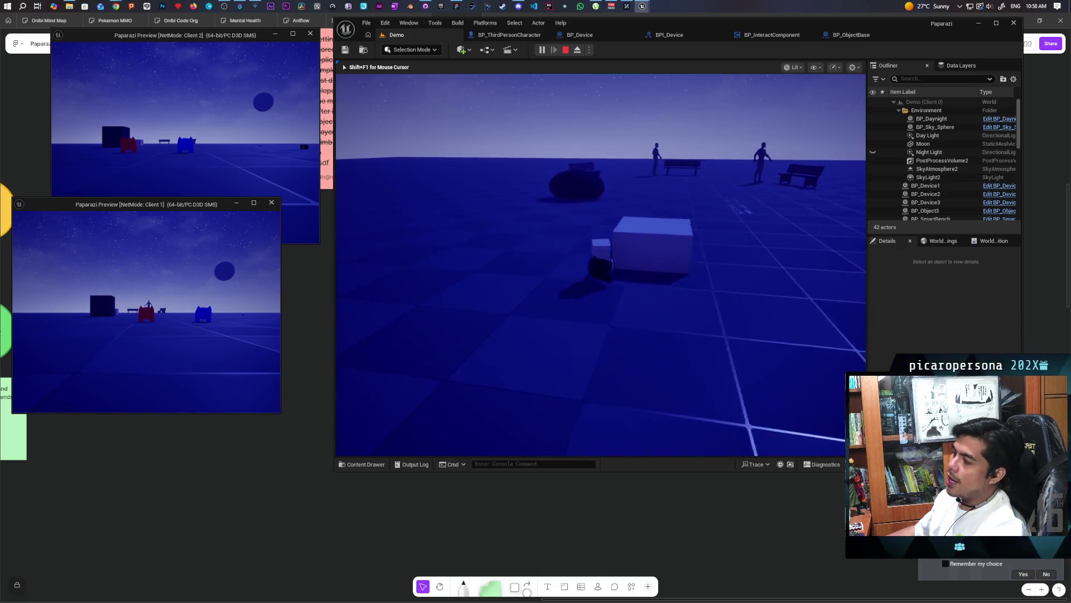
pyautogui.press('w')
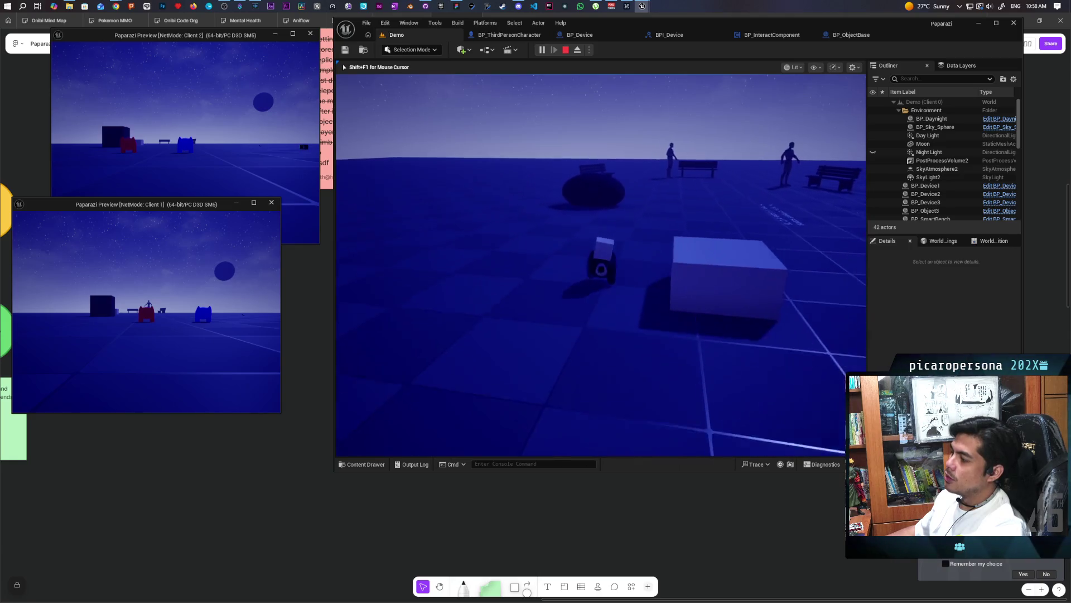
pyautogui.press('w')
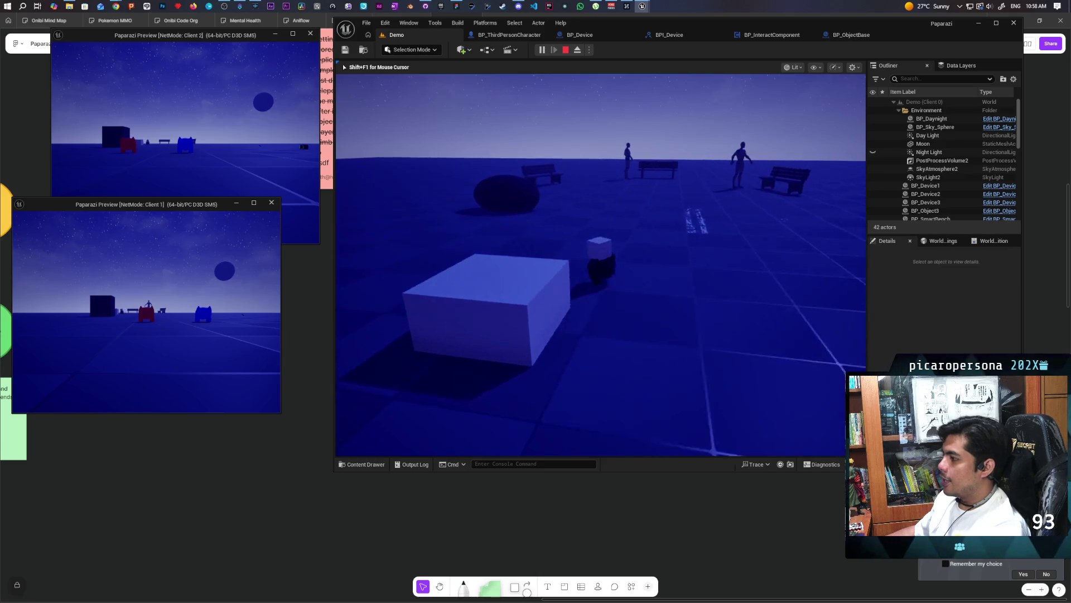
pyautogui.press('w')
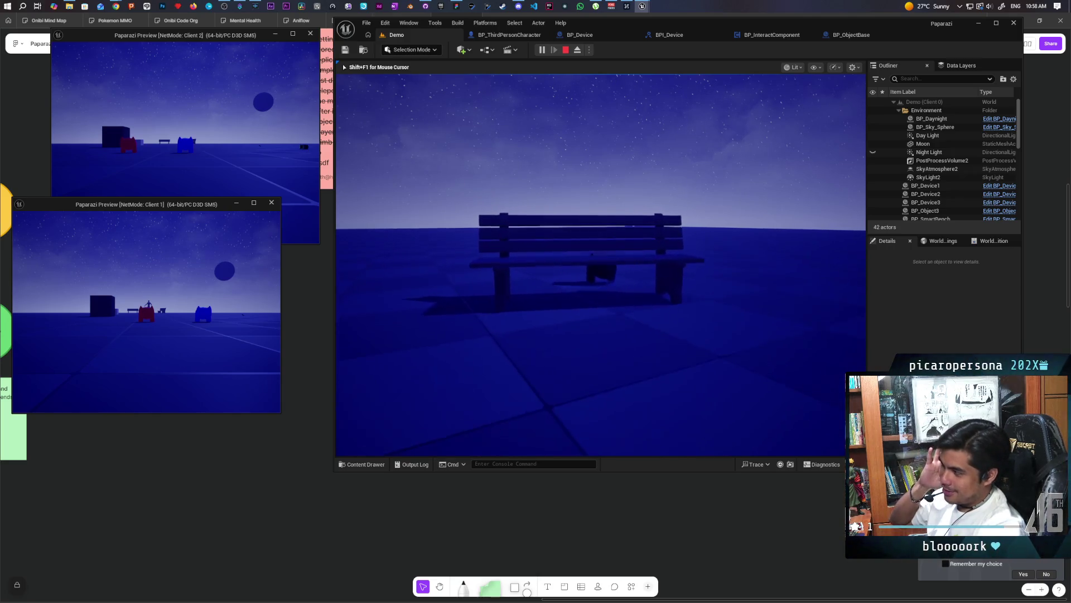
# Step: Move the character back, forward and side to side around the park bench
pyautogui.press('s')
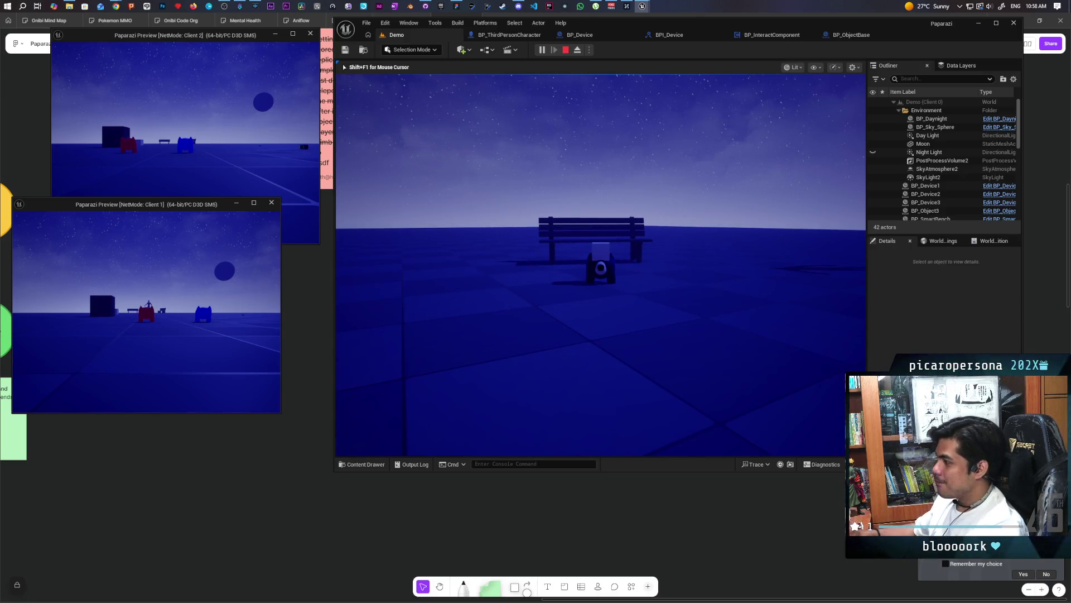
pyautogui.press('s')
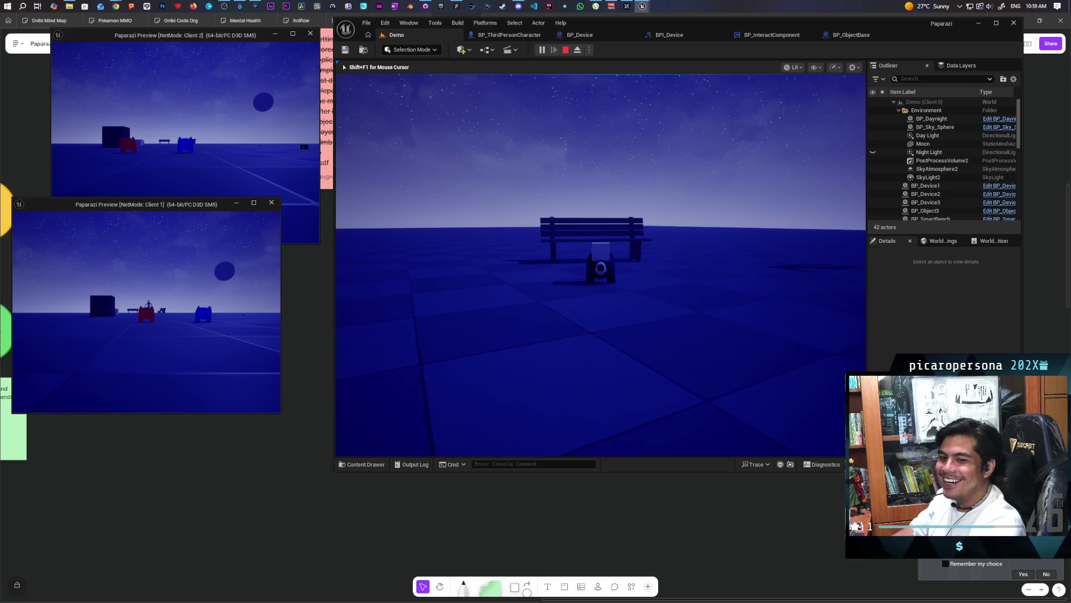
pyautogui.press('w')
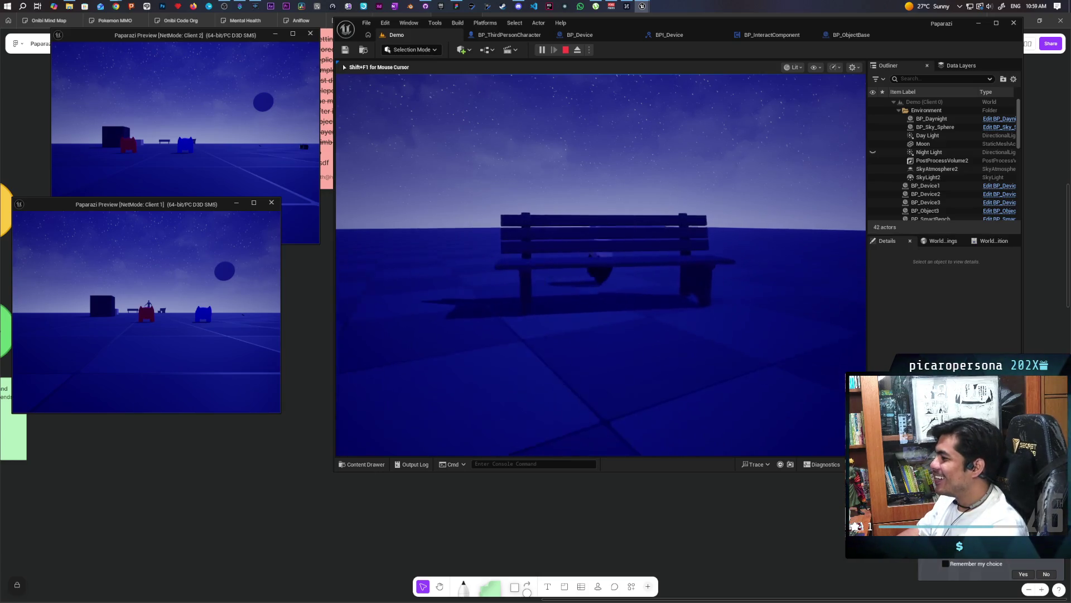
pyautogui.press('s')
pyautogui.press('a')
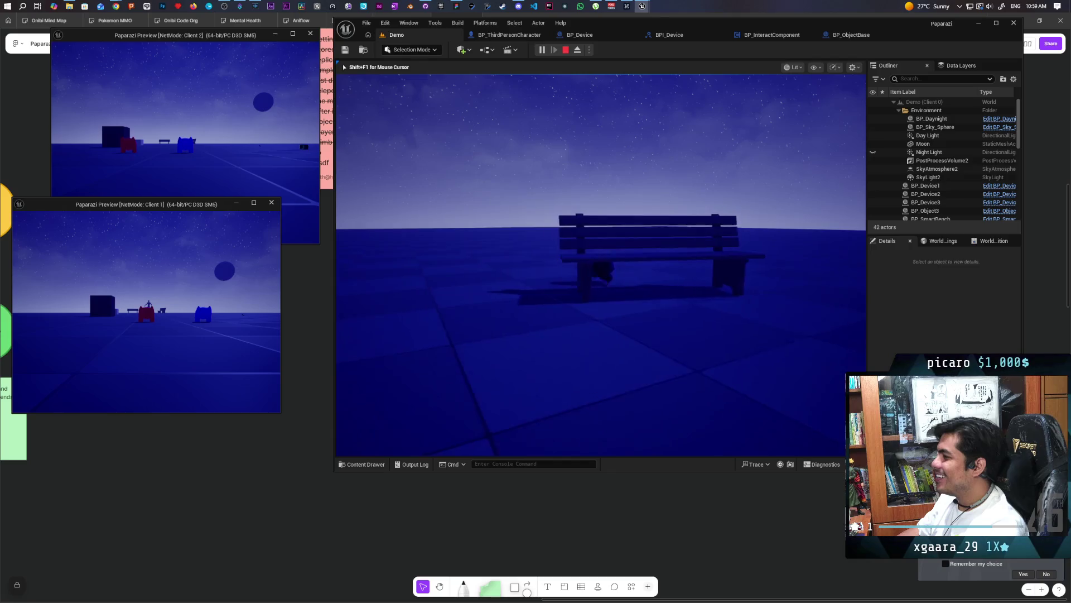
pyautogui.press('d')
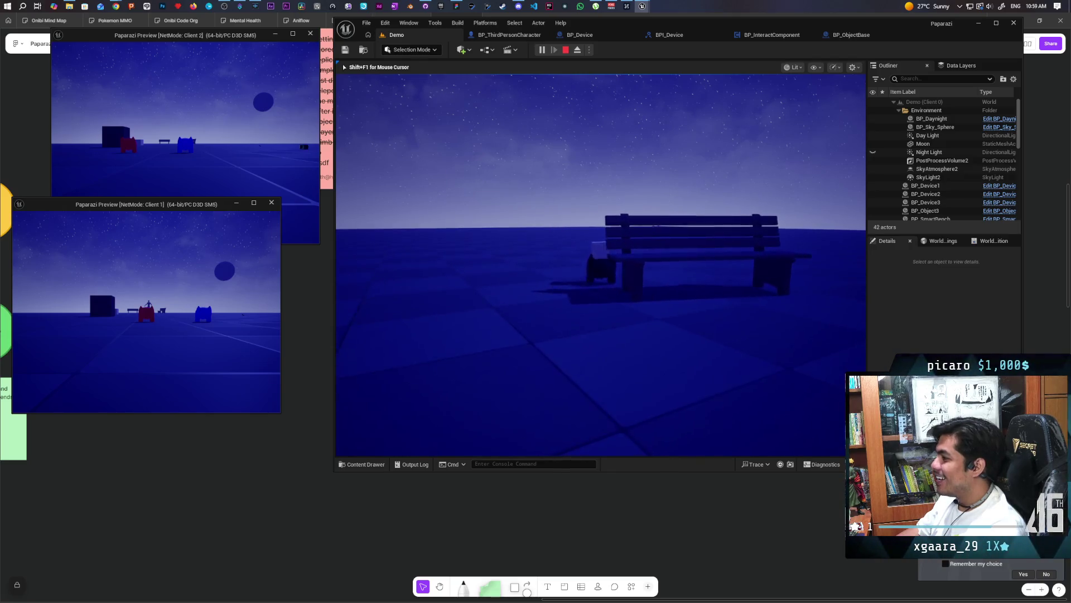
pyautogui.press('w')
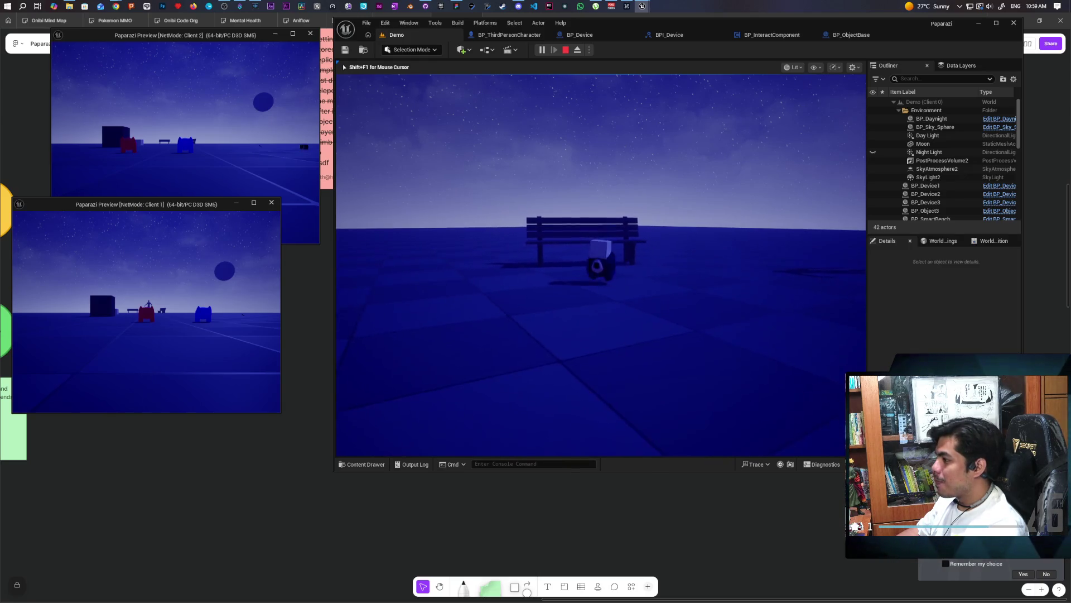
# Step: Back away from the bench and turn toward the floor text
pyautogui.press('s')
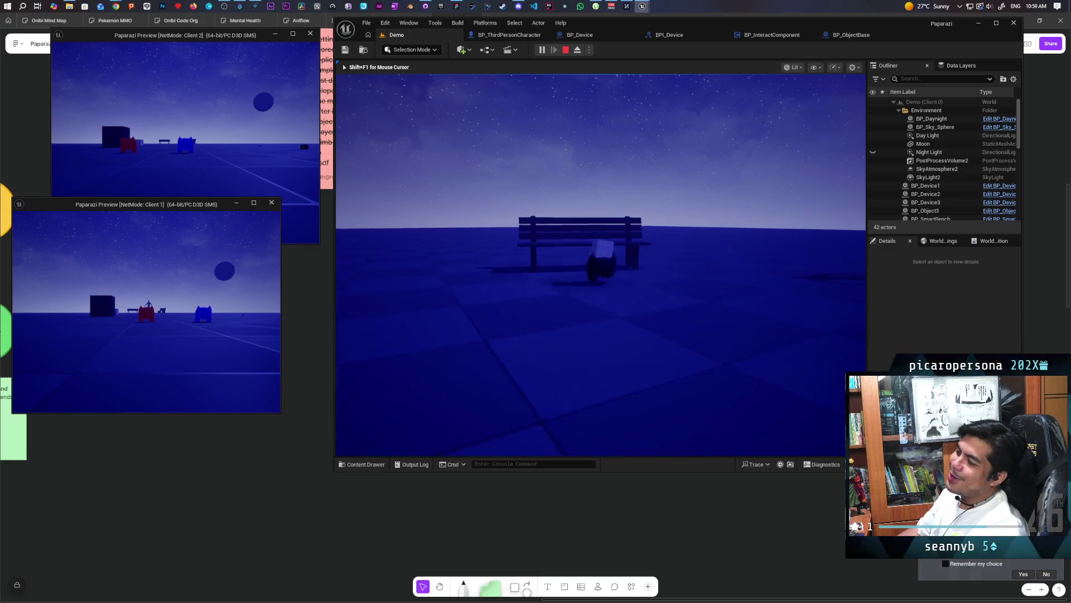
pyautogui.press('s')
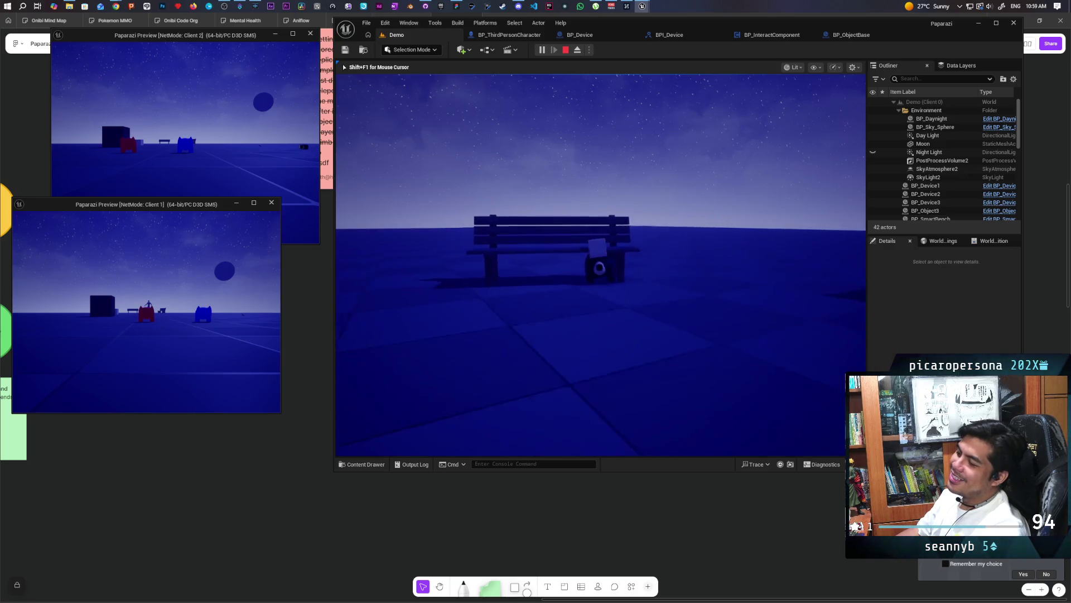
pyautogui.press('a')
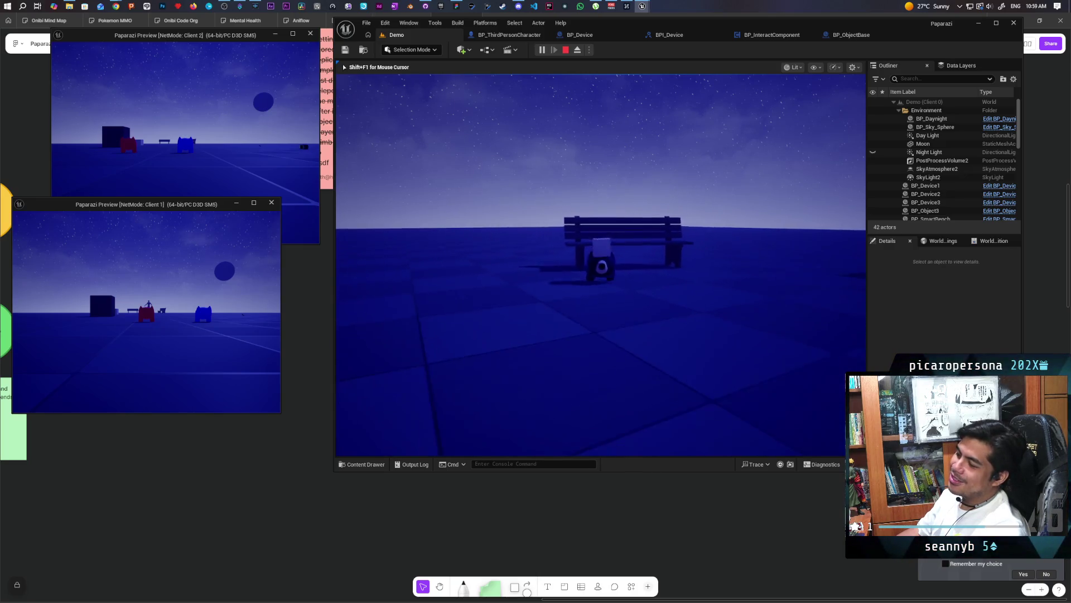
pyautogui.press('w')
pyautogui.press('s')
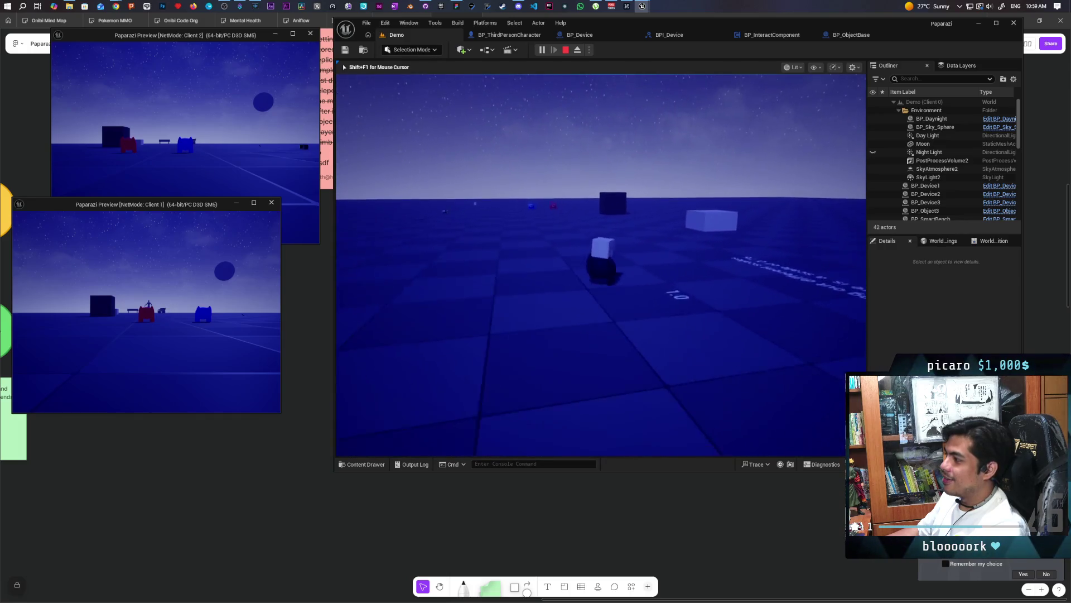
# Step: Focus Client 2 then Client 1, and walk the first player past the blue box to a park bench
pyautogui.click(262, 164)
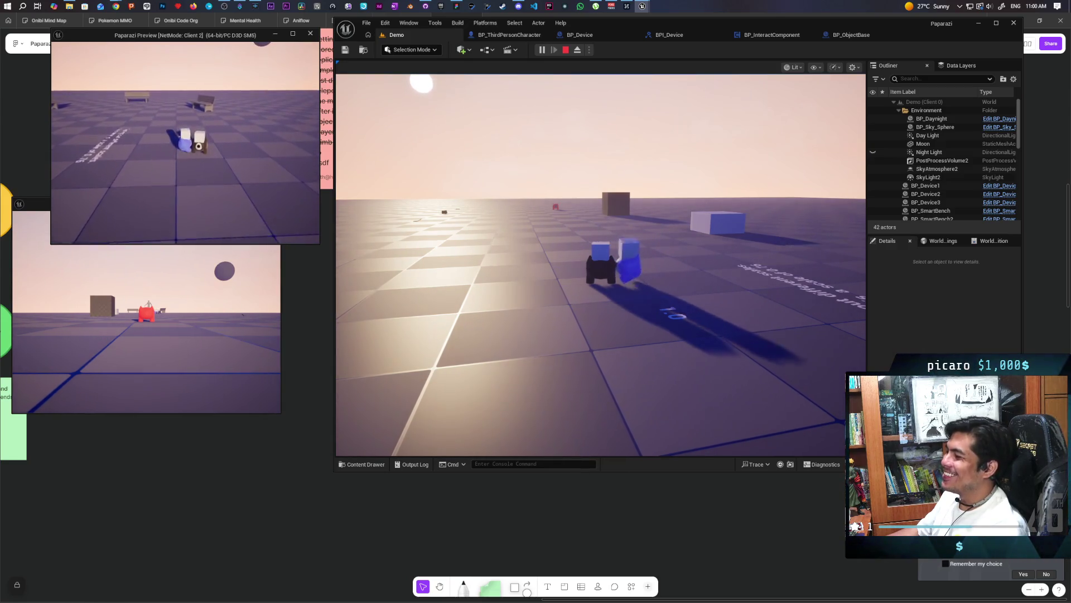
pyautogui.click(601, 264)
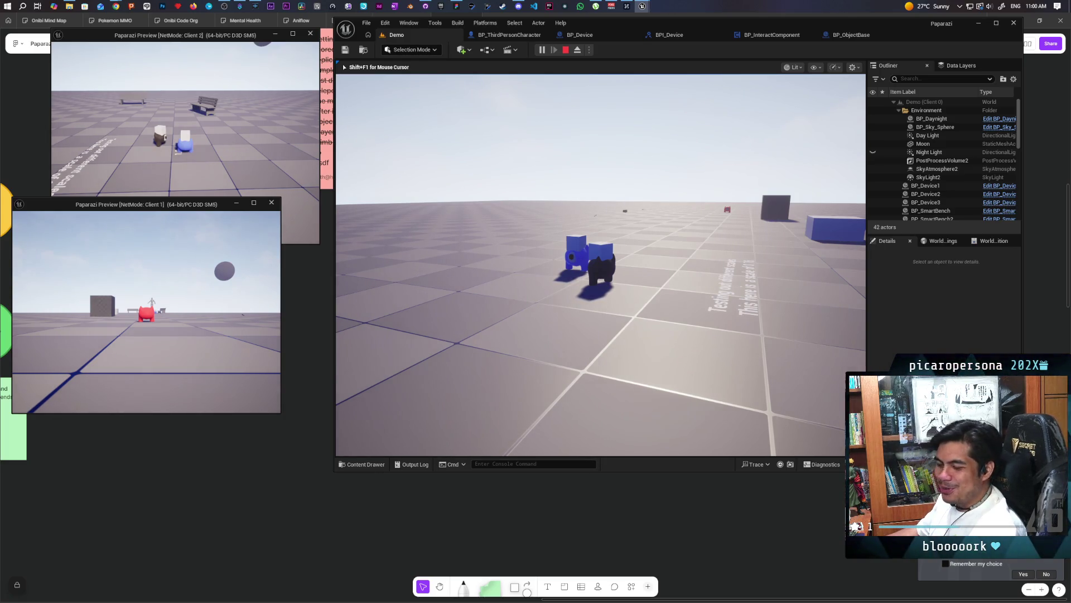
pyautogui.press('w')
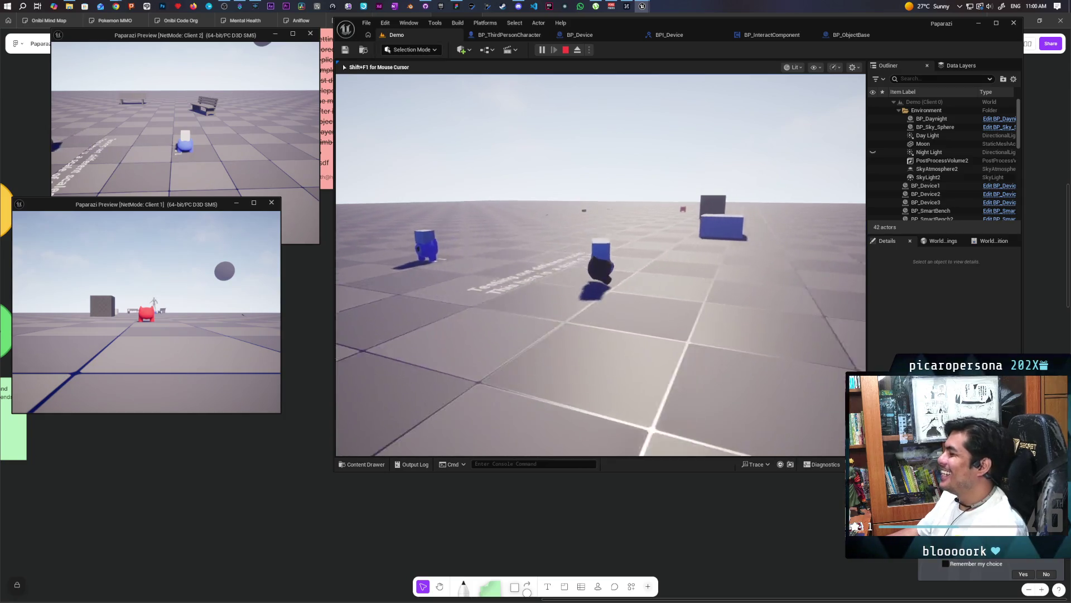
pyautogui.press('w')
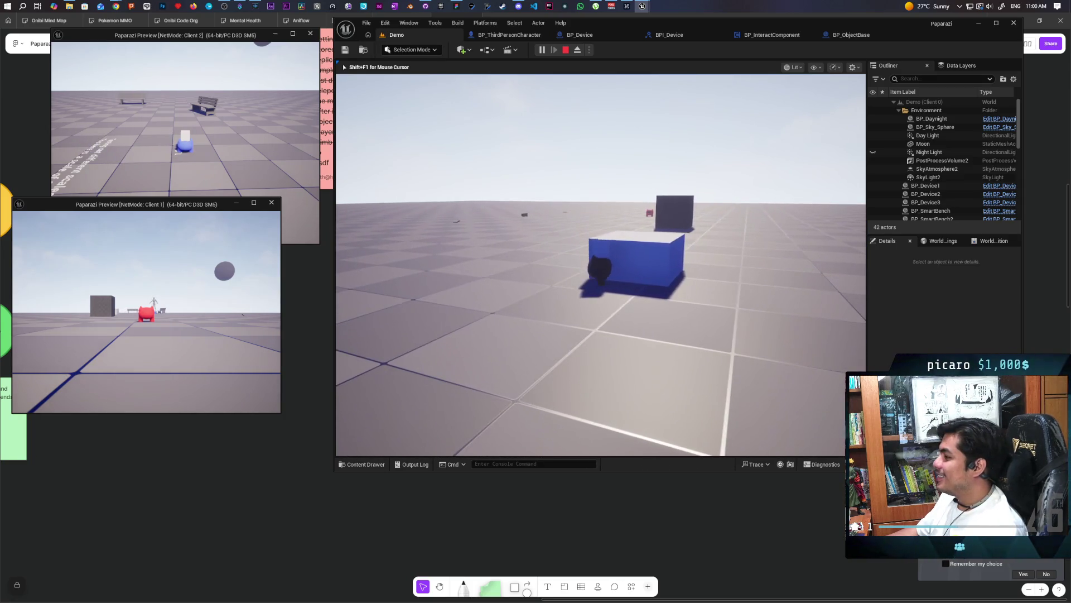
pyautogui.press('w')
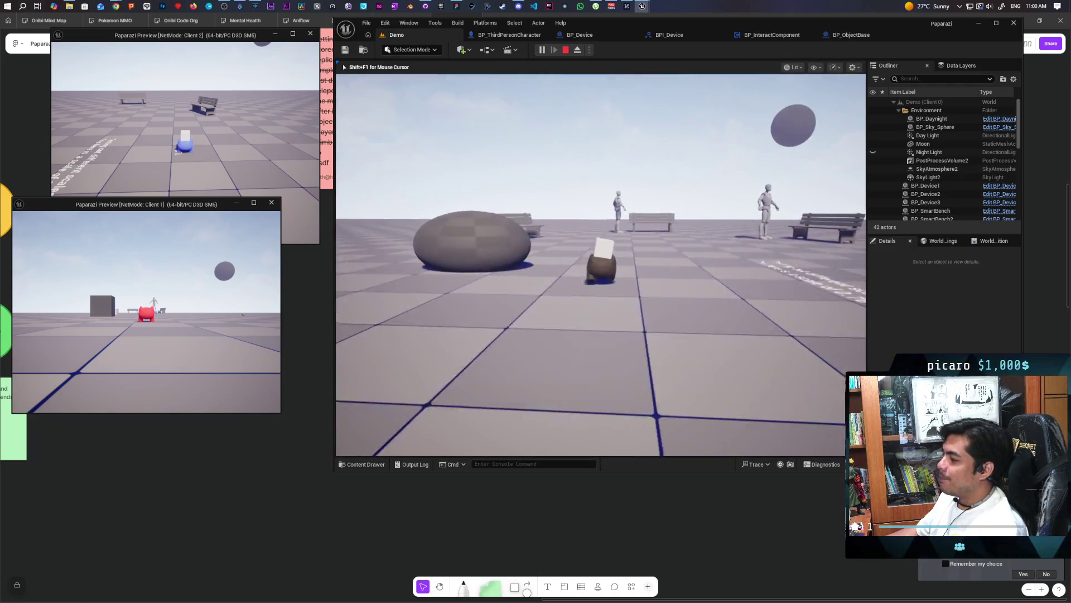
pyautogui.press('w')
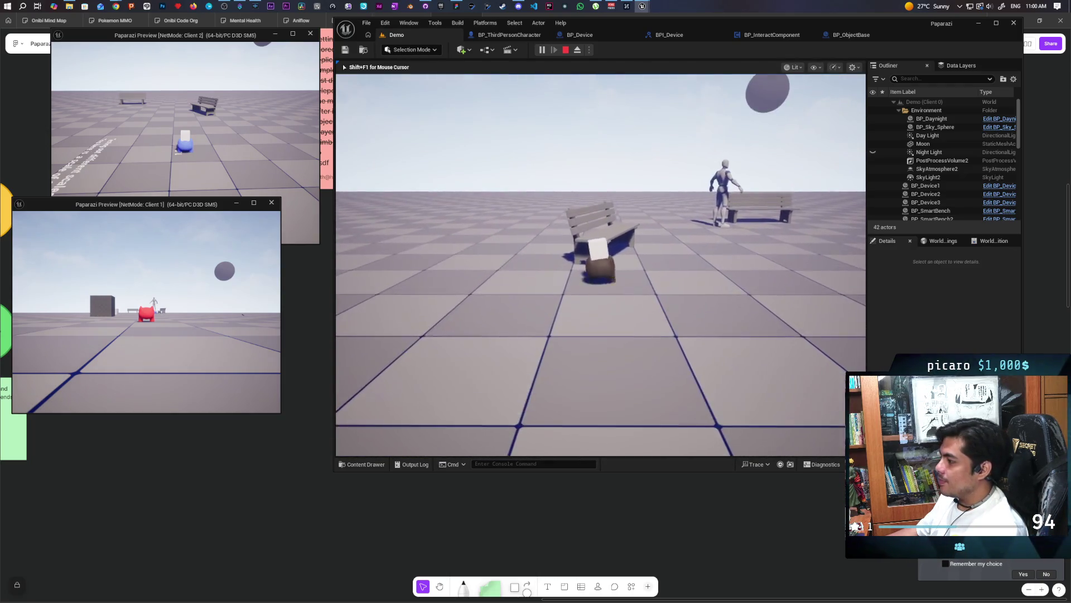
pyautogui.press('w')
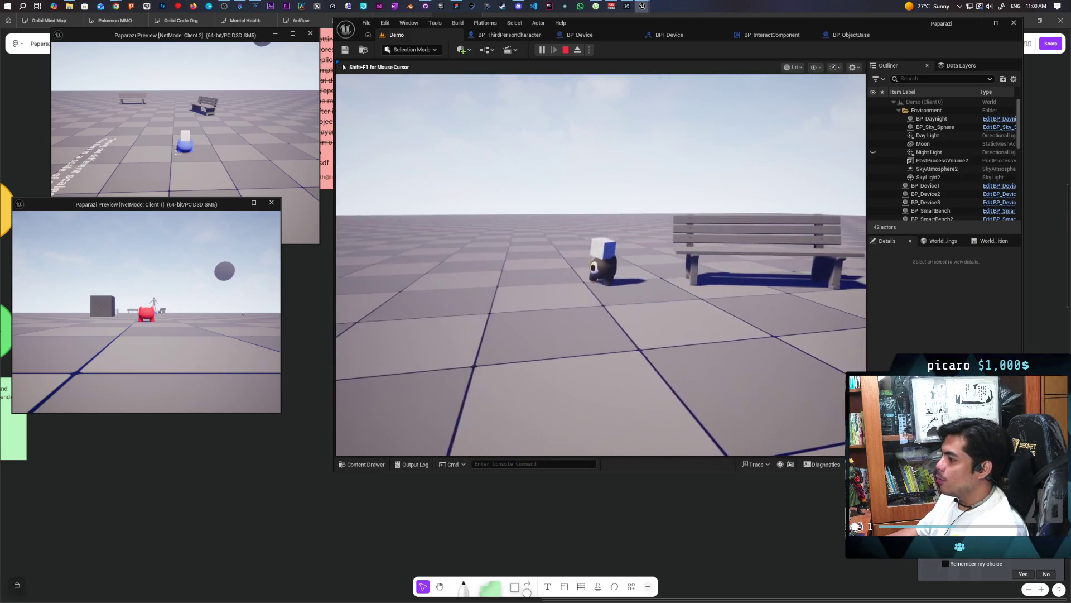
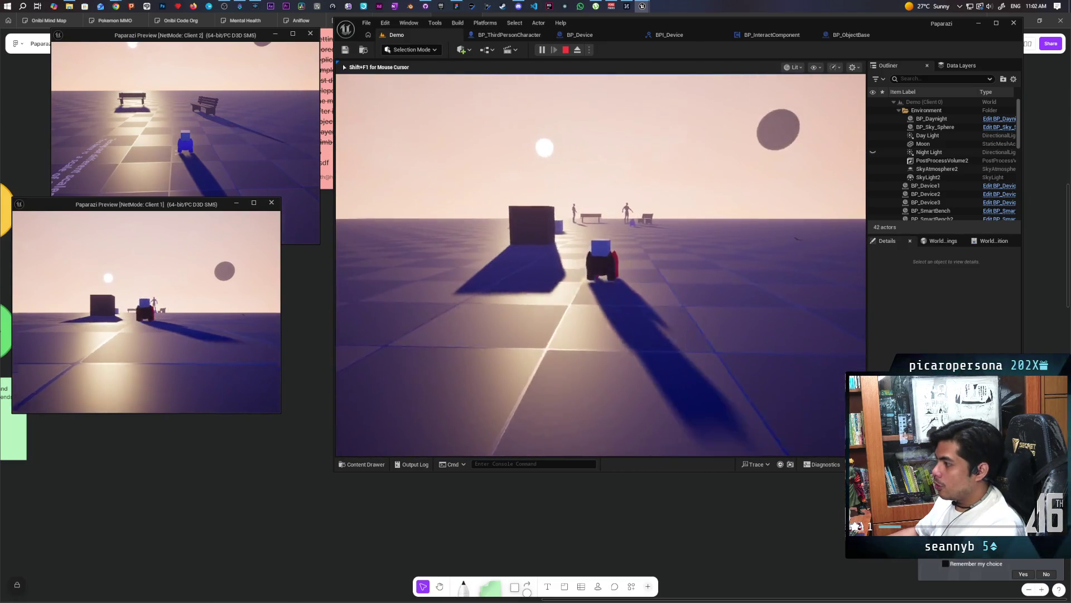
# Step: Stop the multiplayer play test of the Demo level and return to the level editor
pyautogui.hotkey('alt', 'Tab')
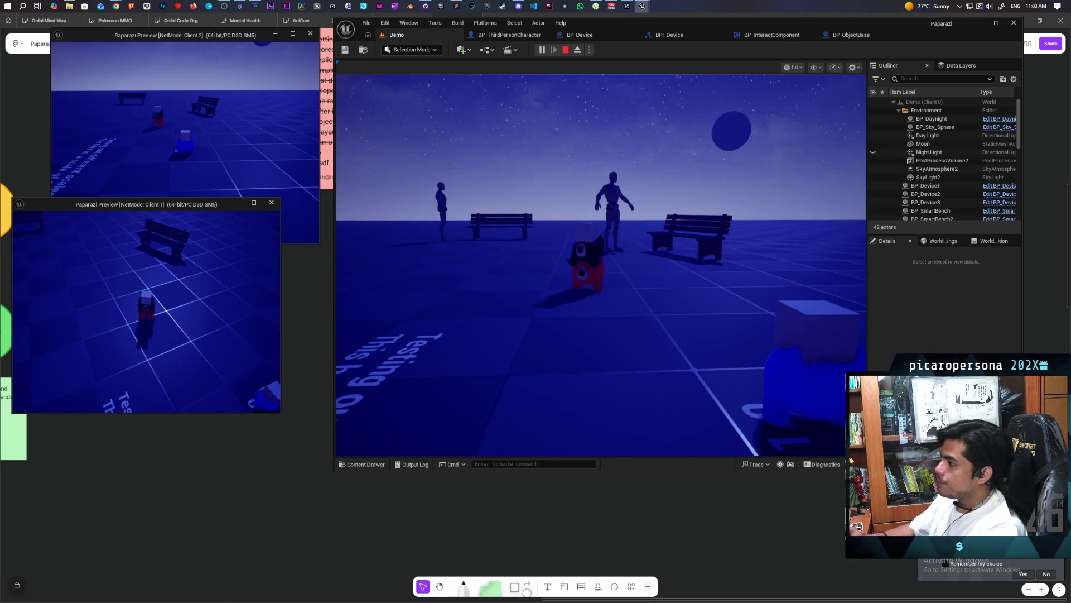
pyautogui.press('Escape')
# Step: Inspect the CameraBoom component's properties in the BP_ThirdPersonCharacter Blueprint
pyautogui.click(521, 36)
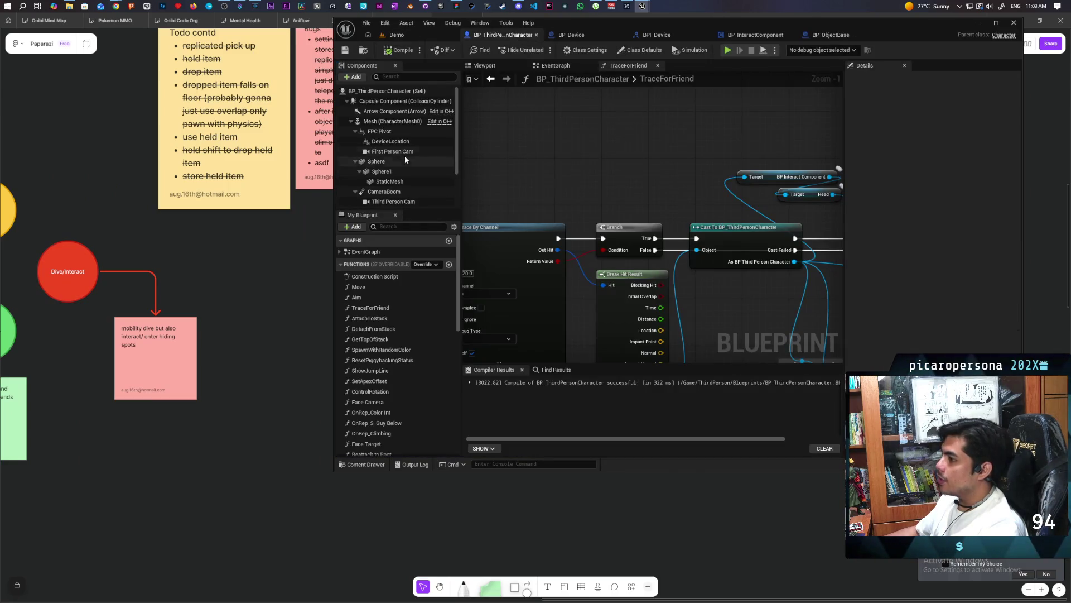
pyautogui.scroll(-2, 407, 162)
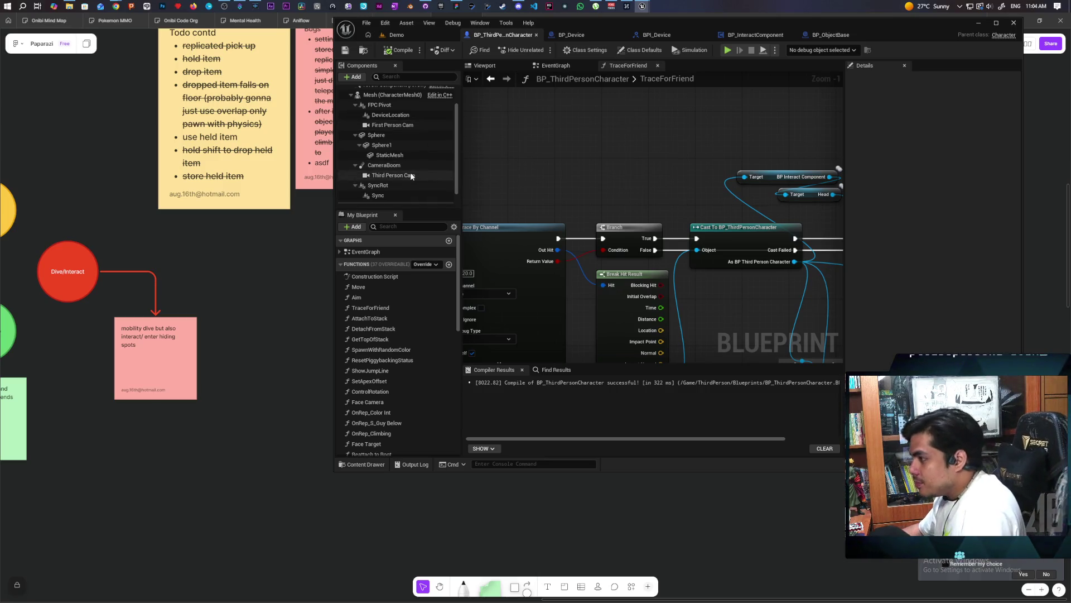
pyautogui.click(384, 165)
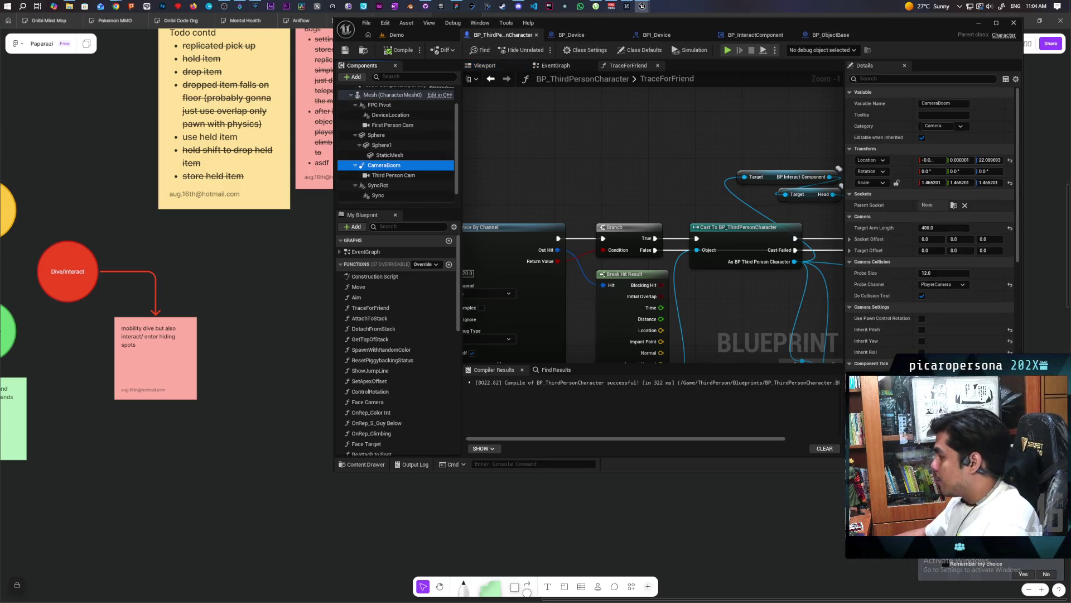
pyautogui.scroll(-1, 931, 223)
# Step: Adjust a CameraBoom property and launch a new play test of the Demo level
pyautogui.click(945, 357)
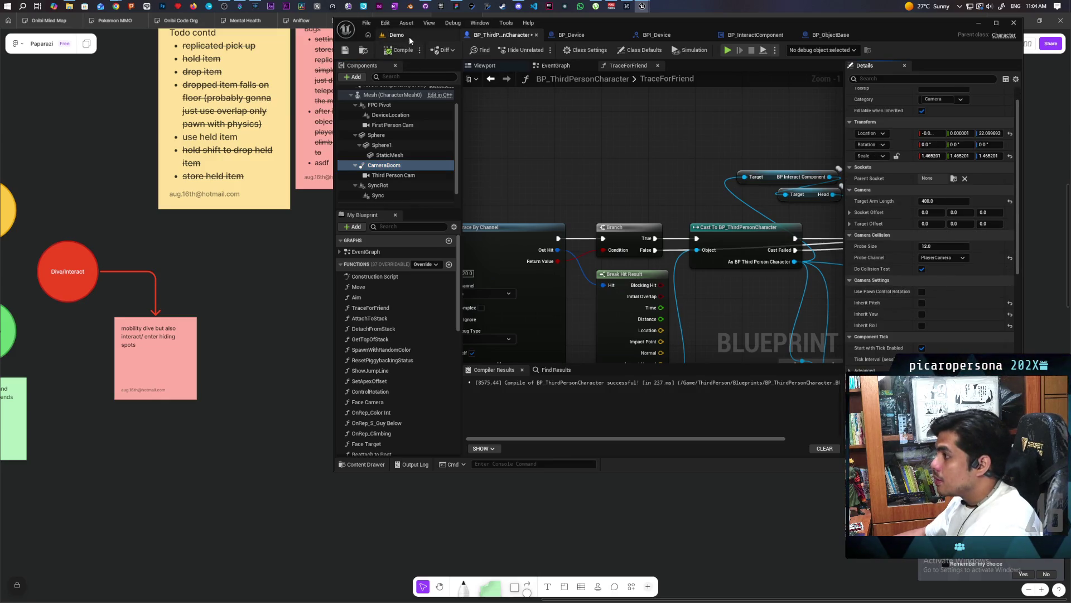
pyautogui.click(396, 34)
pyautogui.click(541, 51)
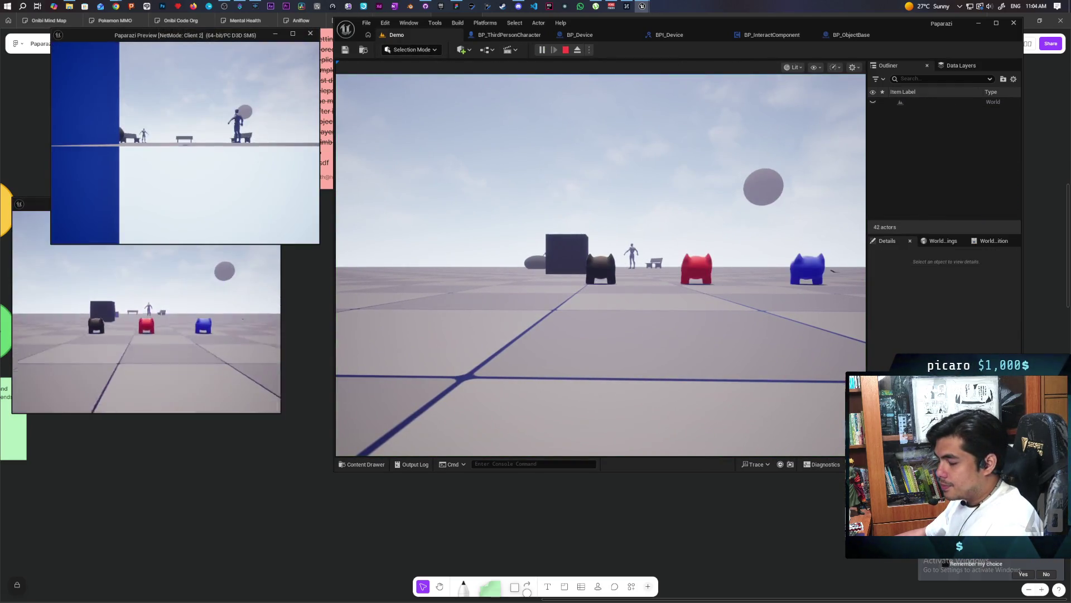
# Step: Walk the character to the blue cubes and pick one up onto its head
pyautogui.press('w')
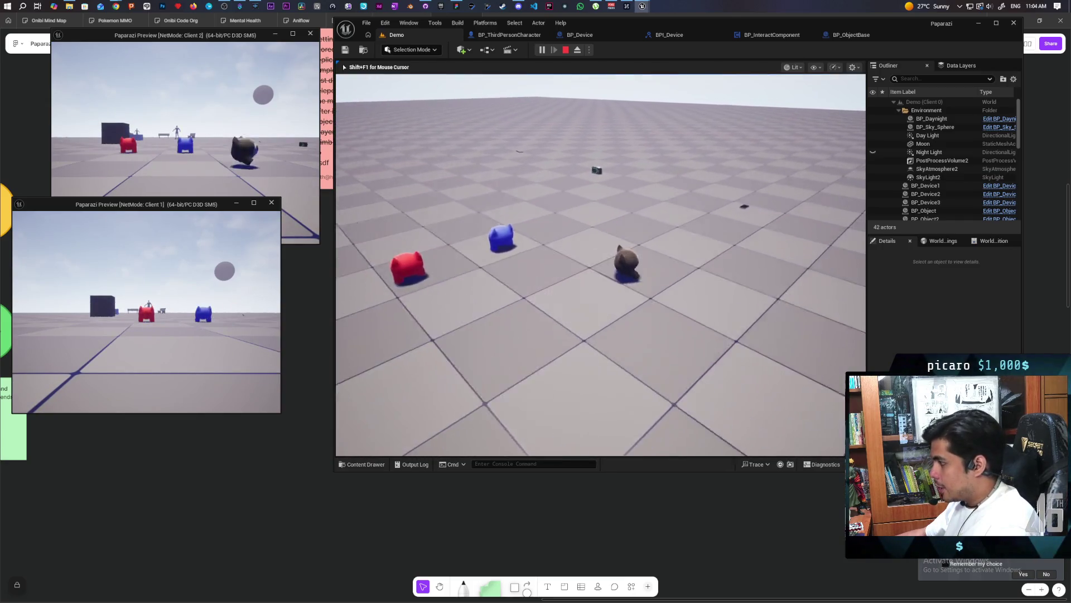
pyautogui.press('e')
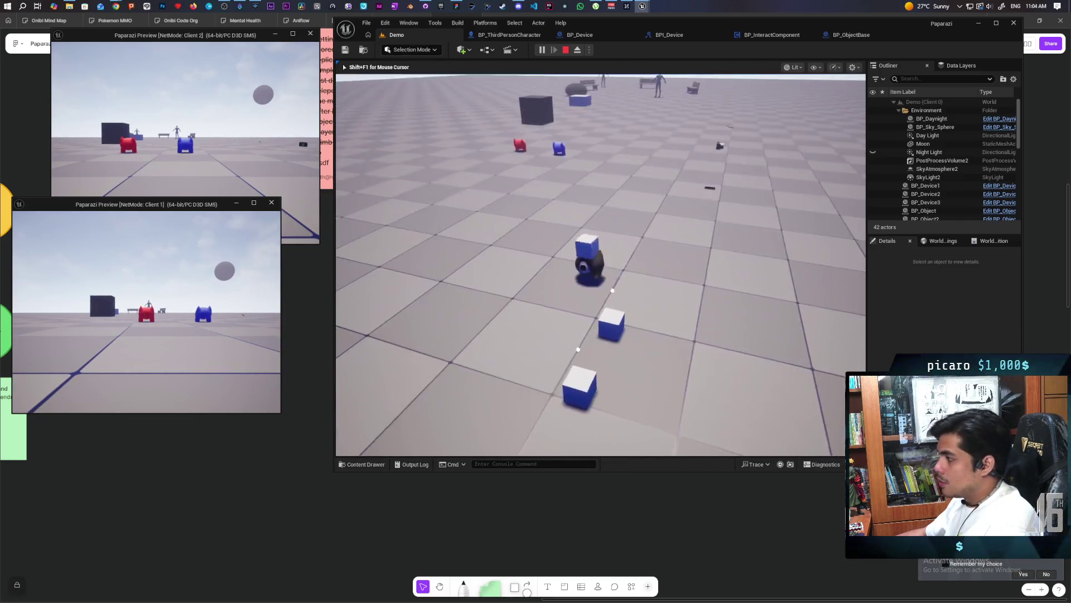
pyautogui.press('w')
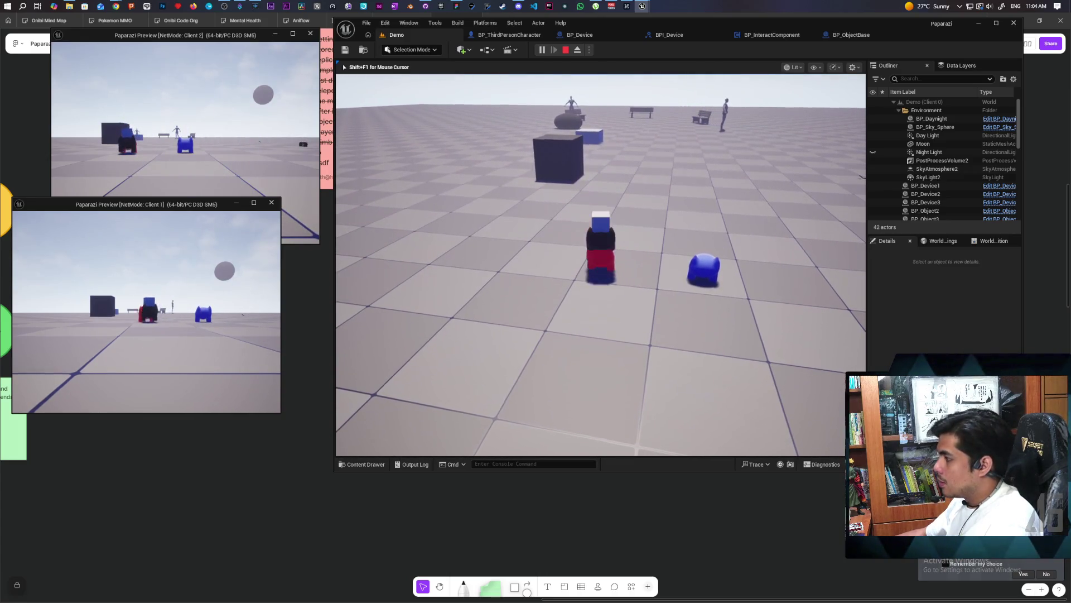
pyautogui.hotkey('alt', 'Tab')
pyautogui.click(166, 390)
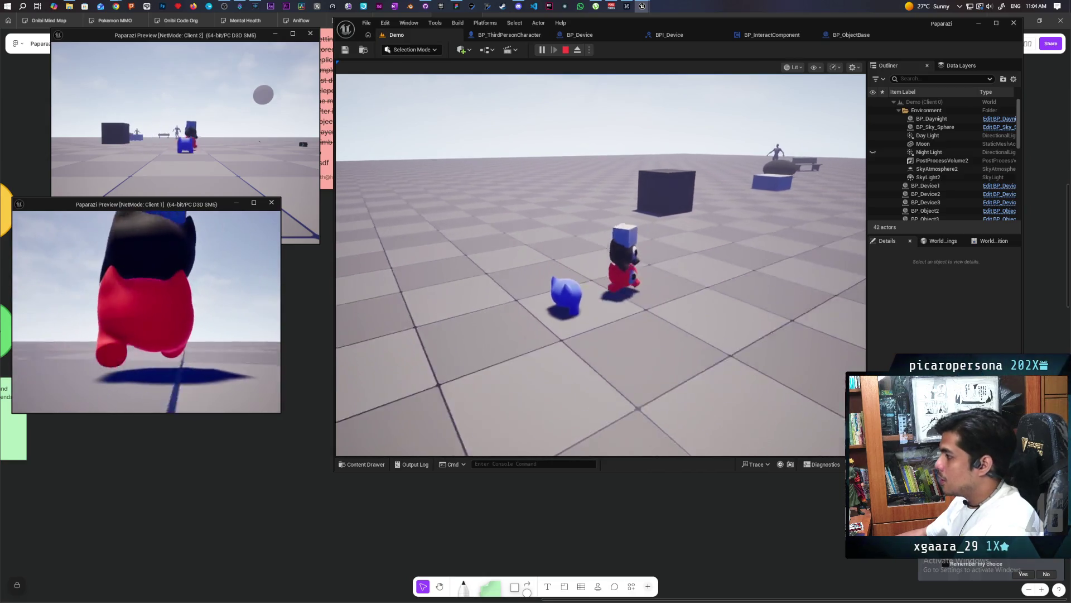
# Step: Walk the cube-carrying character around while swinging the camera left and right
pyautogui.press('w')
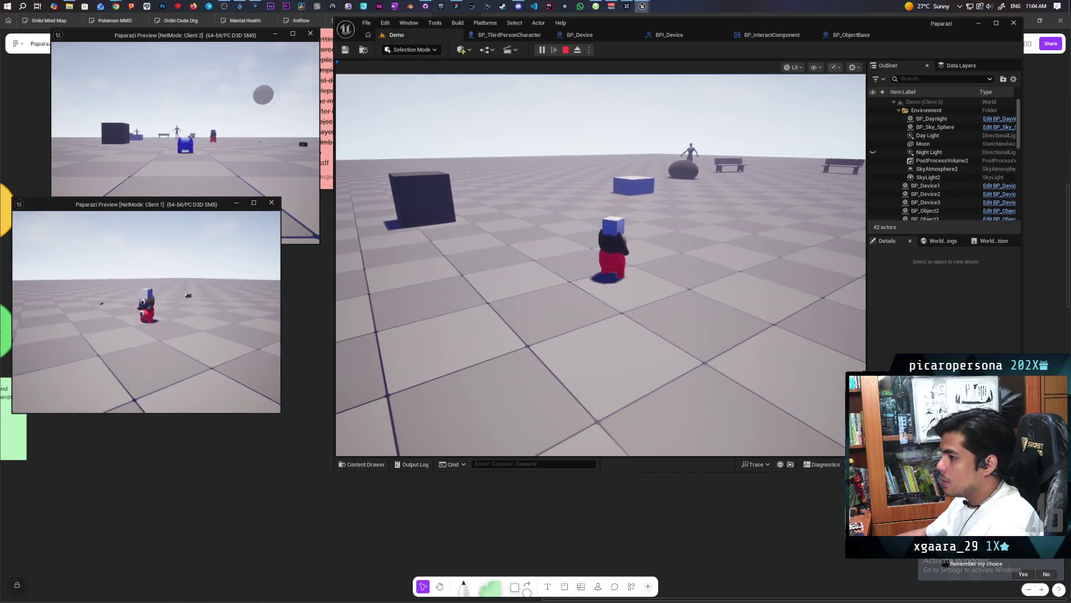
pyautogui.press('w')
pyautogui.press('w')
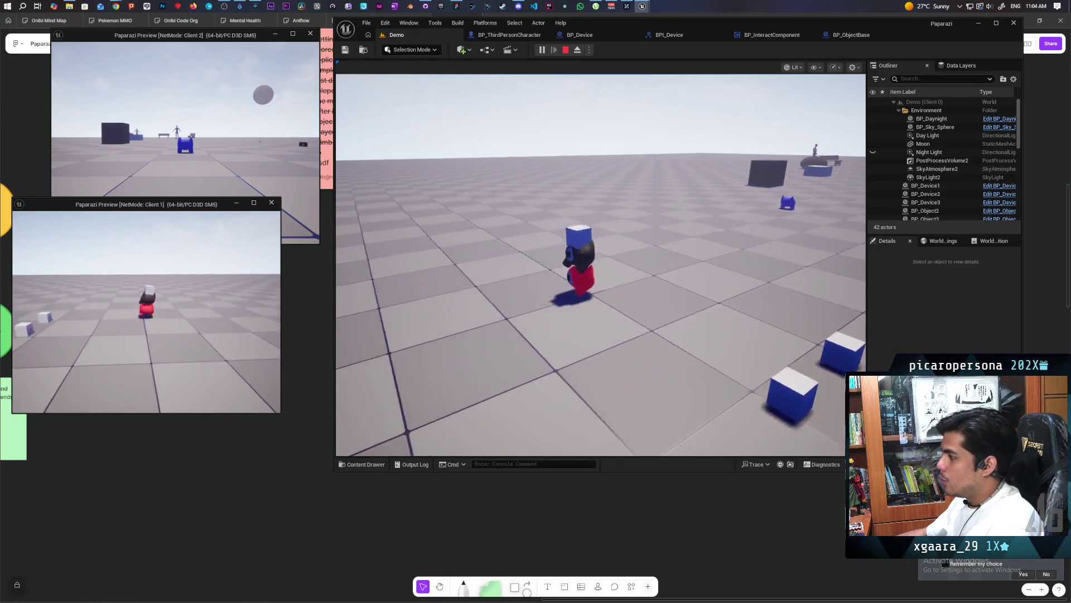
pyautogui.press('w')
pyautogui.press('w')
pyautogui.press('w')
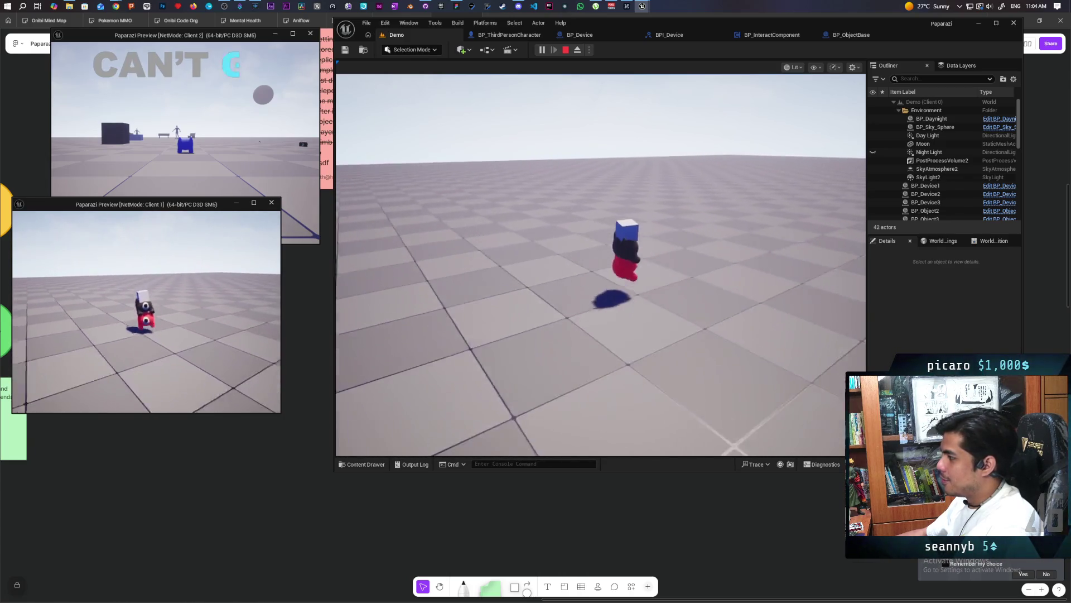
pyautogui.press('w')
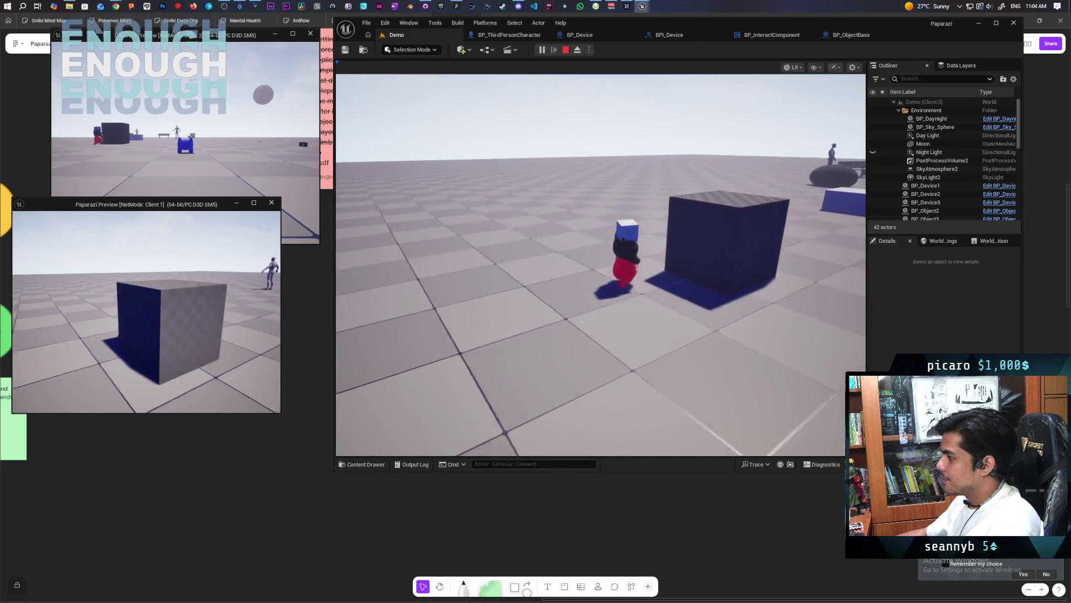
pyautogui.press('w')
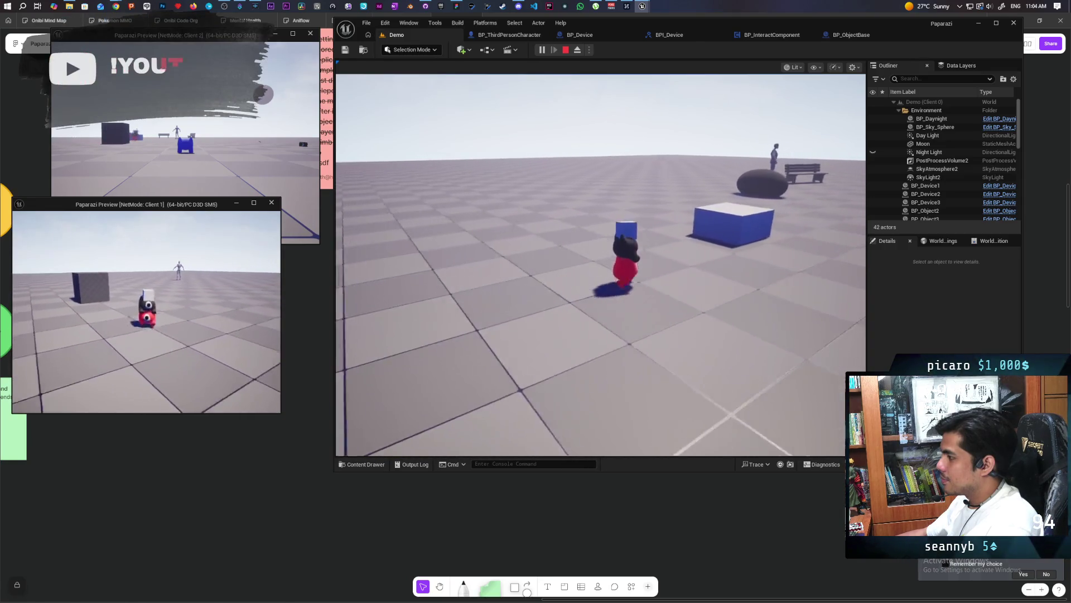
pyautogui.press('w')
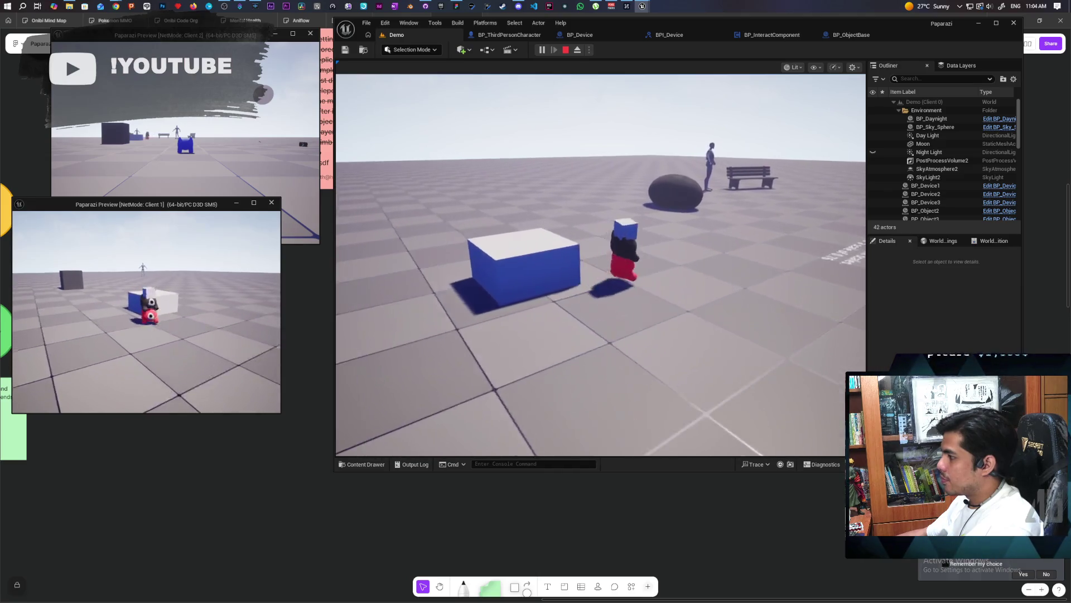
pyautogui.press('w')
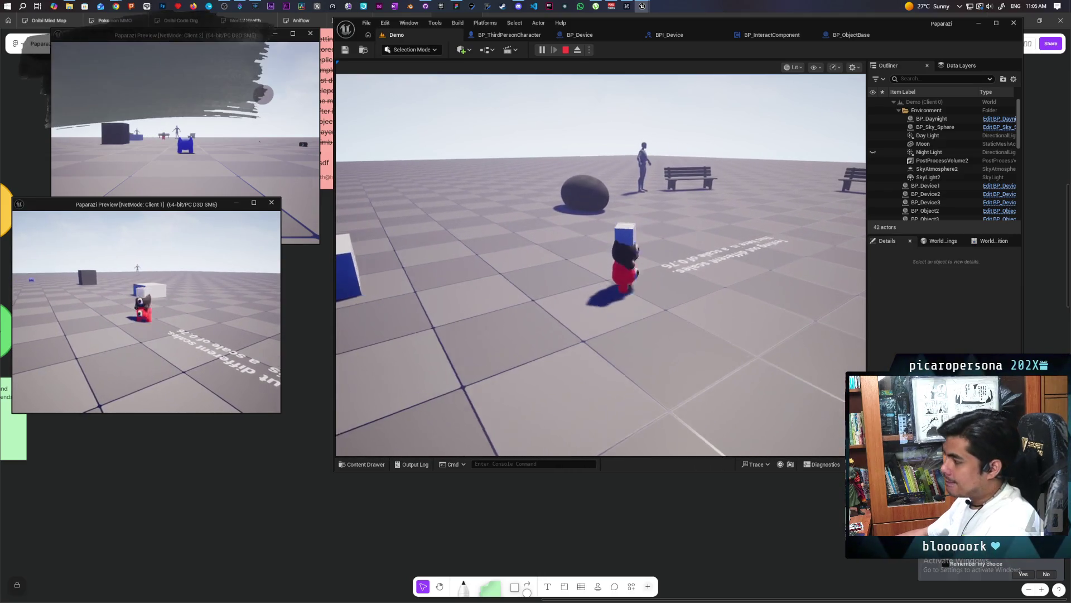
pyautogui.press('w')
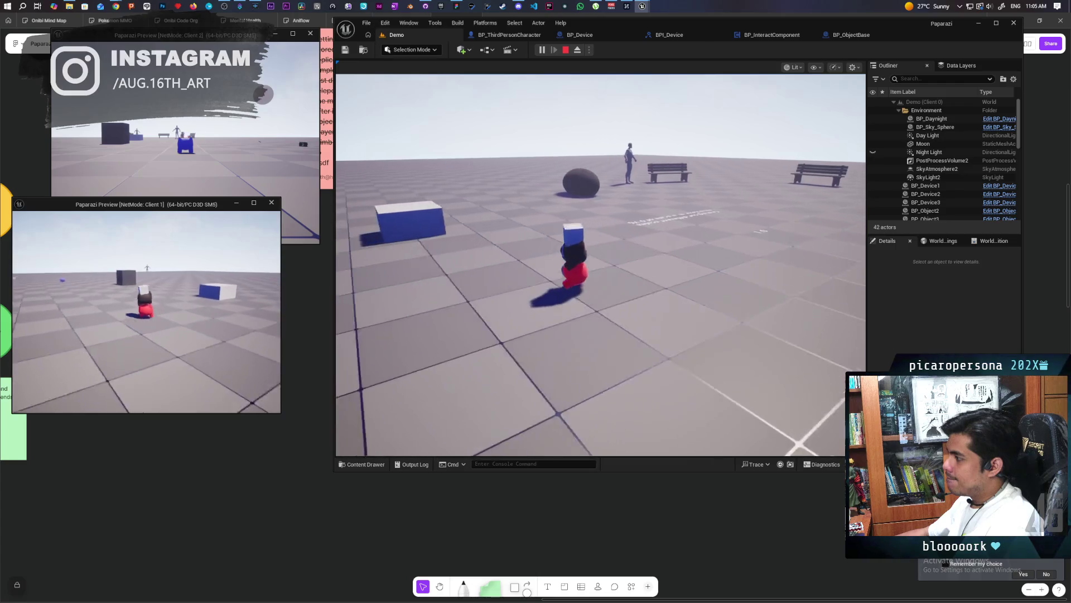
pyautogui.press('w')
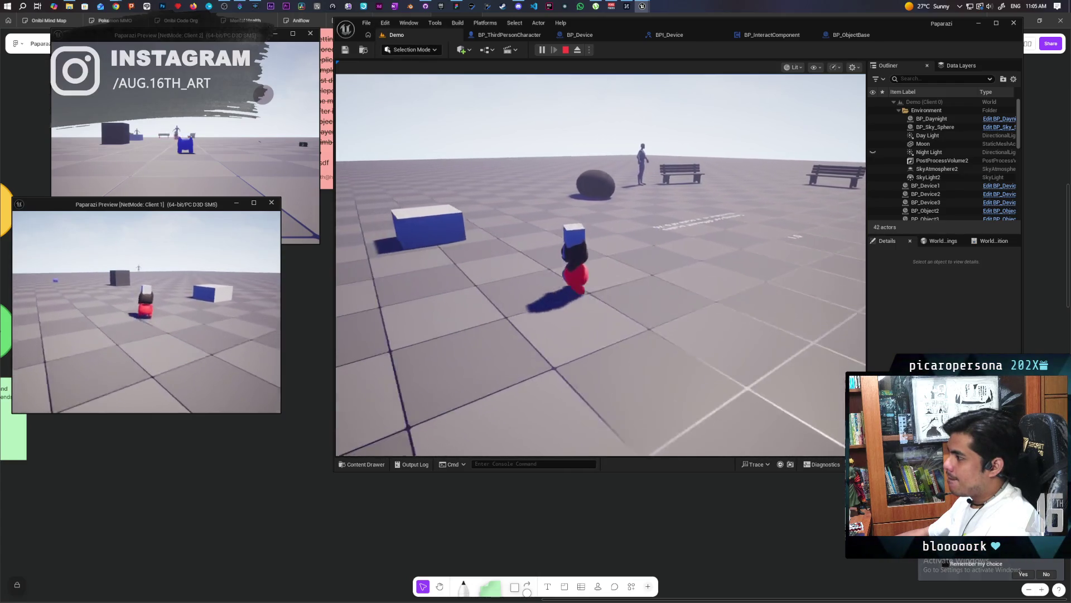
pyautogui.press('w')
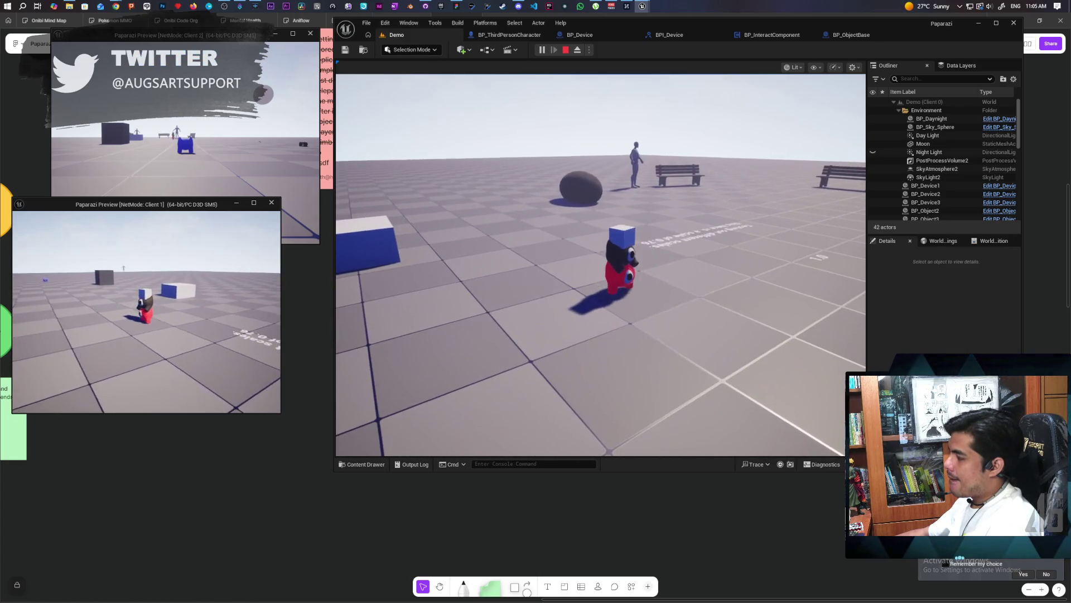
# Step: Walk left, right, forward and back to test the camera, then stop the session
pyautogui.press('a')
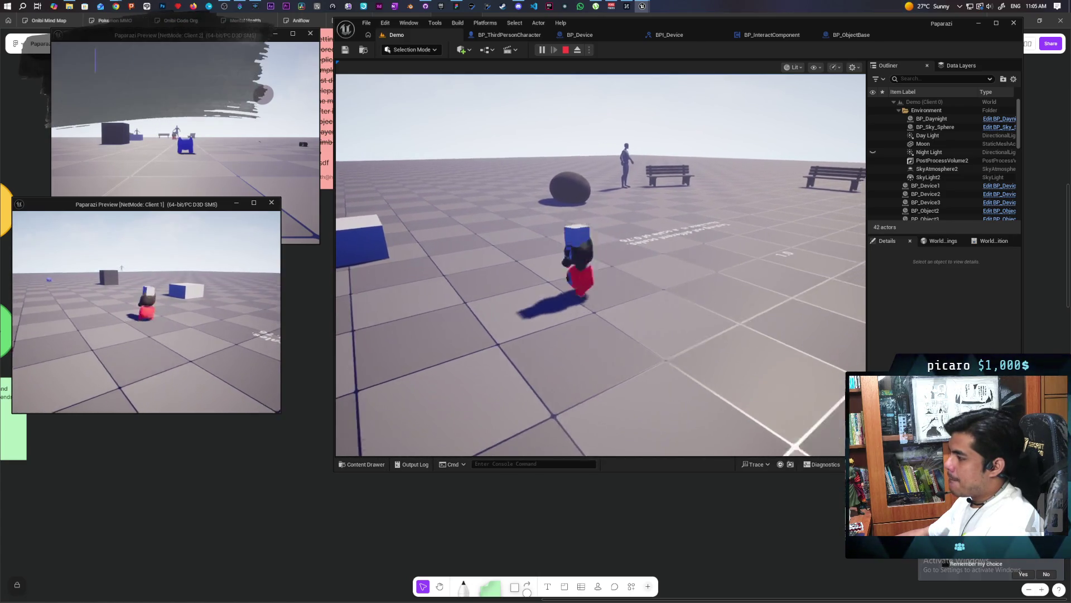
pyautogui.press('a')
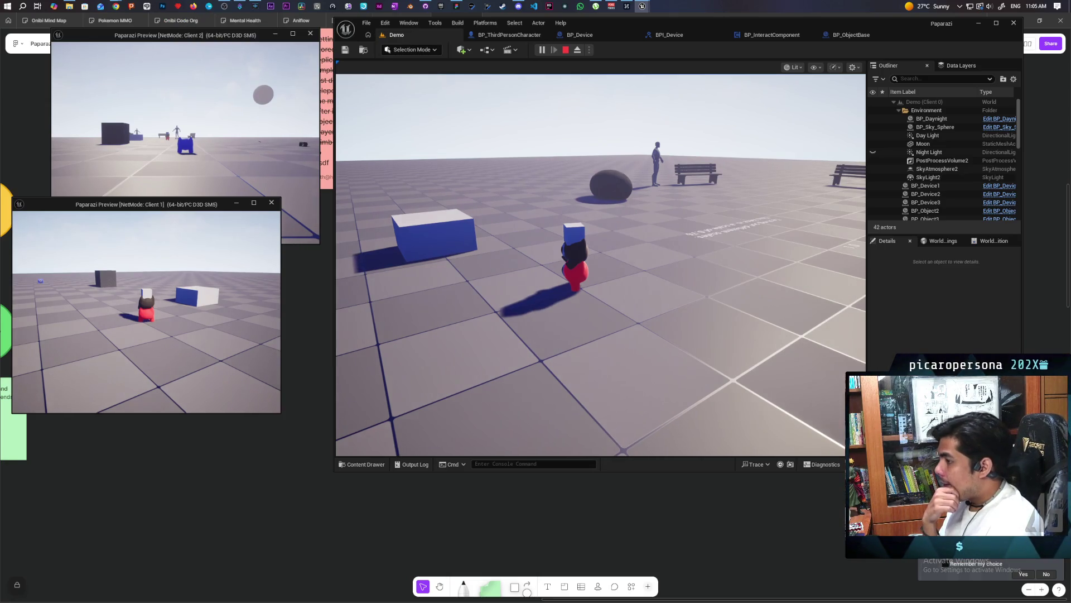
pyautogui.press('d')
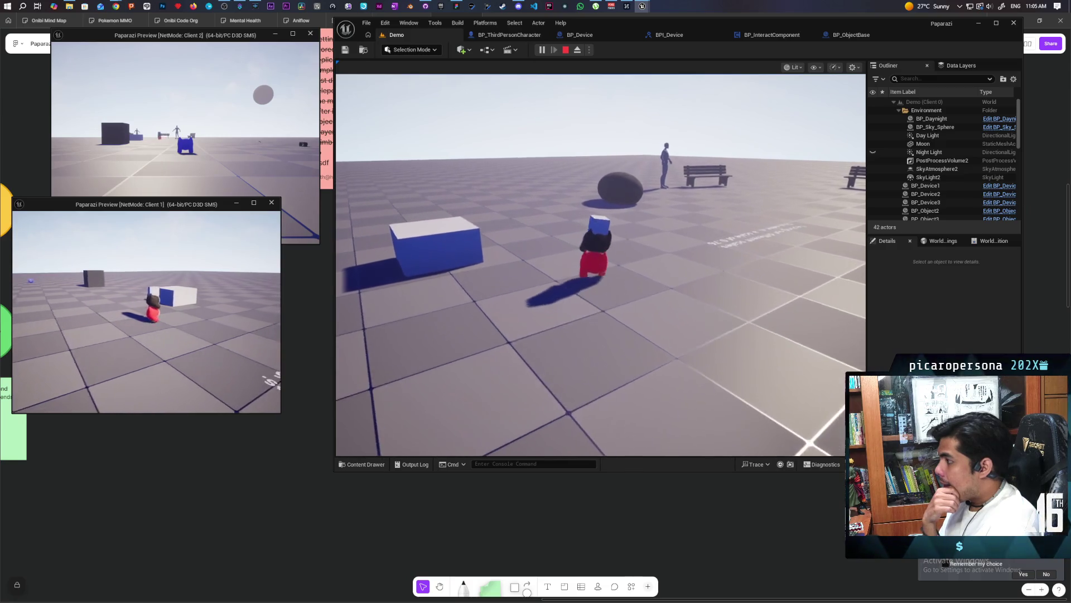
pyautogui.press('w')
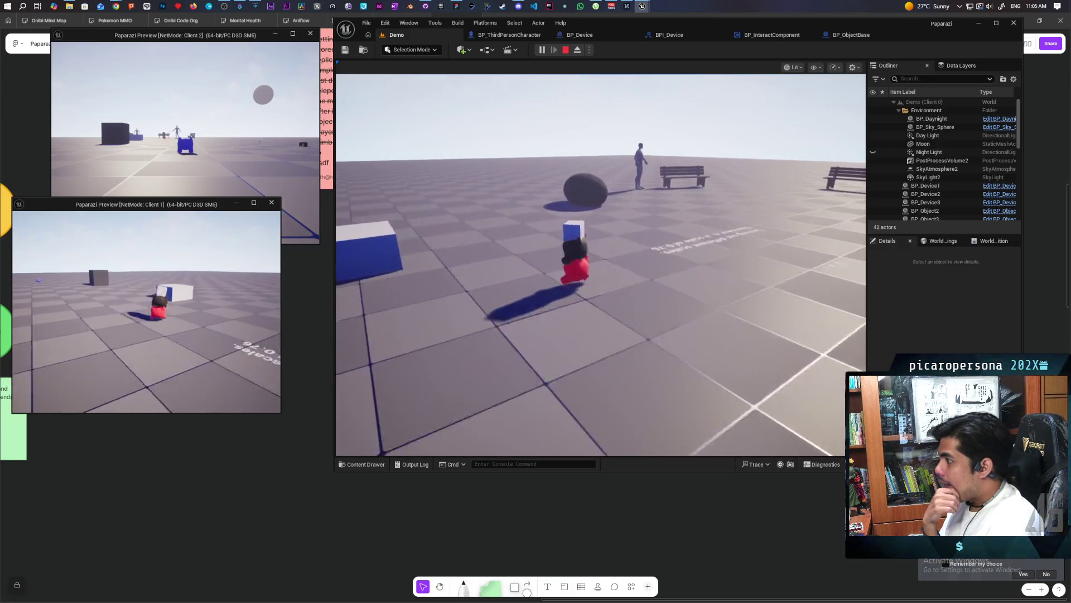
pyautogui.press('s')
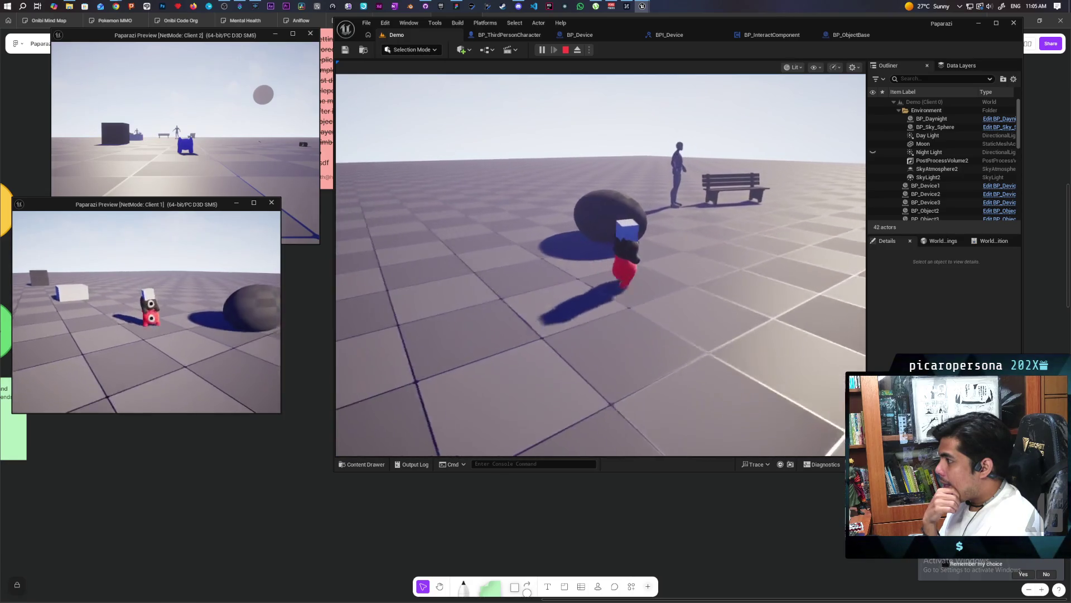
pyautogui.press('Escape')
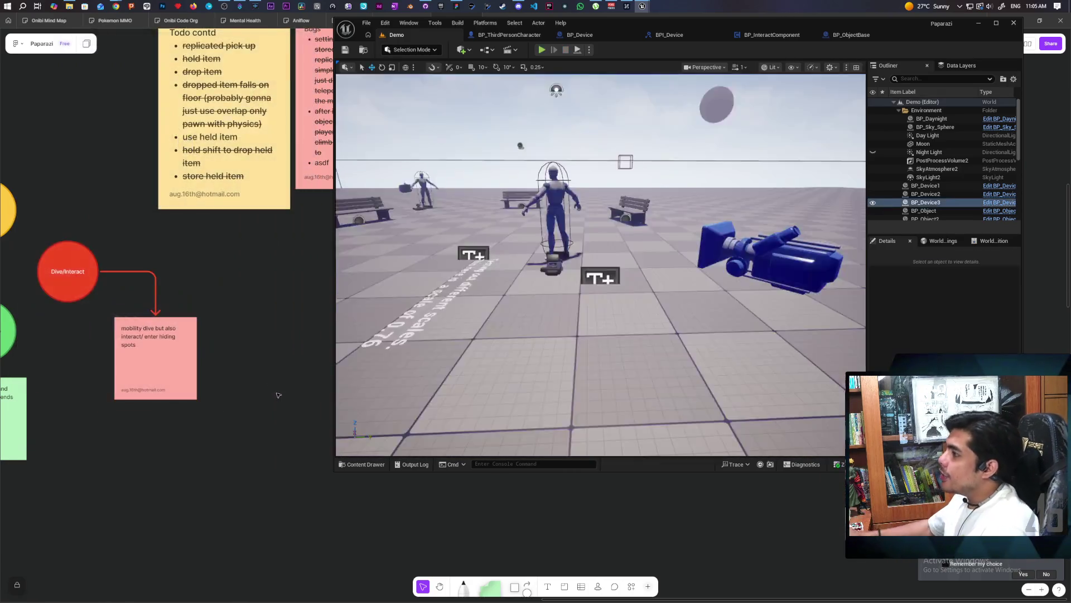
# Step: Attach CameraBoom to the Root socket in the BP_ThirdPersonCharacter viewport
pyautogui.click(494, 35)
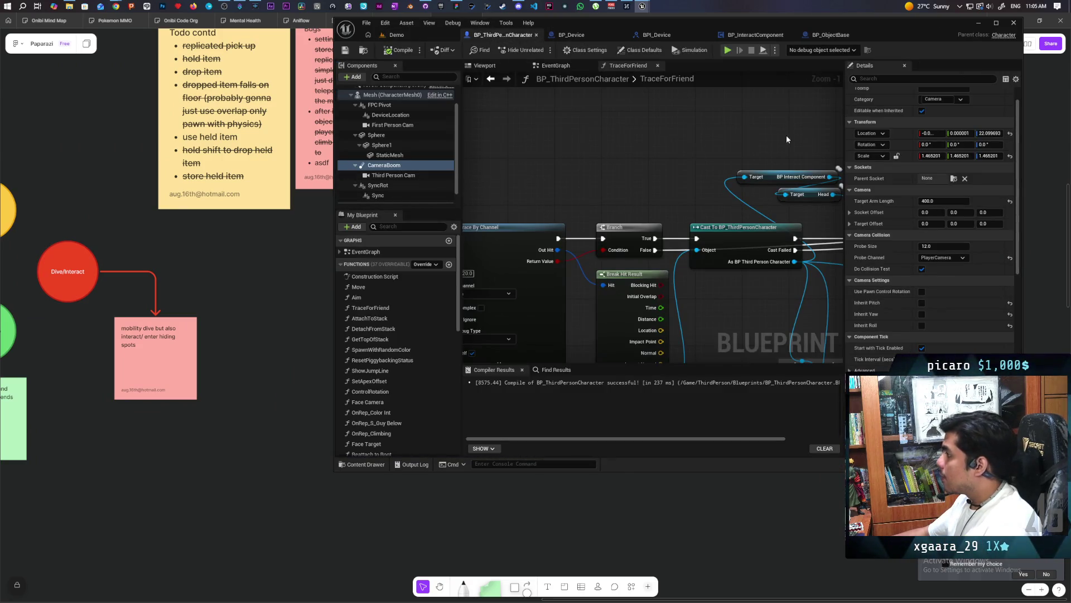
pyautogui.click(485, 66)
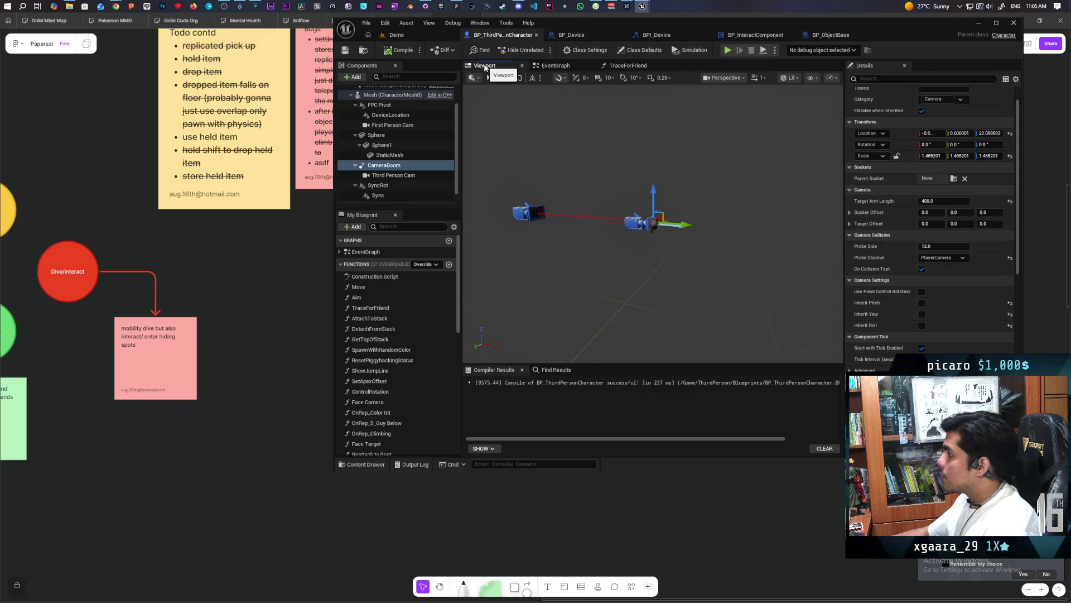
pyautogui.press('f')
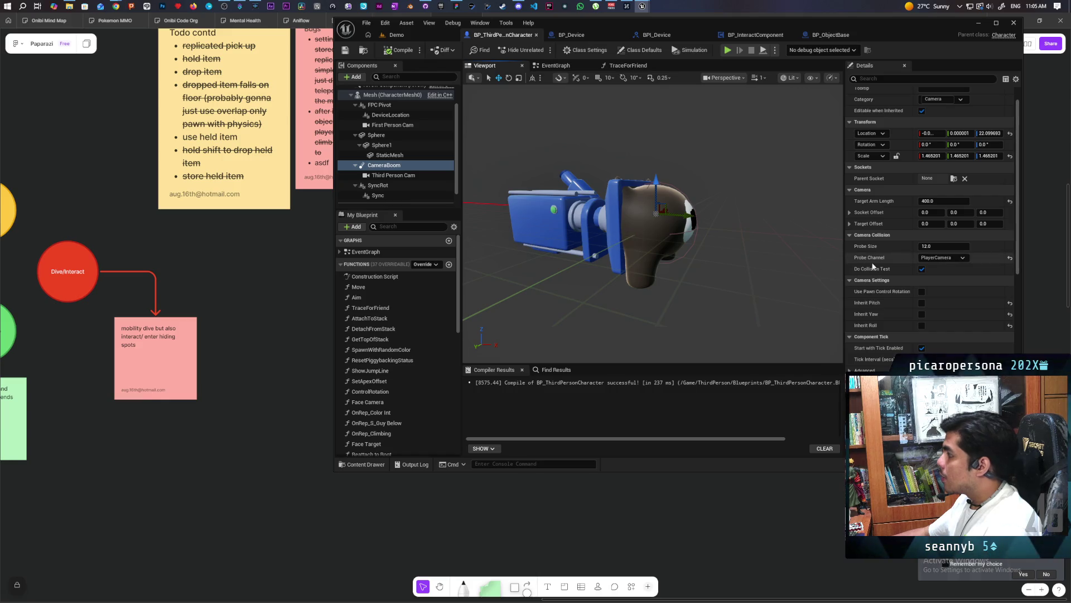
pyautogui.click(954, 178)
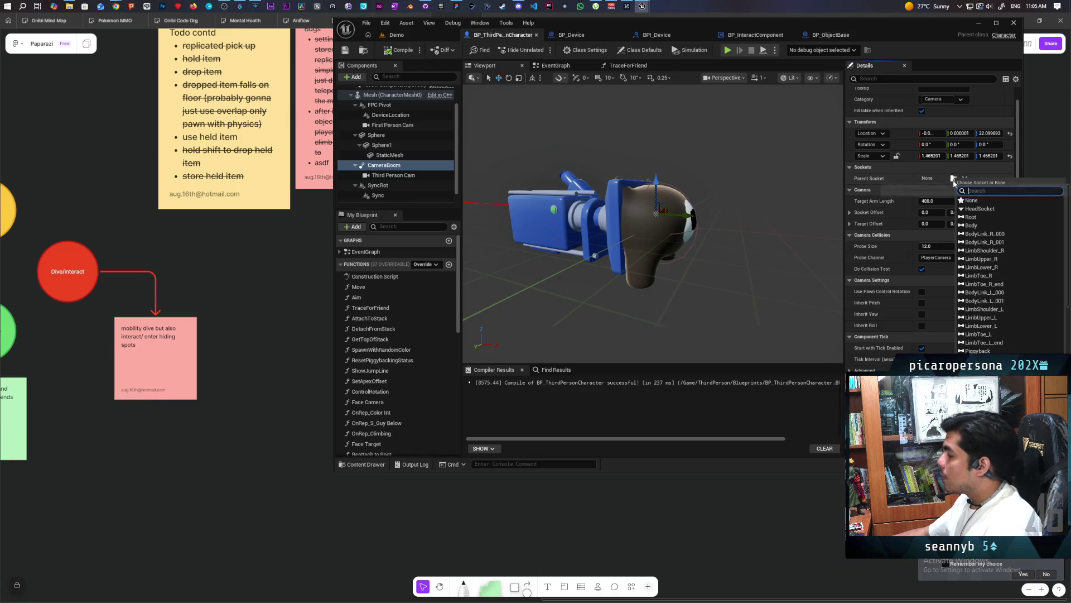
pyautogui.click(972, 217)
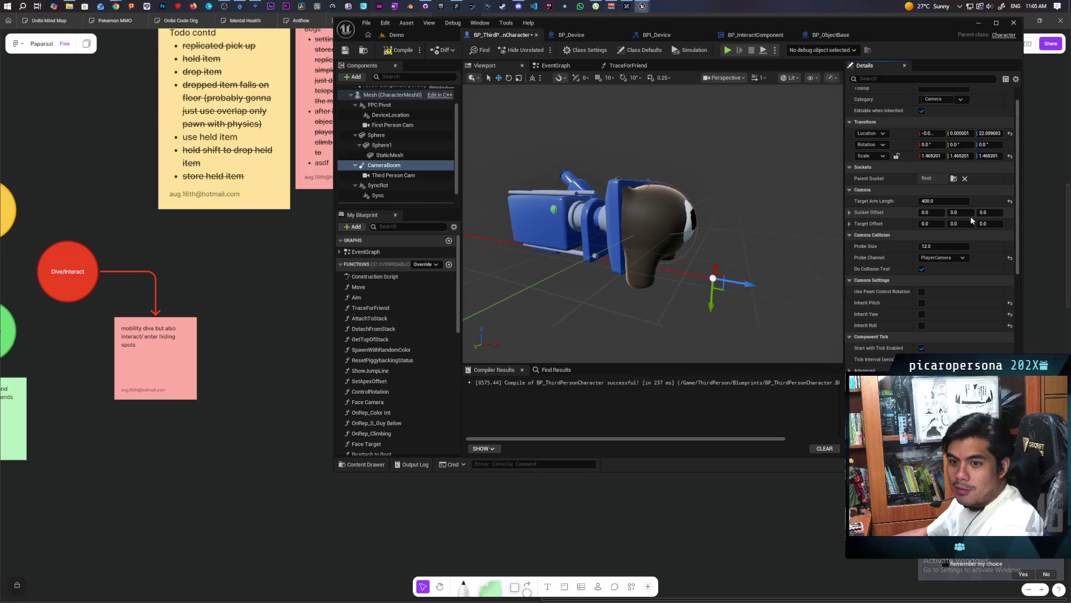
# Step: Set CameraBoom's location to Y -22.09969 and Z 0, then recompile the blueprint
pyautogui.click(989, 134)
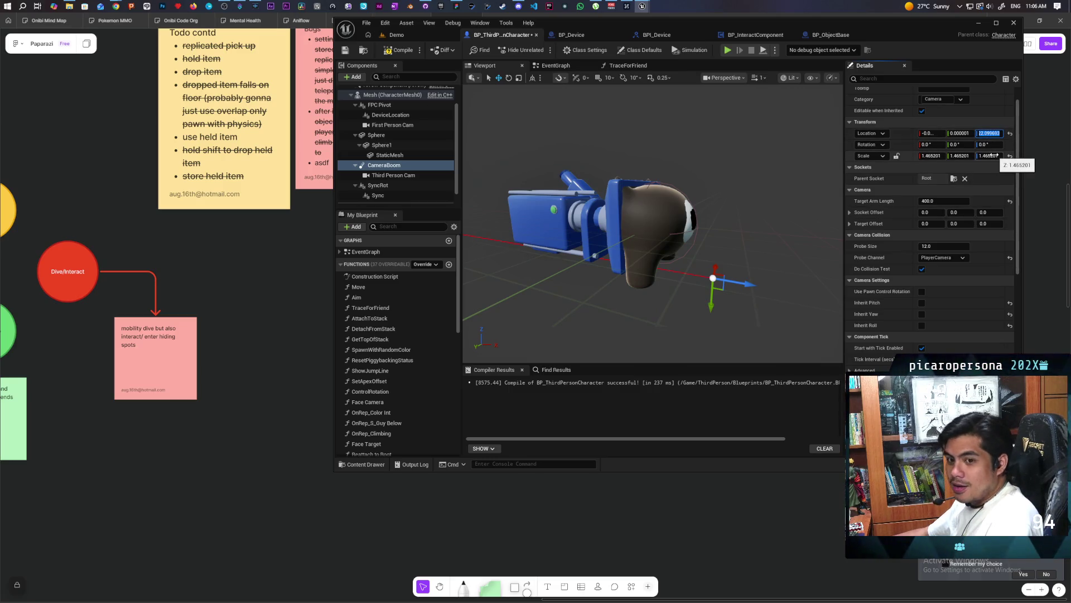
pyautogui.click(962, 134)
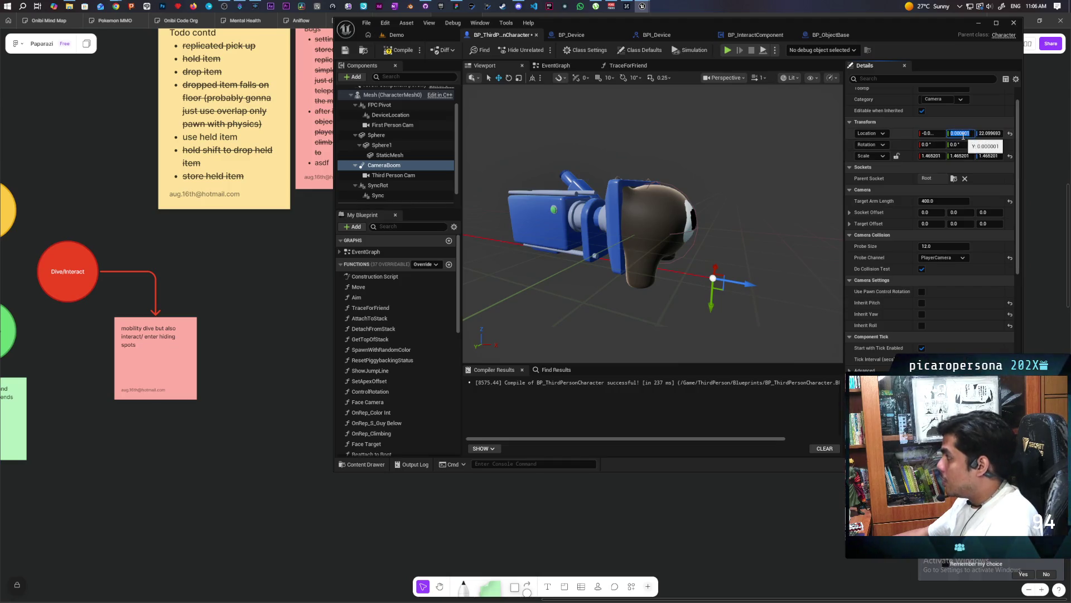
pyautogui.press('Return')
pyautogui.click(982, 133)
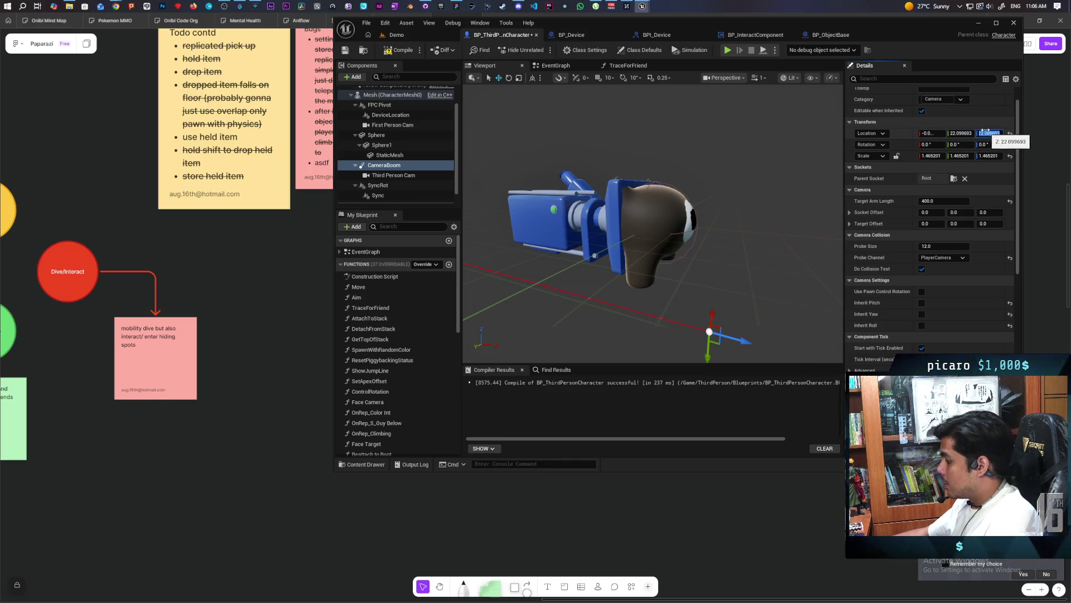
pyautogui.write('0')
pyautogui.press('Return')
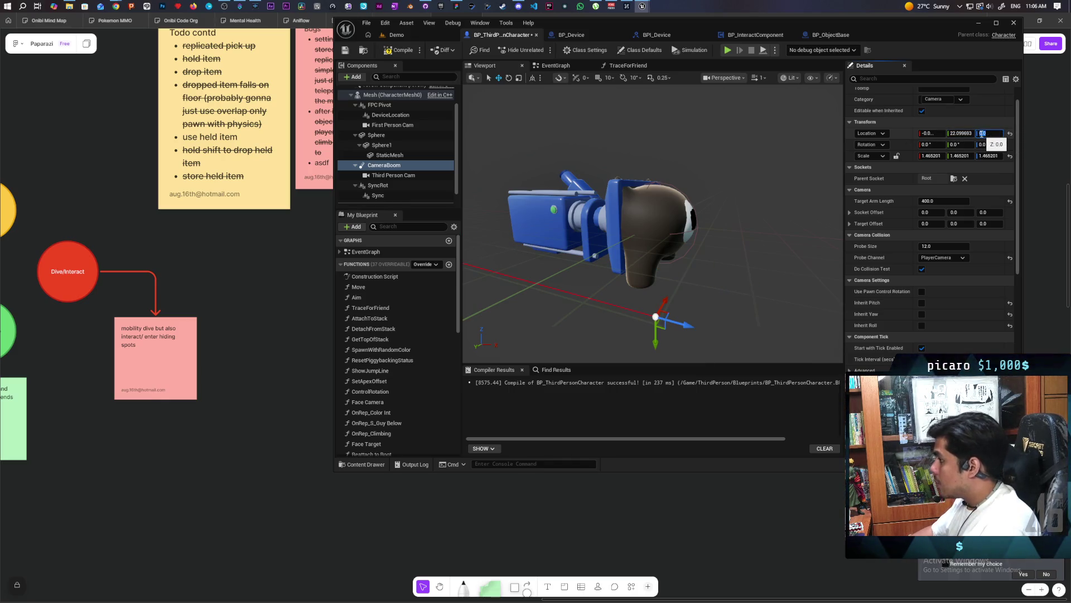
pyautogui.click(962, 133)
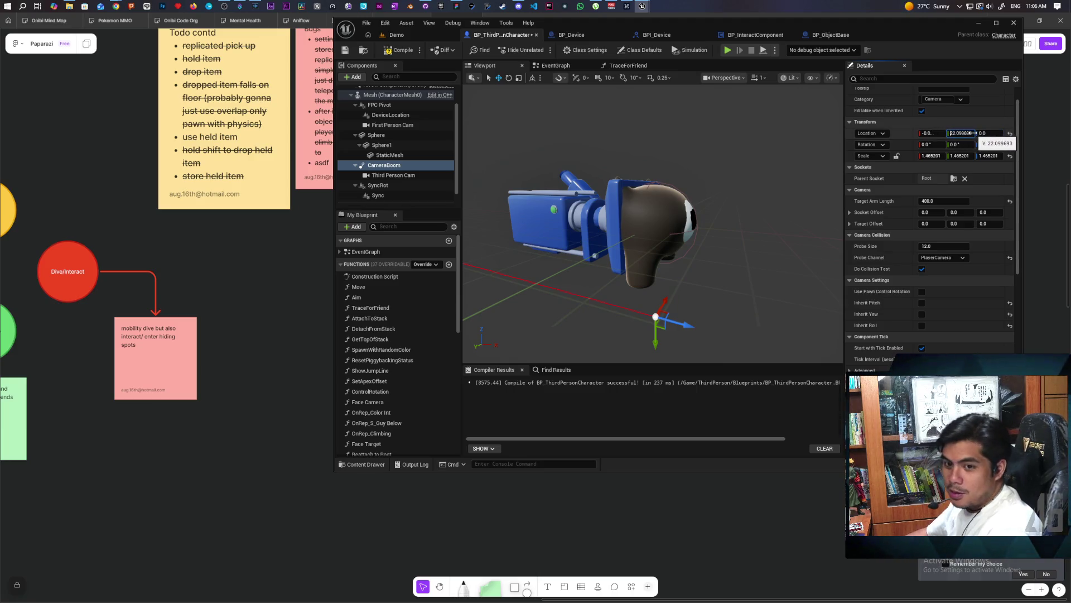
pyautogui.write('-22.09969')
pyautogui.press('Home')
pyautogui.write('-')
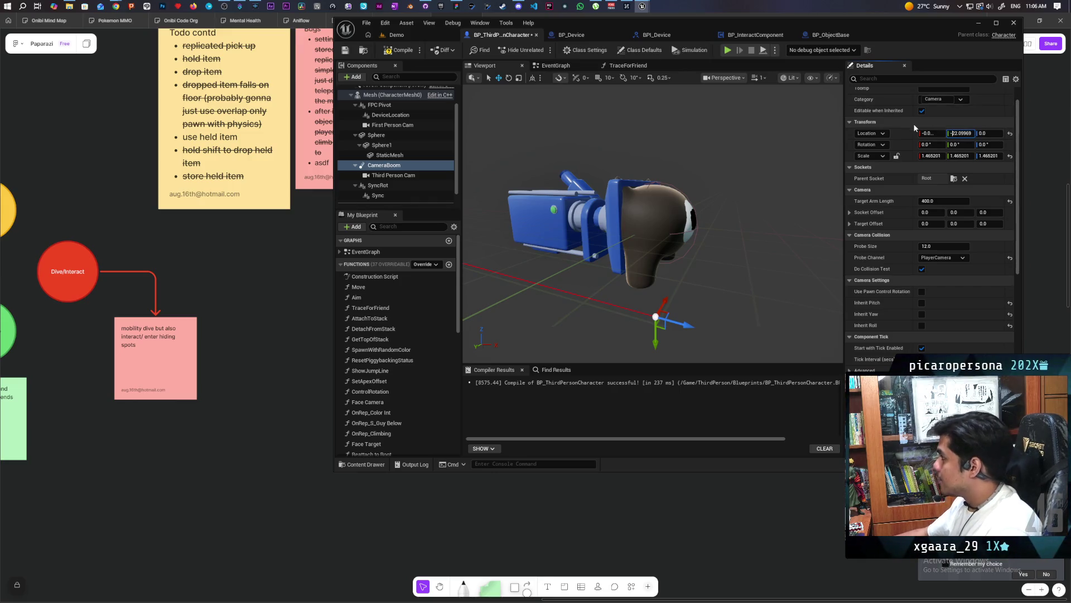
pyautogui.press('Return')
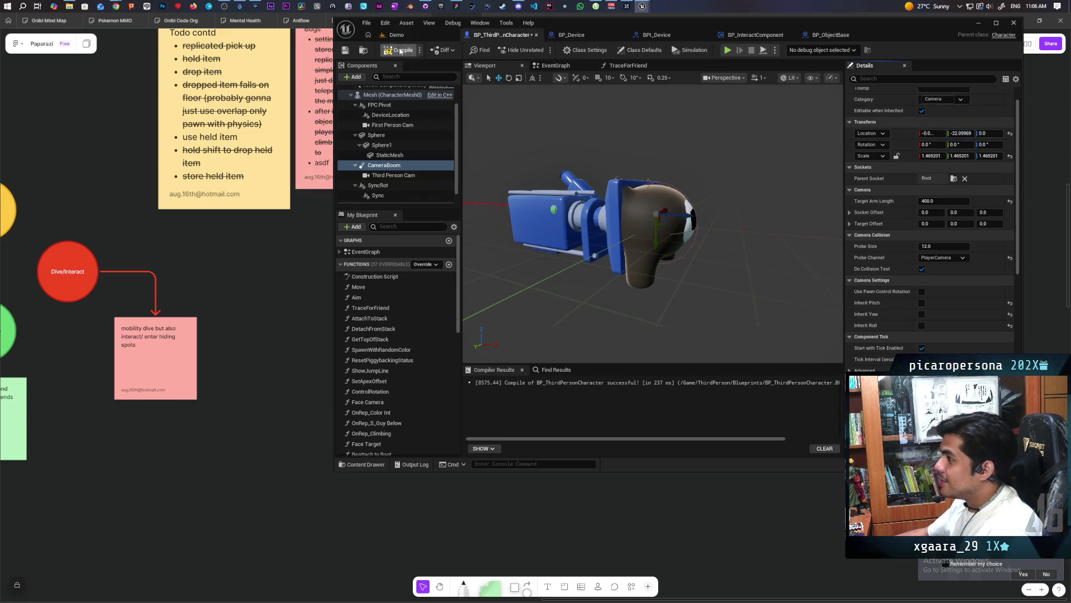
pyautogui.press('F7')
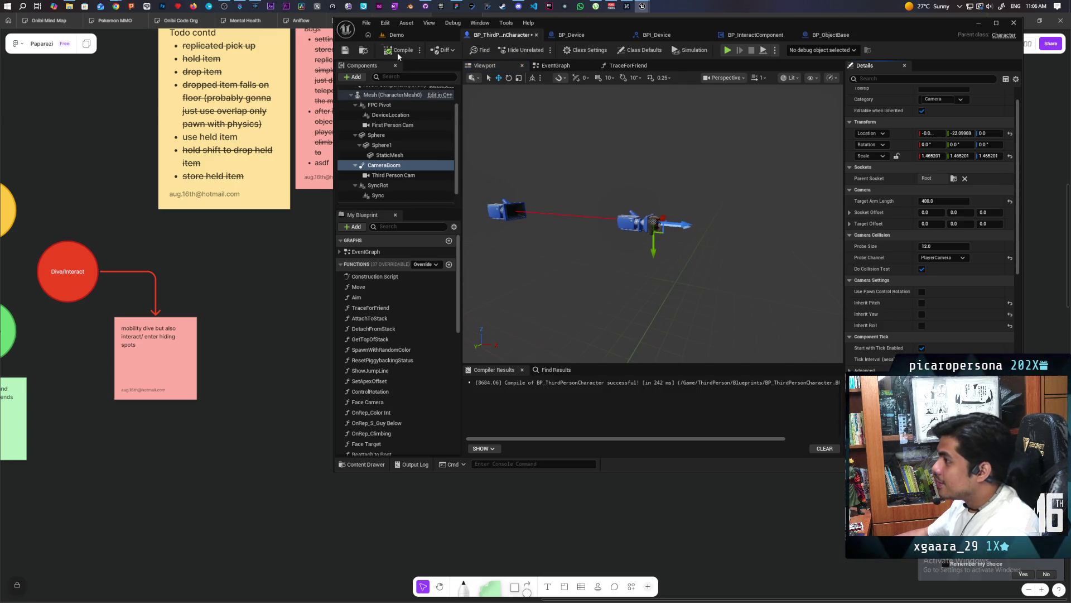
pyautogui.click(397, 35)
pyautogui.click(541, 50)
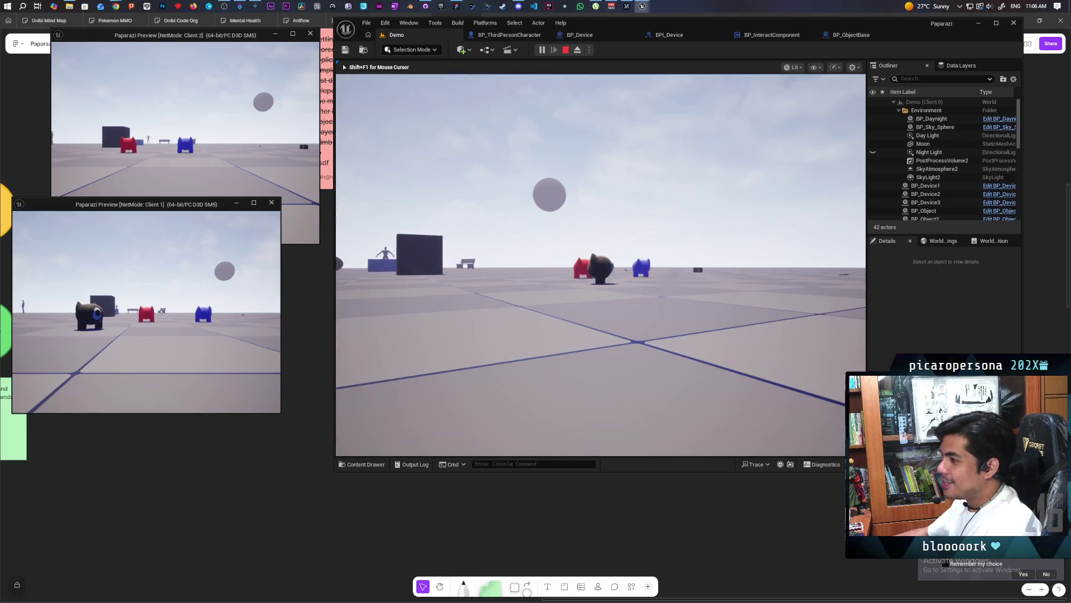
pyautogui.press('Escape')
pyautogui.click(504, 37)
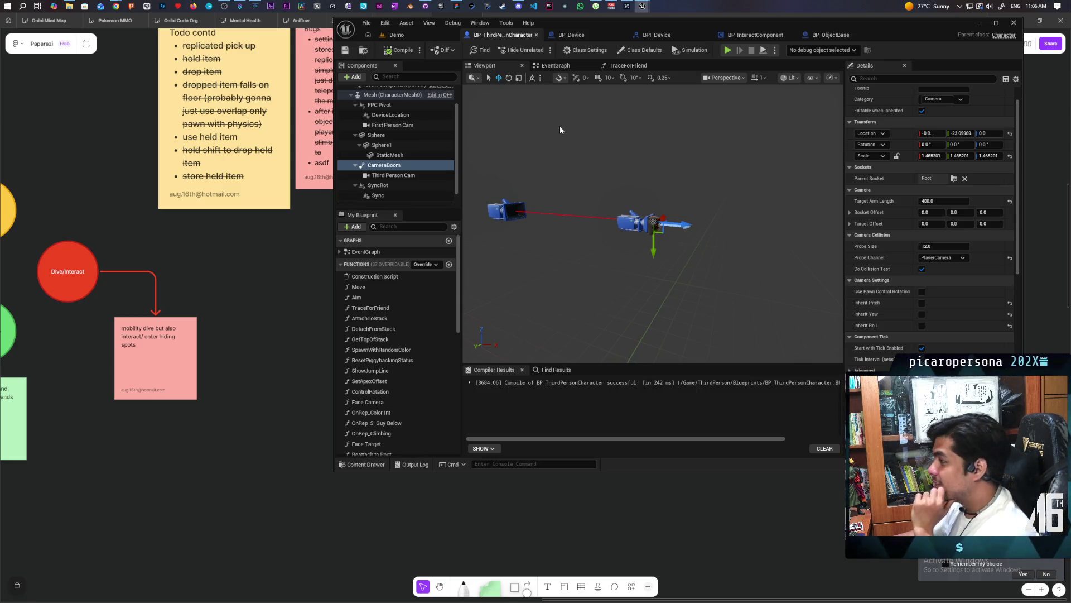
# Step: Select Third Person Cam, then CameraBoom, and bring up CameraBoom's context menu
pyautogui.click(401, 176)
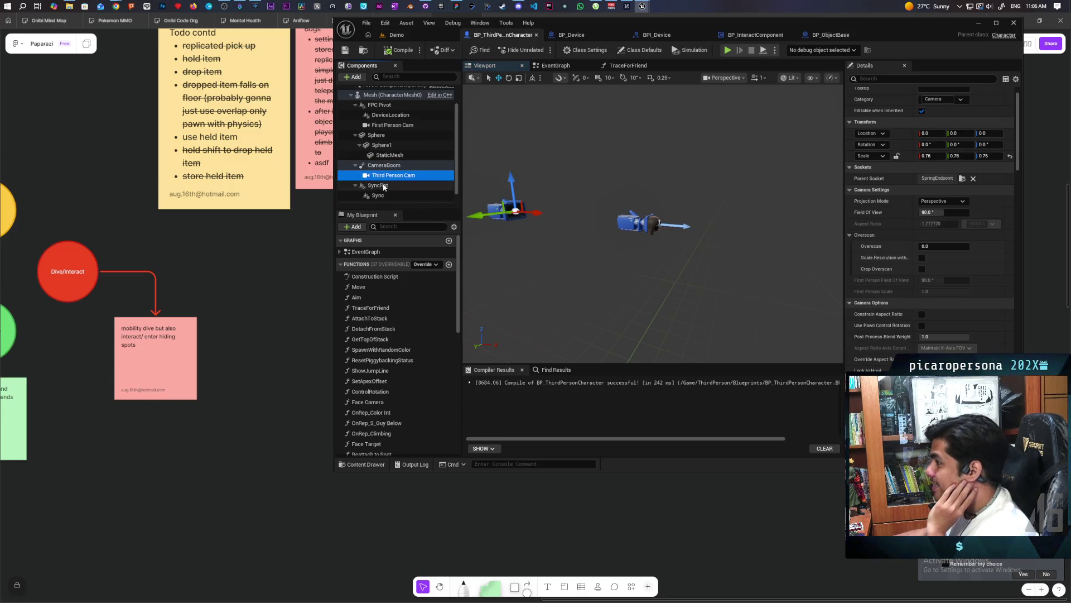
pyautogui.click(390, 166)
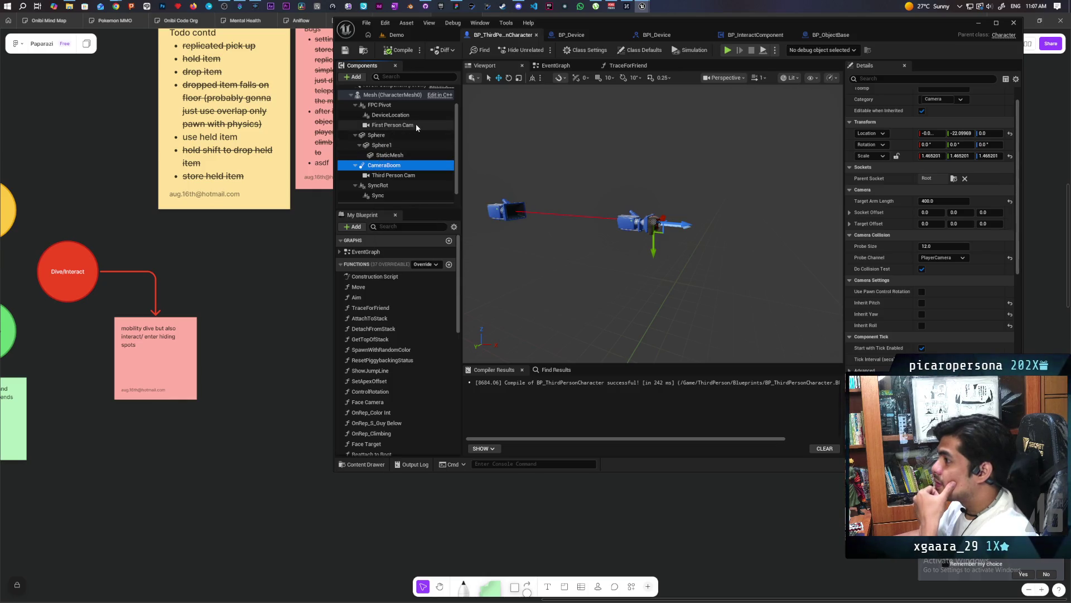
pyautogui.rightClick(387, 166)
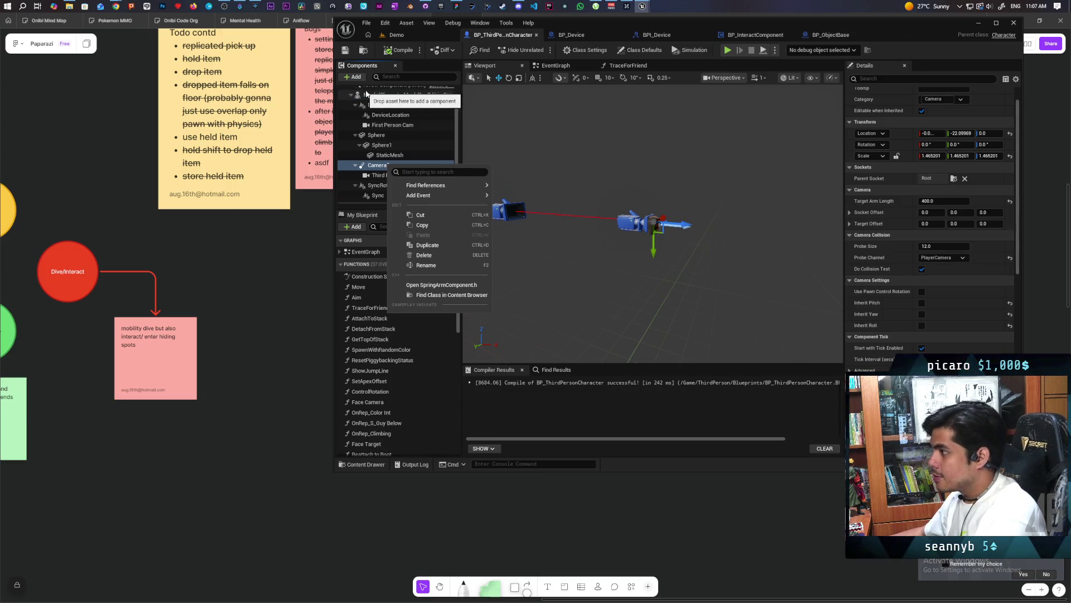
# Step: Add a Scene component named TPC under the character mesh
pyautogui.click(391, 95)
pyautogui.click(359, 77)
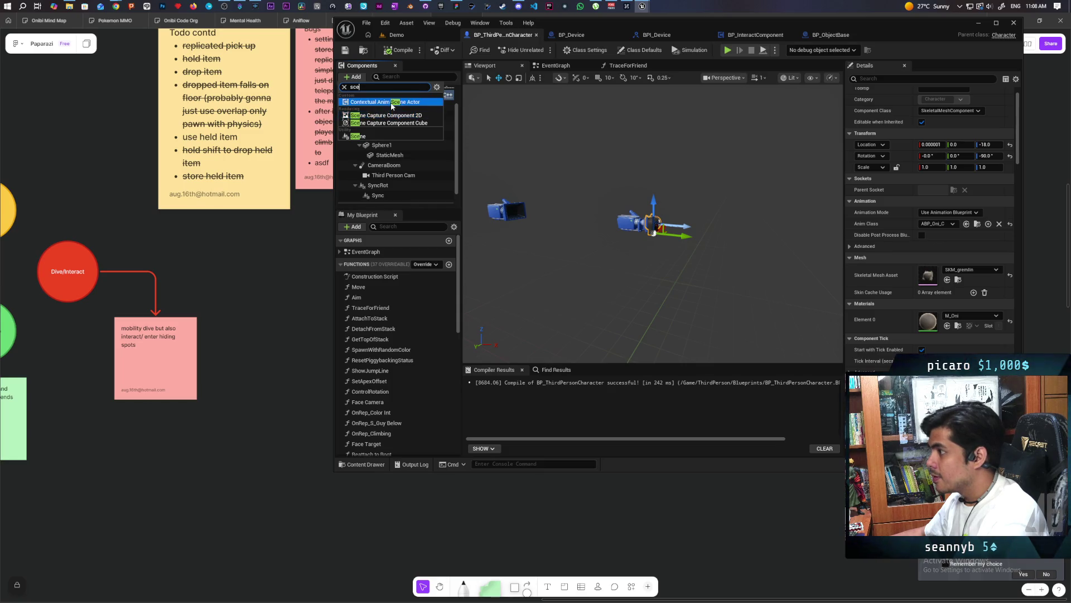
pyautogui.click(362, 136)
pyautogui.write('TPC')
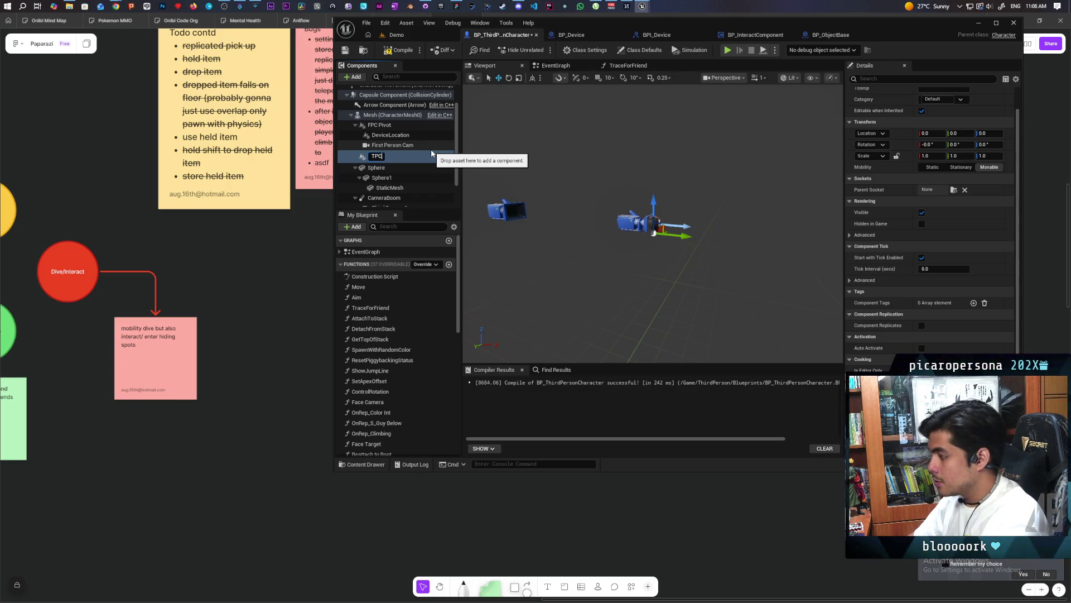
pyautogui.press('Return')
pyautogui.press('Delete')
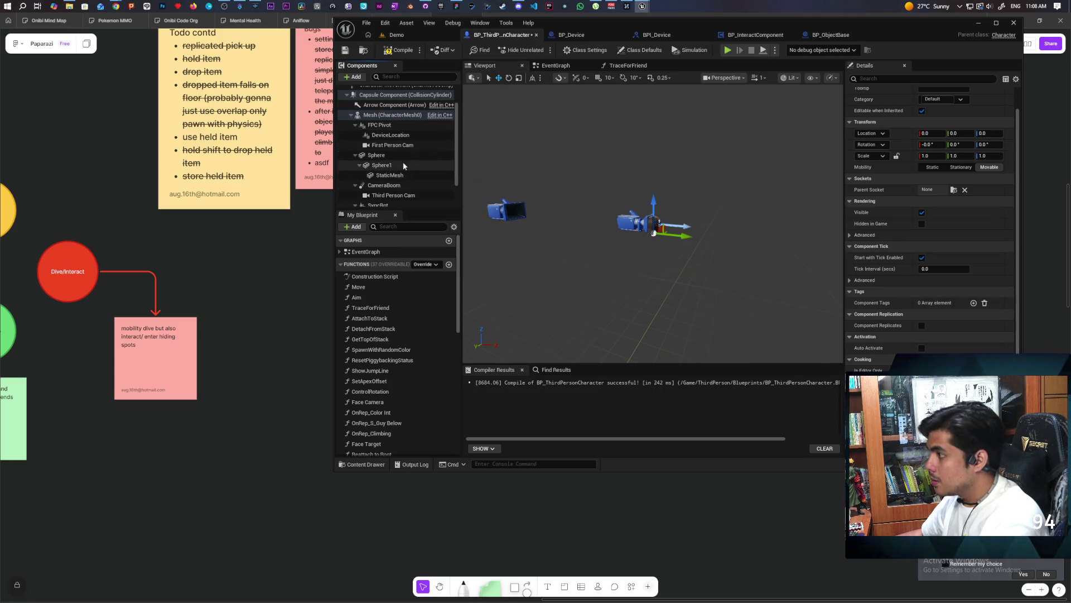
# Step: Reparent CameraBoom and its Third Person Cam under TPC
pyautogui.scroll(-1, 403, 167)
pyautogui.scroll(-1, 404, 167)
pyautogui.click(377, 158)
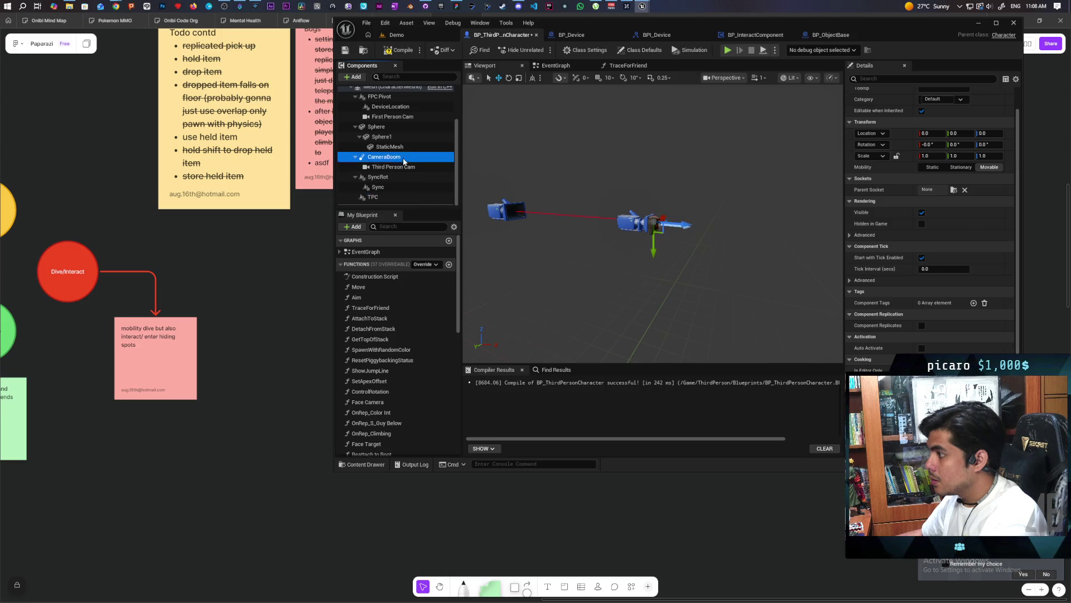
pyautogui.moveTo(377, 162); pyautogui.dragTo(373, 197)
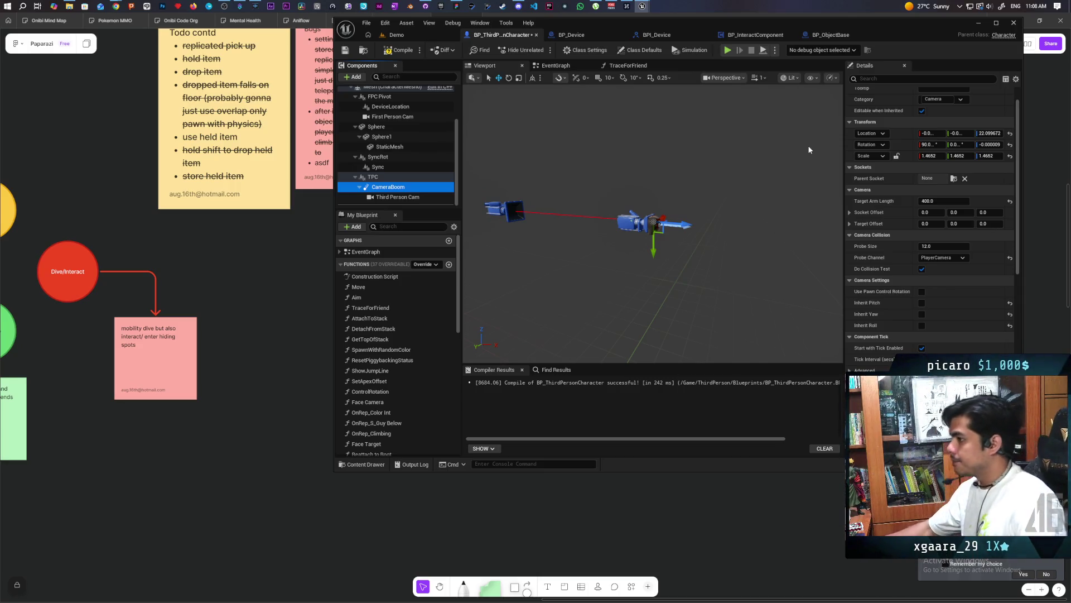
pyautogui.click(380, 177)
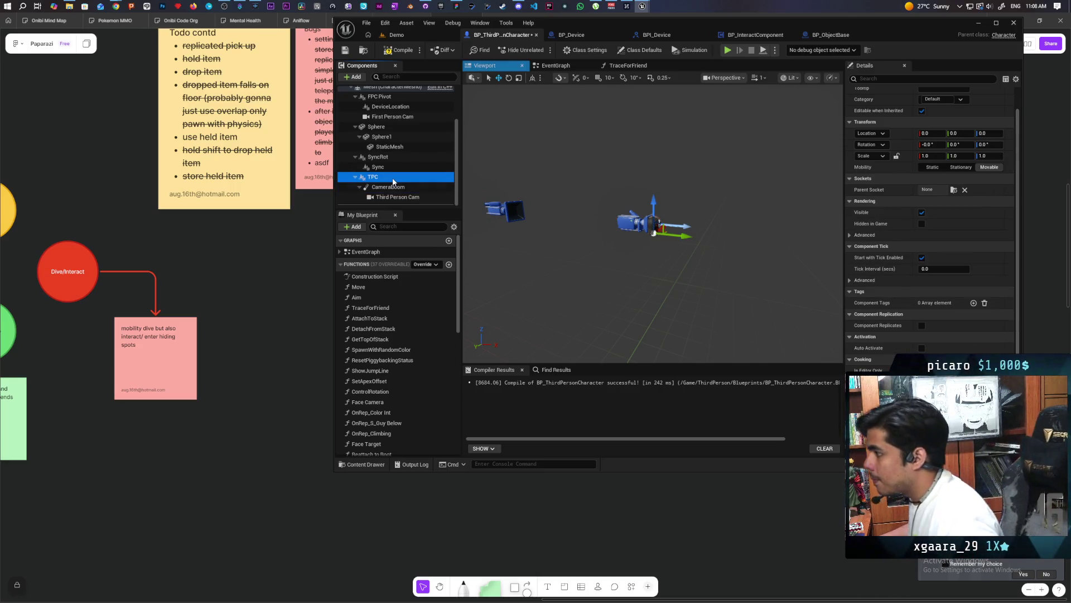
# Step: Attach TPC to the Root socket with Location Y set to -22.09969
pyautogui.click(953, 190)
pyautogui.click(966, 227)
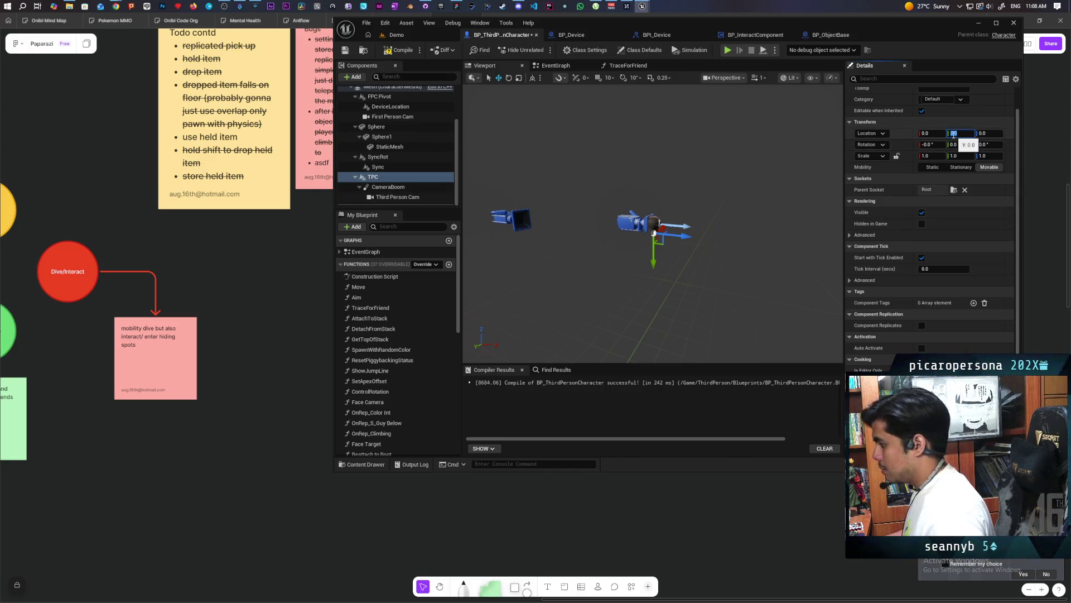
pyautogui.press('Return')
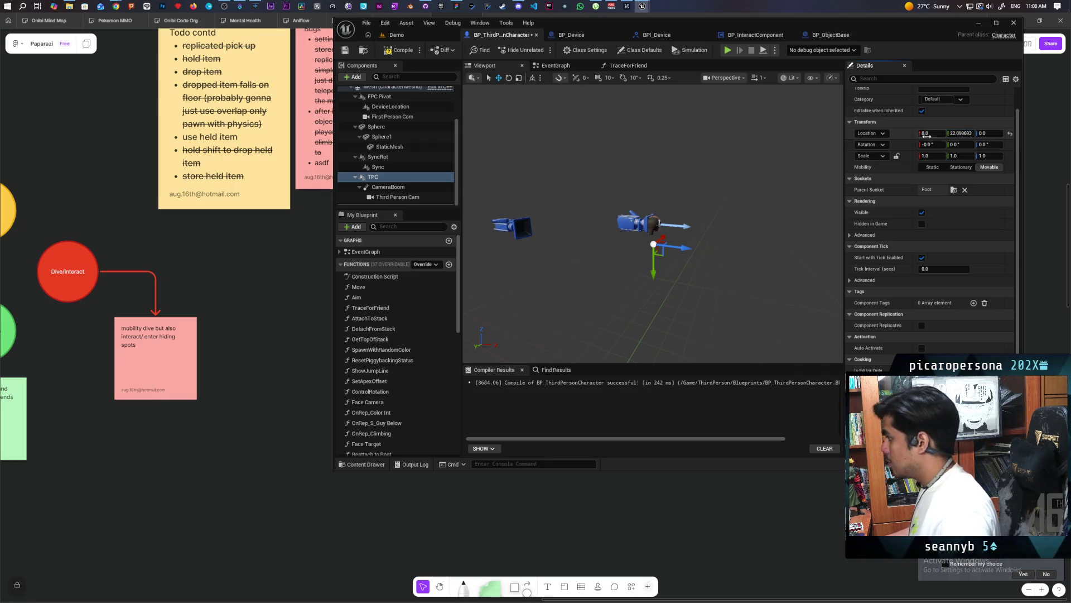
pyautogui.click(960, 133)
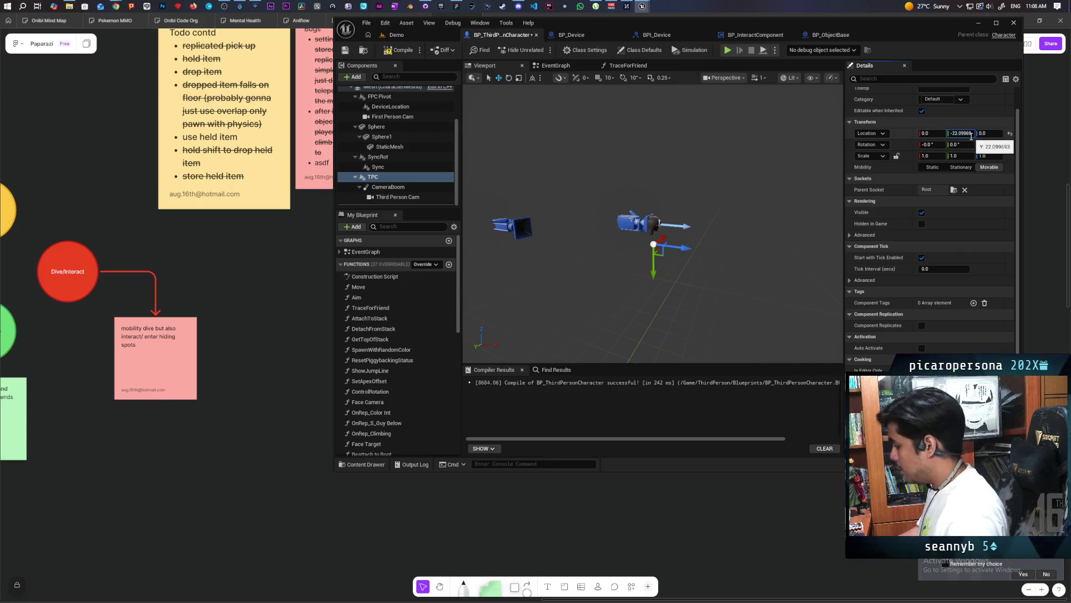
pyautogui.press('Return')
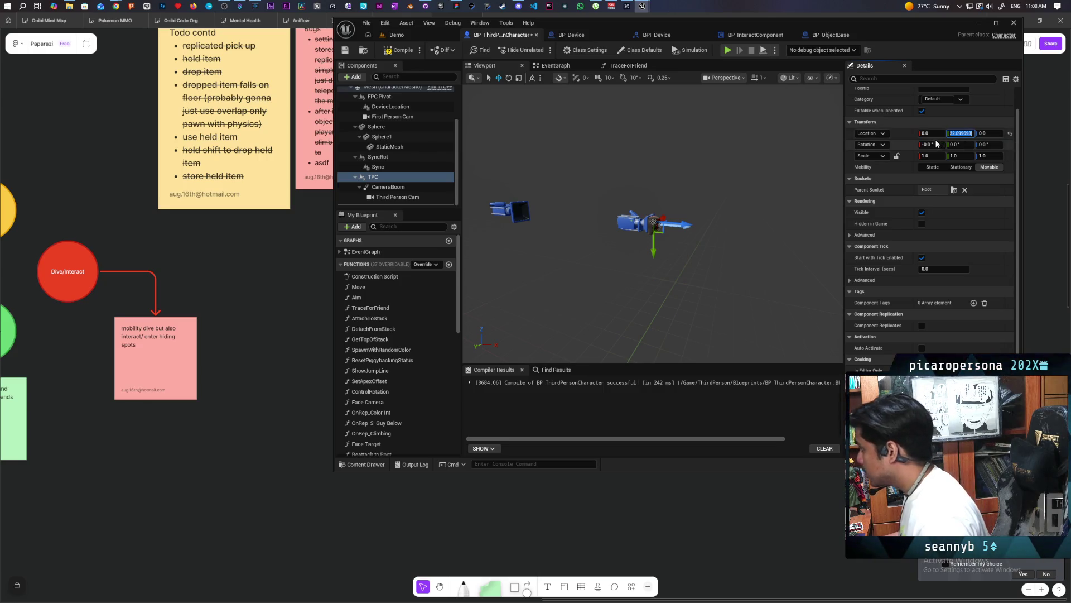
# Step: Set TPC's roll rotation to -90 degrees
pyautogui.click(929, 145)
pyautogui.write('90')
pyautogui.press('Return')
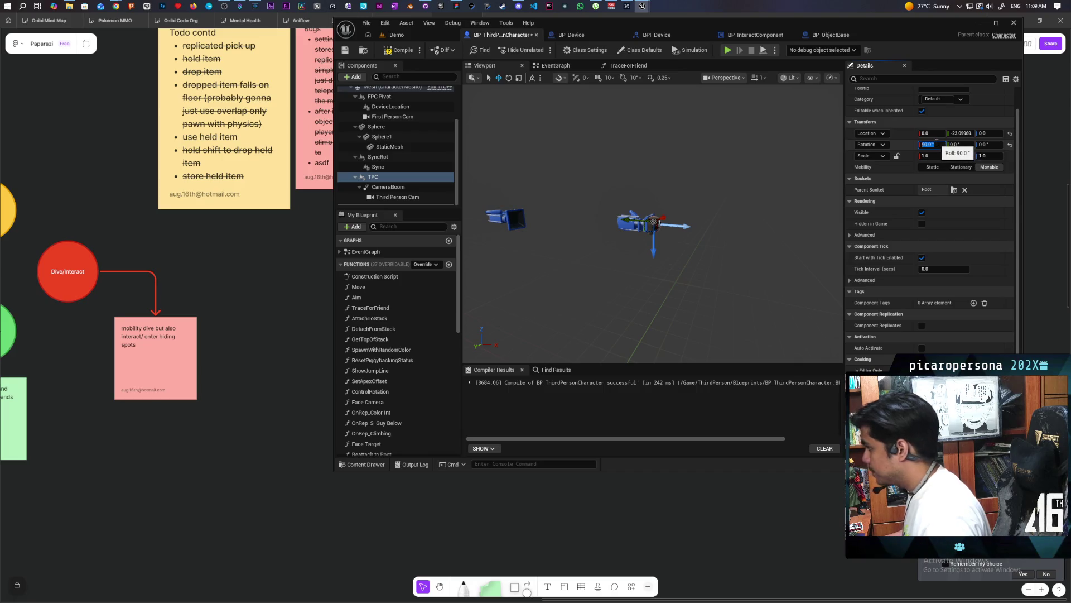
pyautogui.press('Return')
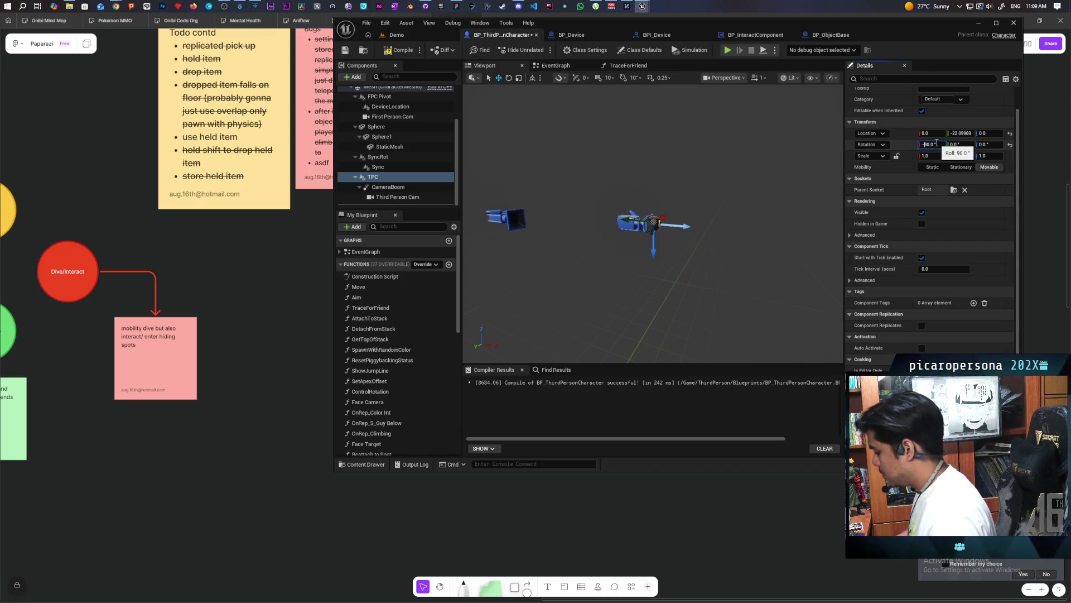
pyautogui.write('-')
pyautogui.press('Return')
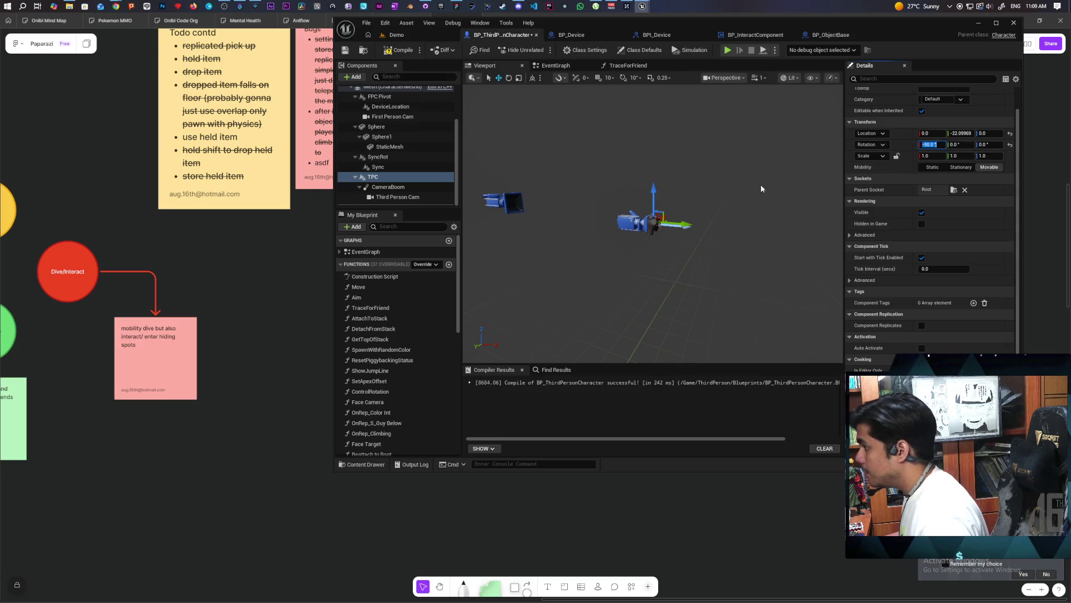
pyautogui.moveTo(542, 215)
pyautogui.mouseDown()
pyautogui.moveTo(519, 216)
pyautogui.moveTo(519, 190)
pyautogui.moveTo(494, 215)
pyautogui.moveTo(480, 205)
pyautogui.mouseUp()
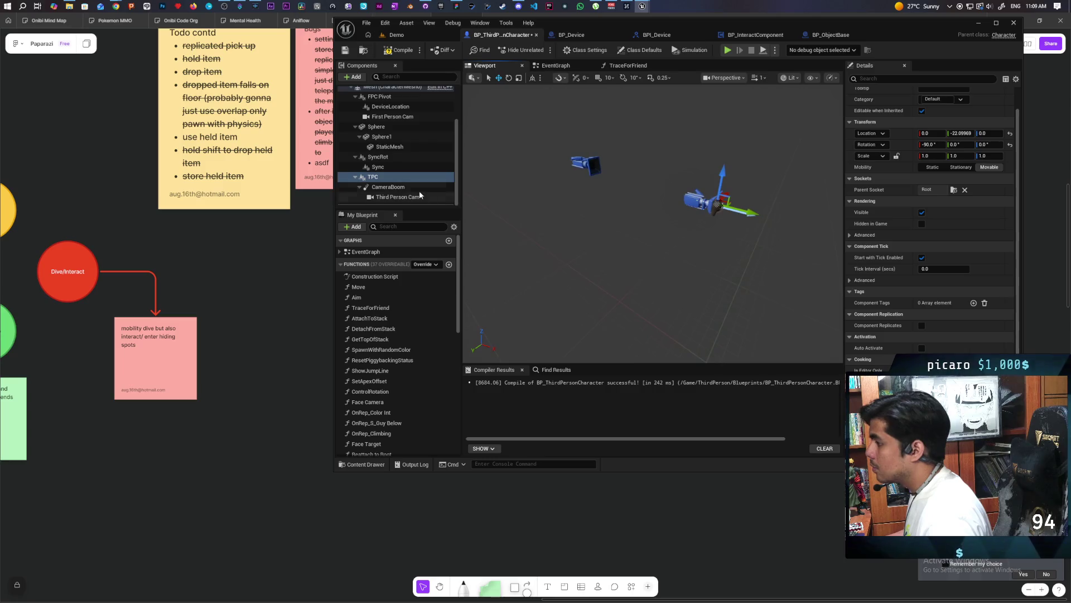
pyautogui.click(388, 187)
# Step: Reset CameraBoom's rotation and location to 0 and its scale to 1.0
pyautogui.click(1010, 145)
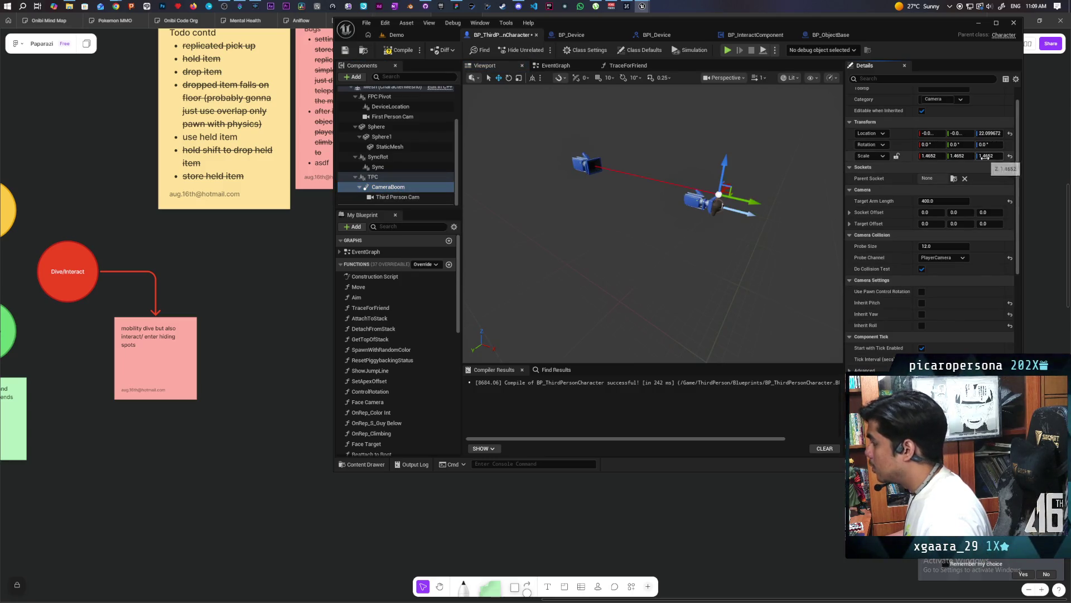
pyautogui.click(1010, 134)
pyautogui.scroll(3, 791, 221)
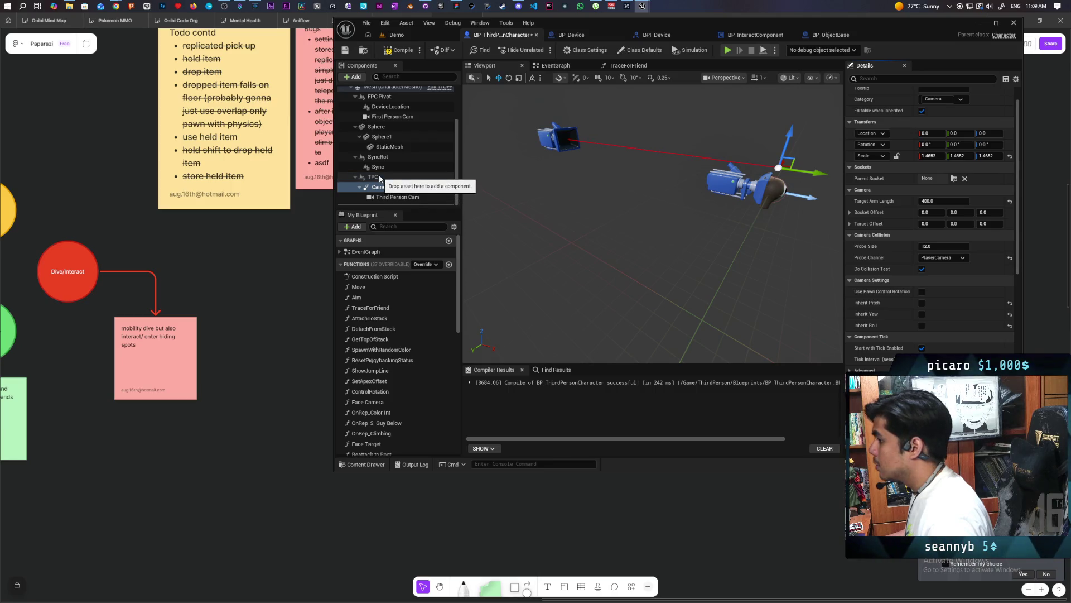
pyautogui.click(1010, 157)
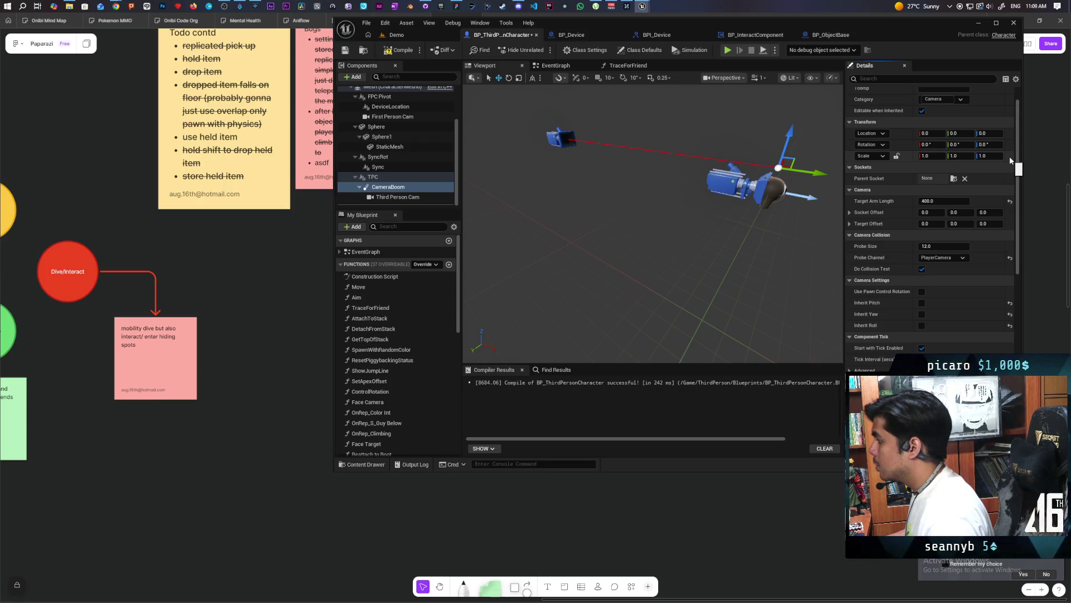
# Step: Inspect the TPC and Third Person Cam components
pyautogui.click(405, 177)
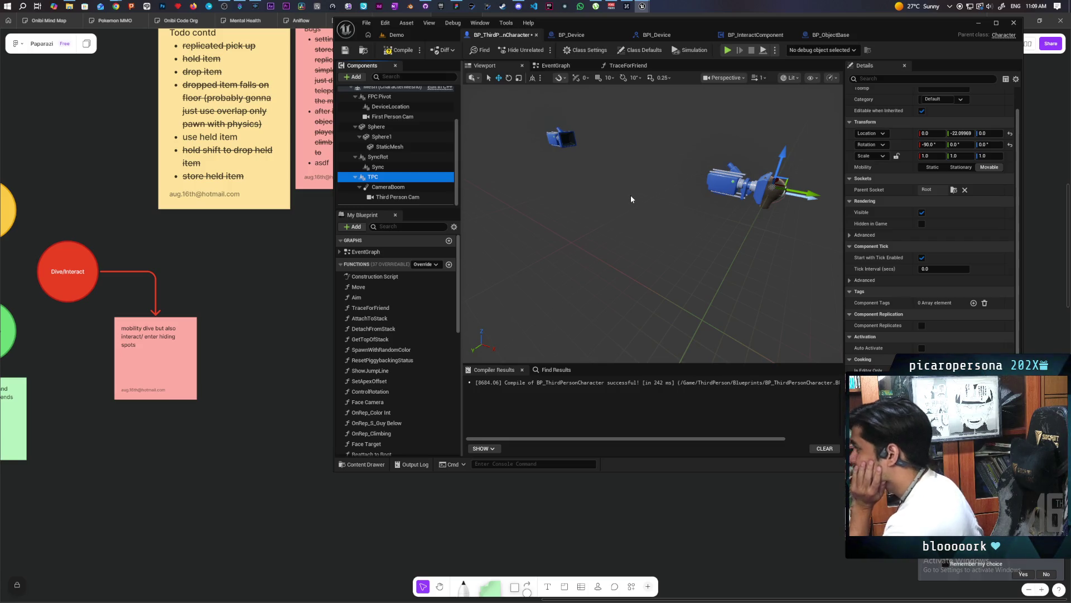
pyautogui.moveTo(642, 226)
pyautogui.mouseDown()
pyautogui.moveTo(558, 225)
pyautogui.moveTo(658, 226)
pyautogui.moveTo(642, 226)
pyautogui.mouseUp()
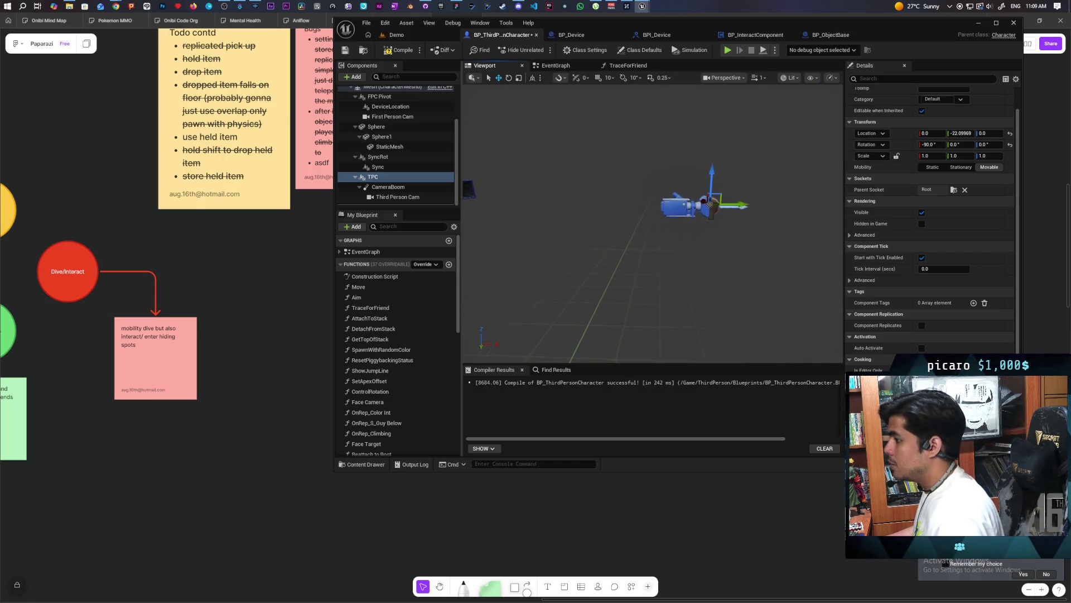
pyautogui.click(413, 197)
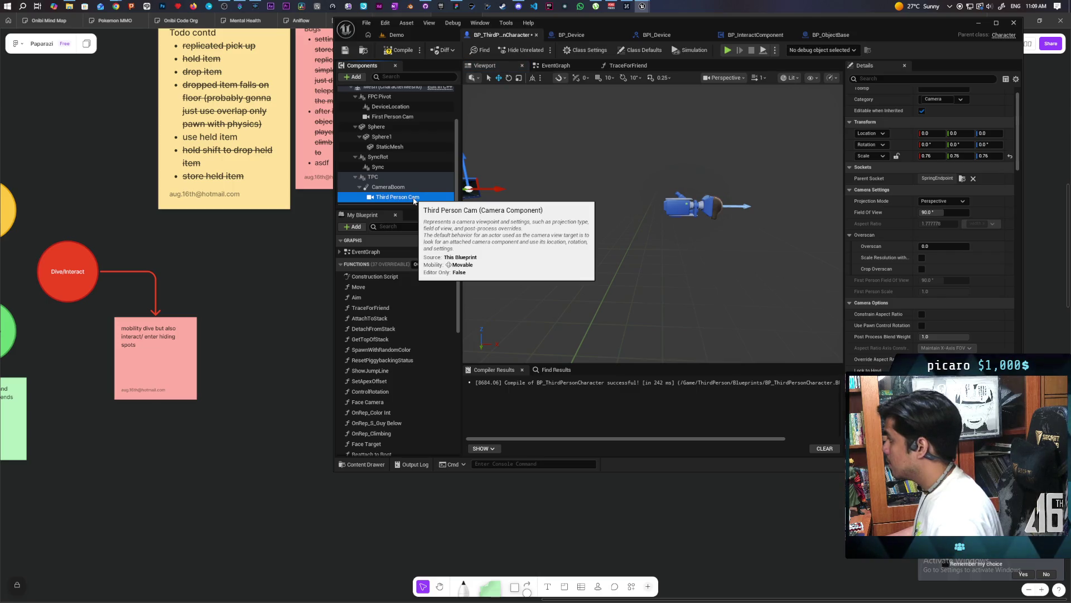